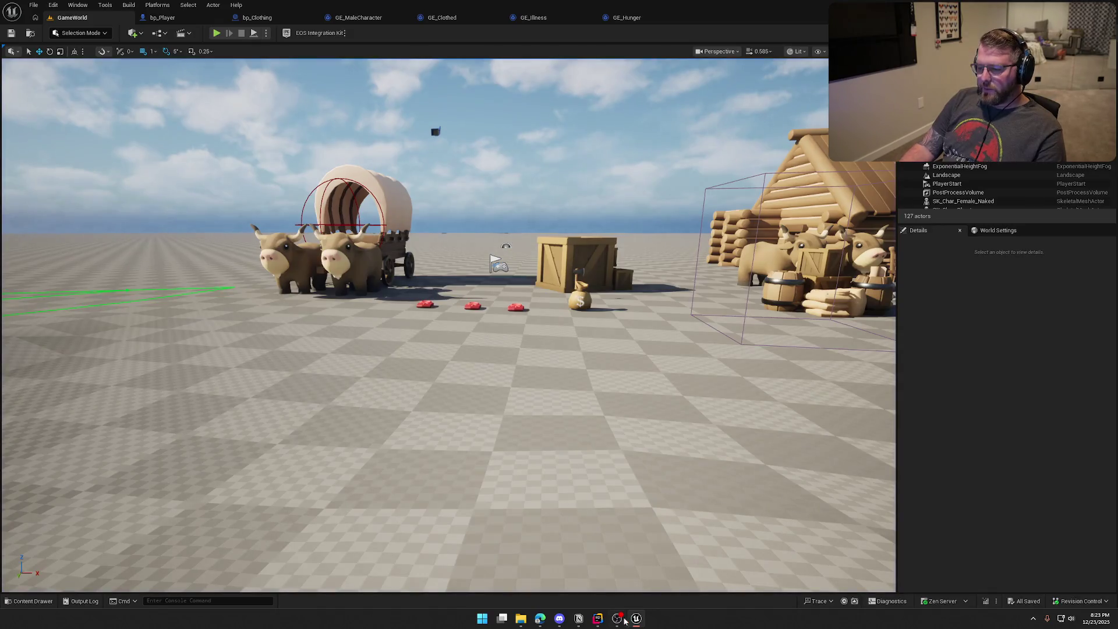
Step: Review the PlayerAttributeSet.cpp attribute defaults in Rider and live-recompile them into the Unreal editor
left_click(598, 618)
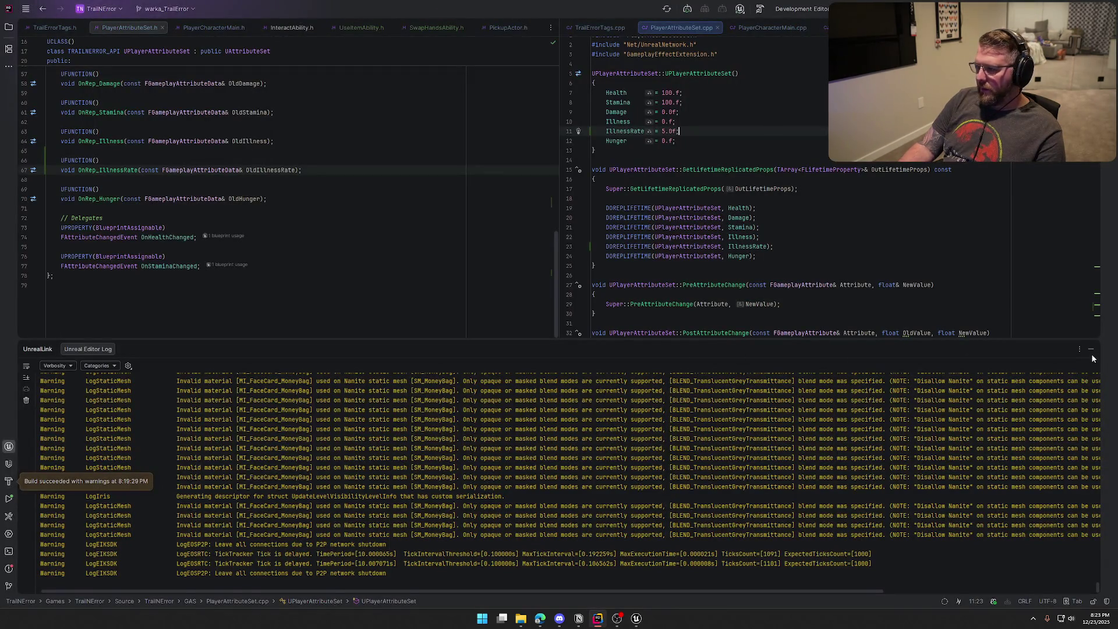
left_click(1090, 350)
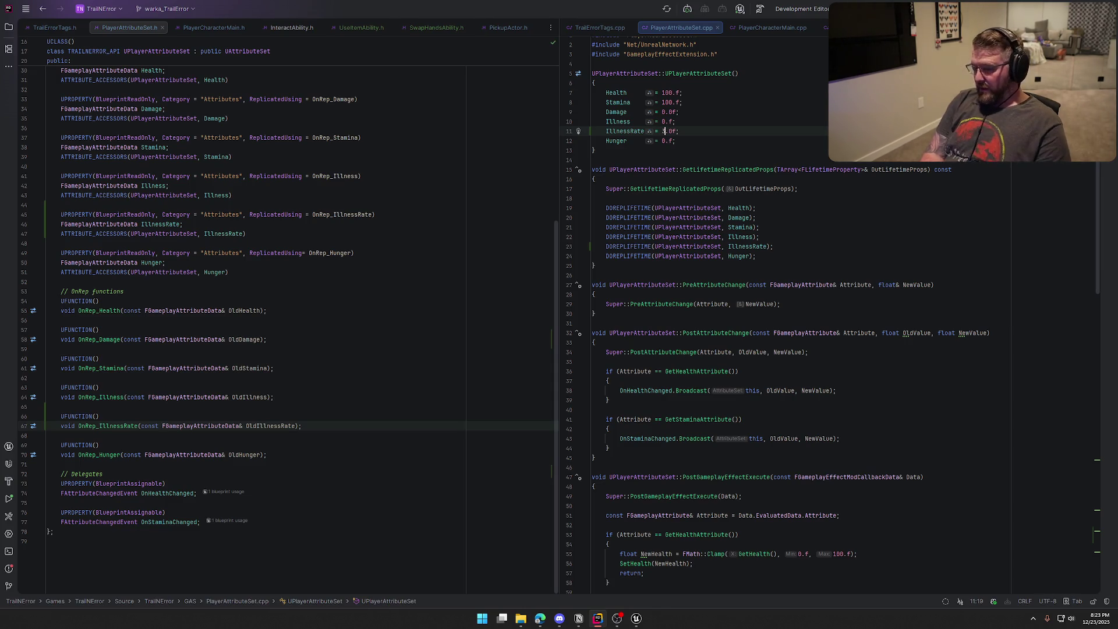
left_click(636, 618)
left_click(985, 601)
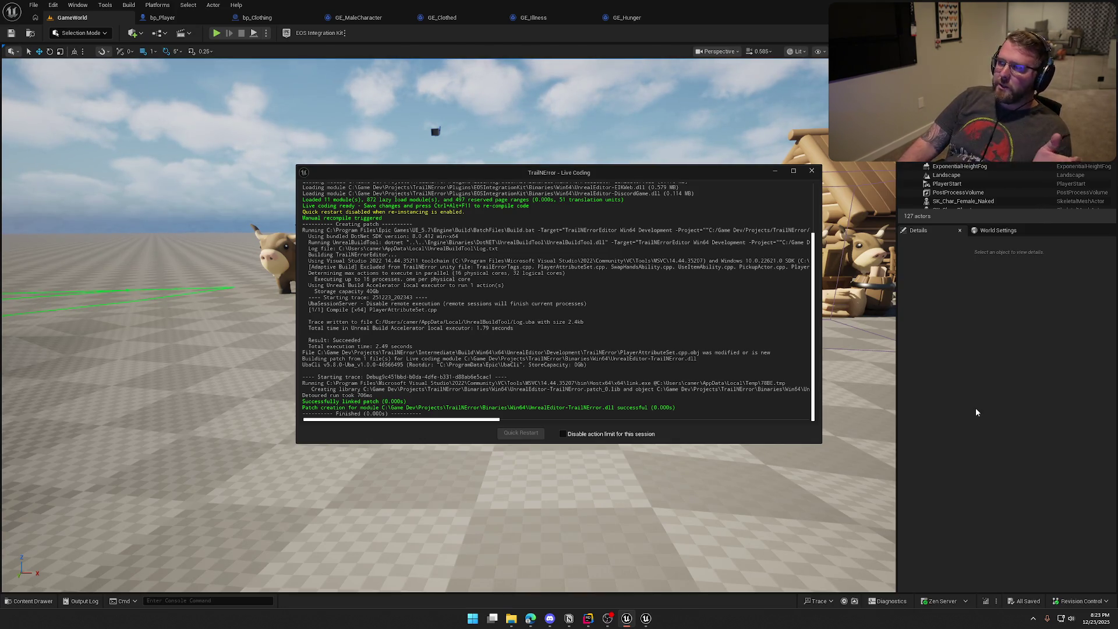
Step: Playtest the level with the gameplay debugger shown, walking the character forward
left_click(812, 170)
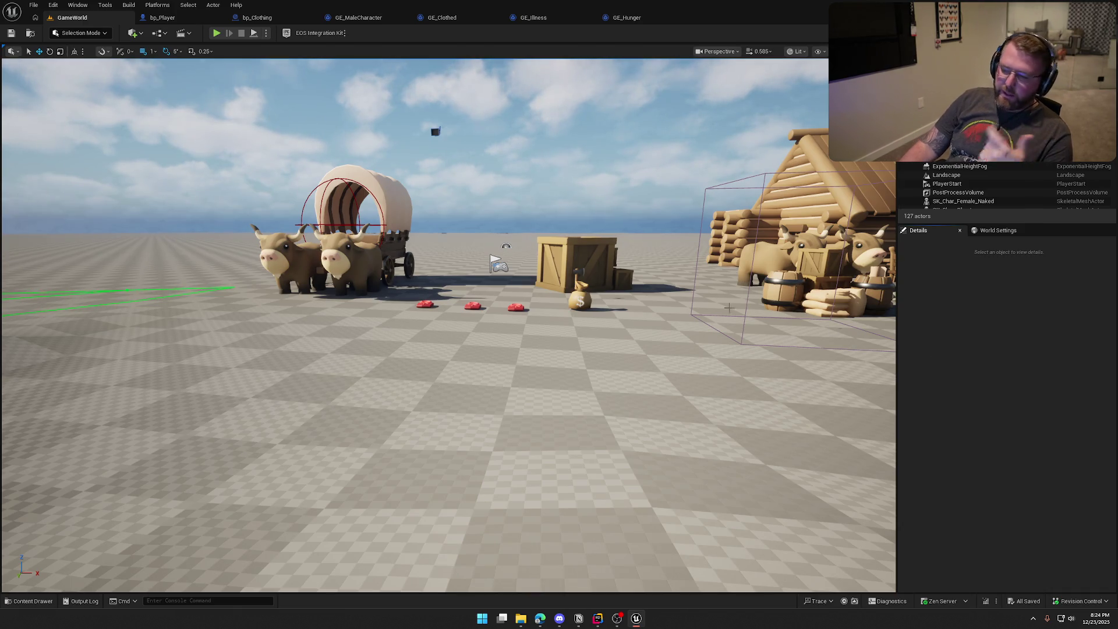
left_click(216, 34)
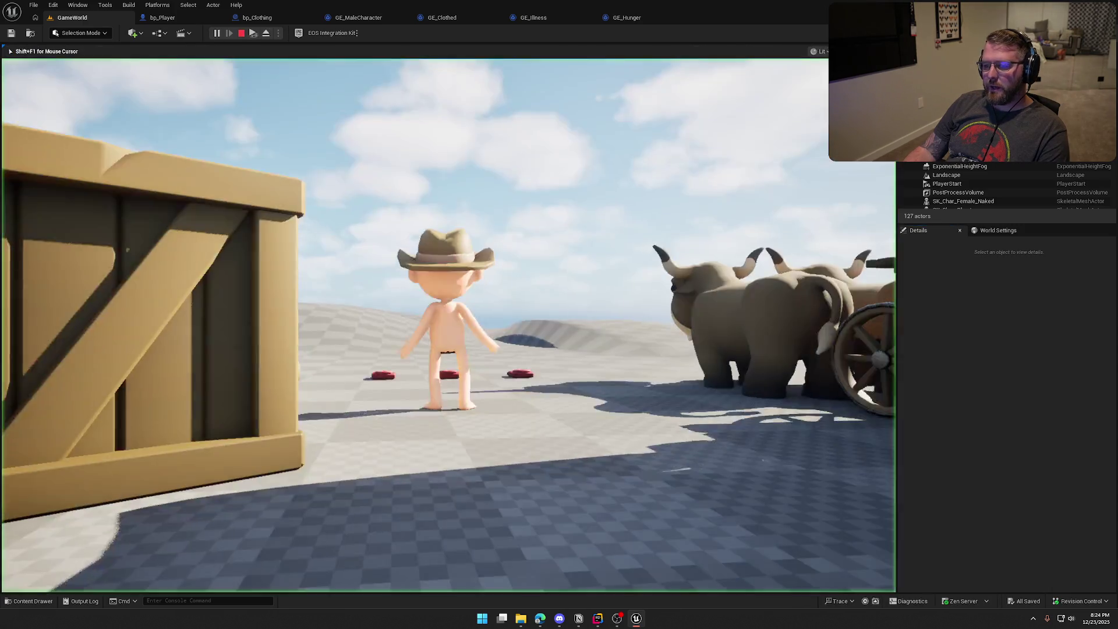
key("apostrophe")
key("shift+w")
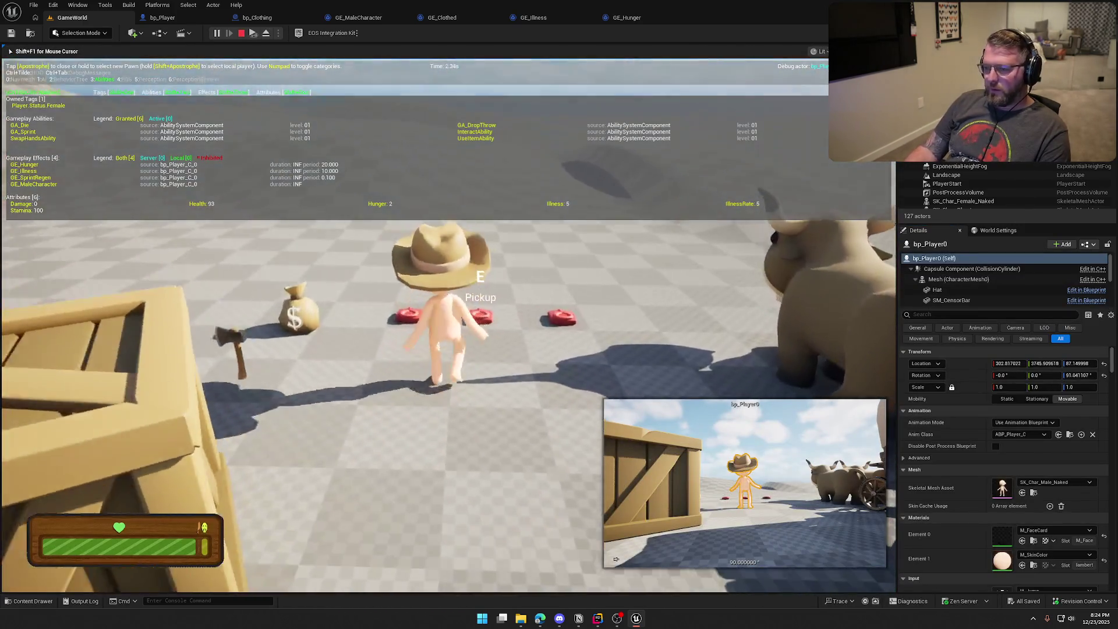
key("Escape")
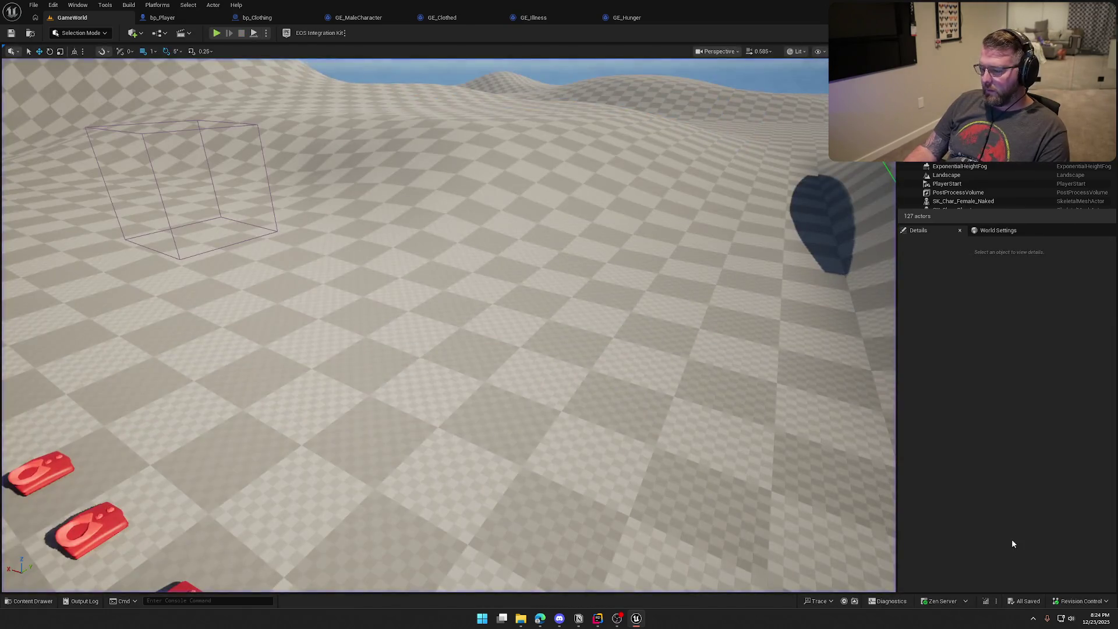
Step: Live-recompile the code again, run a second quick playtest, and return to Rider
left_click(983, 601)
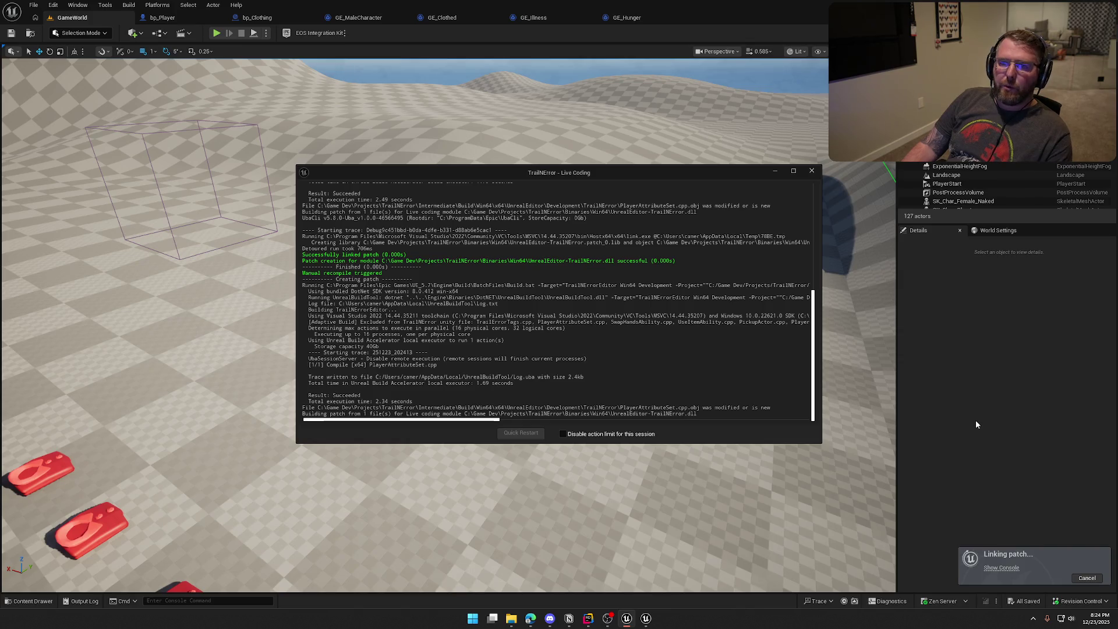
left_click(817, 175)
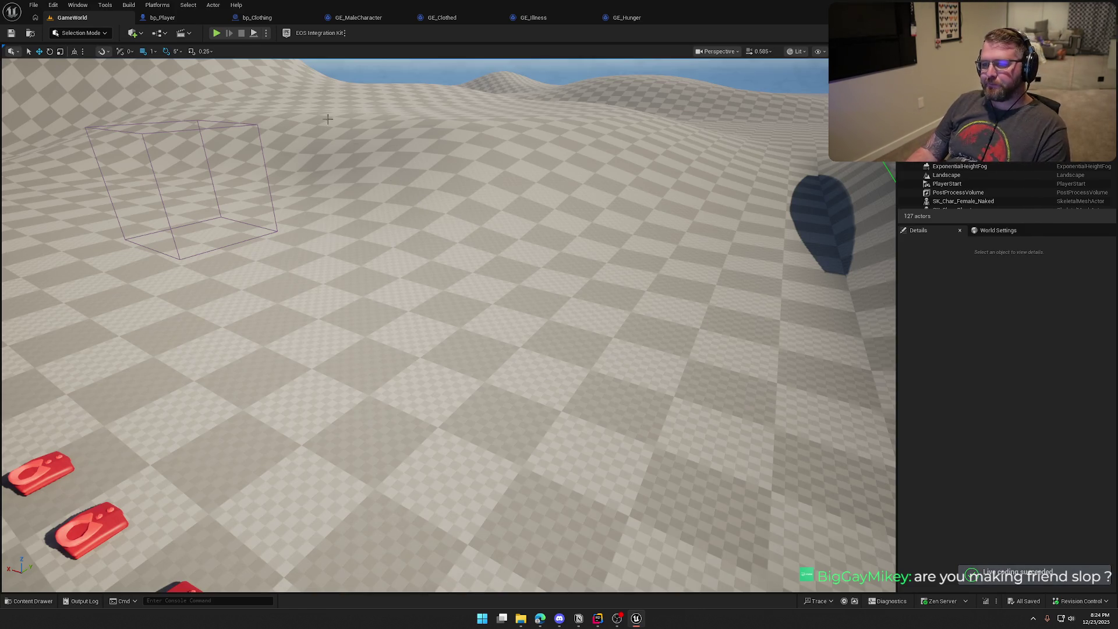
left_click(216, 33)
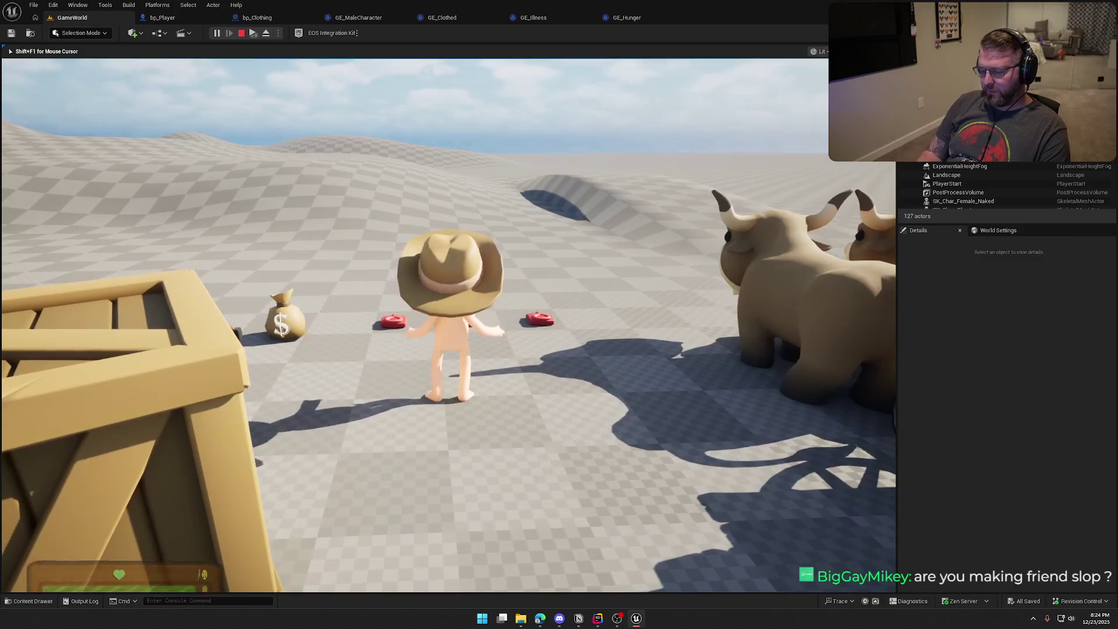
key("Escape")
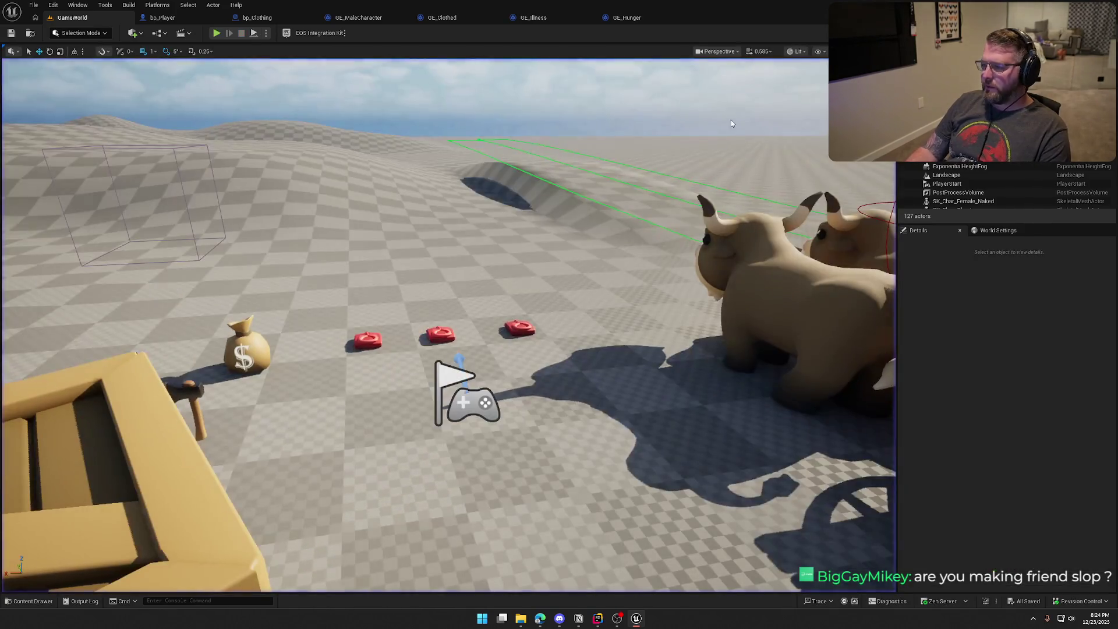
left_click(599, 621)
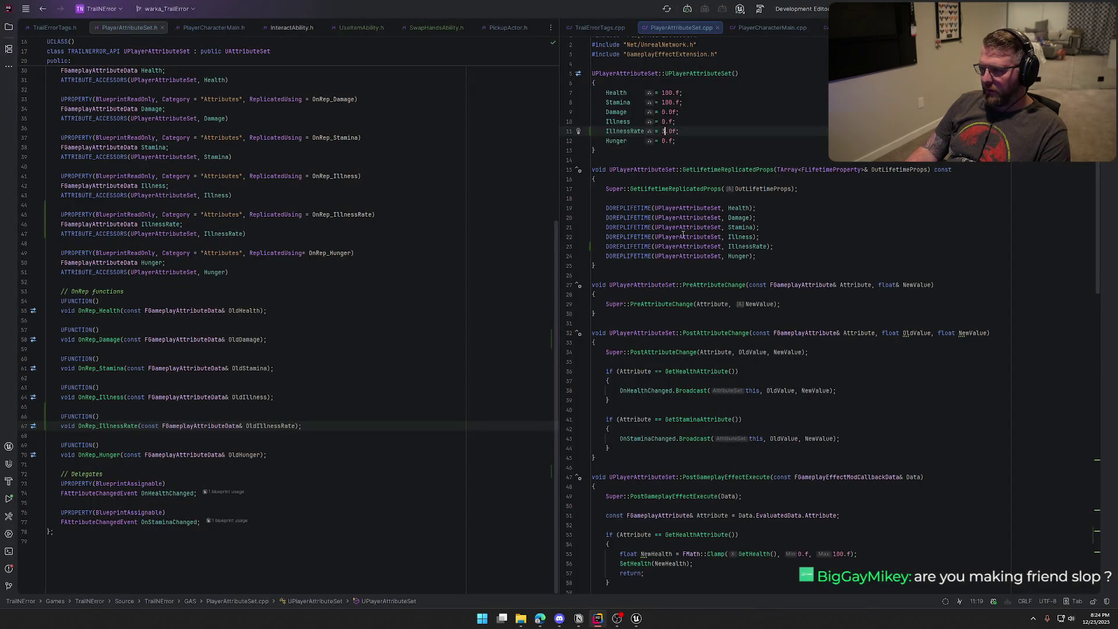
Step: Set the IllnessRate default to 3.0f in PlayerAttributeSet.cpp and build the project
left_click(721, 125)
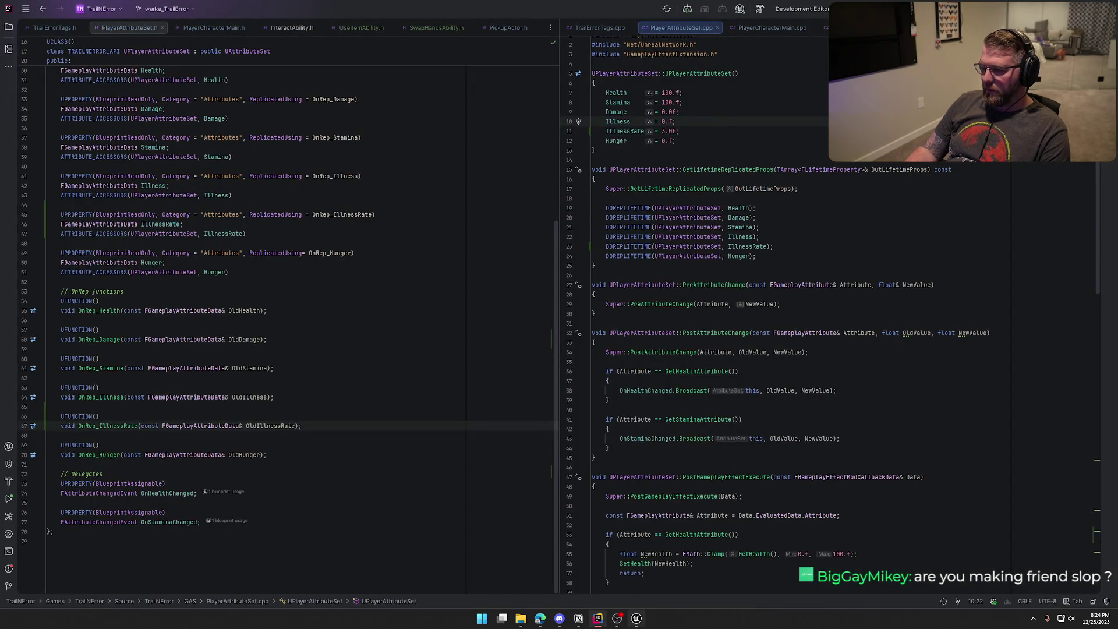
left_click(636, 619)
key("alt+Tab")
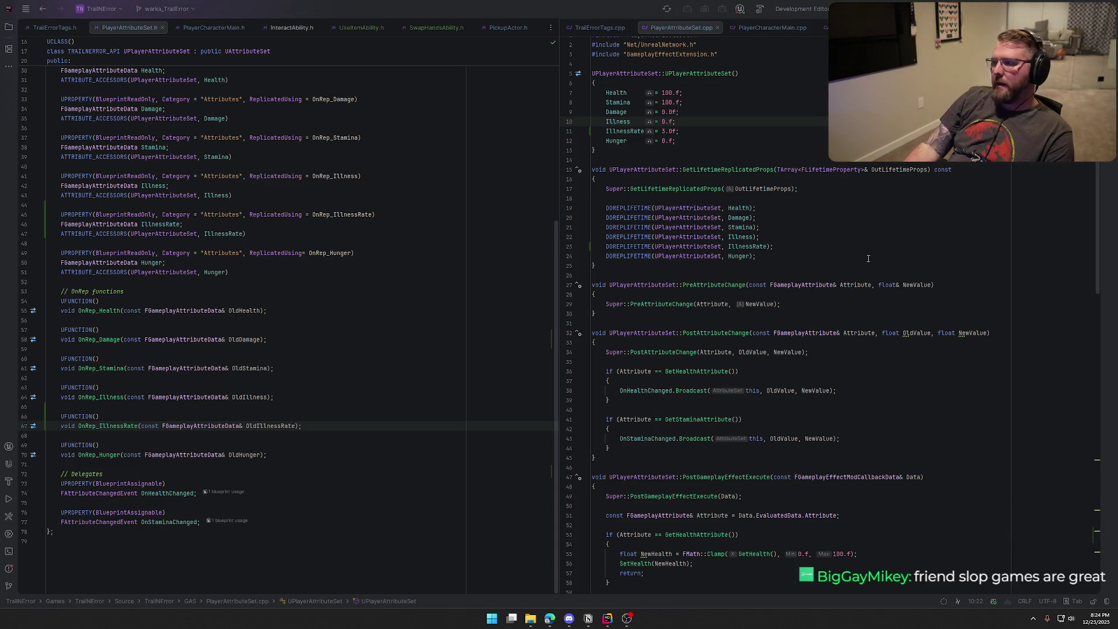
key("ctrl+shift+b")
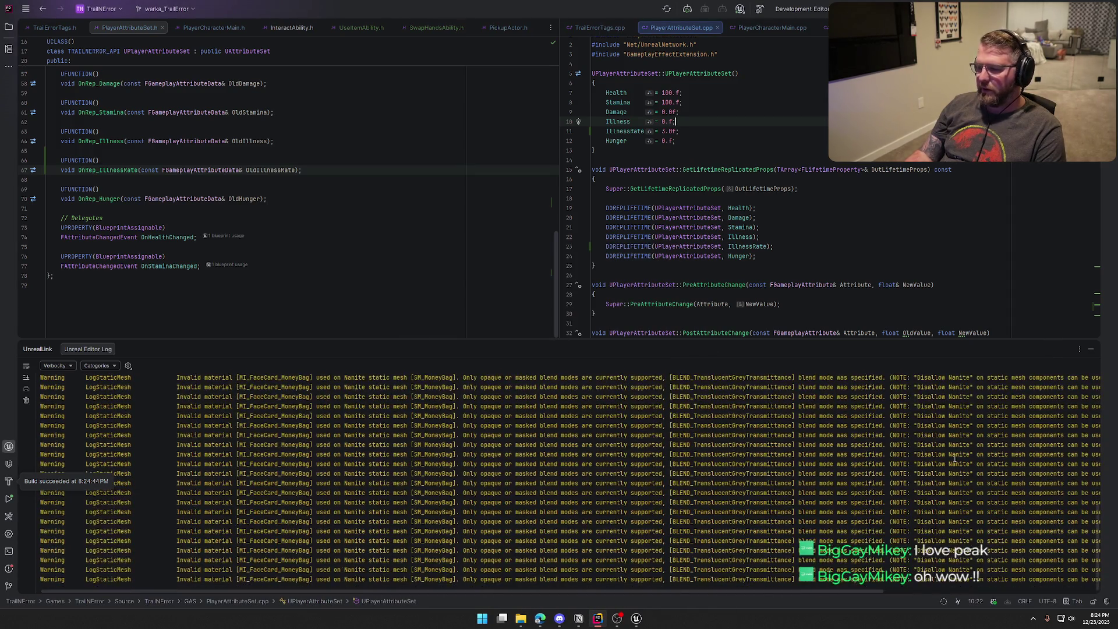
Step: Bring the relaunched Unreal editor forward and reopen GE_Hunger and the other asset editors
left_click(1091, 349)
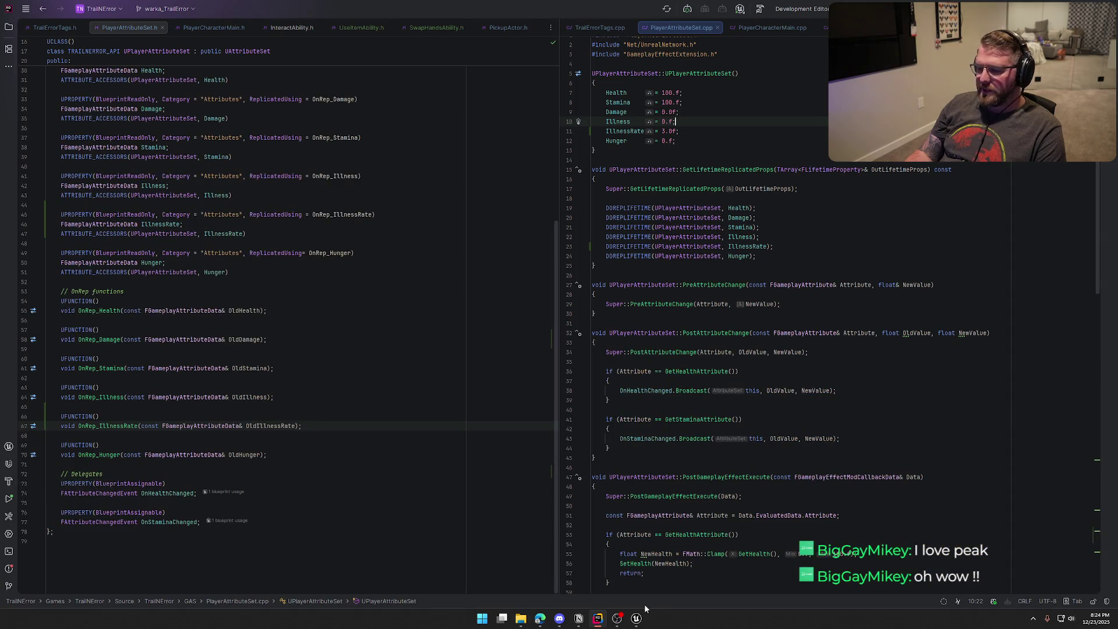
left_click(636, 617)
left_click(1067, 577)
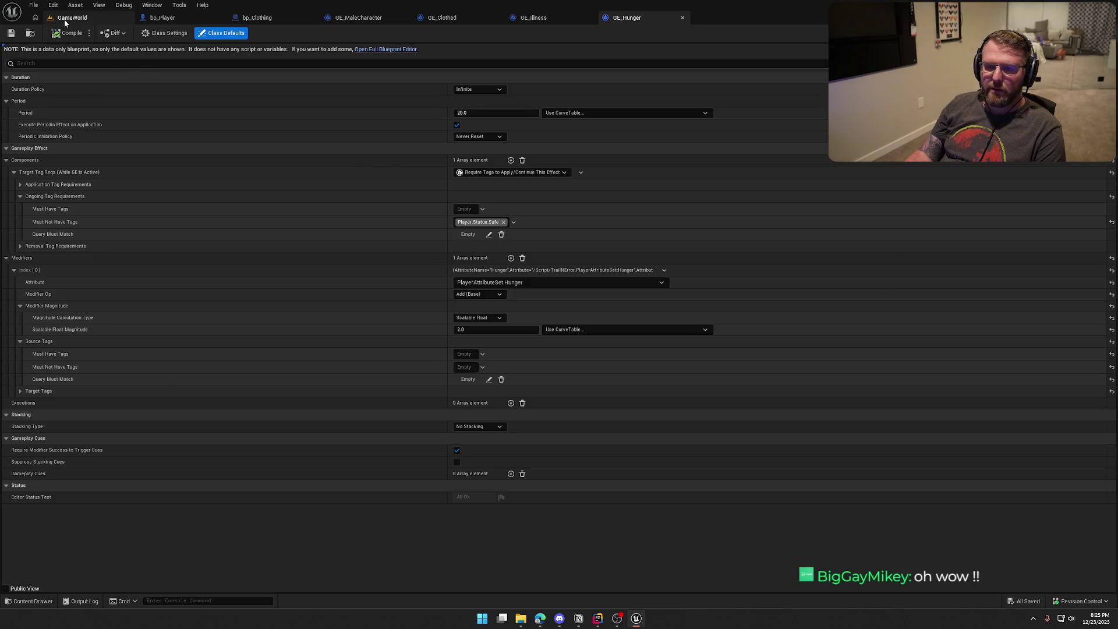
Step: Start a playtest on the GameWorld level with the gameplay debugger and move the character around
left_click(72, 18)
left_click(216, 34)
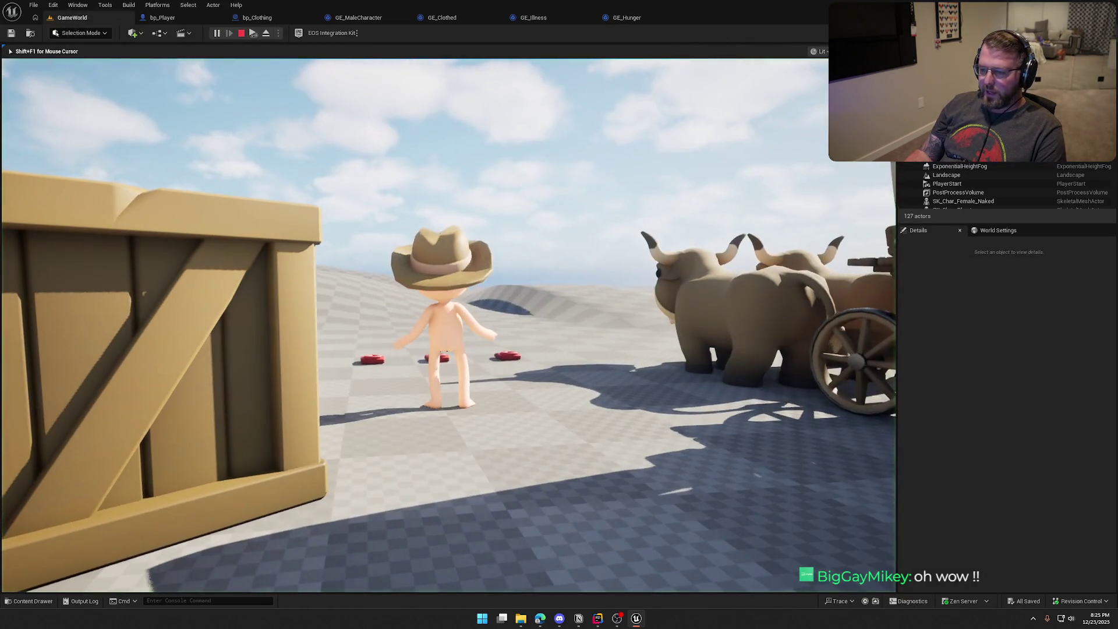
key("apostrophe")
key("shift+w")
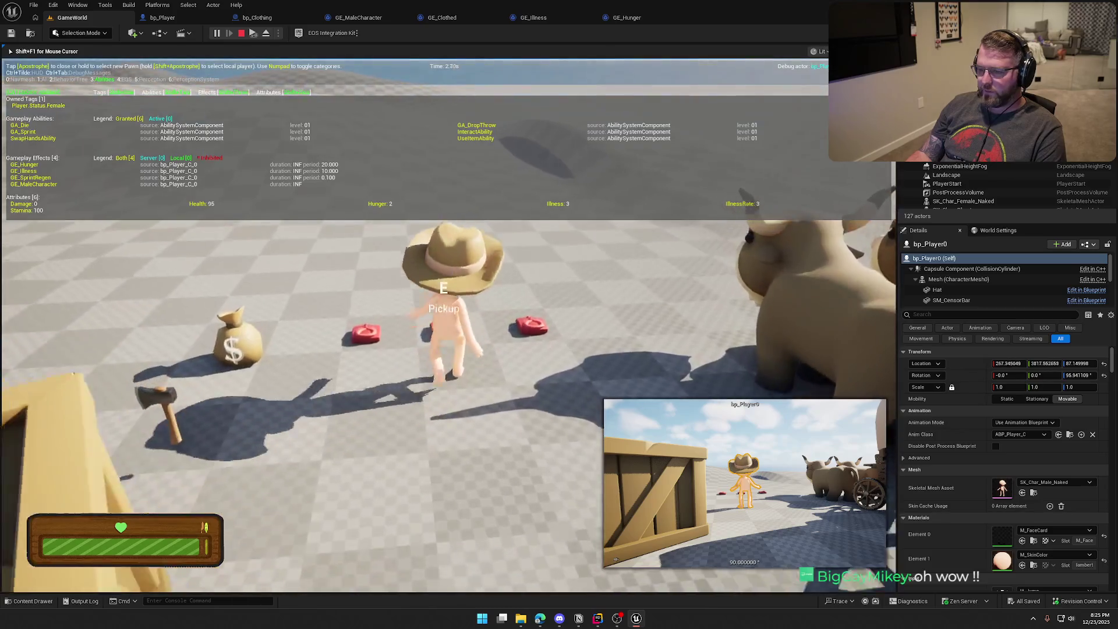
key("w")
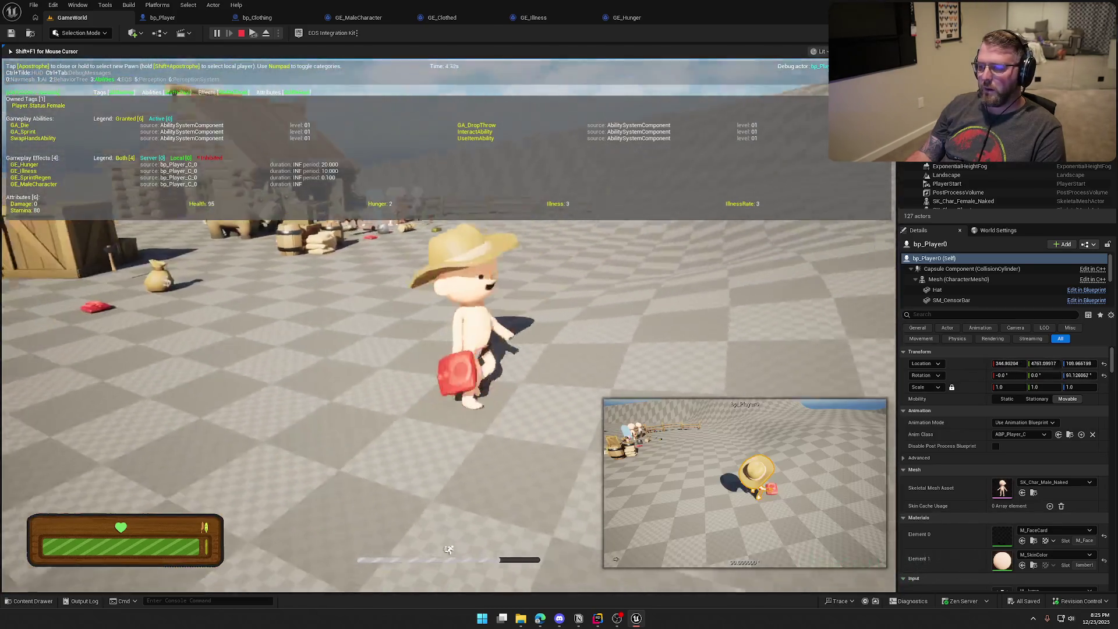
key("s")
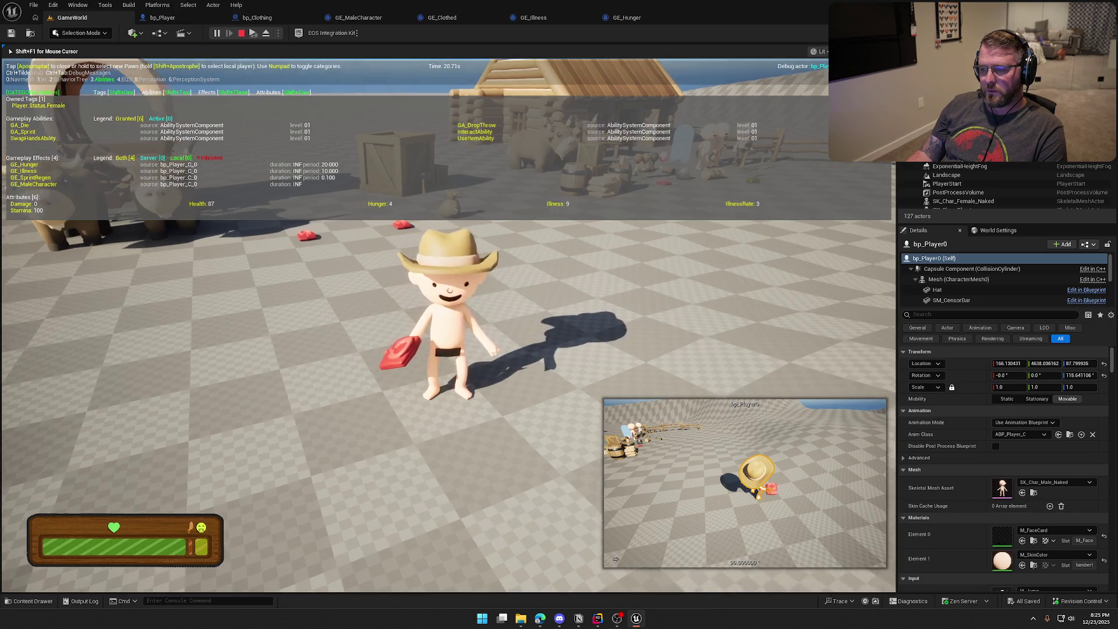
key("w")
key("s")
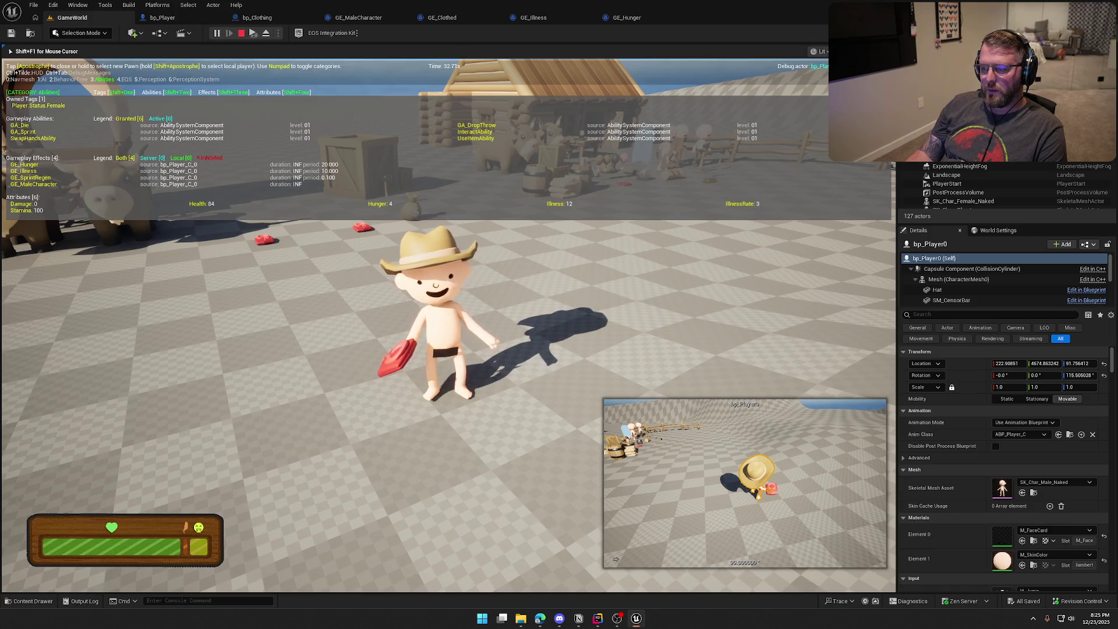
Step: Put on the held clothing, sprint around to check the illness rate, then stop and overlook the cabin
key("e")
key("shift+w")
key("s")
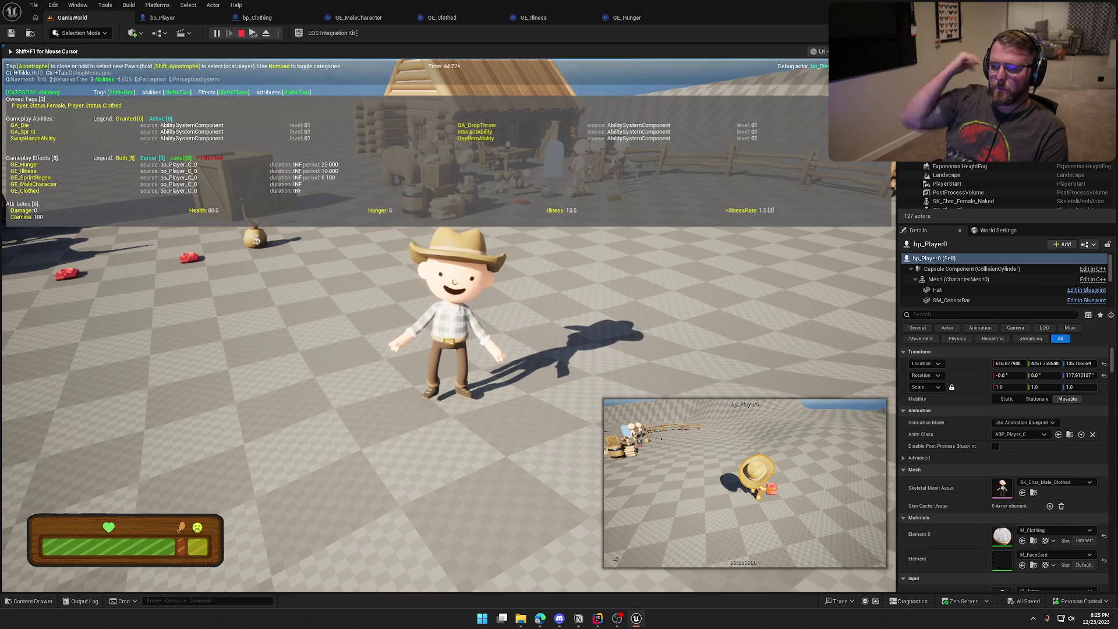
key("shift+w")
key("w")
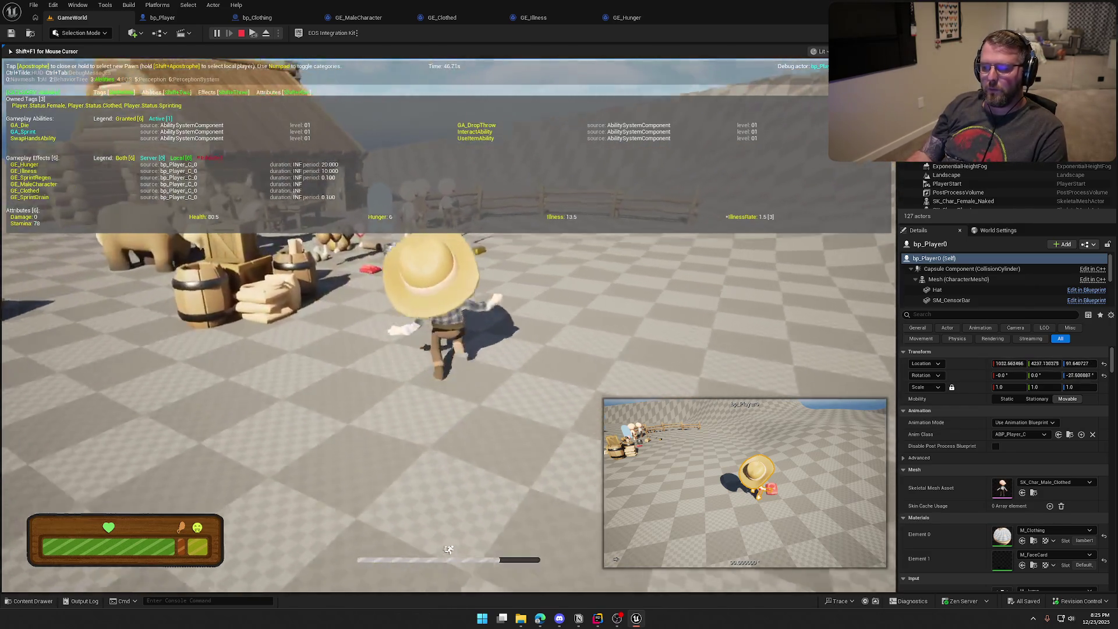
key("s")
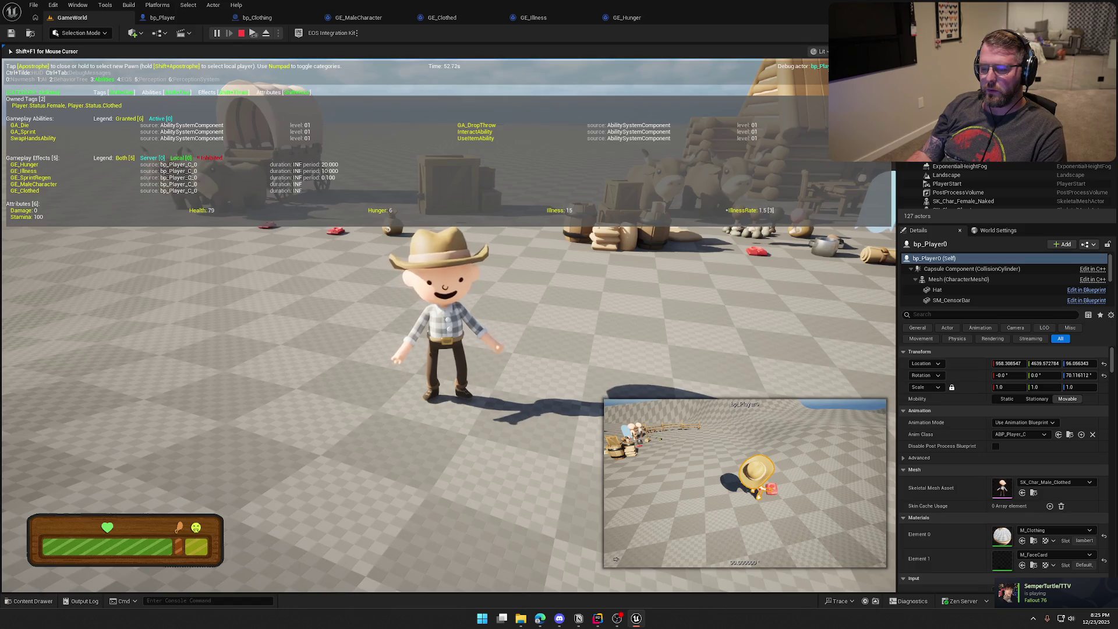
key("Escape")
left_click_drag(470, 97, 547, 293)
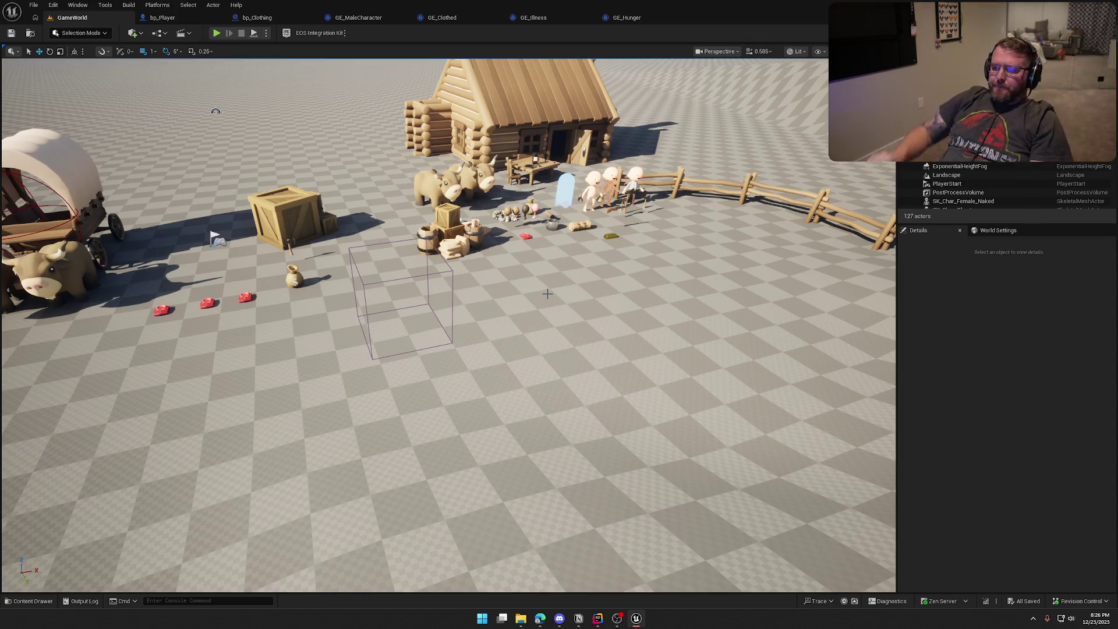
Step: Review the Class Defaults of the GE_Clothed, GE_Illness and GE_Hunger effects
left_click(443, 19)
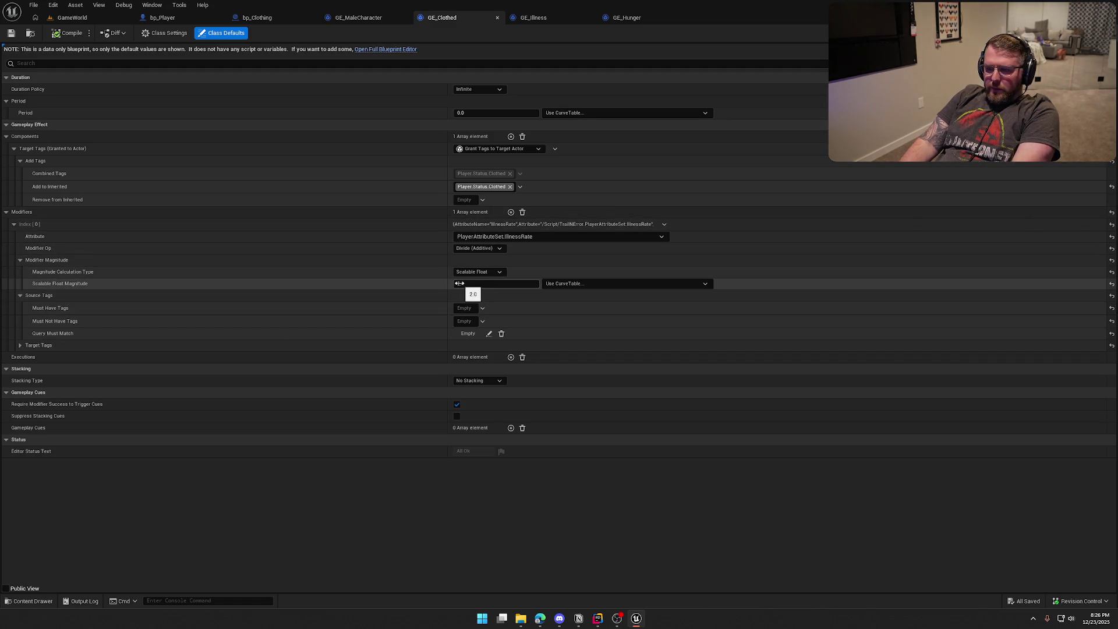
left_click(534, 19)
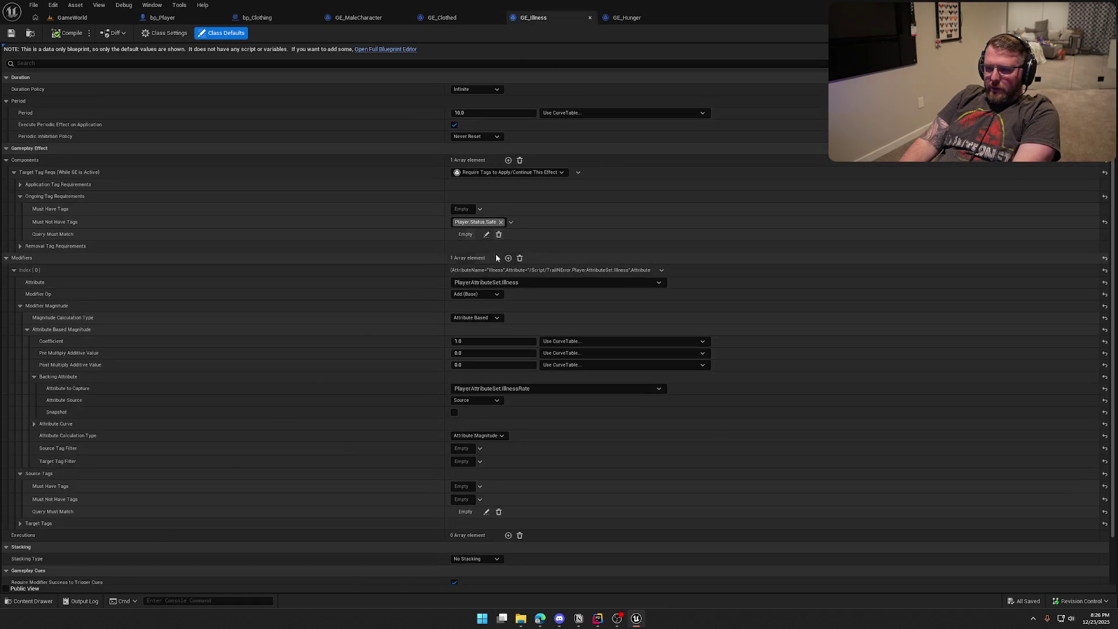
left_click(622, 24)
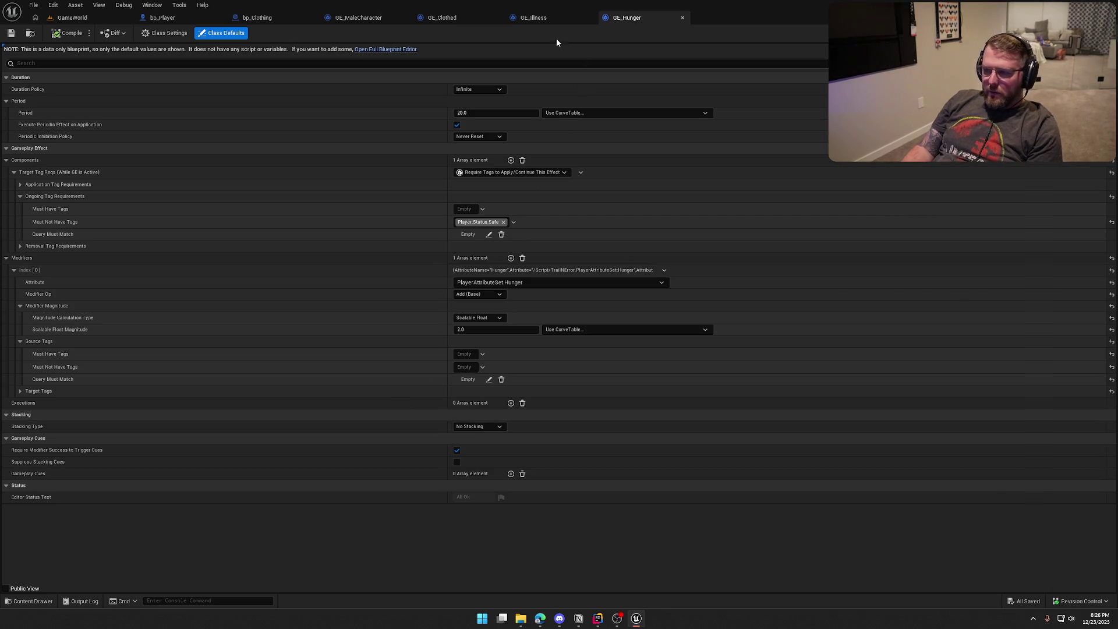
left_click(531, 16)
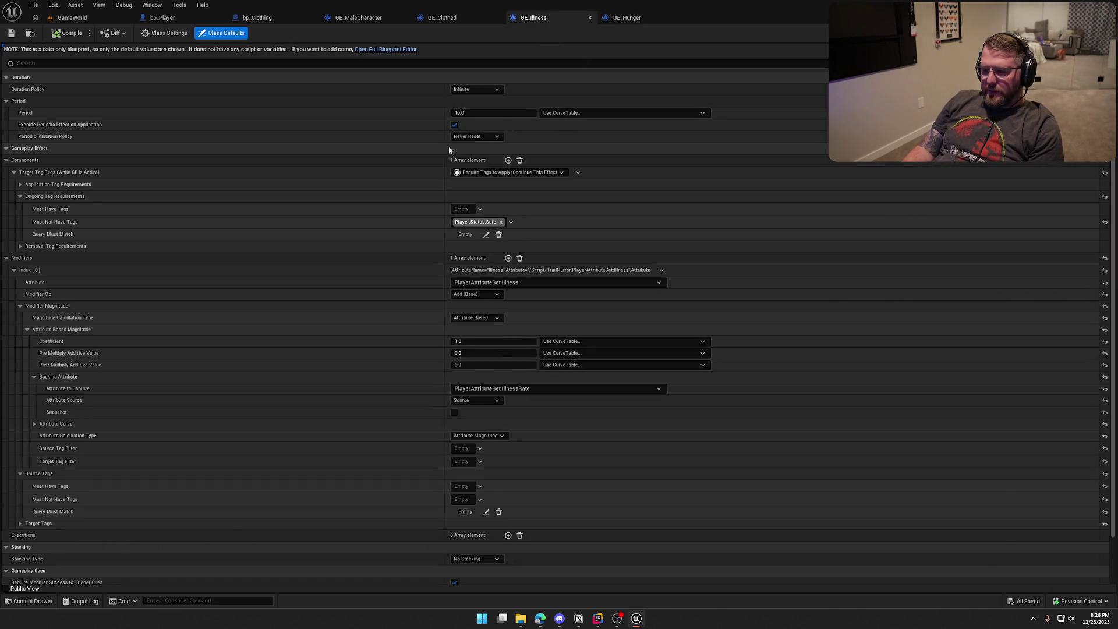
Step: Change the GE_Illness Period to 20, then to 25, compiling and saving each time
left_click(474, 111)
type("20")
key("Return")
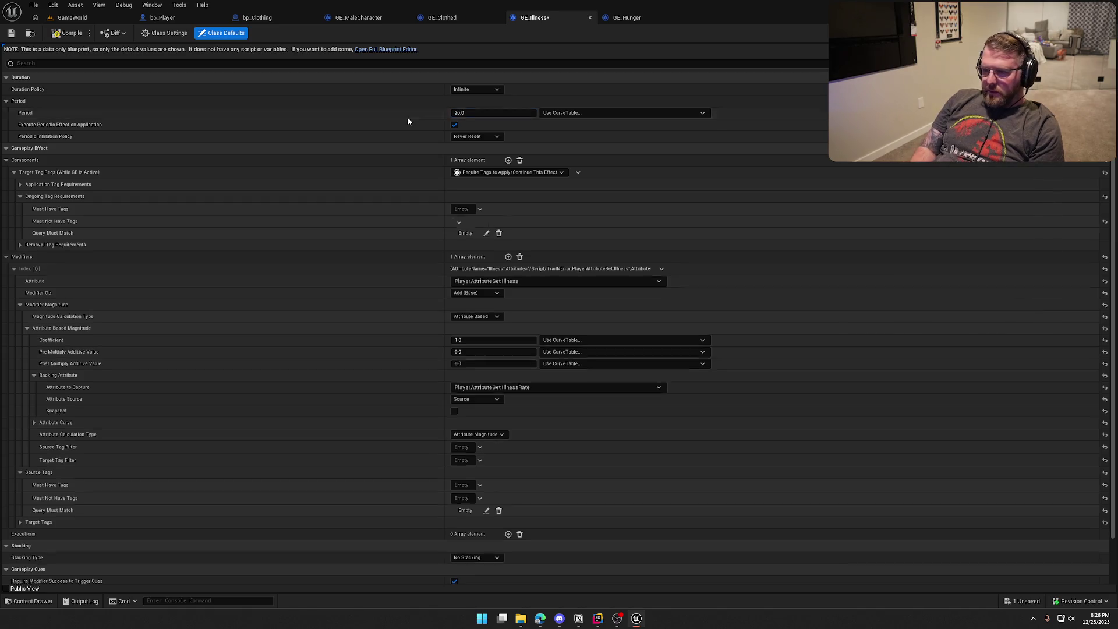
left_click(57, 33)
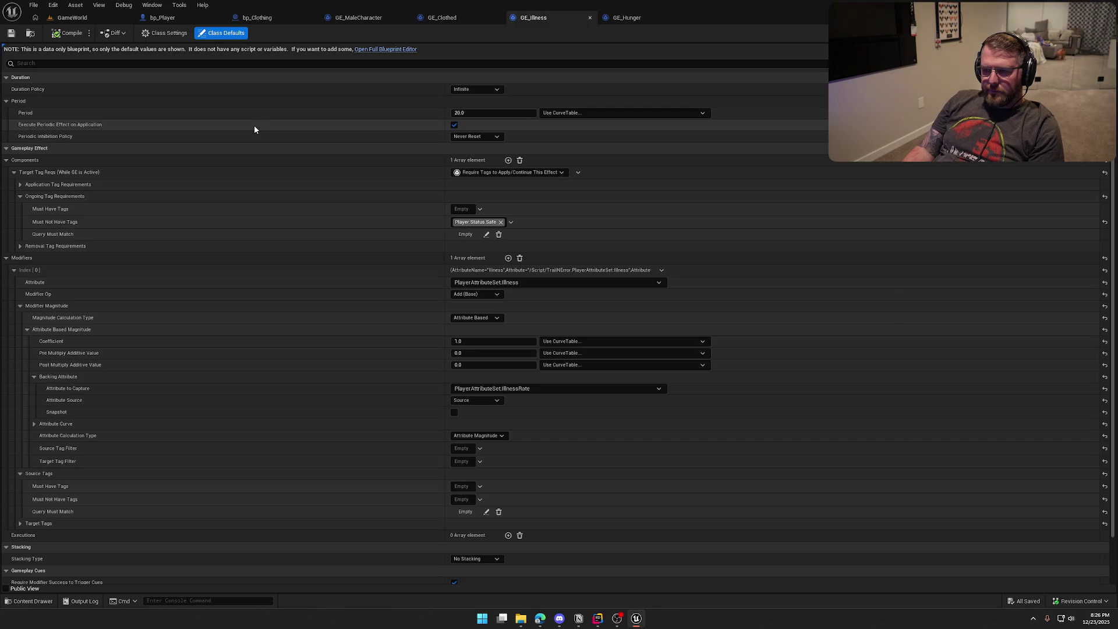
left_click(490, 112)
type("25")
key("Return")
left_click(67, 33)
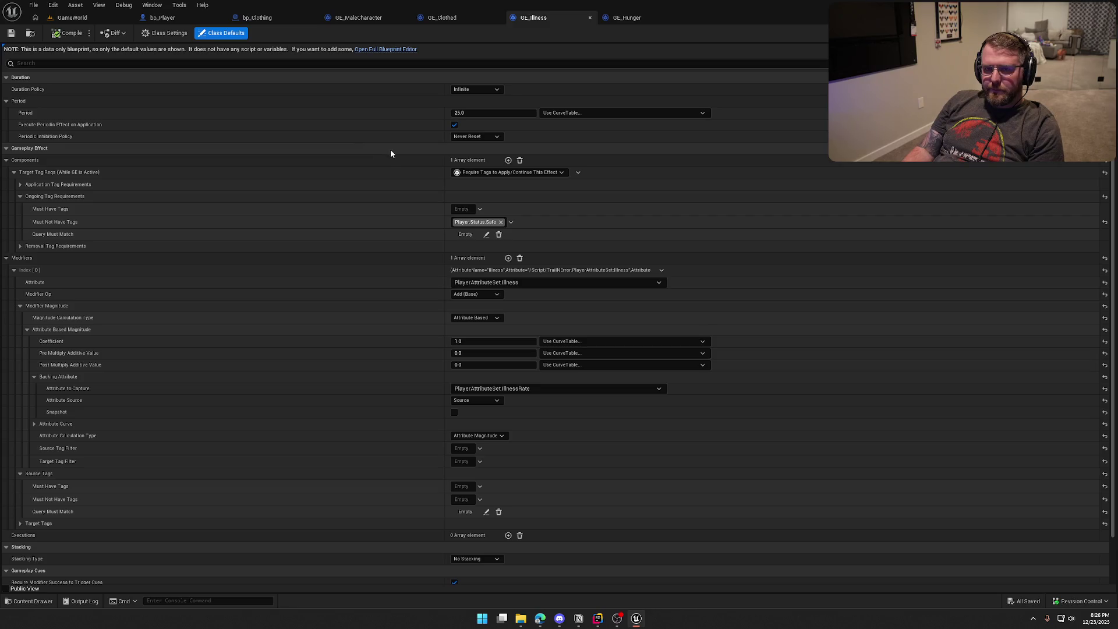
Step: Close the GE_Hunger, GE_Illness, GE_Clothed and GE_MaleCharacter effect editors
middle_click(627, 19)
middle_click(574, 20)
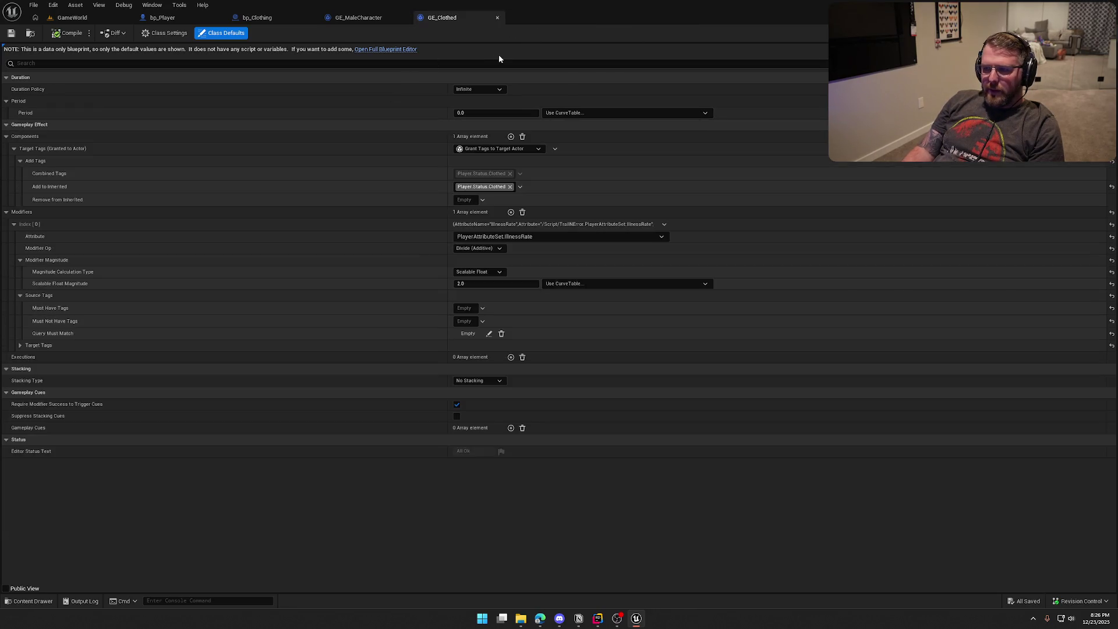
middle_click(455, 18)
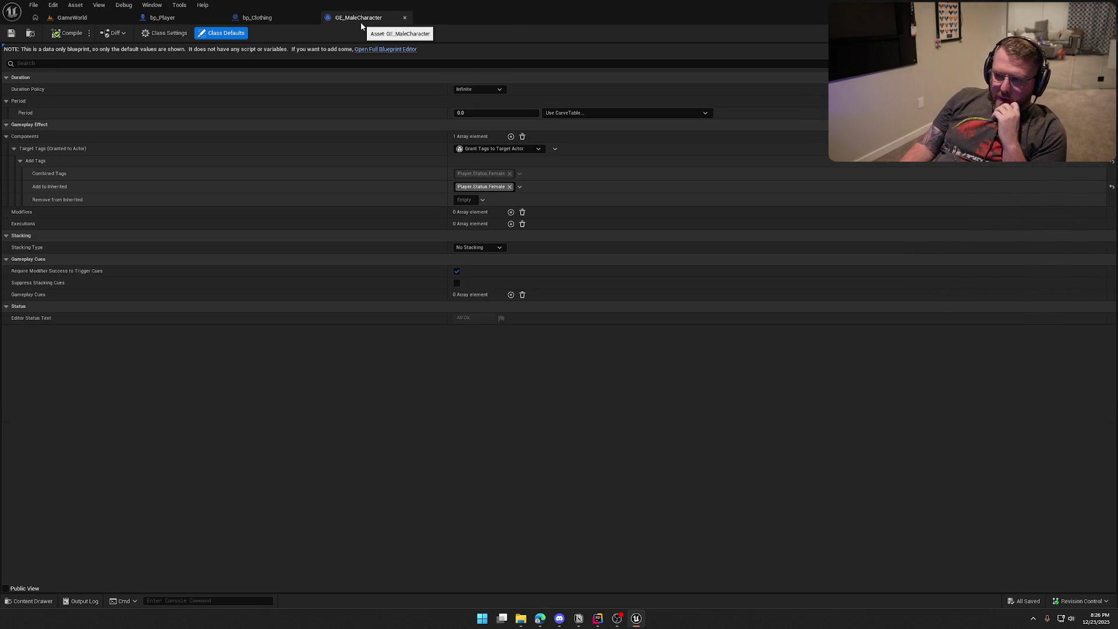
middle_click(361, 23)
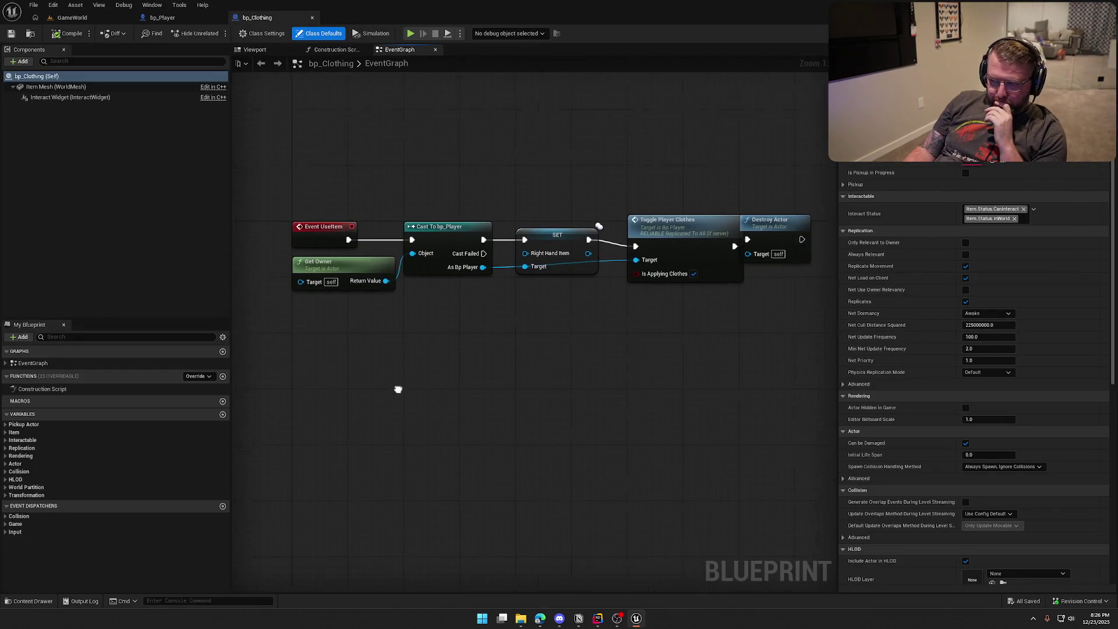
Step: Save the bp_Clothing blueprint and go to bp_Player
left_click_drag(707, 344, 648, 198)
left_click(611, 149)
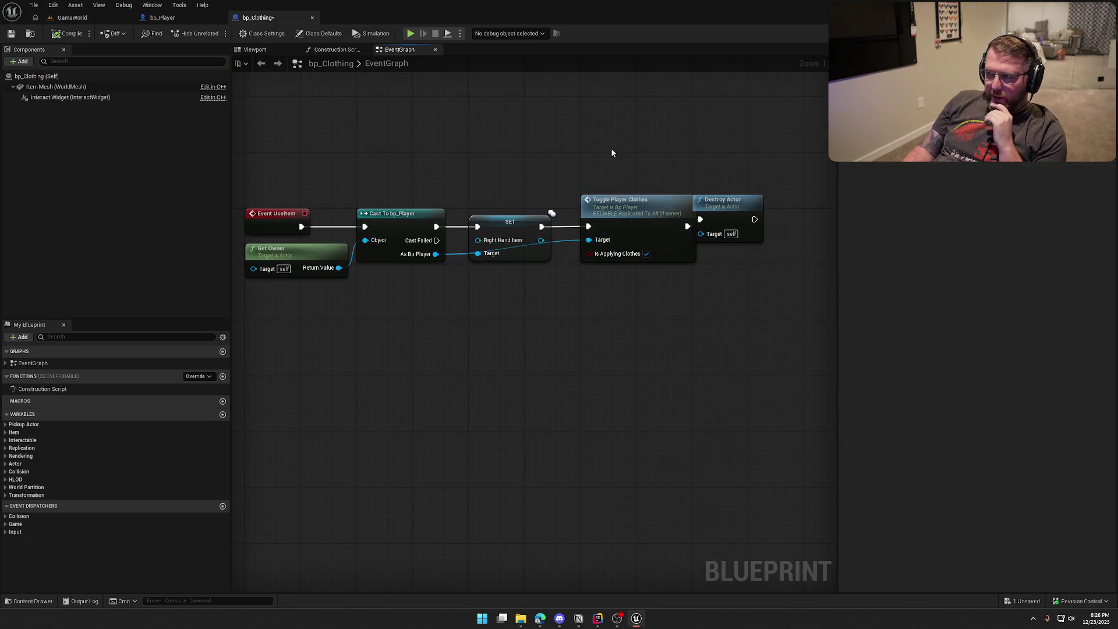
key("ctrl+s")
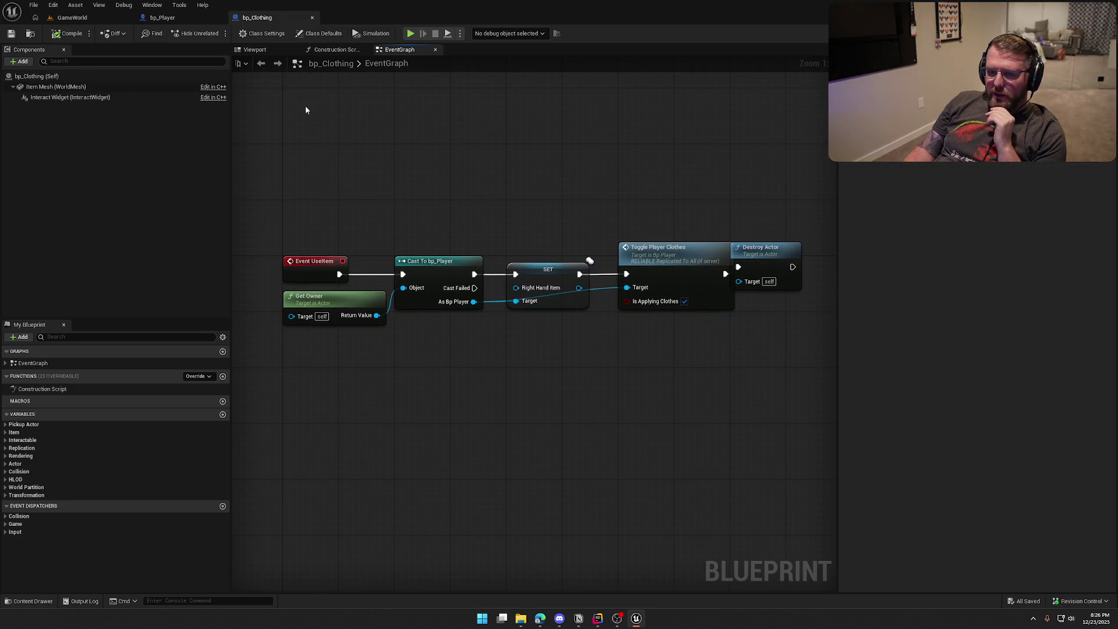
left_click(166, 18)
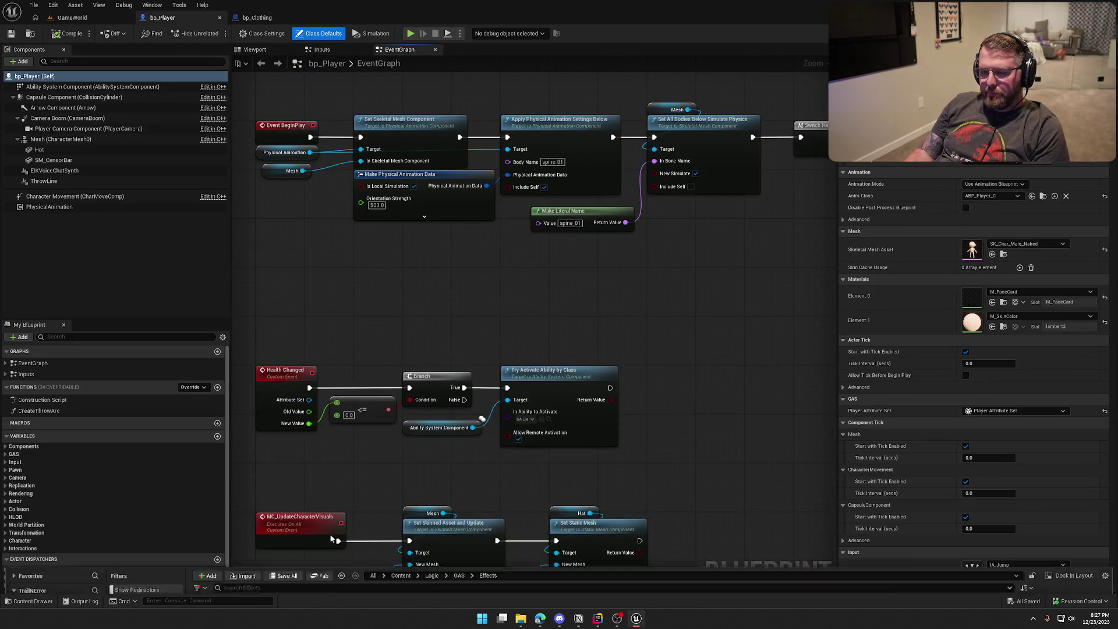
Step: Open the GA_DropThrow ability from the Abilities folder in the Content Drawer
key("ctrl+space")
left_click(48, 476)
left_click(266, 460)
double_click(266, 460)
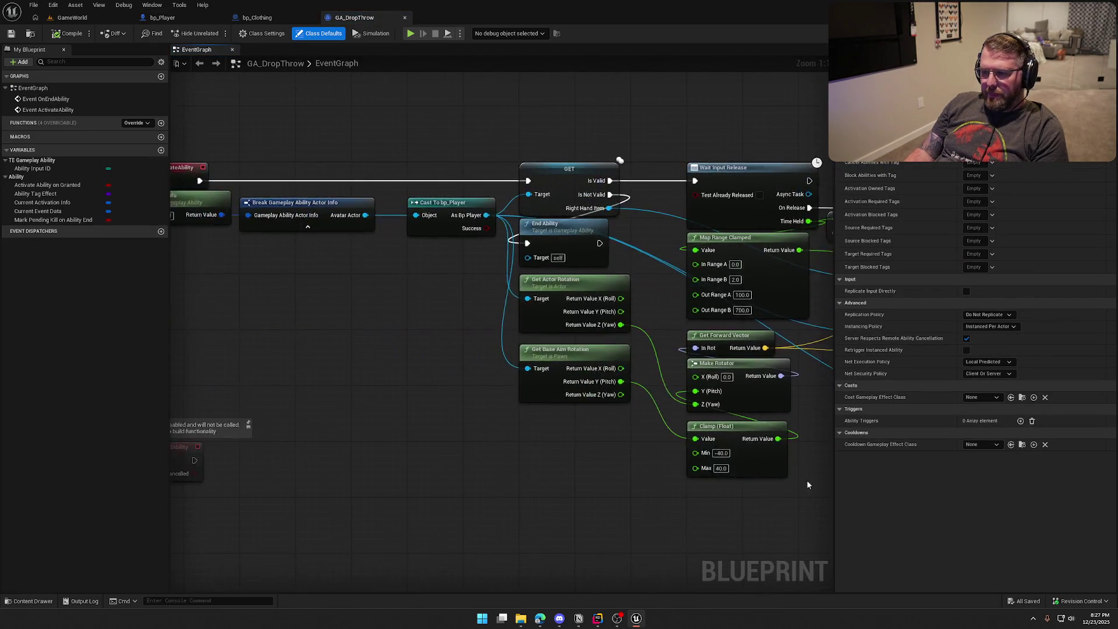
Step: Move the End Ability node up above the GET node in the GA_DropThrow graph
left_click_drag(559, 454, 269, 442)
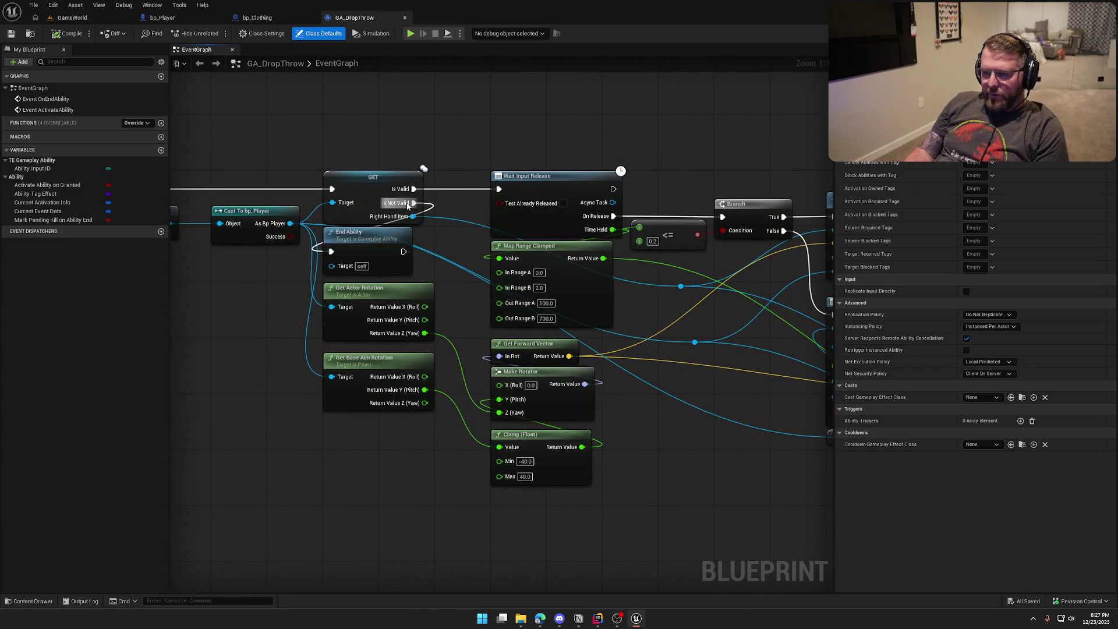
mouse_move(379, 240)
left_mouse_down()
mouse_move(506, 113)
mouse_move(551, 102)
mouse_move(509, 261)
mouse_move(408, 224)
left_mouse_up()
left_click(1098, 458)
mouse_move(254, 211)
left_mouse_down()
mouse_move(434, 233)
mouse_move(455, 172)
mouse_move(425, 140)
left_mouse_up()
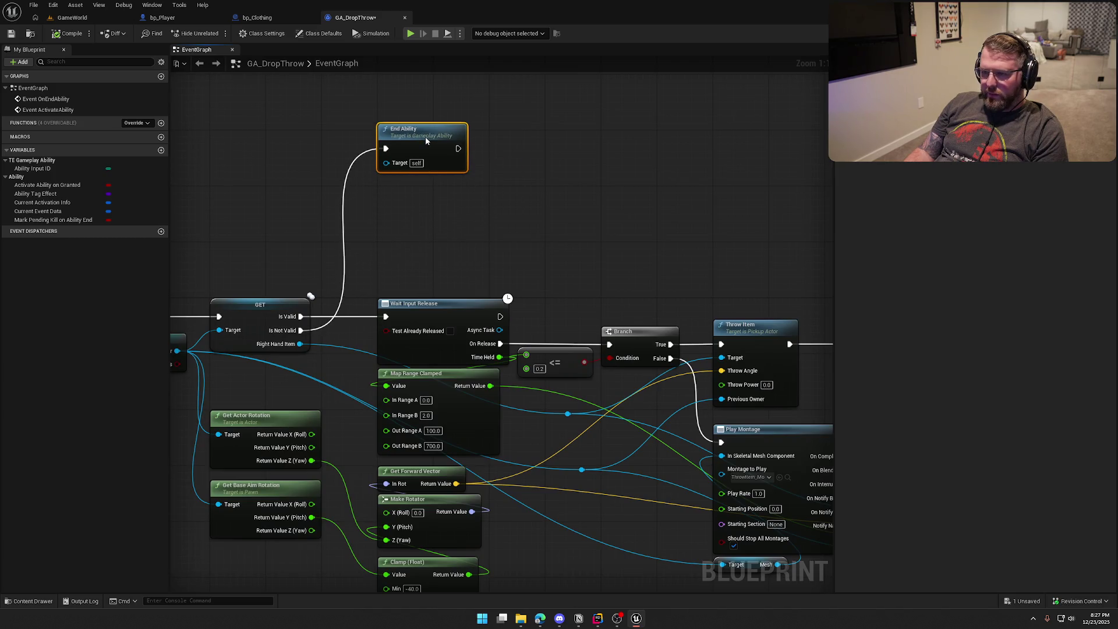
left_click_drag(538, 168, 581, 202)
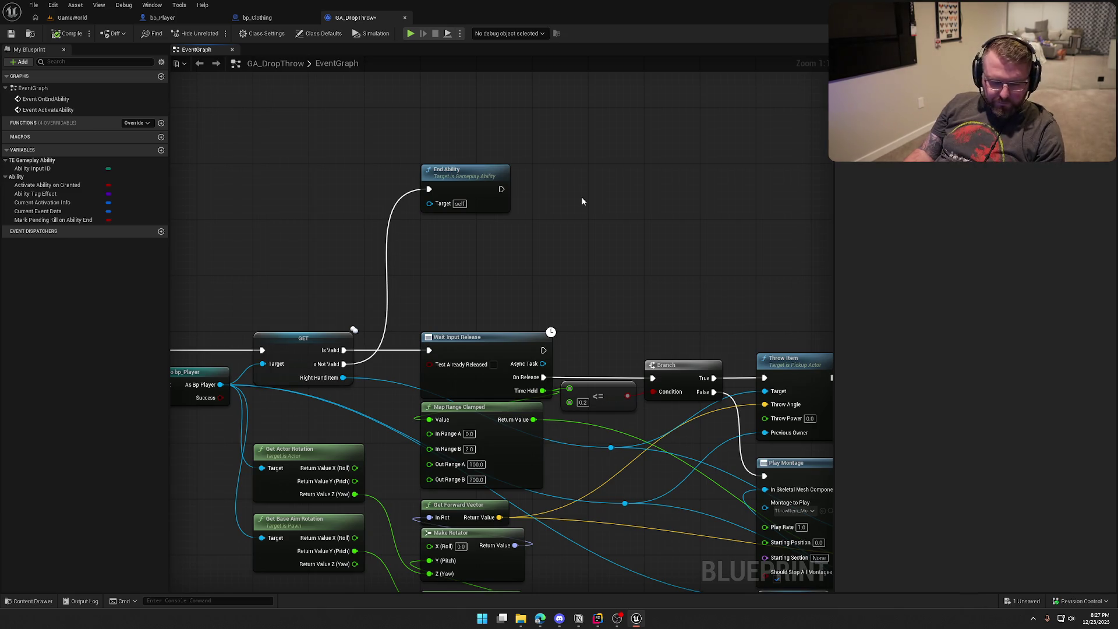
mouse_move(602, 224)
left_mouse_down()
mouse_move(65, 187)
mouse_move(428, 189)
mouse_move(158, 154)
mouse_move(606, 185)
left_mouse_up()
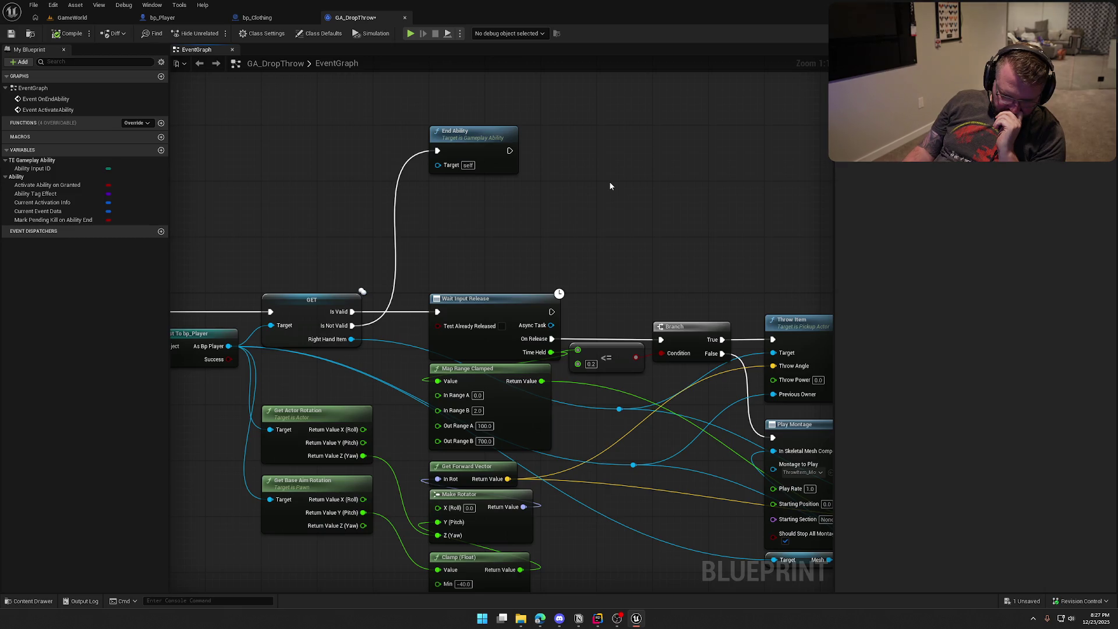
Step: Inspect the Event ActivateAbility and cast nodes and select Break Gameplay Ability Actor Info
mouse_move(328, 264)
left_mouse_down()
mouse_move(520, 287)
mouse_move(703, 192)
mouse_move(494, 273)
left_mouse_up()
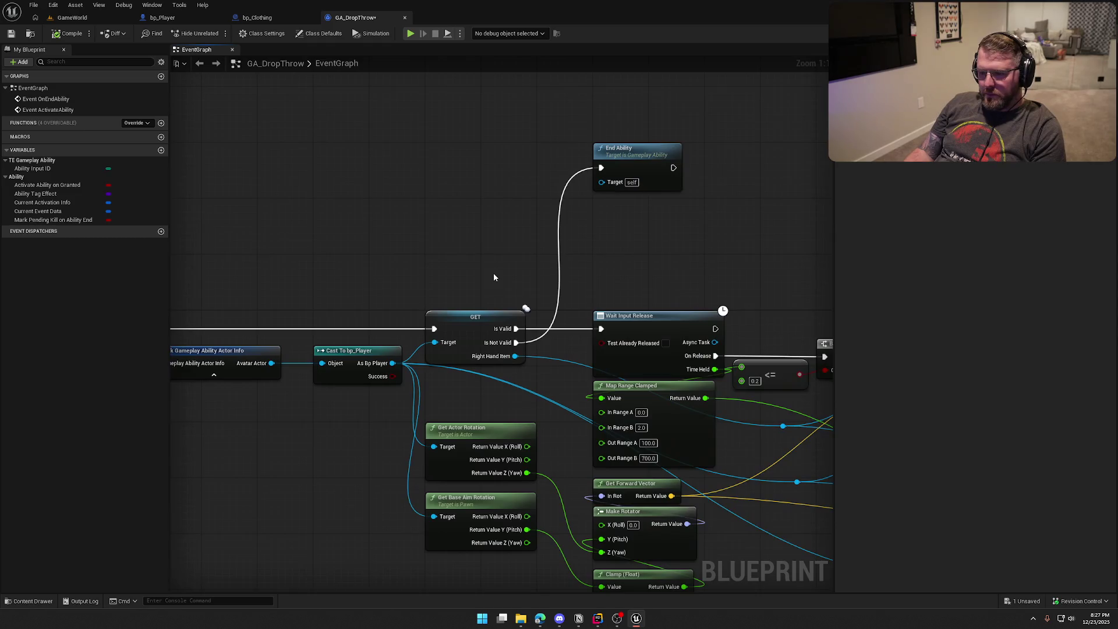
left_click_drag(392, 363, 429, 226)
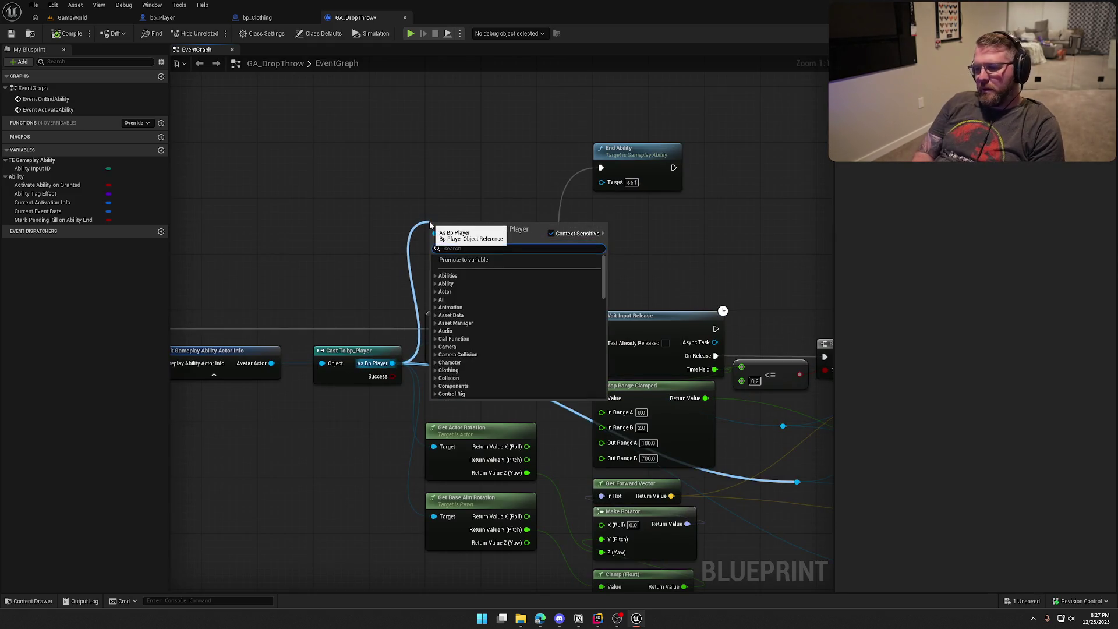
left_click(365, 298)
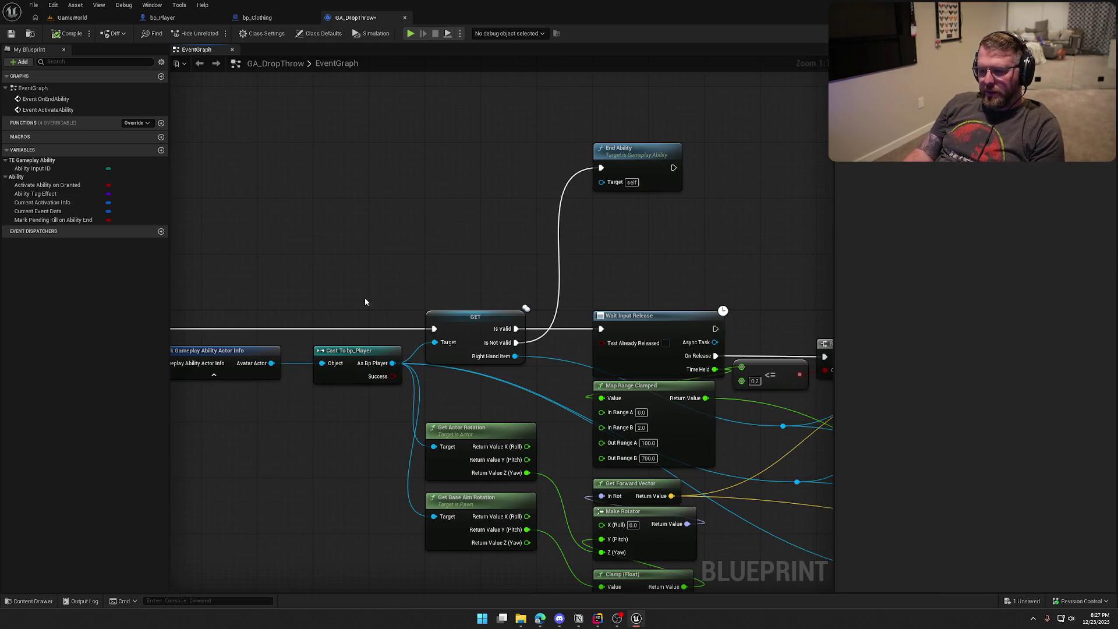
left_click(237, 354)
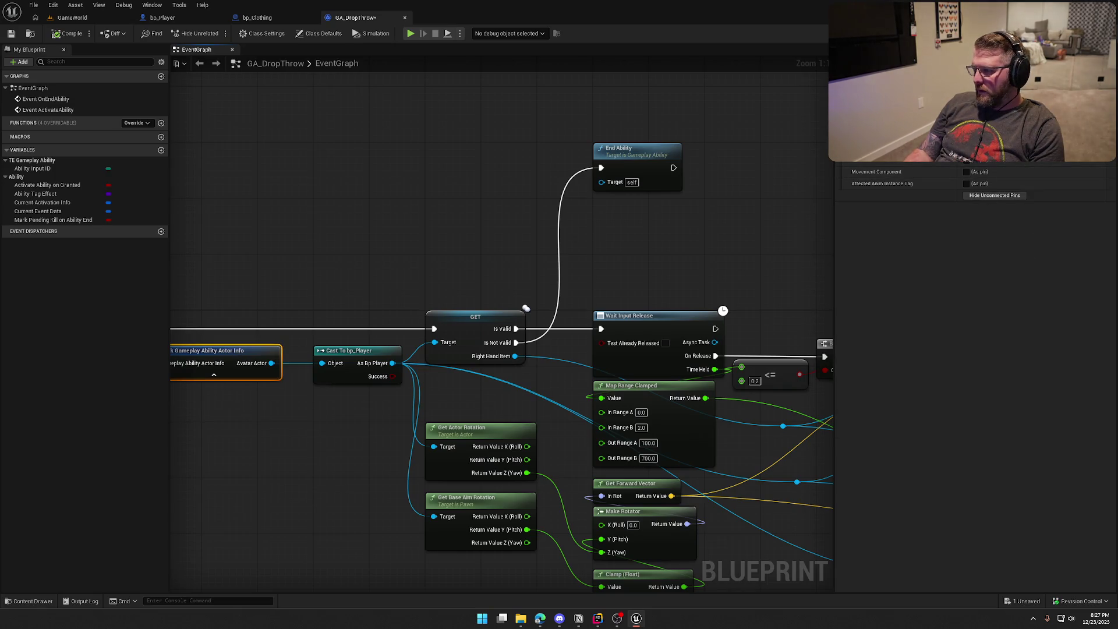
Step: Add a Has Matching Gameplay Tag node from Ability System Component checking Player.Status.Clothed
scroll(365, 291, "down", 3)
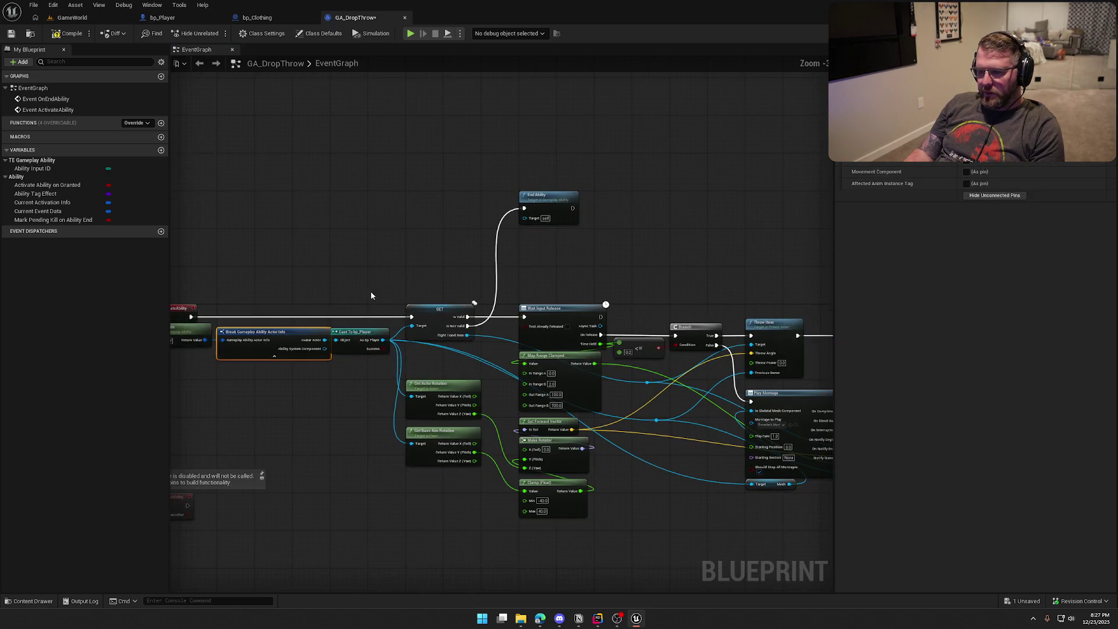
left_click_drag(371, 287, 858, 532)
scroll(682, 285, "up", 5)
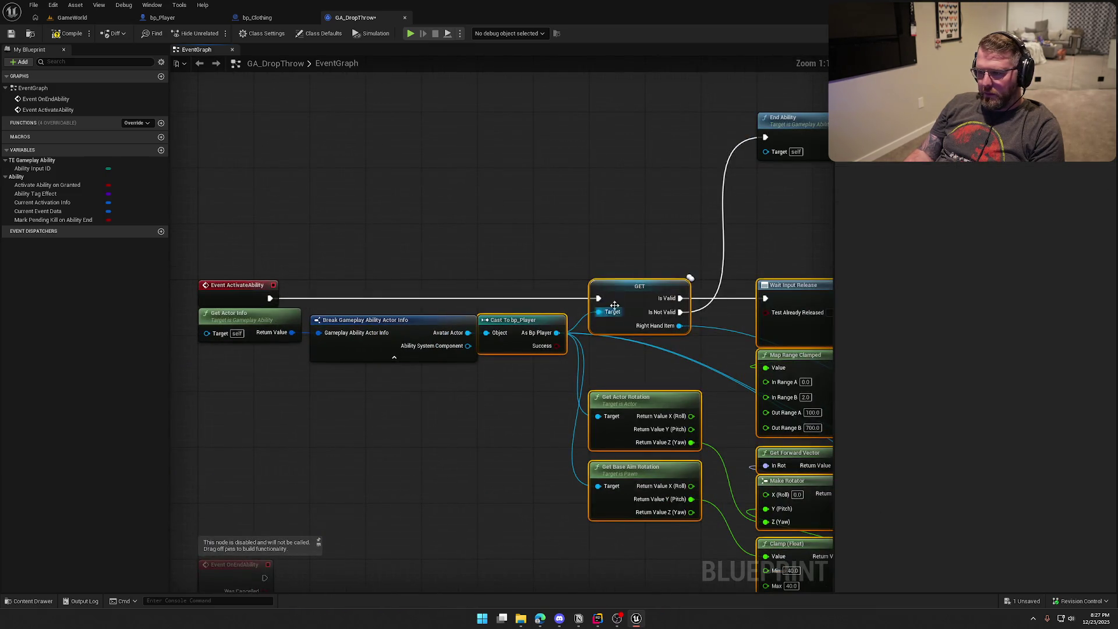
left_click_drag(674, 236, 596, 240)
left_click_drag(387, 350, 629, 183)
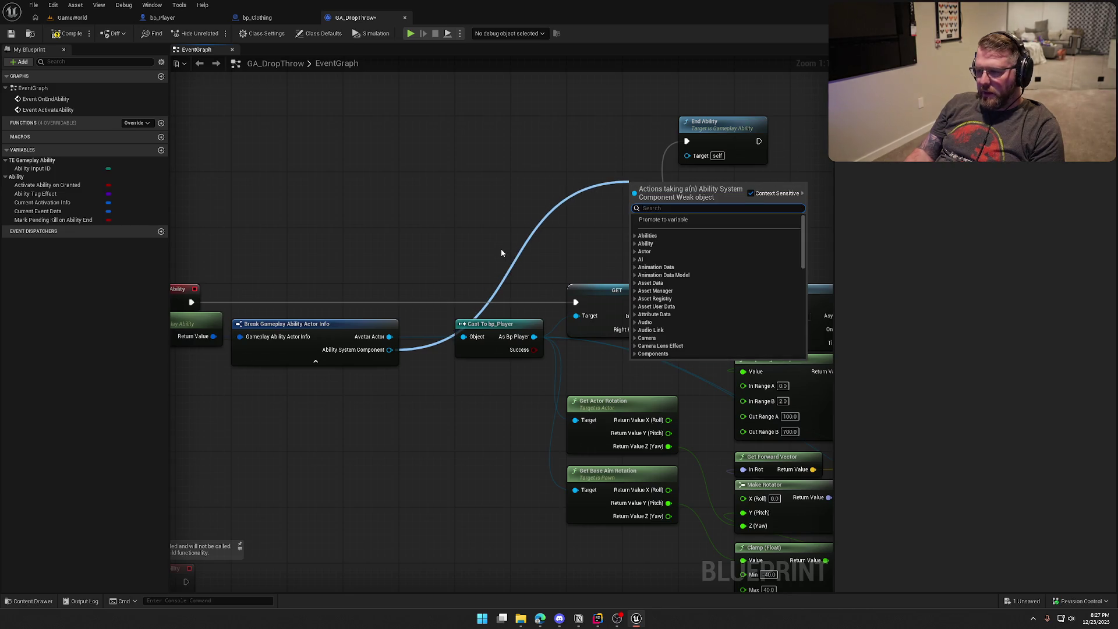
type("has")
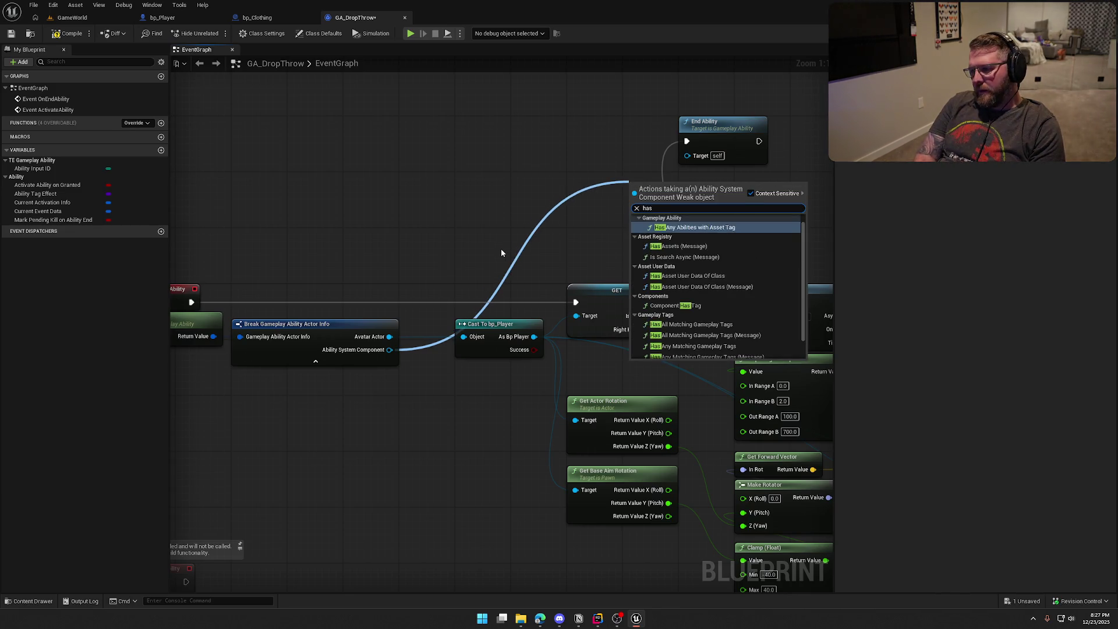
type(" matc")
key("Return")
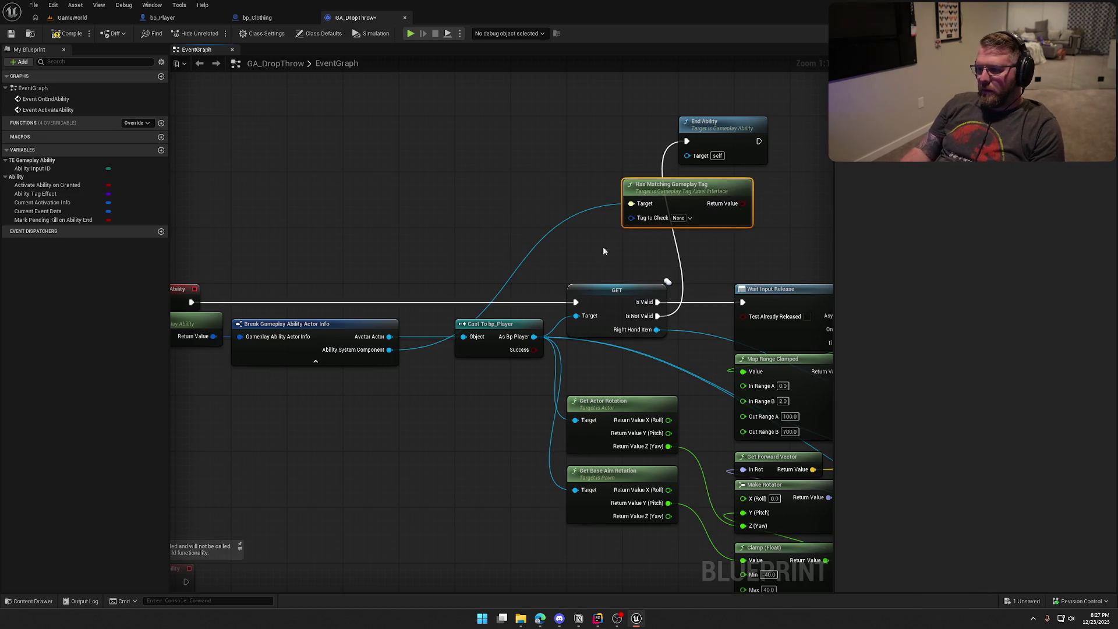
left_click_drag(598, 190, 484, 182)
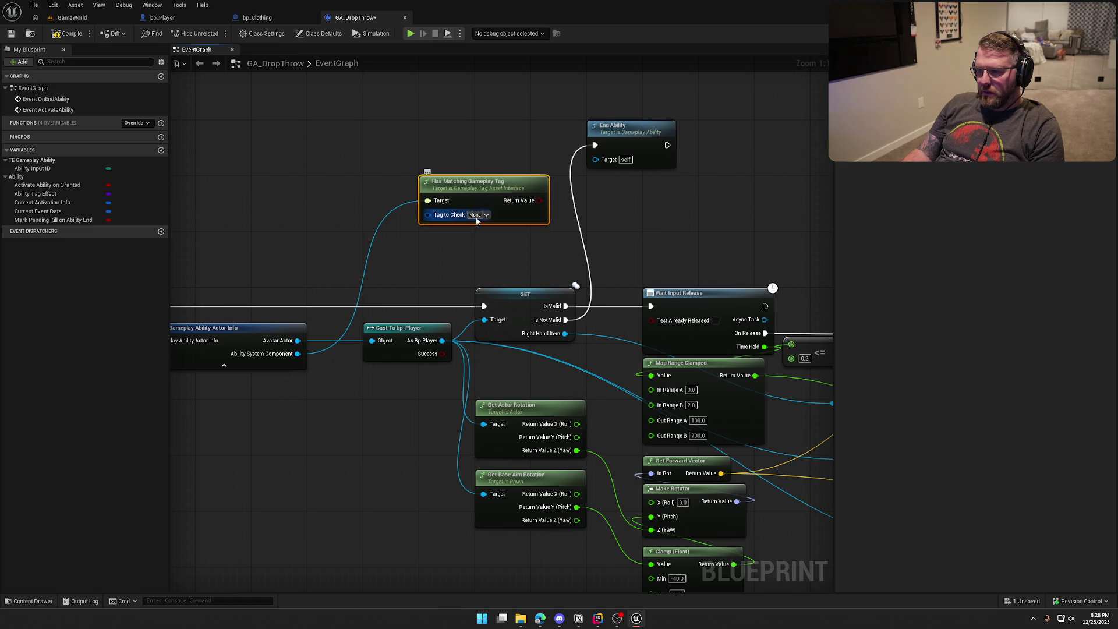
left_click(476, 215)
type("clothe")
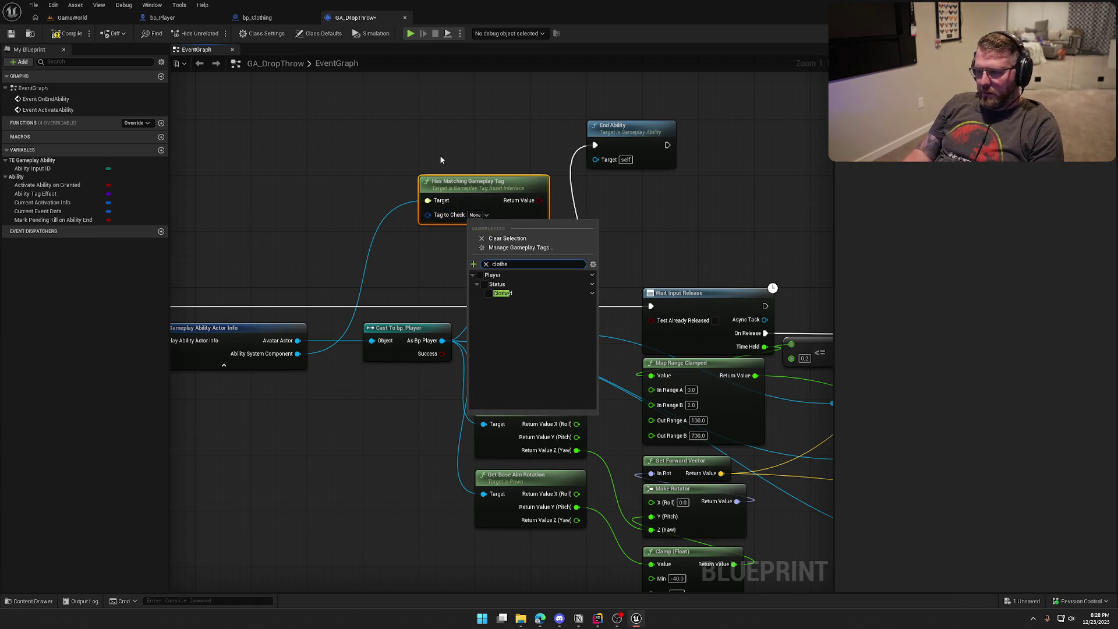
left_click(493, 299)
Step: Move End Ability aside and add a Branch driven by GET's Is Not Valid output
left_click_drag(470, 129, 400, 148)
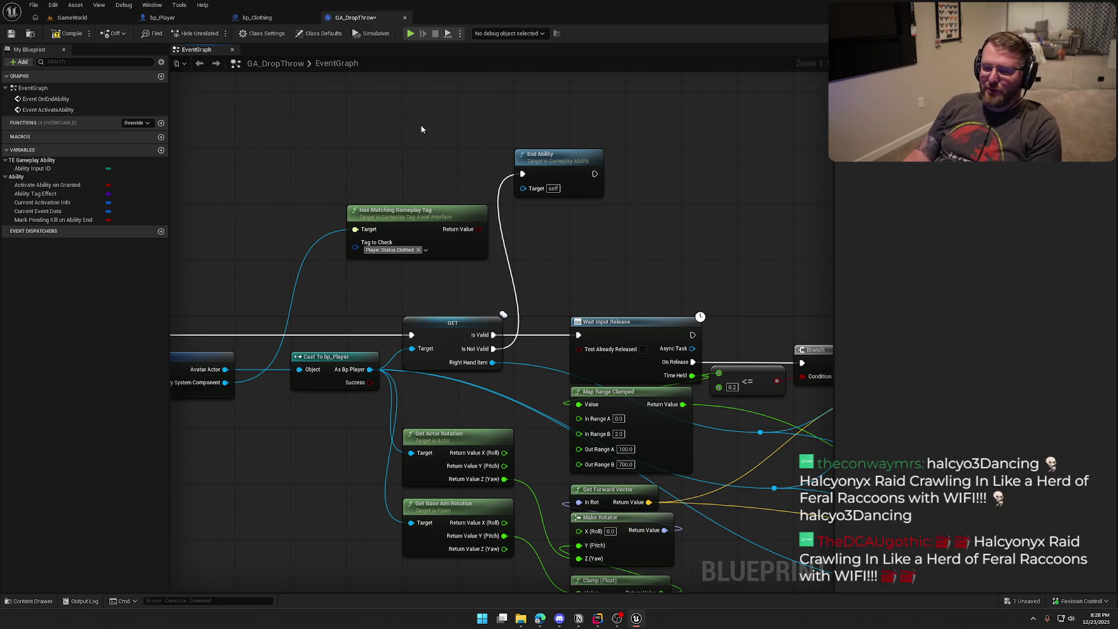
left_click_drag(418, 169, 348, 178)
left_click_drag(456, 183, 622, 182)
left_click(474, 176)
mouse_move(484, 195)
left_mouse_down()
mouse_move(441, 344)
mouse_move(424, 358)
left_mouse_up()
mouse_move(520, 193)
left_mouse_down()
mouse_move(544, 230)
mouse_move(410, 237)
mouse_move(424, 226)
left_mouse_up()
Step: Wire the Branch's False output to End Ability and start a connection from True
left_click(438, 169)
left_click_drag(438, 169, 422, 186)
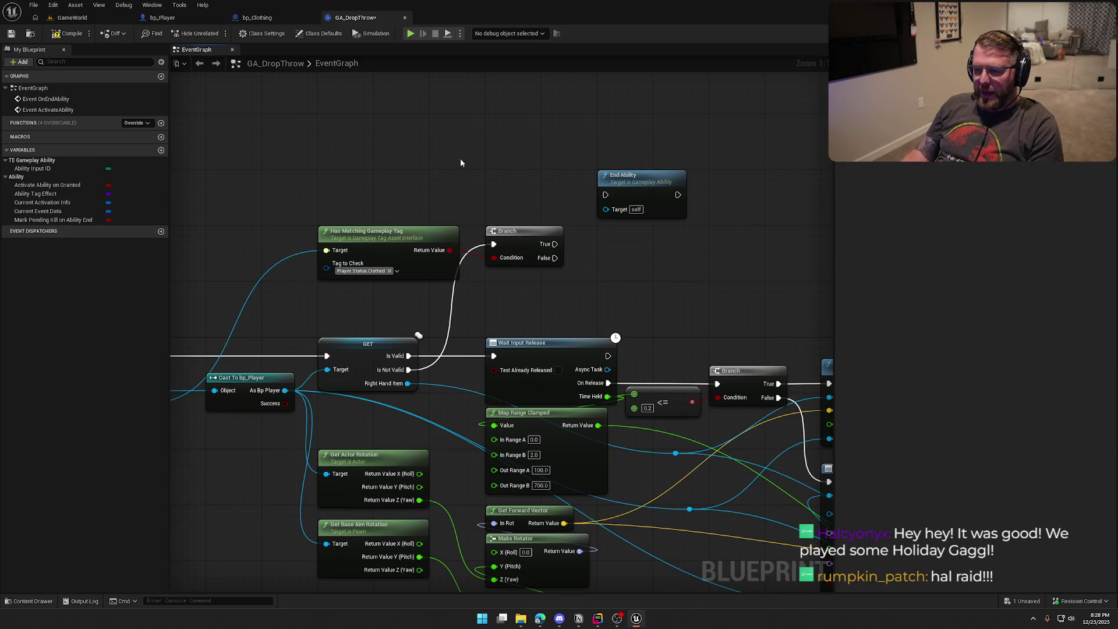
left_click_drag(418, 181, 418, 188)
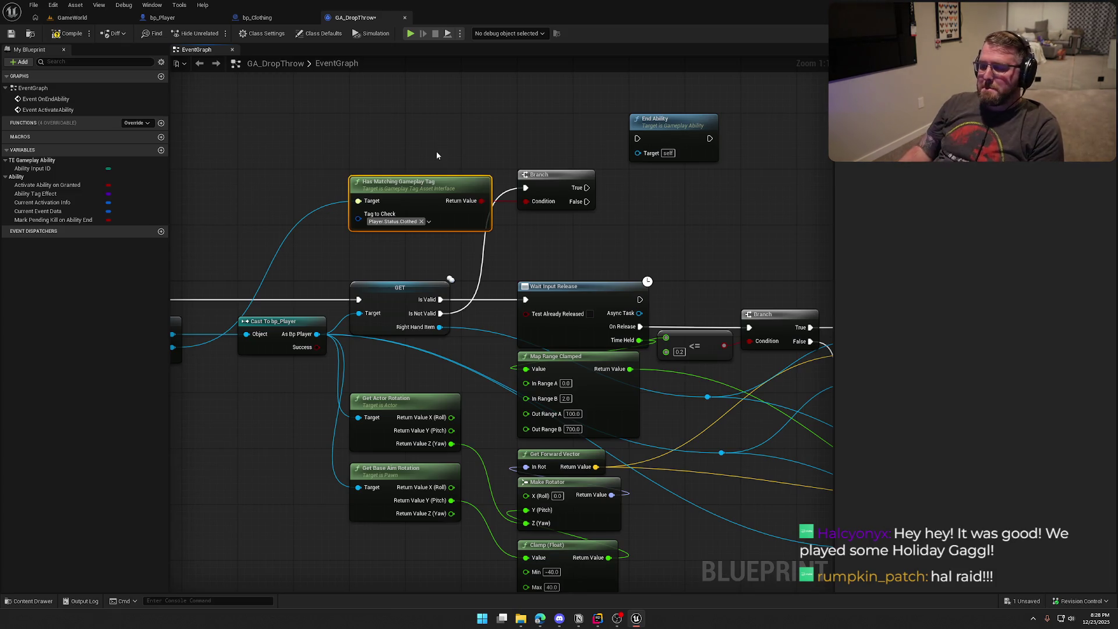
mouse_move(436, 125)
left_mouse_down()
mouse_move(326, 161)
mouse_move(246, 169)
mouse_move(443, 264)
mouse_move(564, 237)
left_mouse_up()
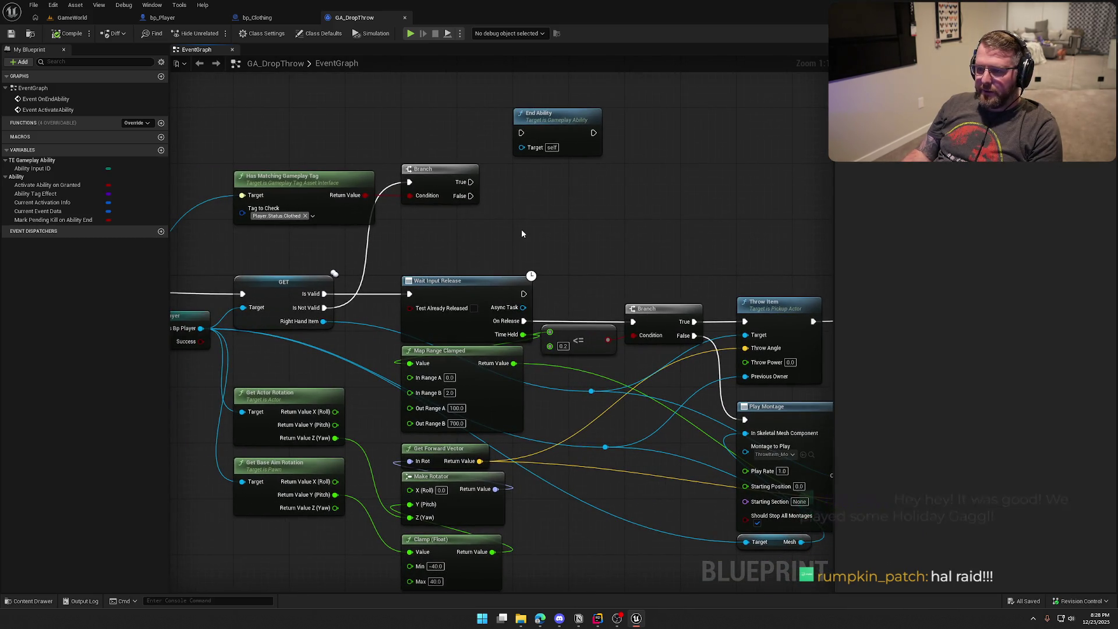
mouse_move(471, 195)
left_mouse_down()
mouse_move(521, 132)
mouse_move(574, 215)
mouse_move(540, 237)
mouse_move(481, 197)
mouse_move(438, 224)
mouse_move(511, 163)
mouse_move(486, 145)
left_mouse_up()
left_click(508, 205)
mouse_move(428, 209)
left_mouse_down()
mouse_move(478, 162)
mouse_move(484, 140)
left_mouse_up()
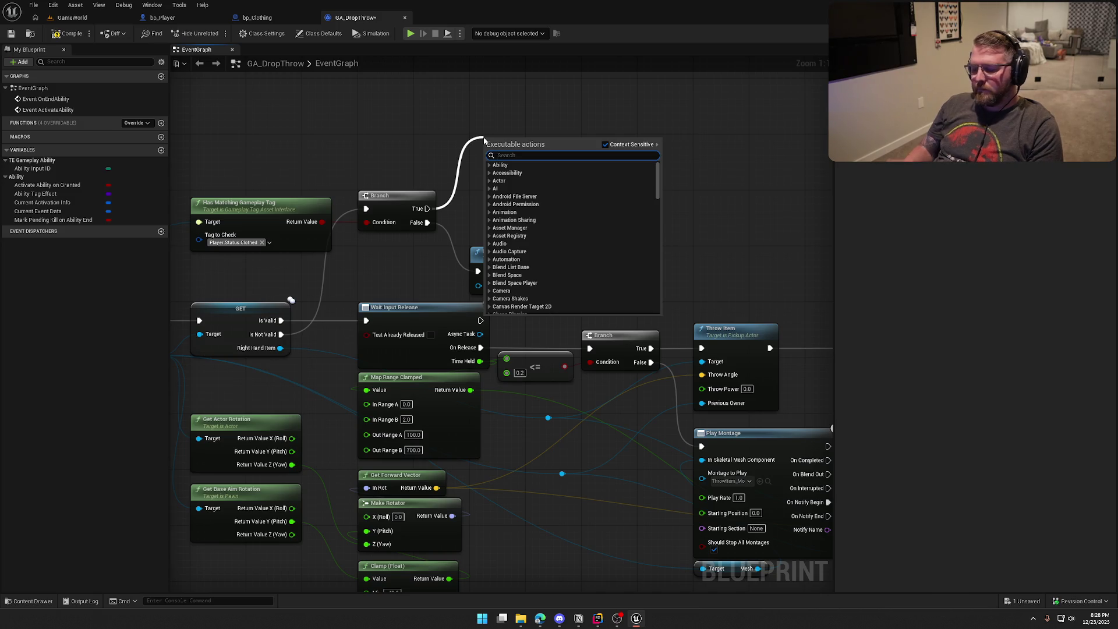
Step: Add a Has Authority check after the Branch's True output
type("hasauth")
key("Return")
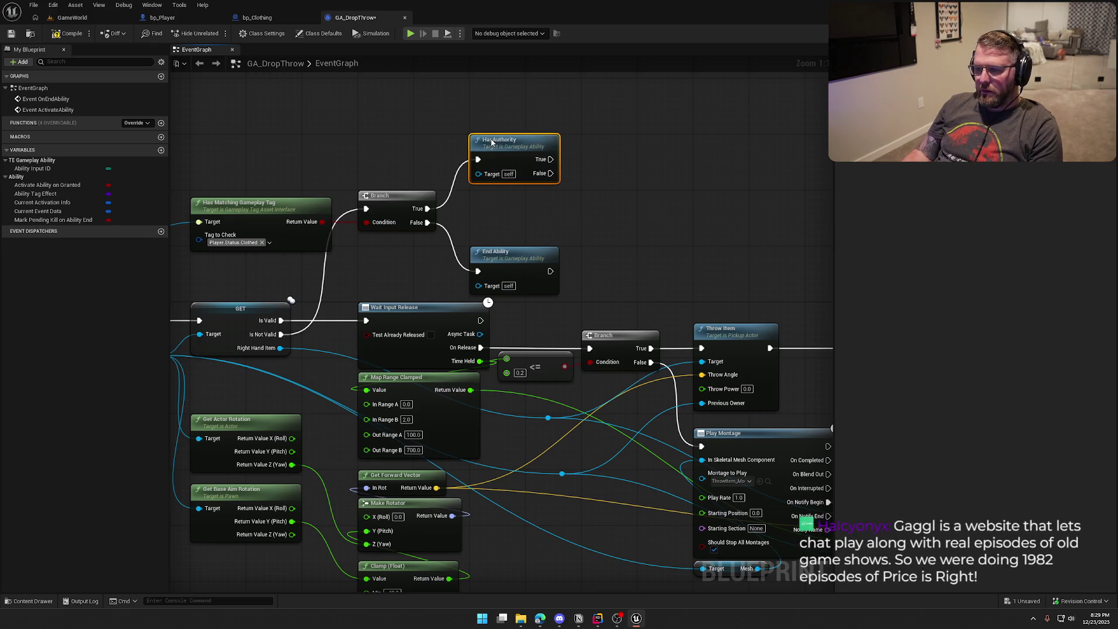
left_click_drag(609, 190, 506, 172)
Step: Add a SpawnActor node from the authority path with its class set to bp_Clothing
mouse_move(447, 140)
left_mouse_down()
mouse_move(507, 142)
mouse_move(479, 128)
left_mouse_up()
type("spawn actor")
key("Return")
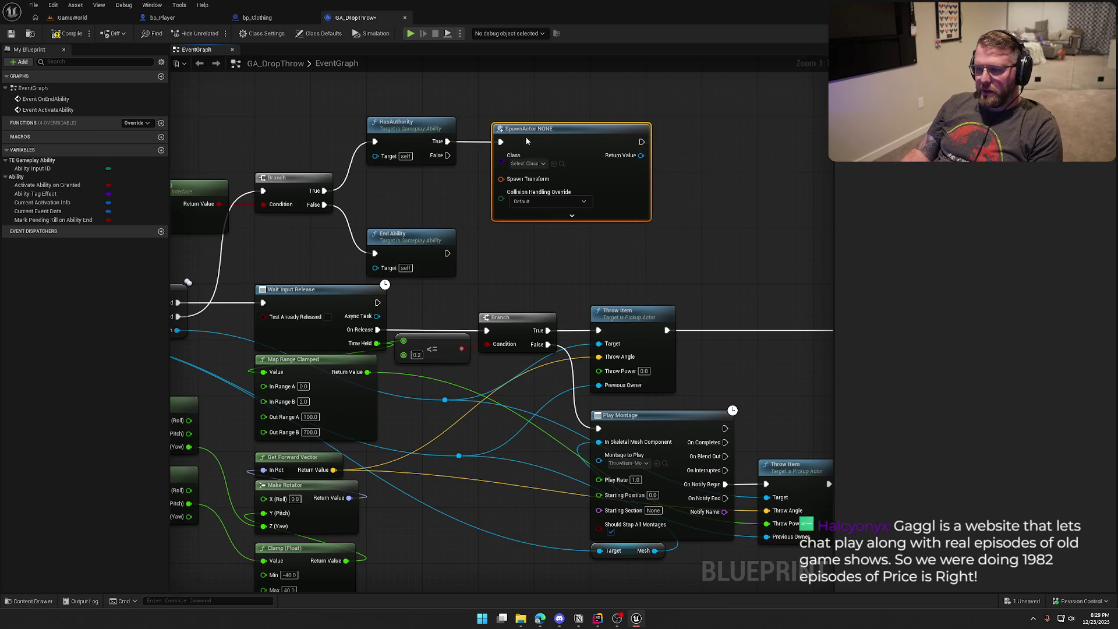
left_click(520, 163)
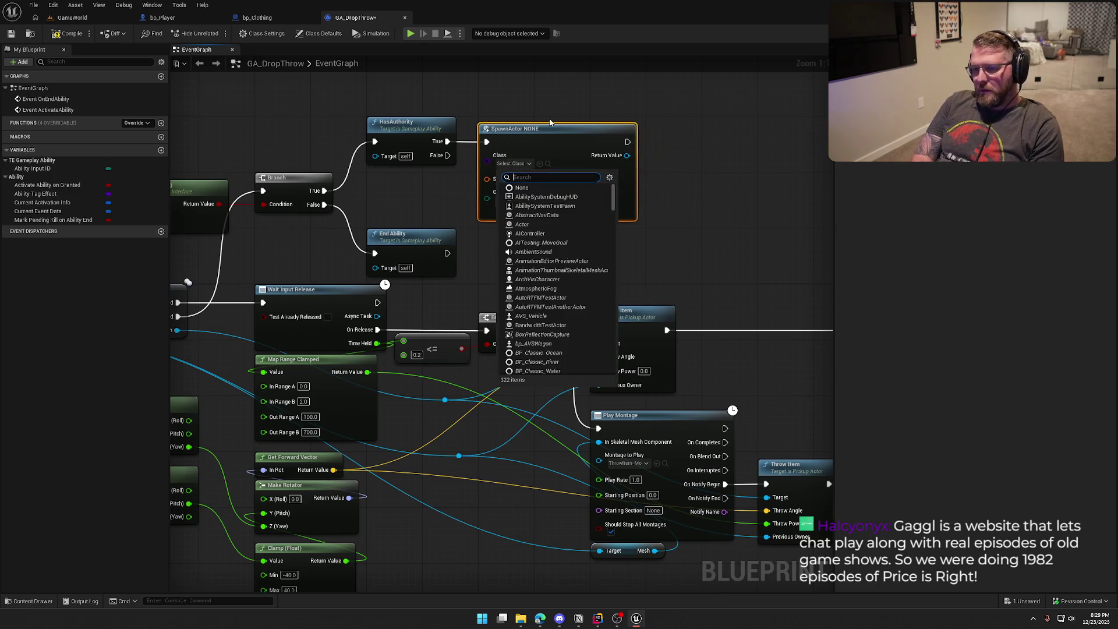
type("bp_cloth")
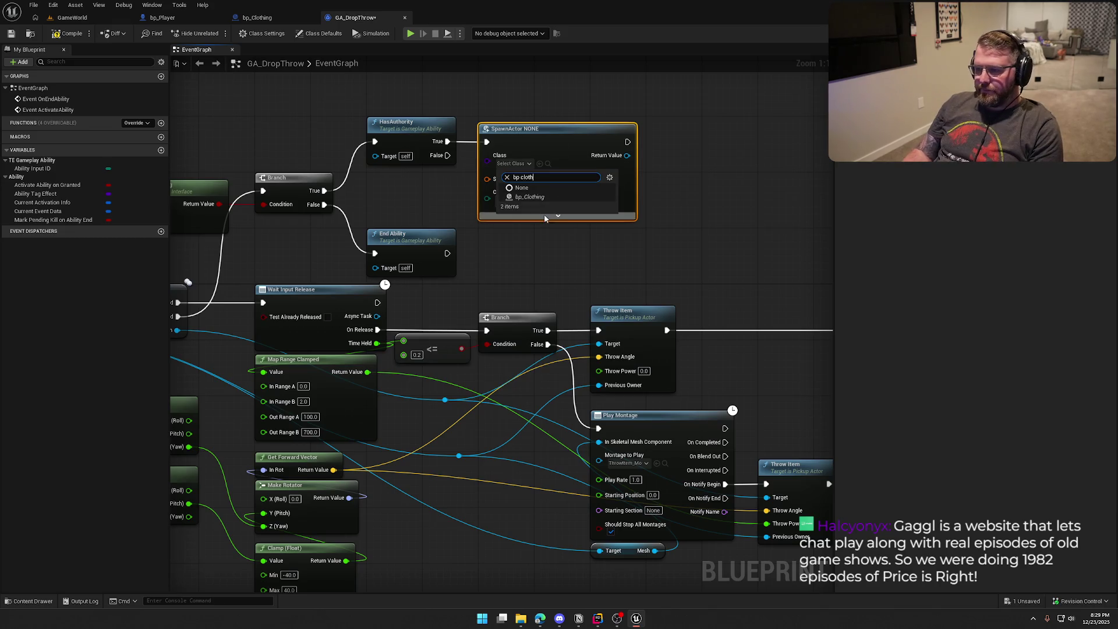
left_click(543, 214)
left_click_drag(558, 137, 603, 135)
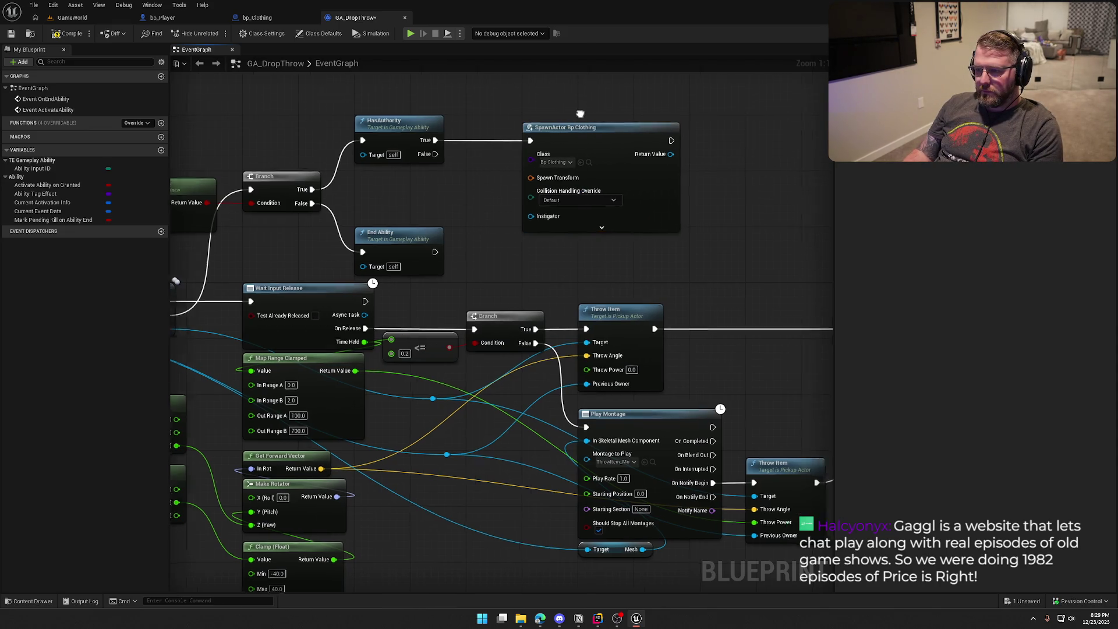
left_click(633, 209)
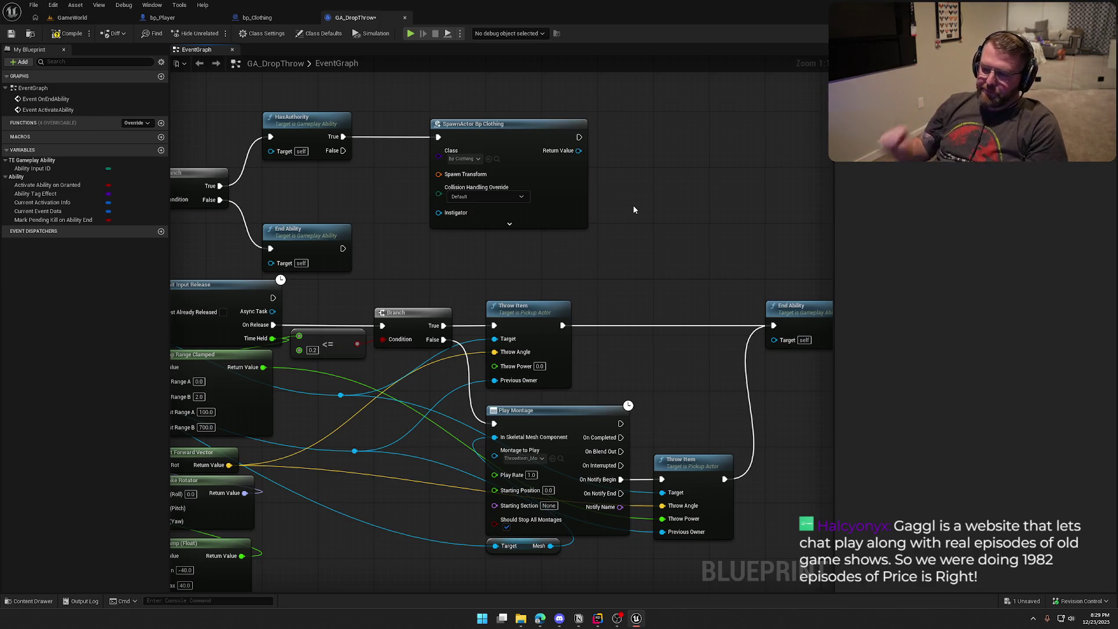
mouse_move(522, 136)
left_mouse_down()
mouse_move(634, 137)
mouse_move(705, 193)
mouse_move(715, 180)
left_mouse_up()
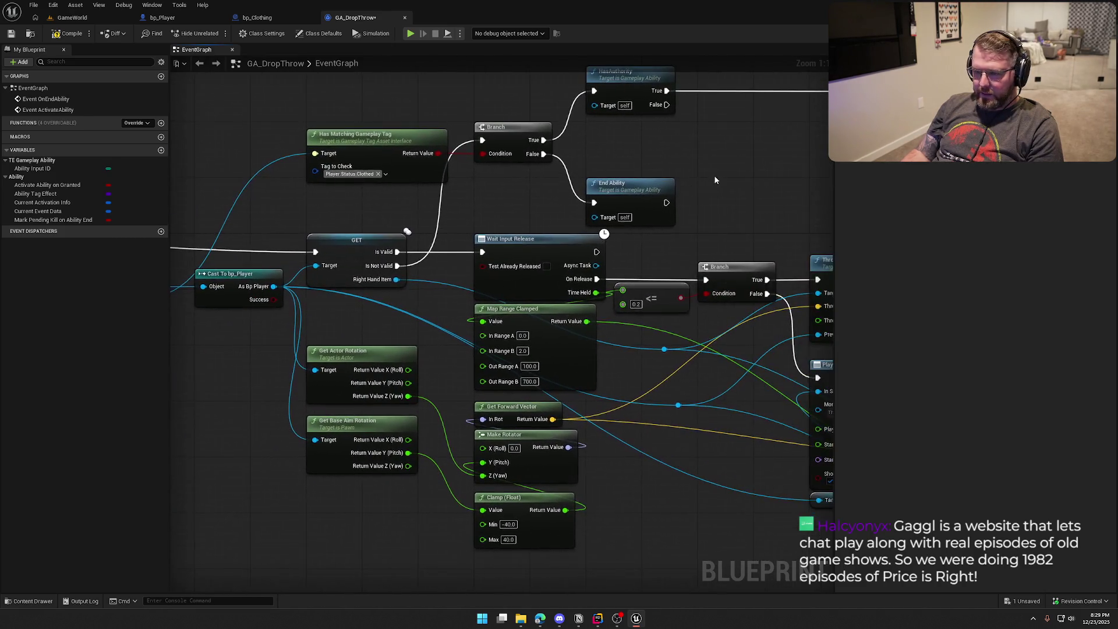
Step: Add a Mesh getter from the bp_Player cast reference beside the spawn node
left_click_drag(273, 286, 617, 141)
type("get")
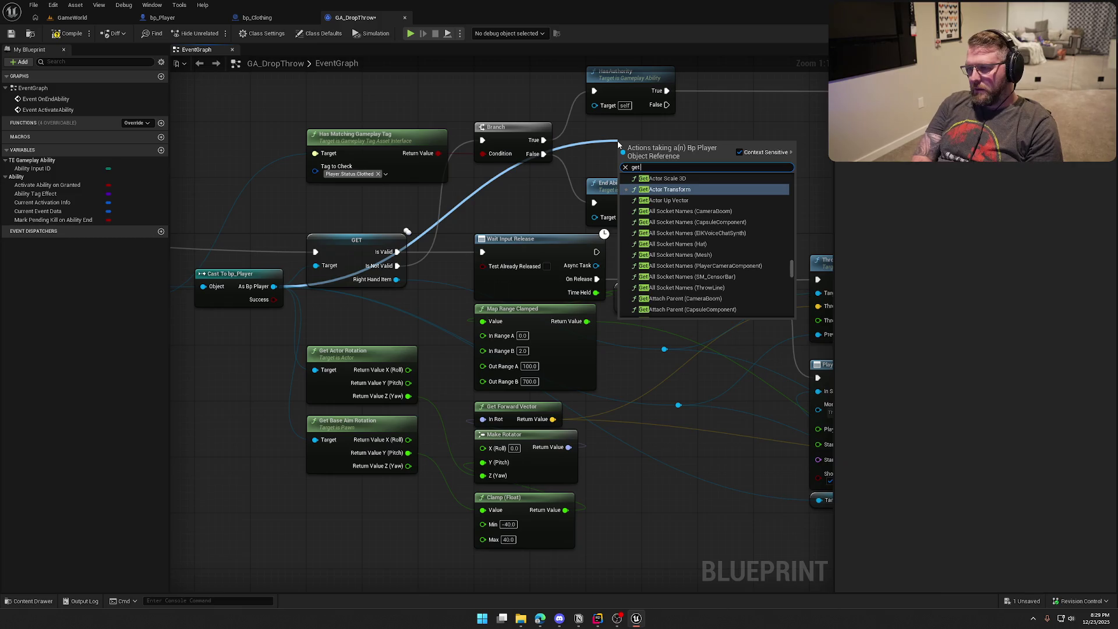
type(" so")
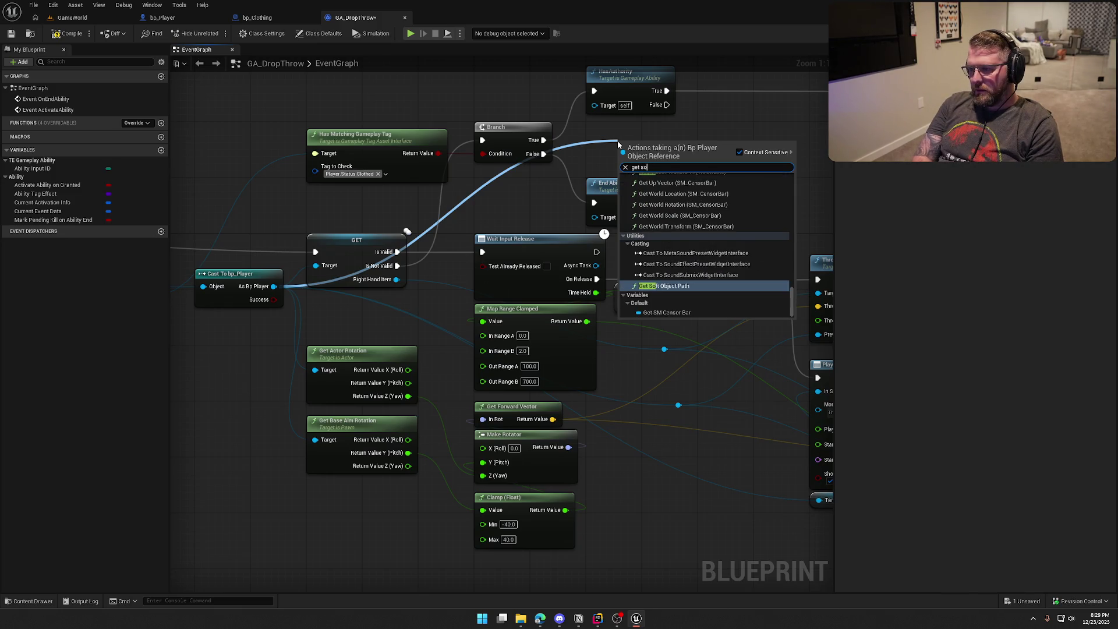
key("BackSpace")
key("BackSpace")
type("mesh")
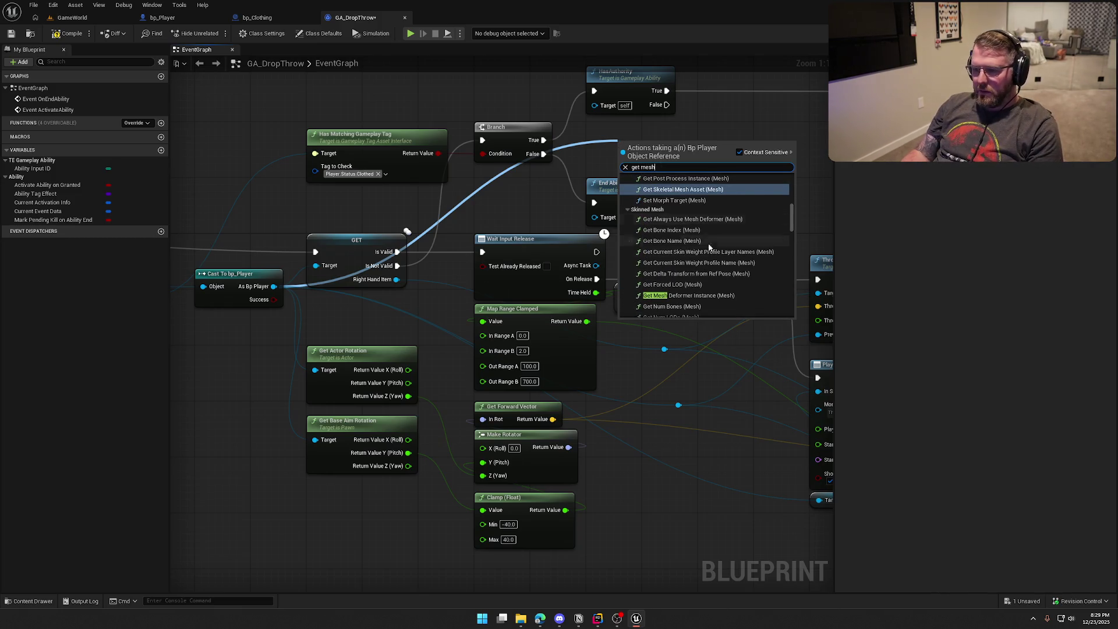
scroll(780, 262, "down", 3)
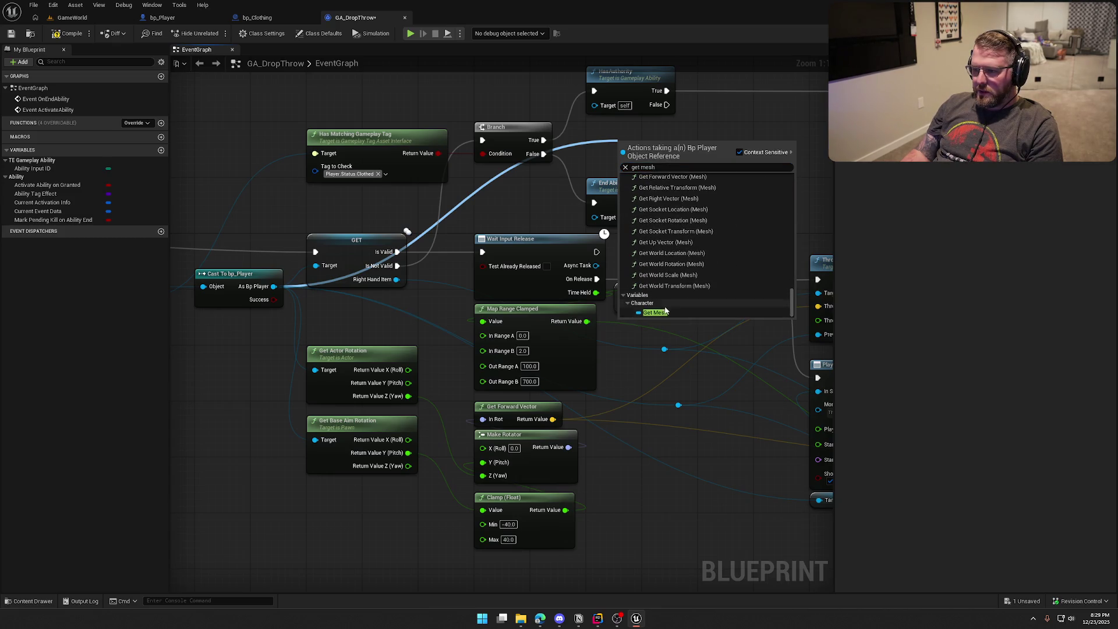
left_click(756, 302)
right_click(640, 144)
mouse_move(655, 137)
left_mouse_down()
mouse_move(627, 152)
mouse_move(455, 138)
mouse_move(384, 198)
mouse_move(425, 204)
left_mouse_up()
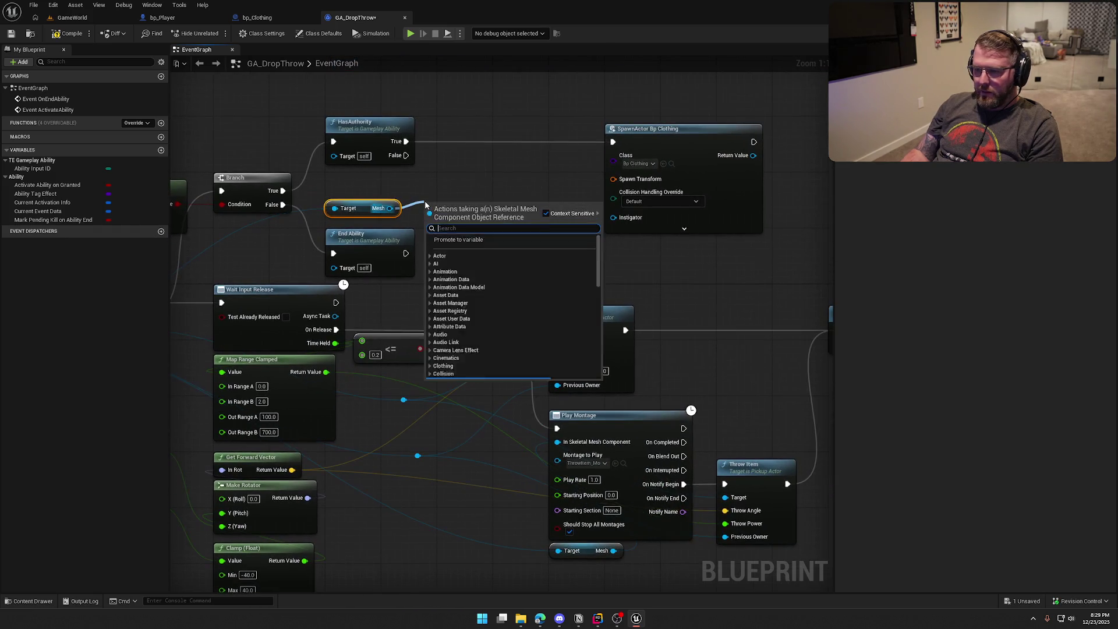
Step: Add a Get Socket Transform node on Mesh with the socket name RightHand
type("get socket")
left_click(473, 291)
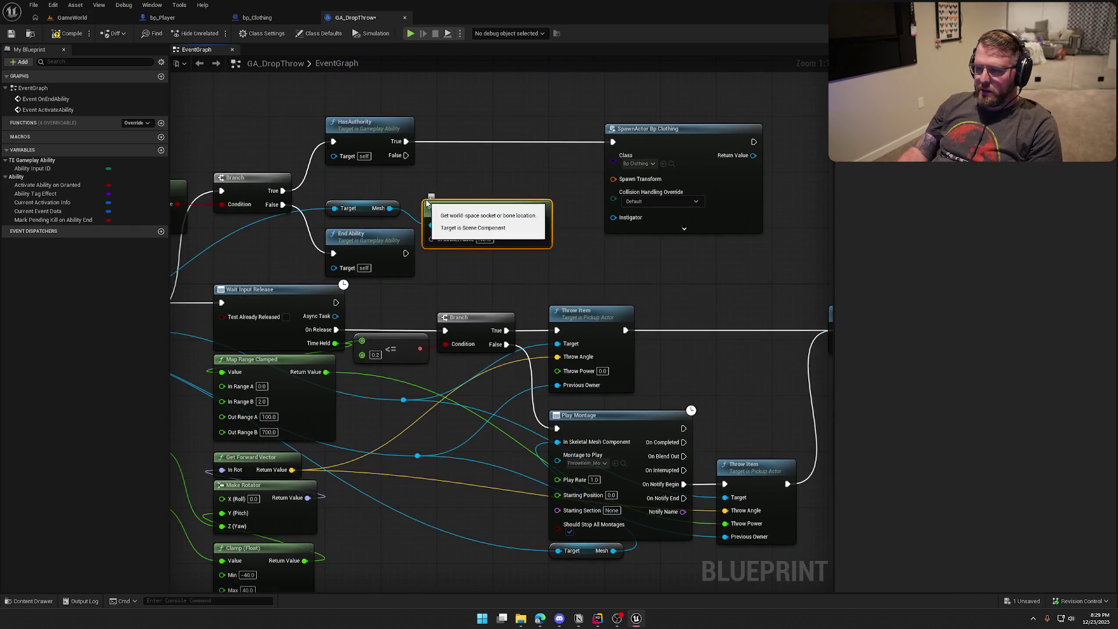
key("Delete")
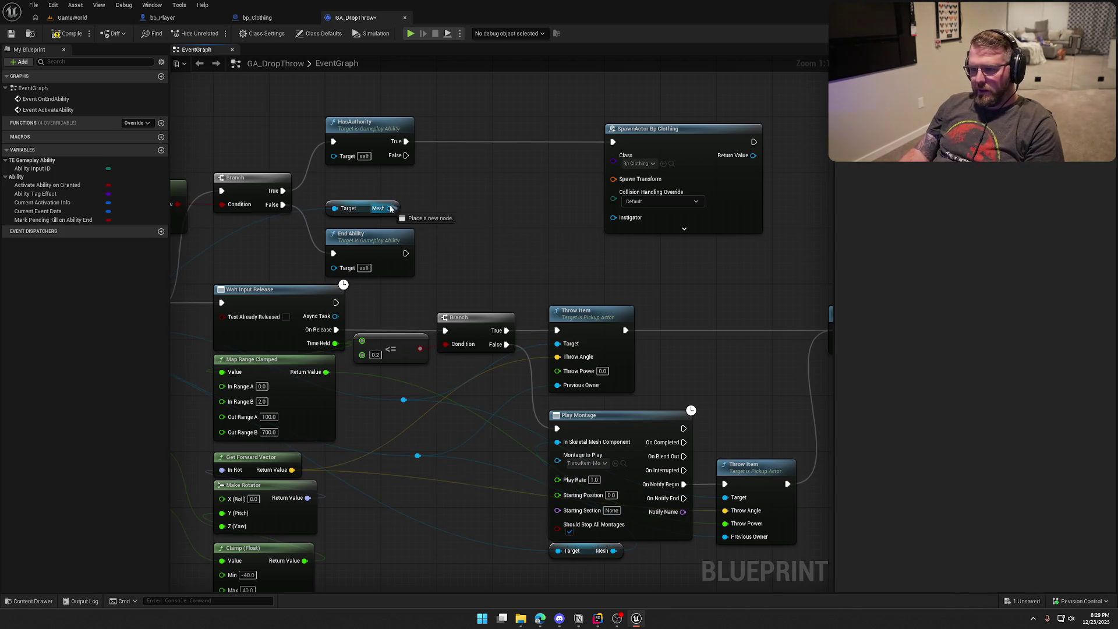
left_click_drag(389, 208, 427, 201)
type("get socket tra")
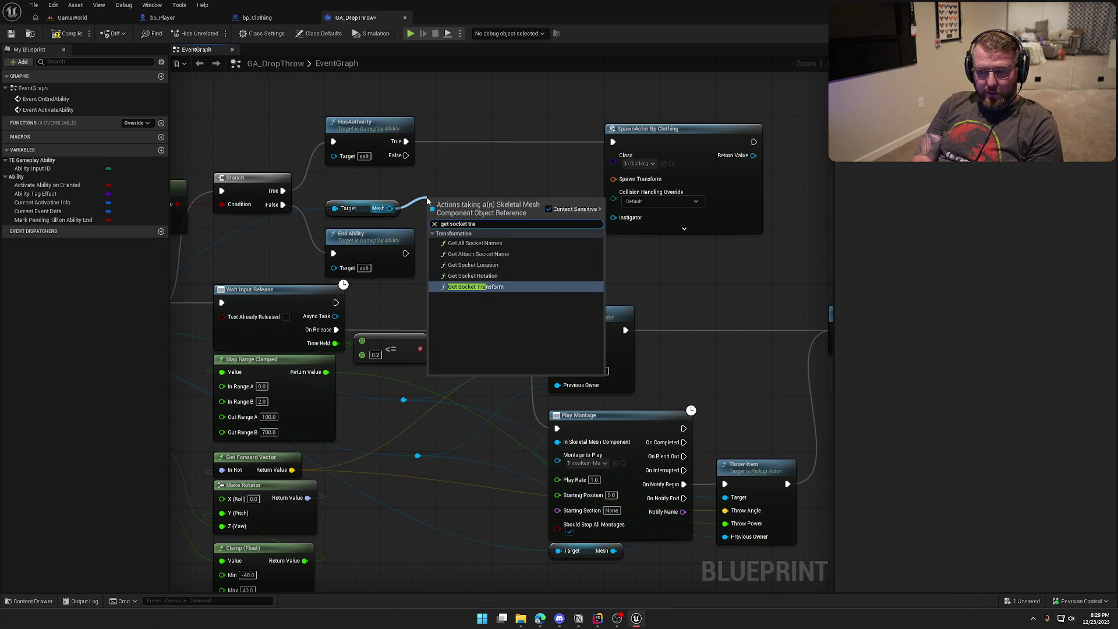
left_click(508, 287)
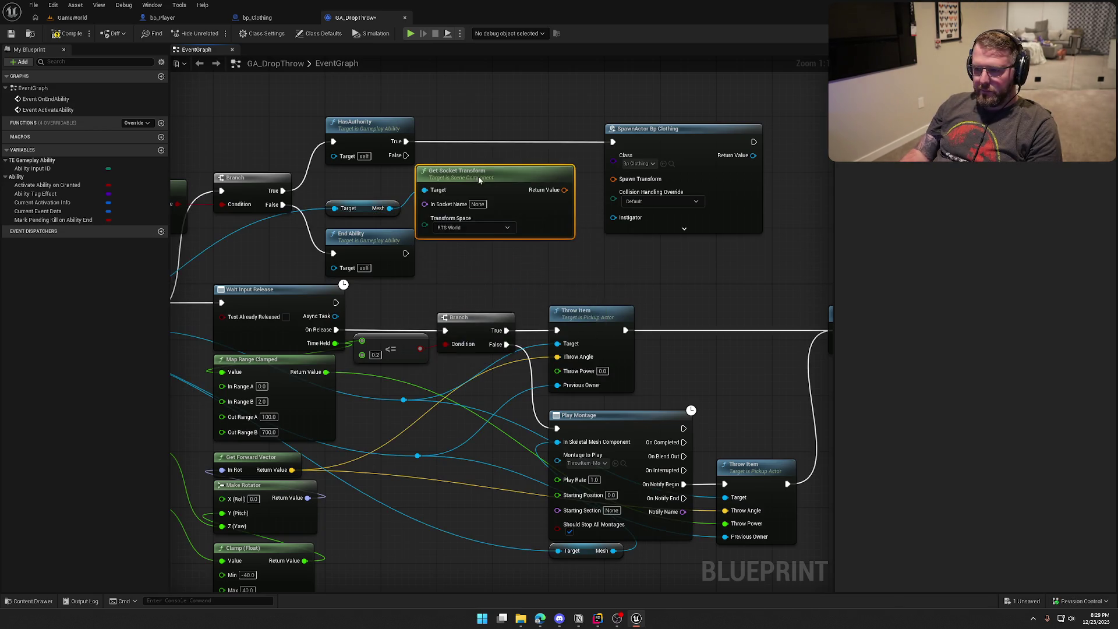
left_click(484, 204)
type("RightH")
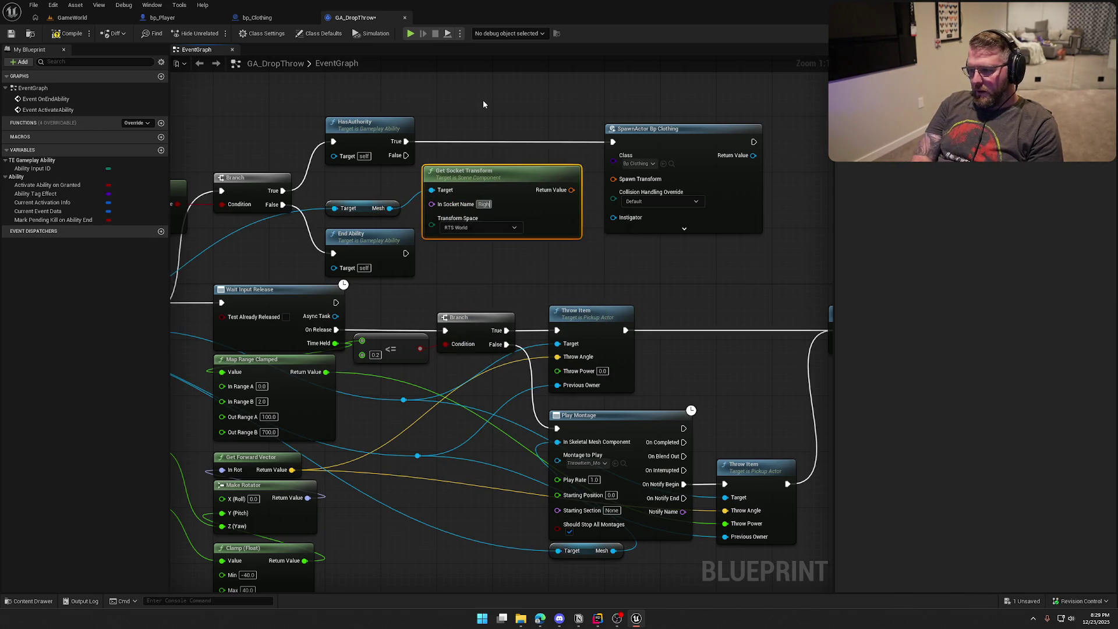
key("Return")
left_click(483, 105)
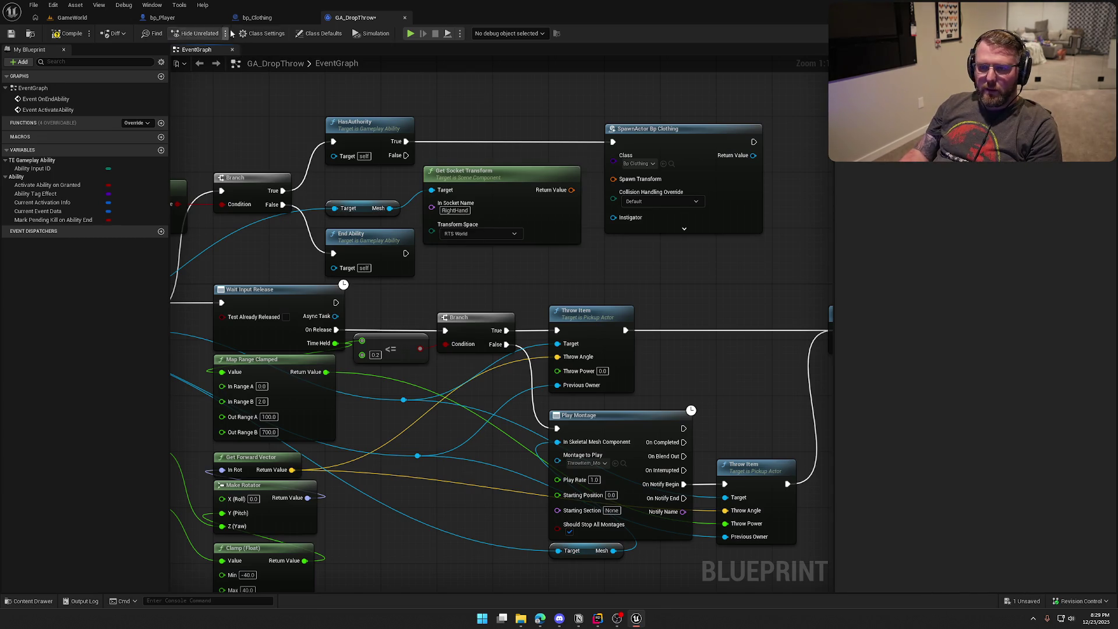
Step: Confirm the RightHand socket name in the DA_Clothes data asset used by bp_Clothing
left_click(257, 17)
left_click(5, 432)
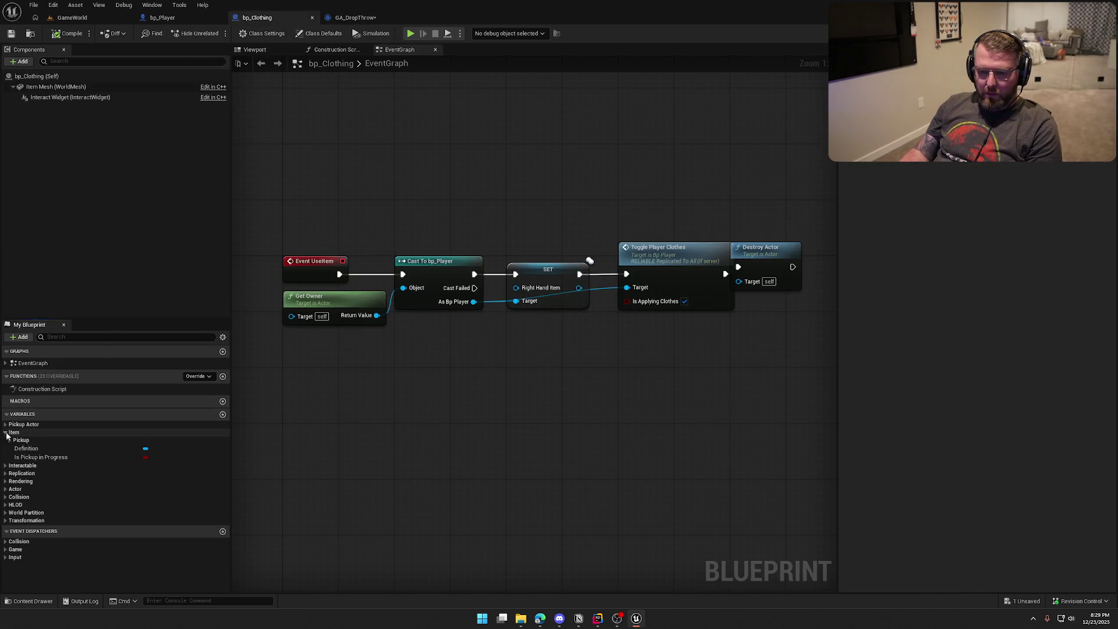
left_click(26, 448)
double_click(26, 448)
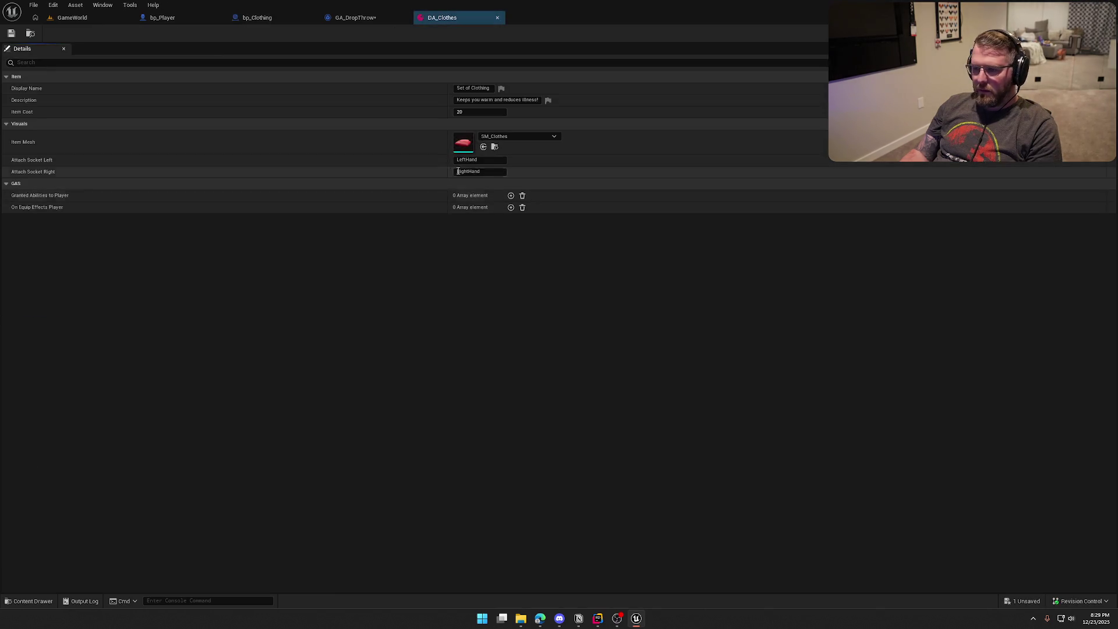
left_click(487, 174)
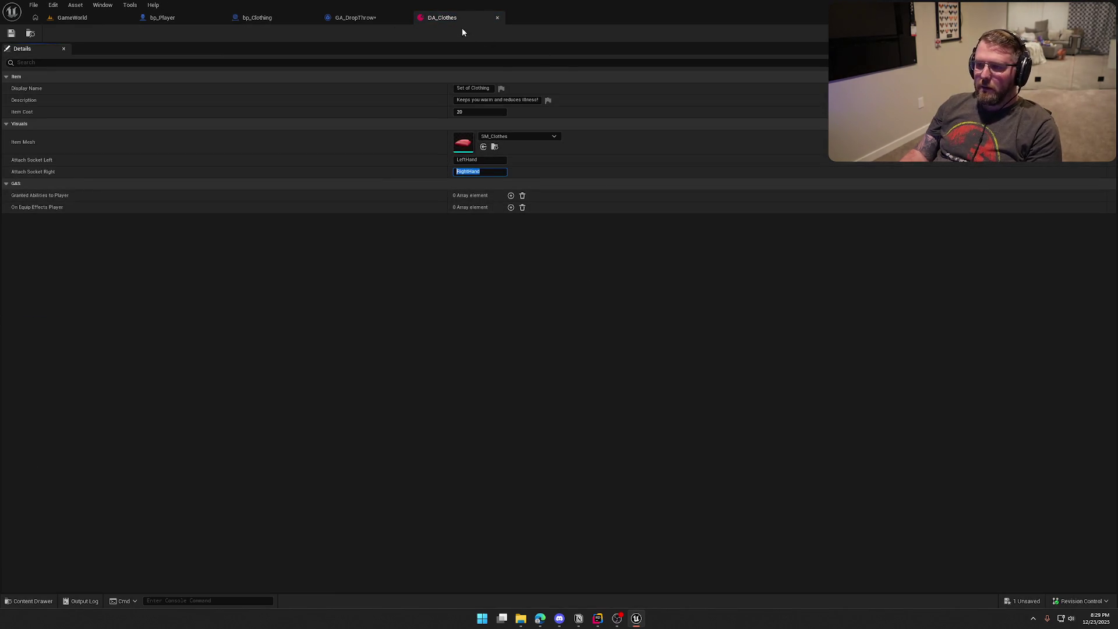
middle_click(447, 22)
left_click(454, 210)
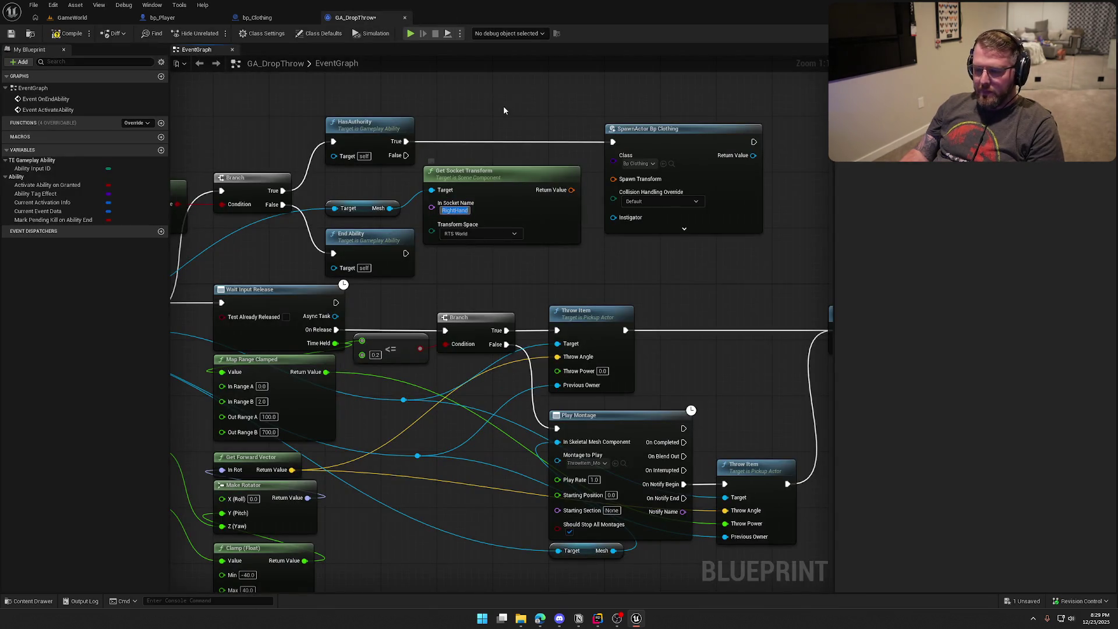
Step: Feed the socket transform into Spawn Transform and set collision to Try To Adjust Location, But Always Spawn
mouse_move(511, 184)
left_mouse_down()
mouse_move(517, 170)
mouse_move(612, 179)
left_mouse_up()
left_click(595, 196)
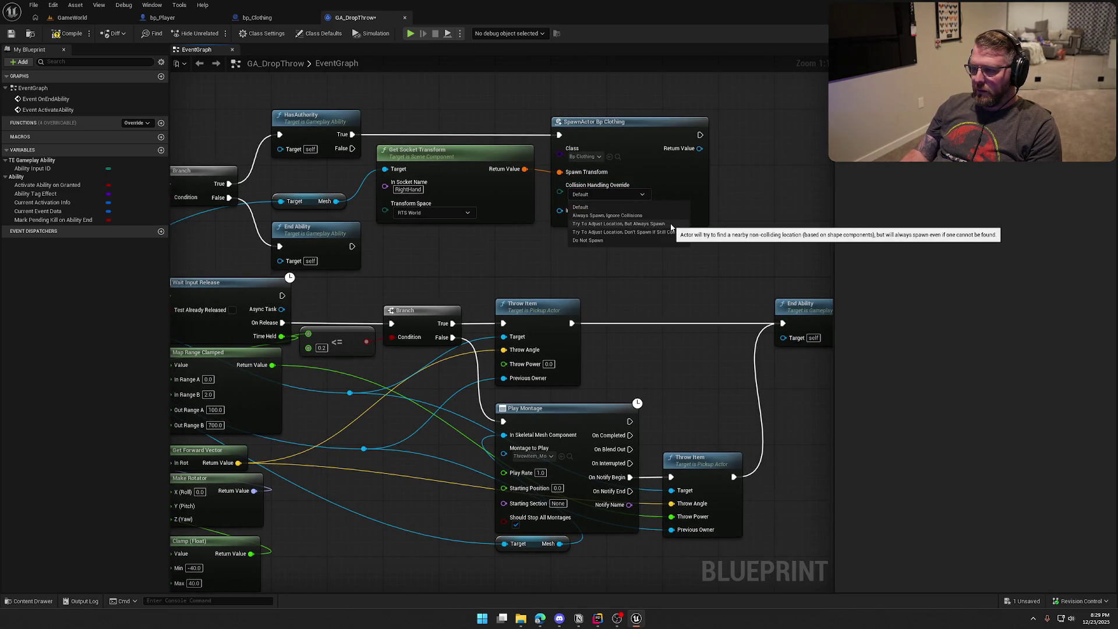
left_click(670, 225)
mouse_move(658, 263)
left_mouse_down()
mouse_move(602, 261)
mouse_move(579, 273)
left_mouse_up()
left_click(403, 191)
left_click_drag(272, 222, 358, 193)
left_click(358, 193)
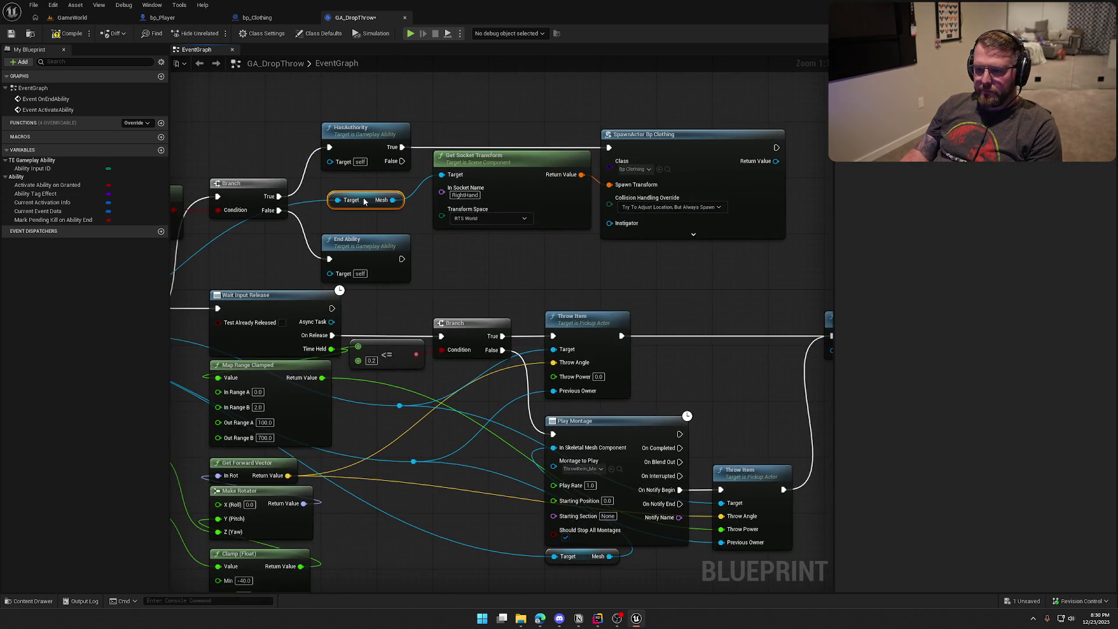
left_click(362, 207)
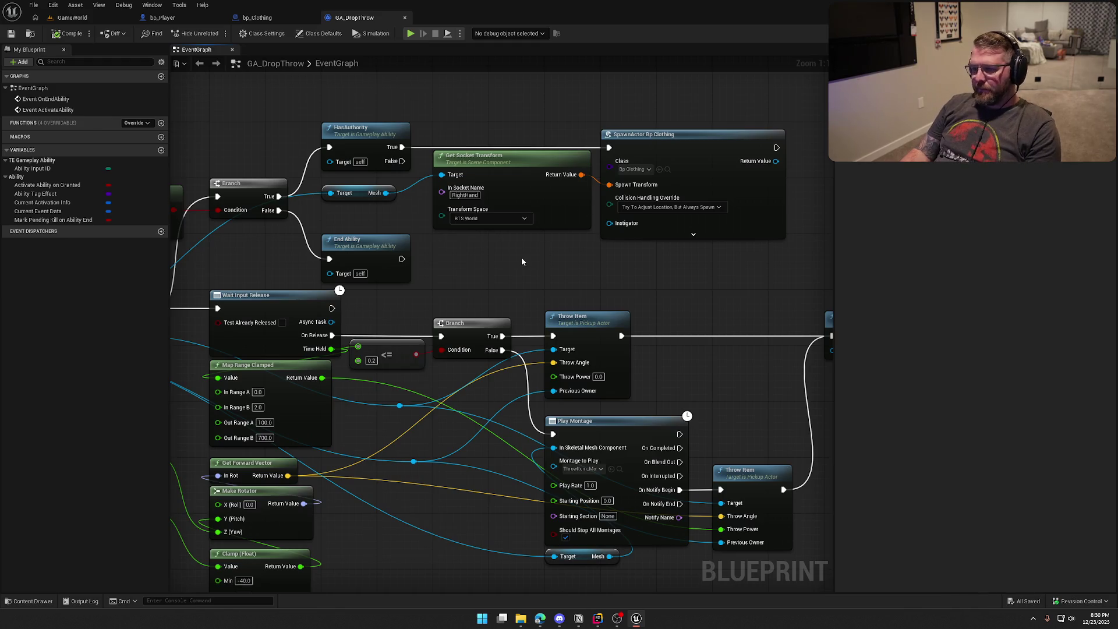
Step: Route the non-authority branch to End Ability and paste copies of the Get Actor Info and Break nodes near SpawnActor
mouse_move(473, 284)
left_mouse_down()
mouse_move(561, 280)
mouse_move(488, 282)
mouse_move(508, 250)
left_mouse_up()
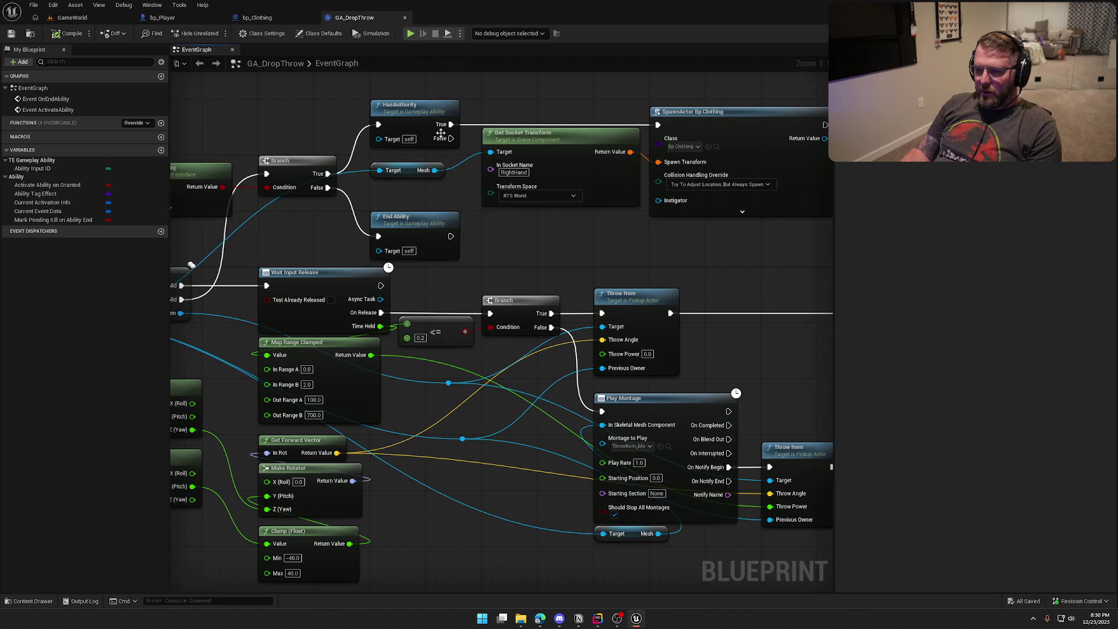
left_click_drag(451, 139, 378, 235)
left_click_drag(470, 247, 356, 267)
mouse_move(488, 269)
left_mouse_down()
mouse_move(691, 267)
mouse_move(1080, 233)
left_mouse_up()
mouse_move(524, 268)
left_mouse_down()
mouse_move(416, 273)
mouse_move(600, 258)
mouse_move(294, 364)
left_mouse_up()
mouse_move(361, 365)
left_mouse_down()
mouse_move(242, 392)
mouse_move(174, 233)
mouse_move(123, 250)
mouse_move(475, 159)
left_mouse_up()
key("ctrl+v")
mouse_move(650, 171)
left_mouse_down()
mouse_move(537, 165)
mouse_move(628, 198)
left_mouse_up()
left_click(633, 197)
Step: Add Remove Active Effects with Granted Tags after the clothing spawn, with Tags set to Player.Status.Clothed
type("remove game")
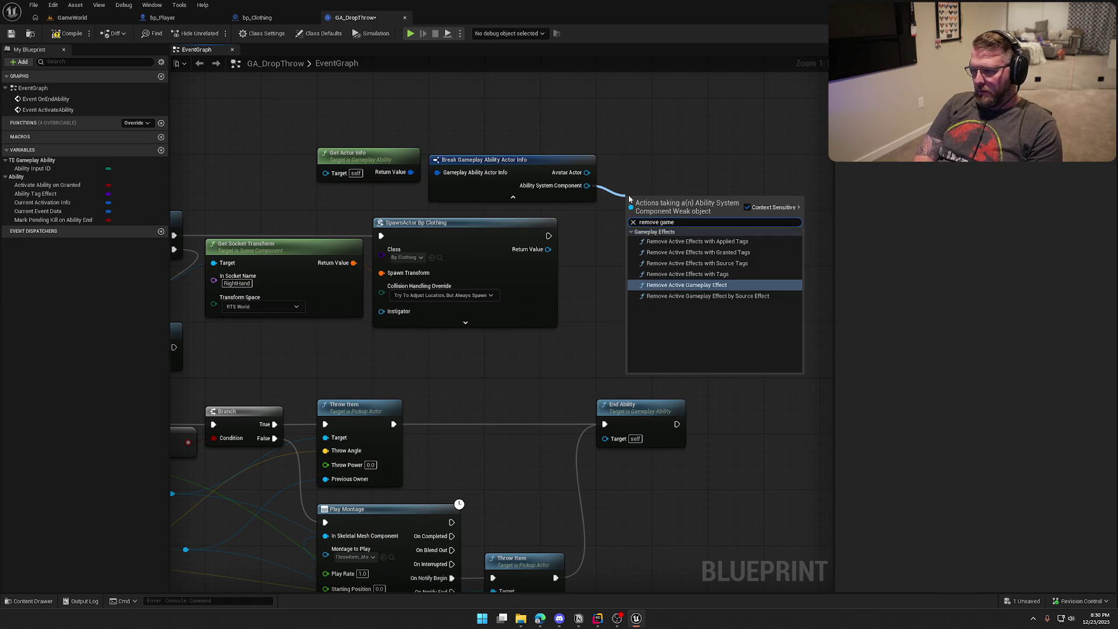
key("Up")
key("Up")
key("Up")
key("Return")
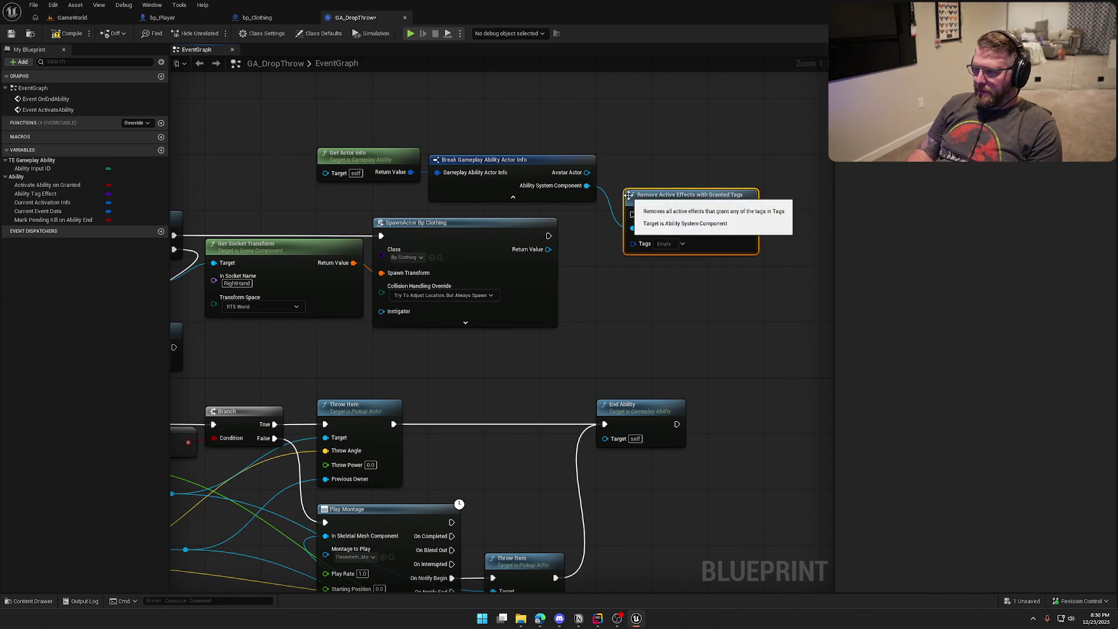
left_click_drag(548, 235, 632, 214)
left_click(682, 243)
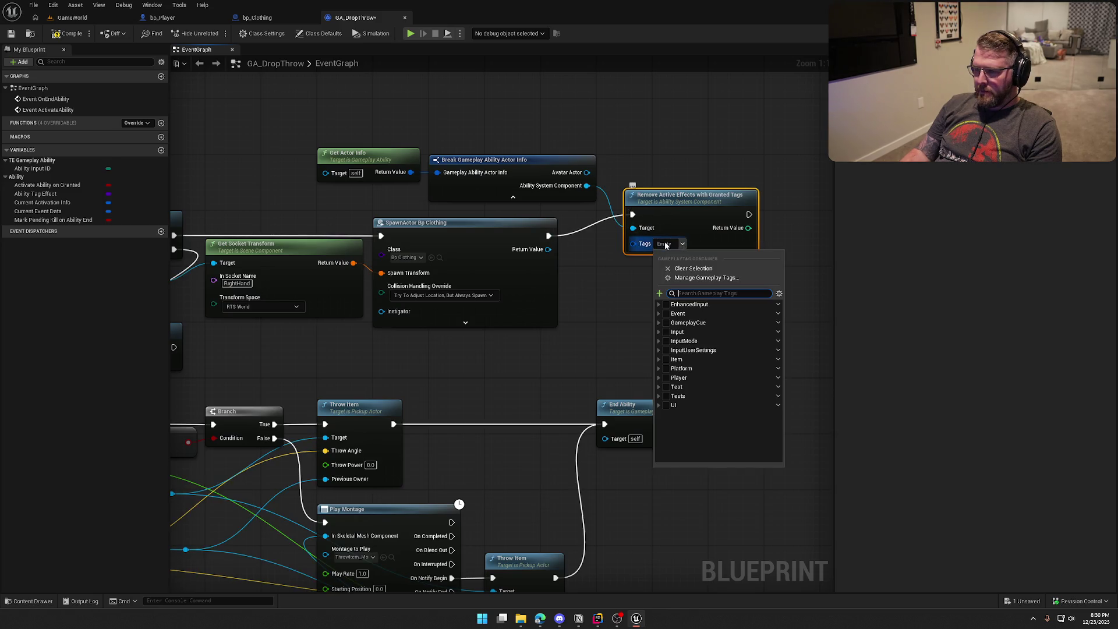
type("clothed")
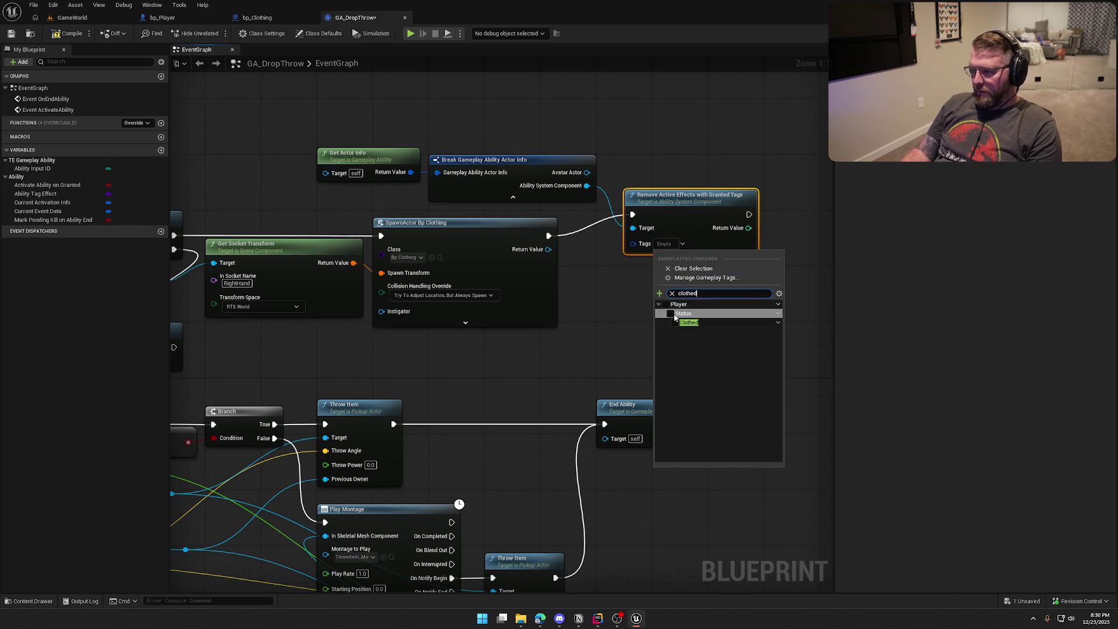
left_click(671, 328)
left_click(685, 206)
Step: Tidy the nodes, hiding the Break node's unused Avatar Actor pin and moving the actor-info nodes
left_click_drag(686, 207, 659, 229)
left_click(493, 158)
left_click(994, 195)
left_click_drag(571, 114, 349, 151)
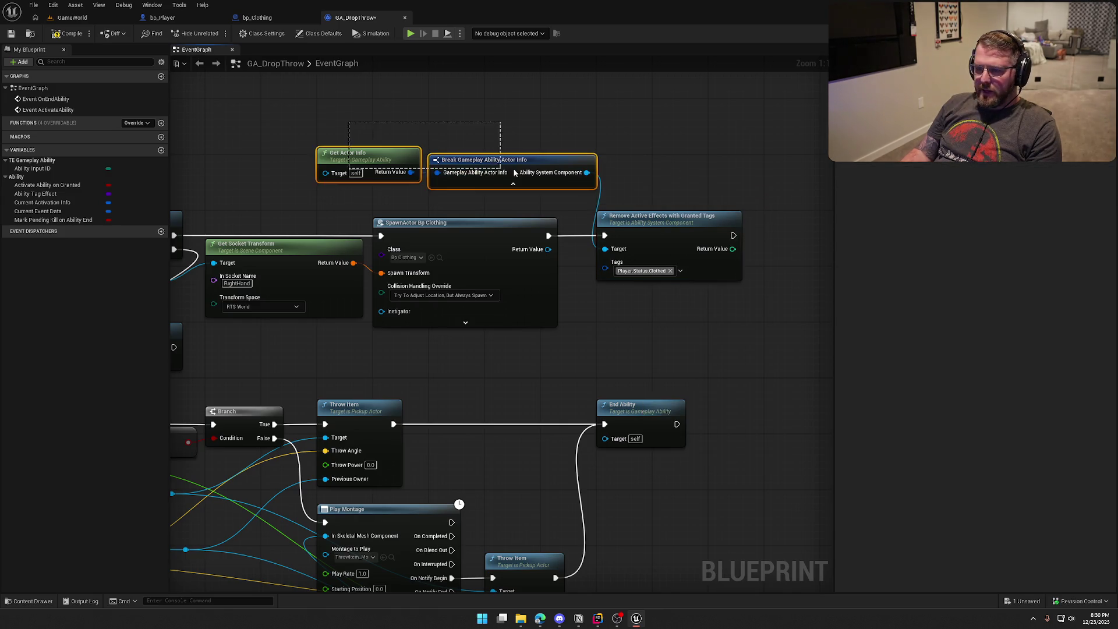
left_click_drag(506, 165, 471, 179)
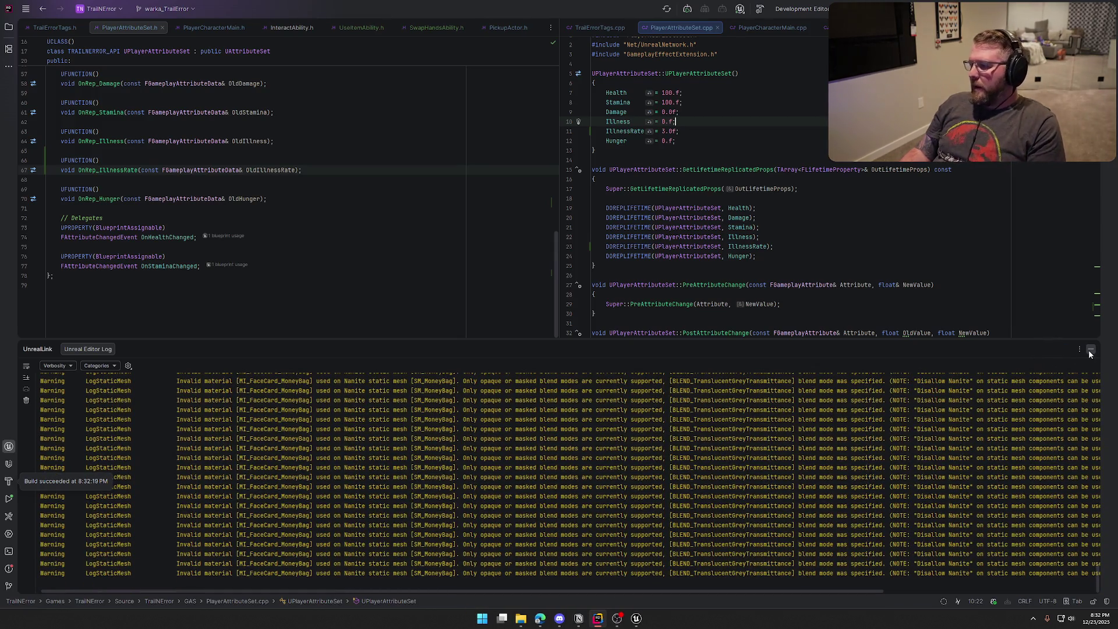
Step: Minimize the UnrealLink log panel in Rider now that the build has succeeded
left_click(1089, 352)
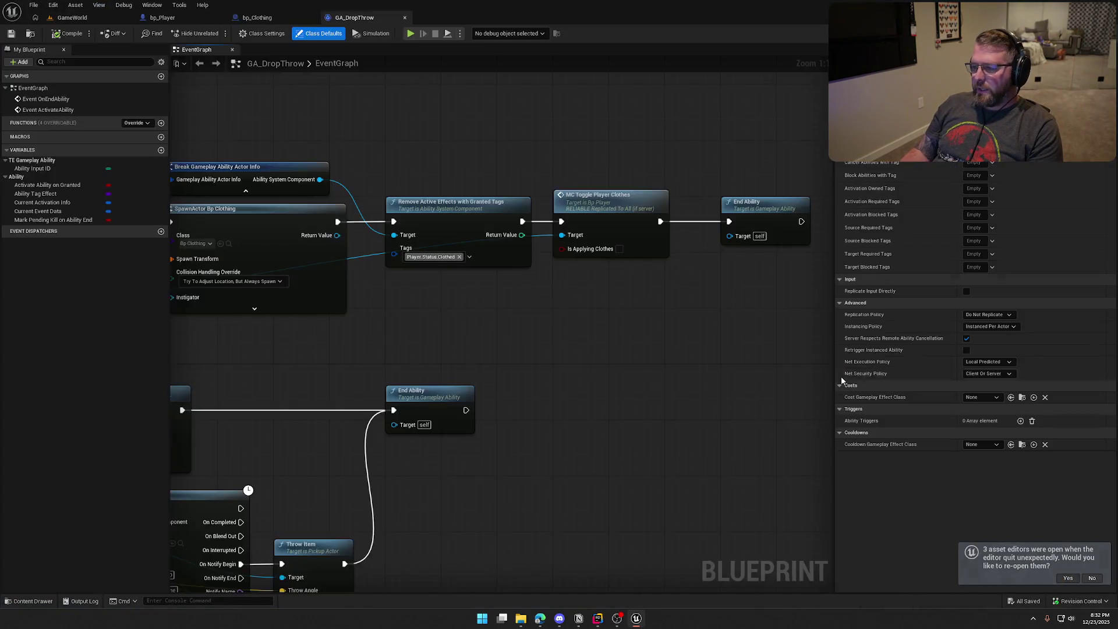
Step: Nudge GA_DropThrow's End Ability node up slightly and review the Remove Active Effects and SpawnActor chain
mouse_move(503, 361)
left_mouse_down()
mouse_move(374, 331)
mouse_move(477, 326)
mouse_move(723, 352)
mouse_move(634, 331)
mouse_move(355, 344)
mouse_move(567, 334)
mouse_move(494, 330)
mouse_move(766, 342)
mouse_move(728, 348)
mouse_move(760, 352)
left_mouse_up()
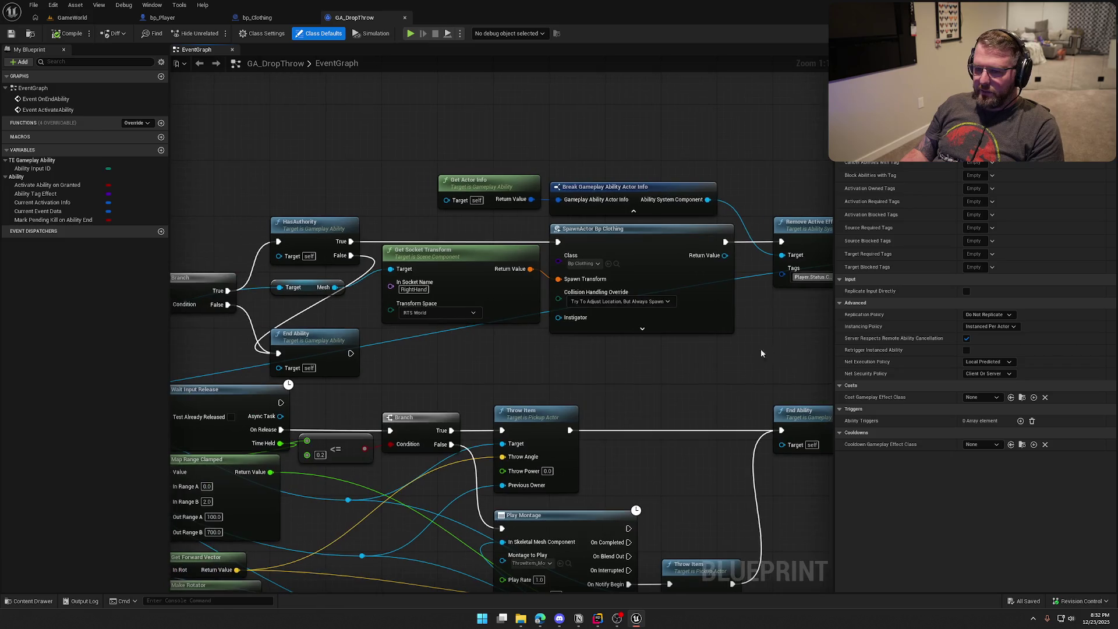
left_click_drag(319, 348, 318, 328)
mouse_move(453, 398)
left_mouse_down()
mouse_move(462, 414)
mouse_move(473, 331)
left_mouse_up()
mouse_move(716, 337)
left_mouse_down()
mouse_move(512, 327)
mouse_move(321, 353)
left_mouse_up()
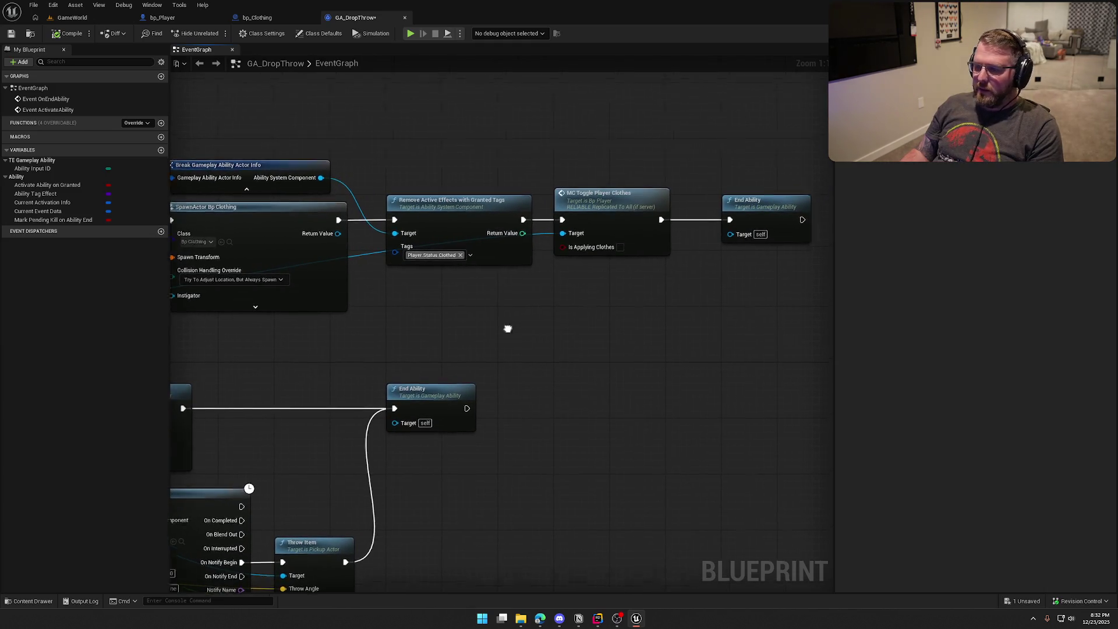
left_click_drag(507, 326, 339, 349)
left_click_drag(197, 264, 427, 272)
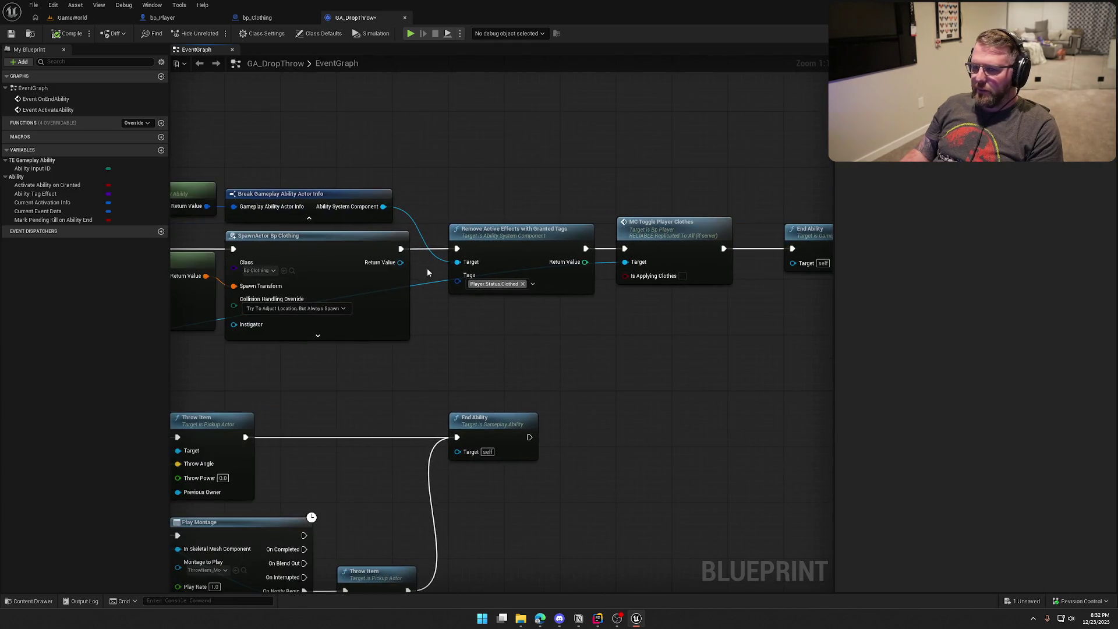
Step: Play-test GameWorld, picking up and wearing the clothing, then grabbing and throwing the money bag
left_click(68, 20)
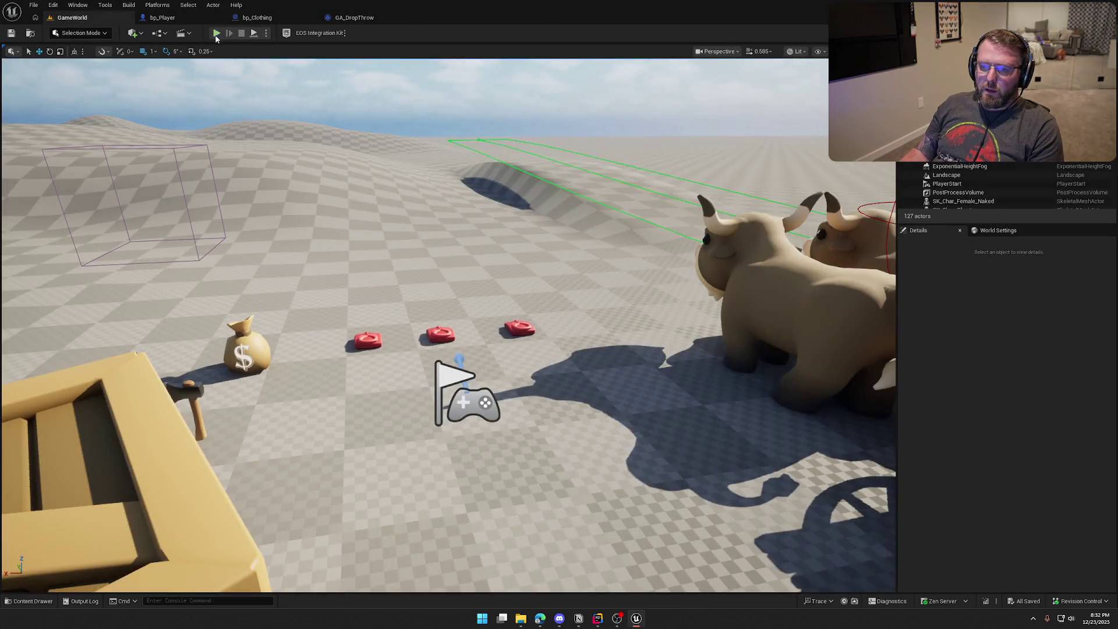
left_click(216, 34)
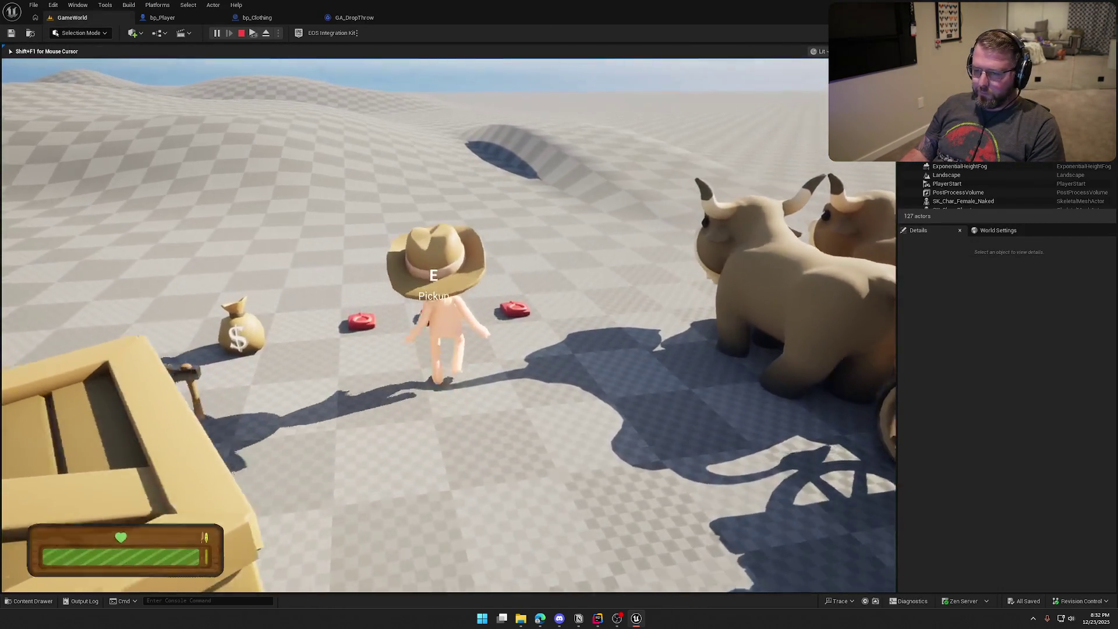
key("w")
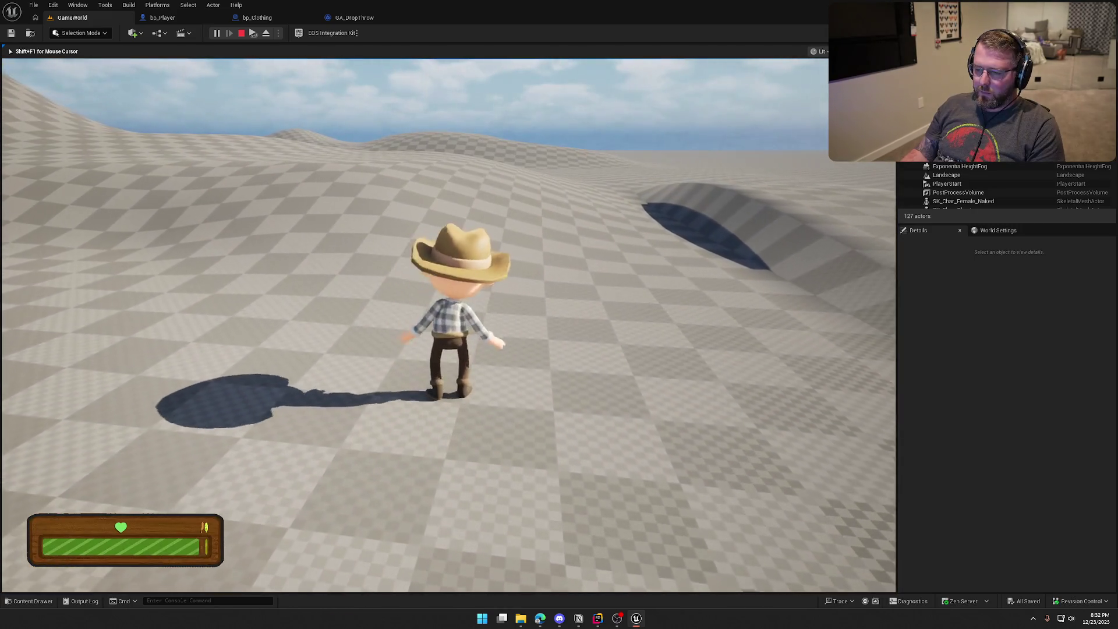
key("a")
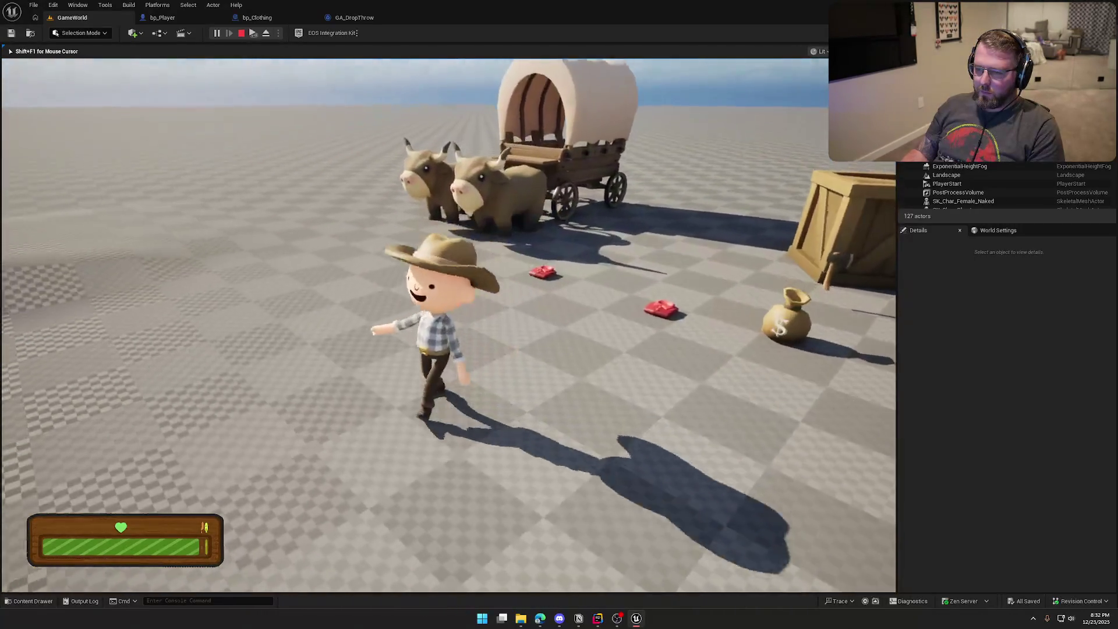
key("w")
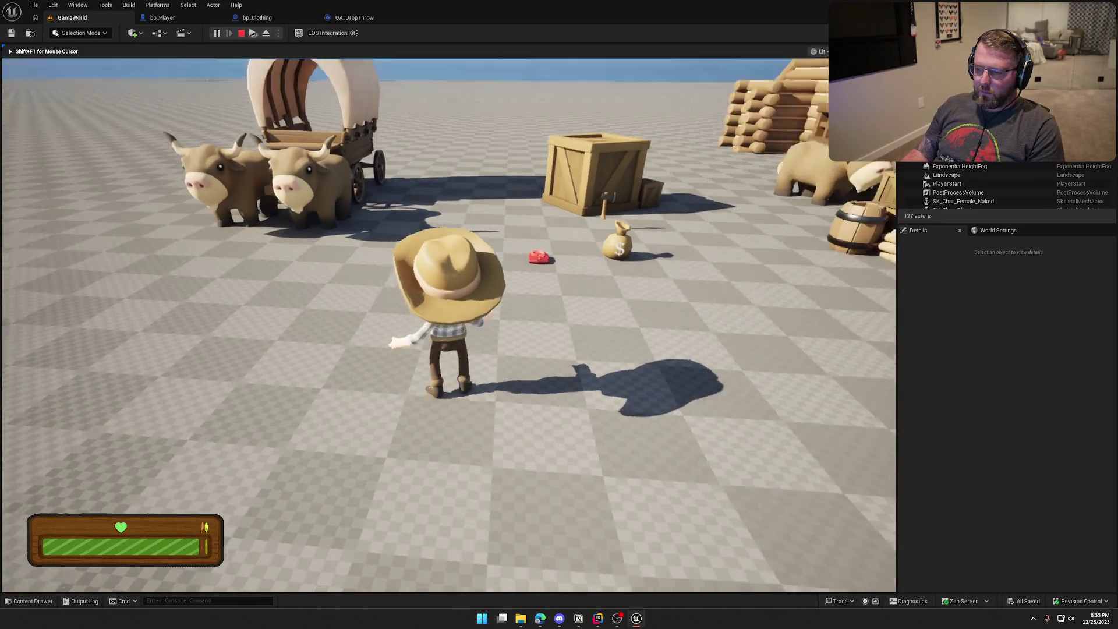
key("w")
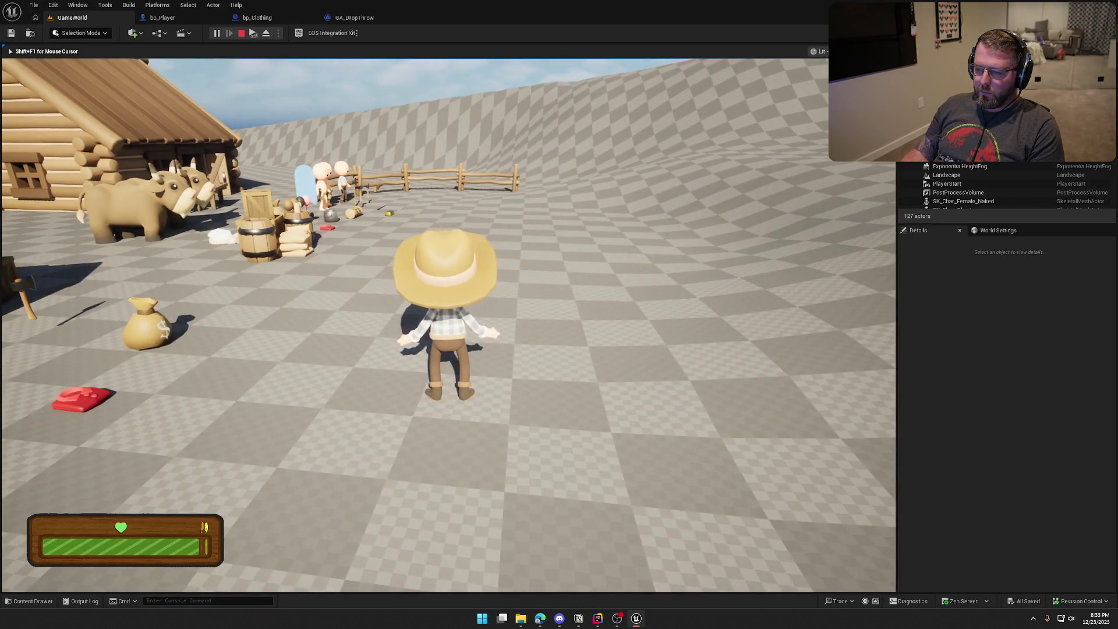
key("w")
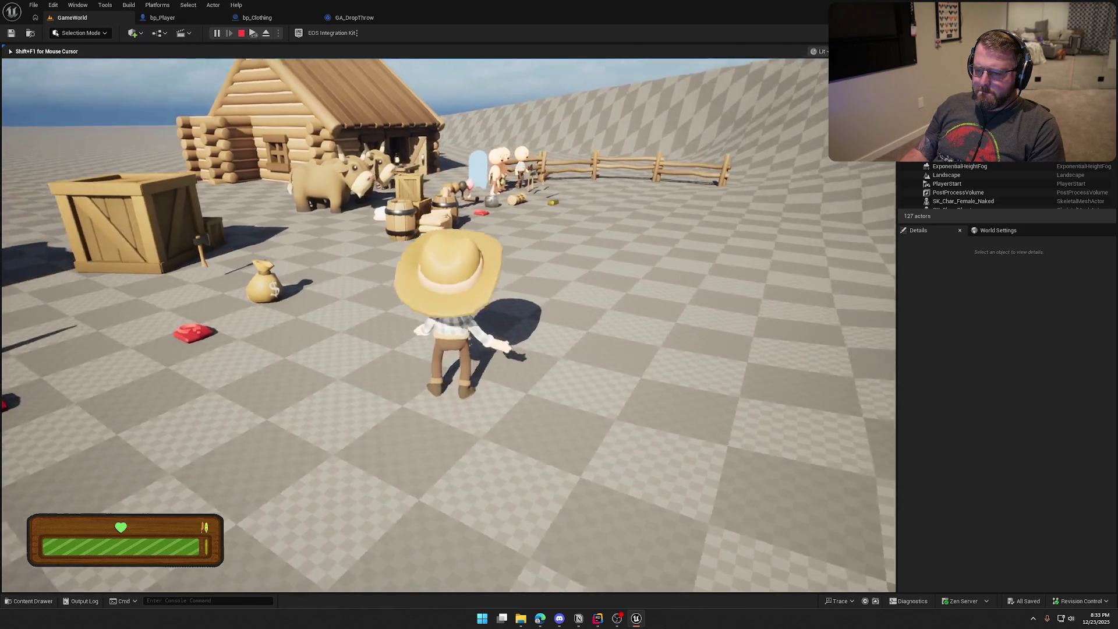
key("e")
key("w")
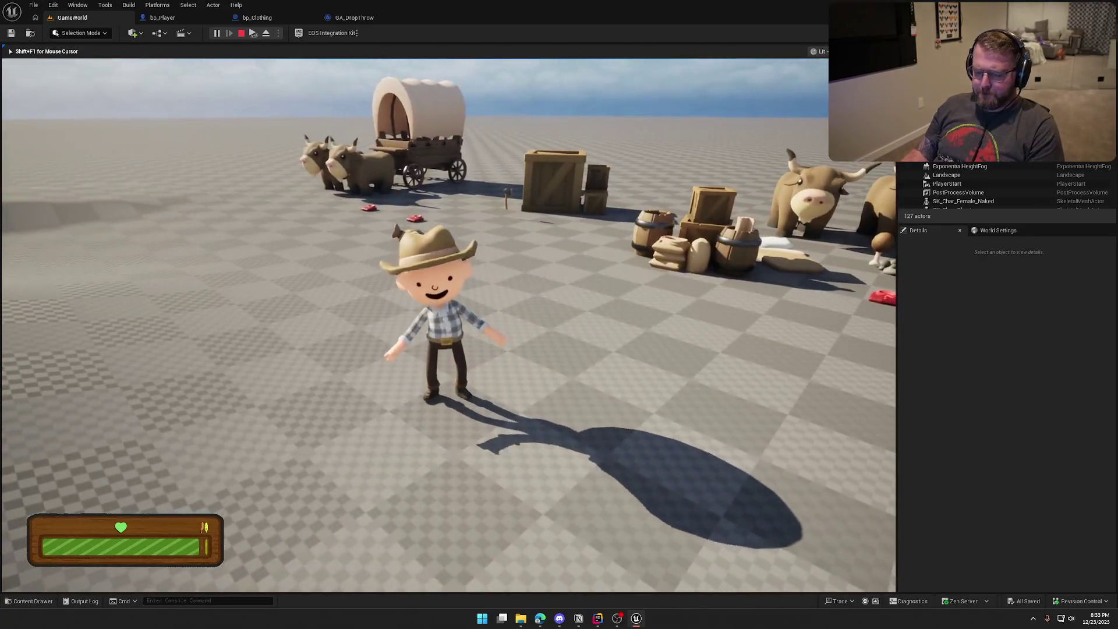
Step: Glance at the clothing blueprint graph, resume the game, walk toward the wagon, and stop play
key("super")
left_click(256, 18)
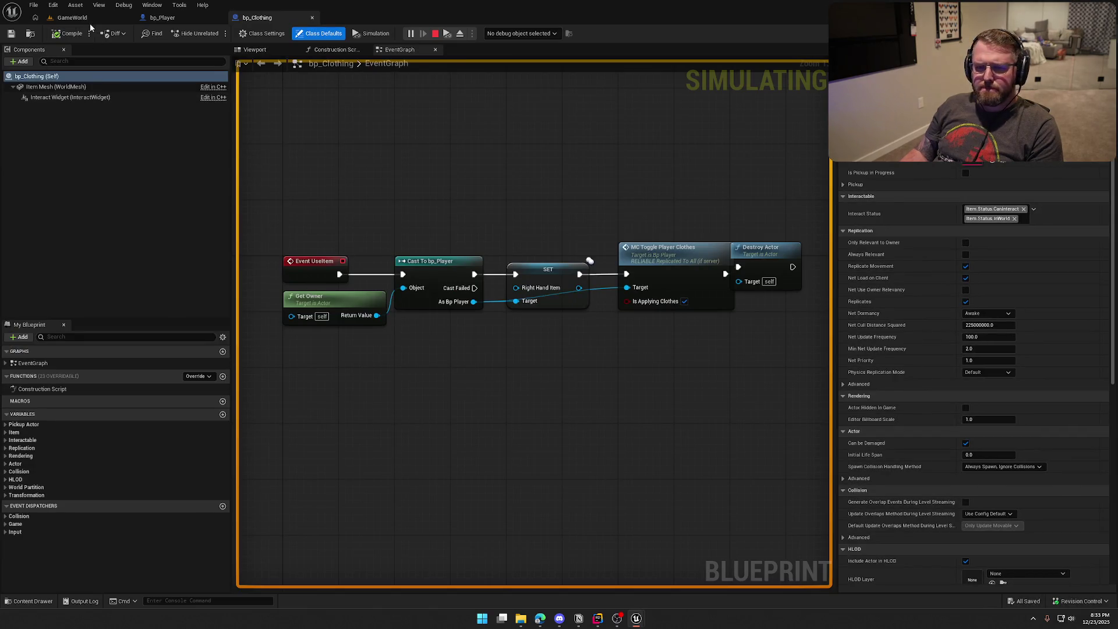
left_click(72, 17)
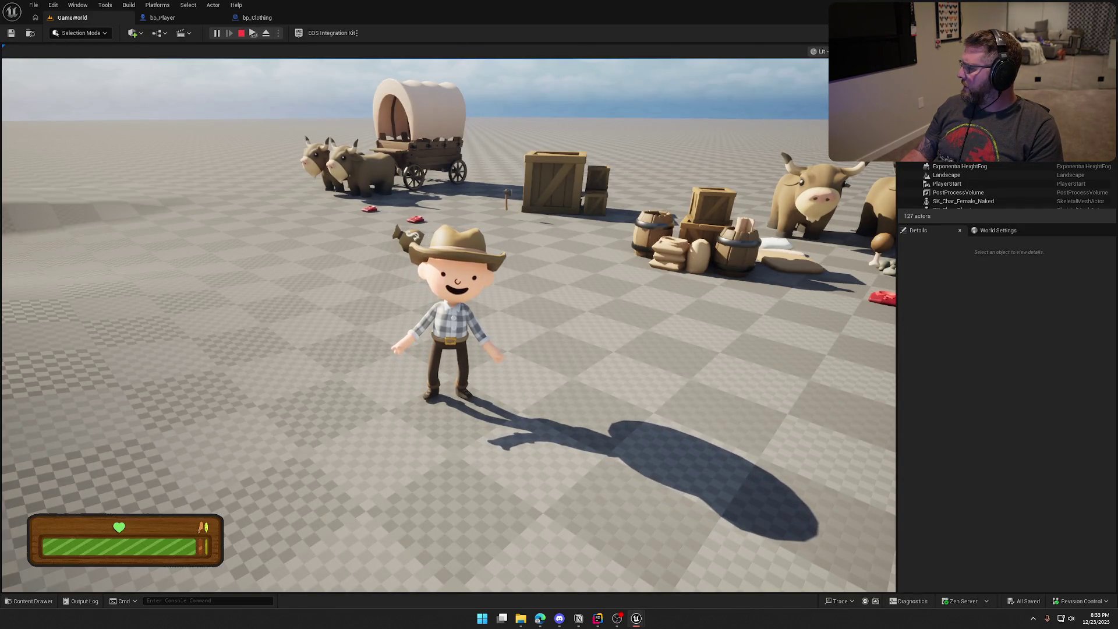
key("w")
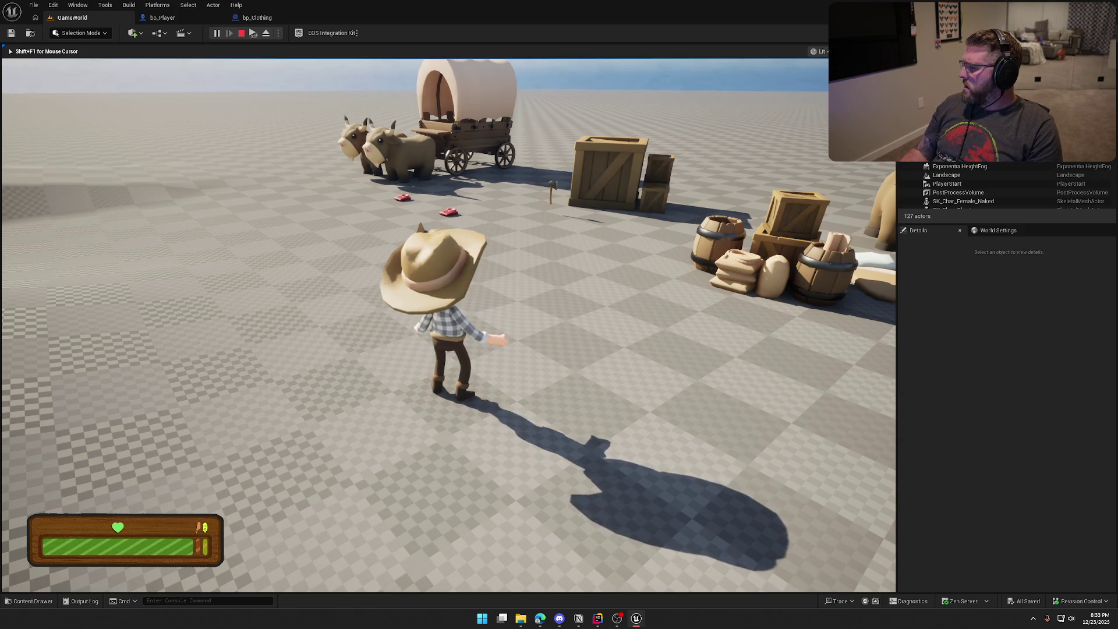
key("Escape")
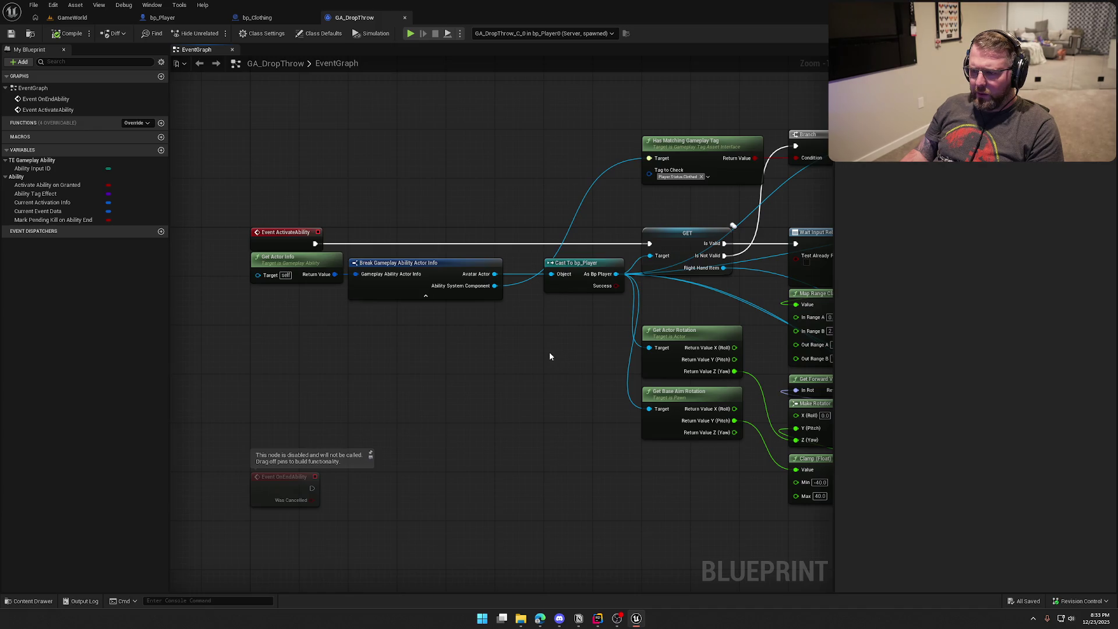
Step: Close the GA_DropThrow ability editor and return to the GameWorld level
left_click_drag(550, 352, 323, 345)
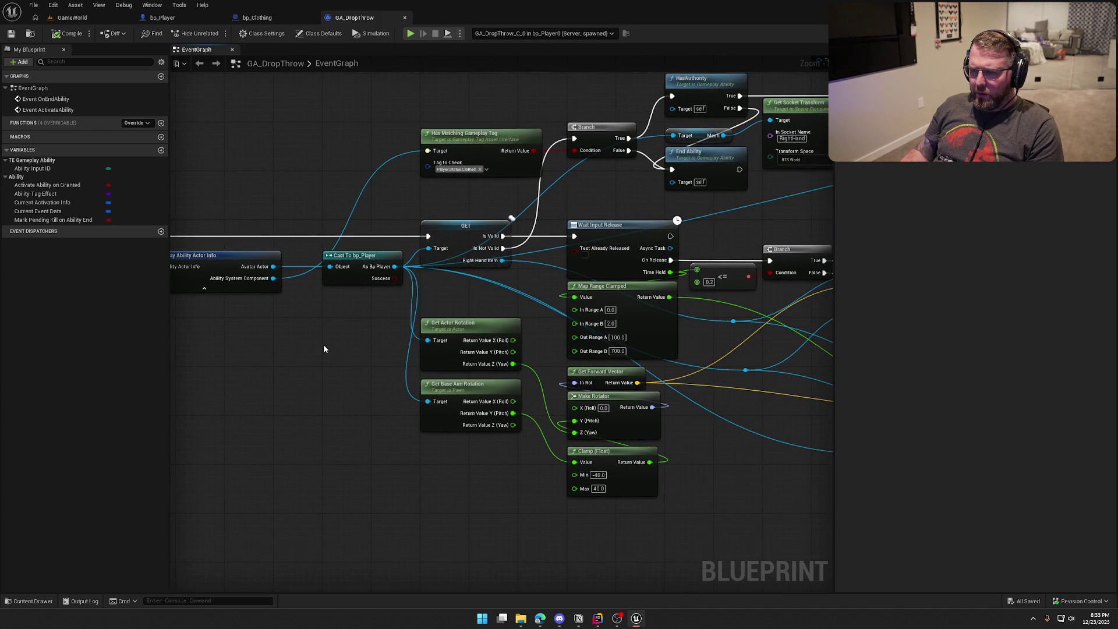
middle_click(368, 22)
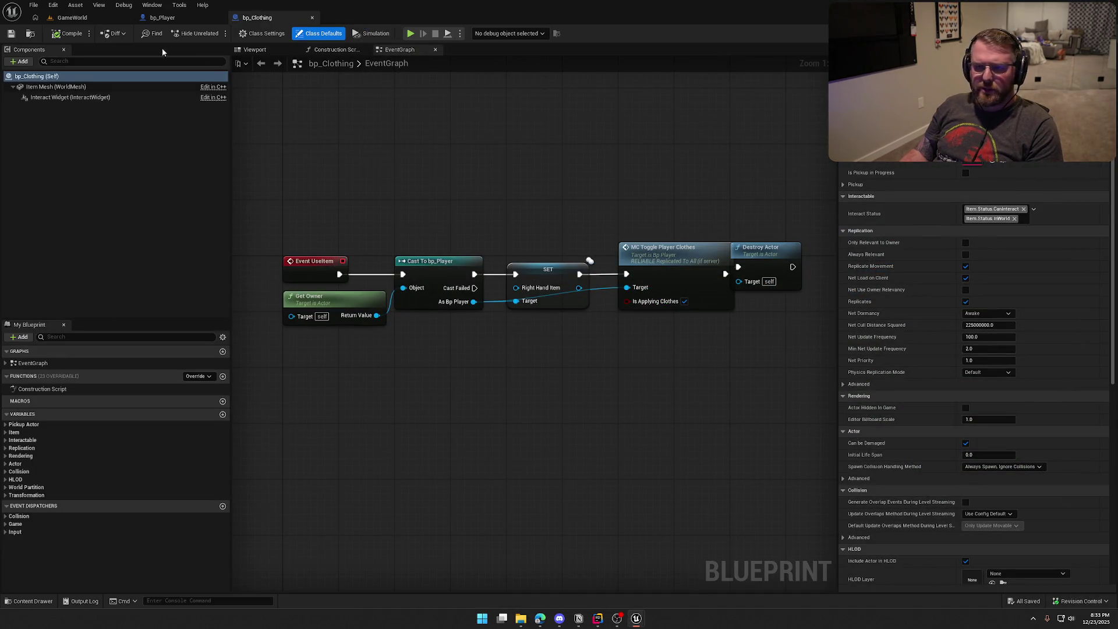
left_click(70, 18)
Step: Play-test walking back to the dropped red clothing, picking it up with E to dress again, then stop
key("alt+p")
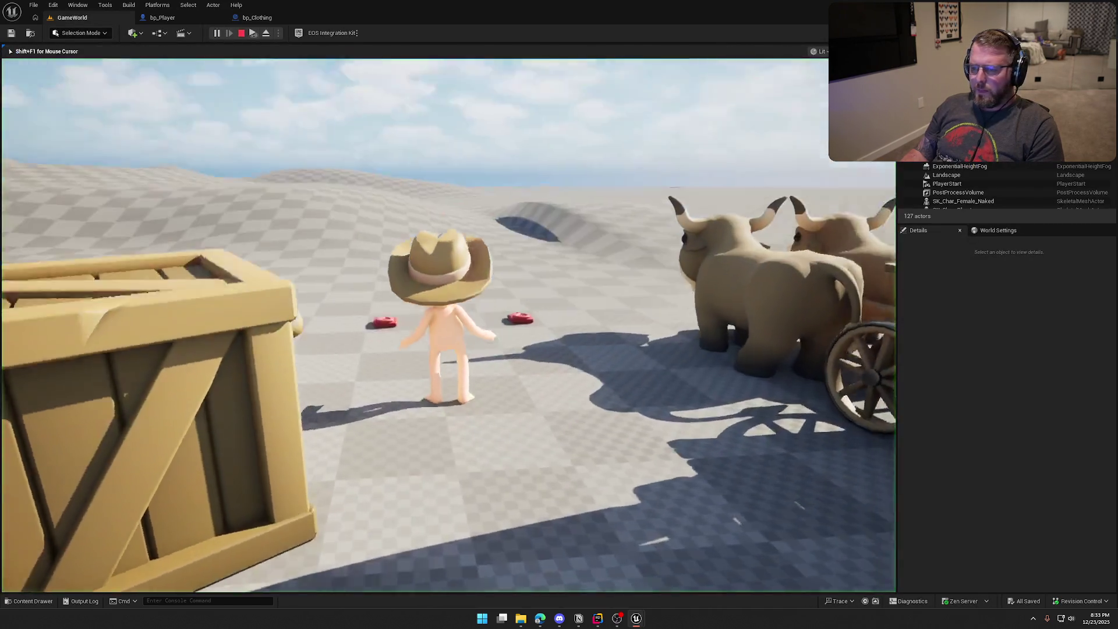
key("w")
key("s")
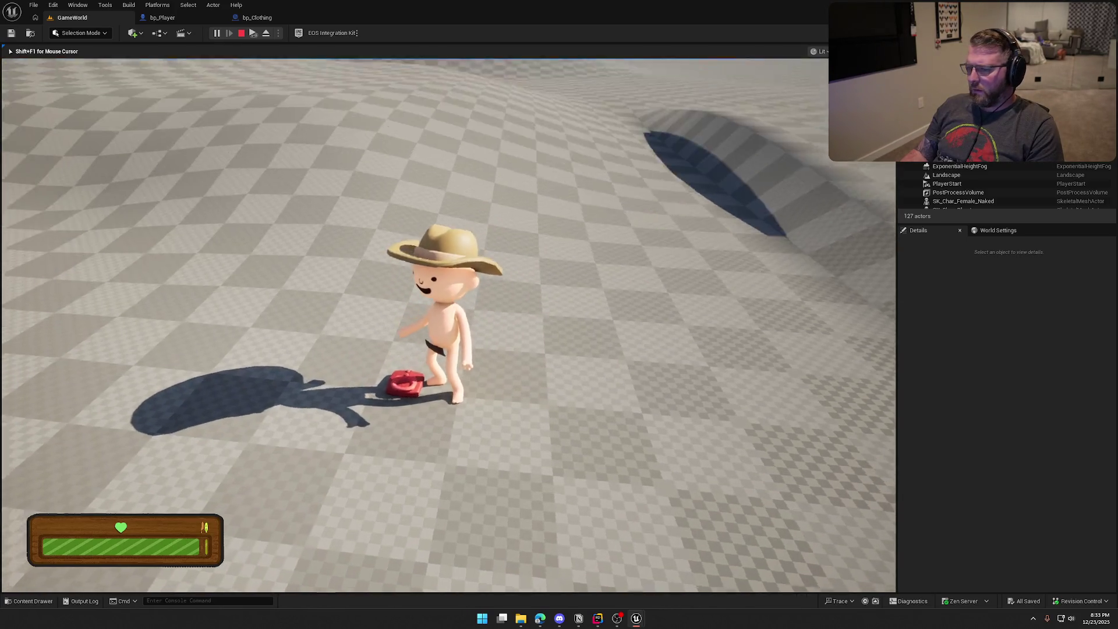
key("e")
key("w")
key("s")
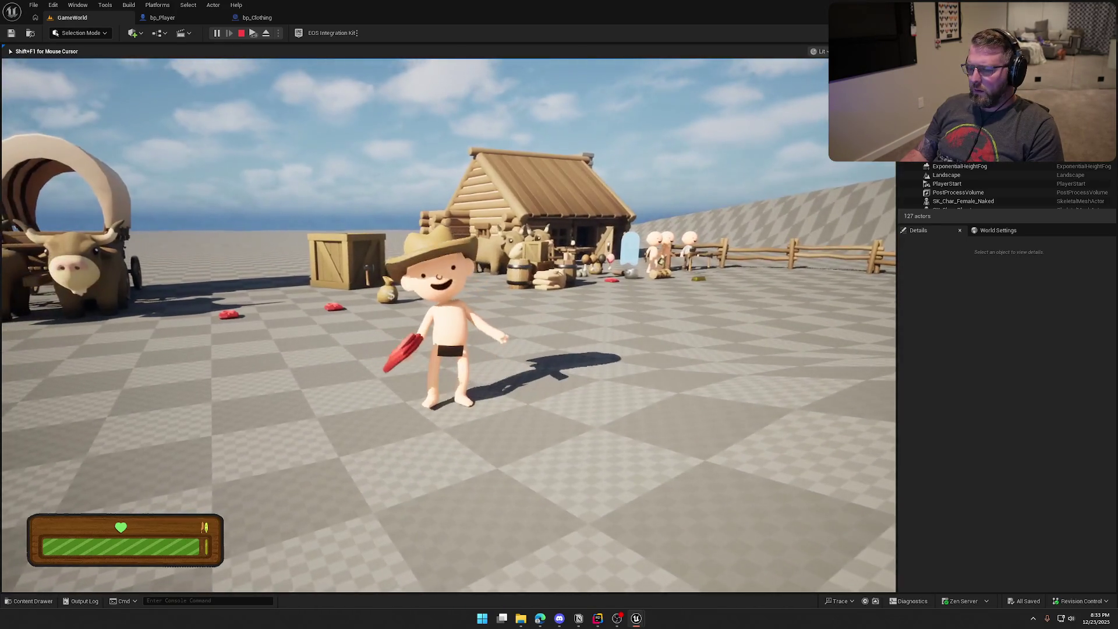
key("e")
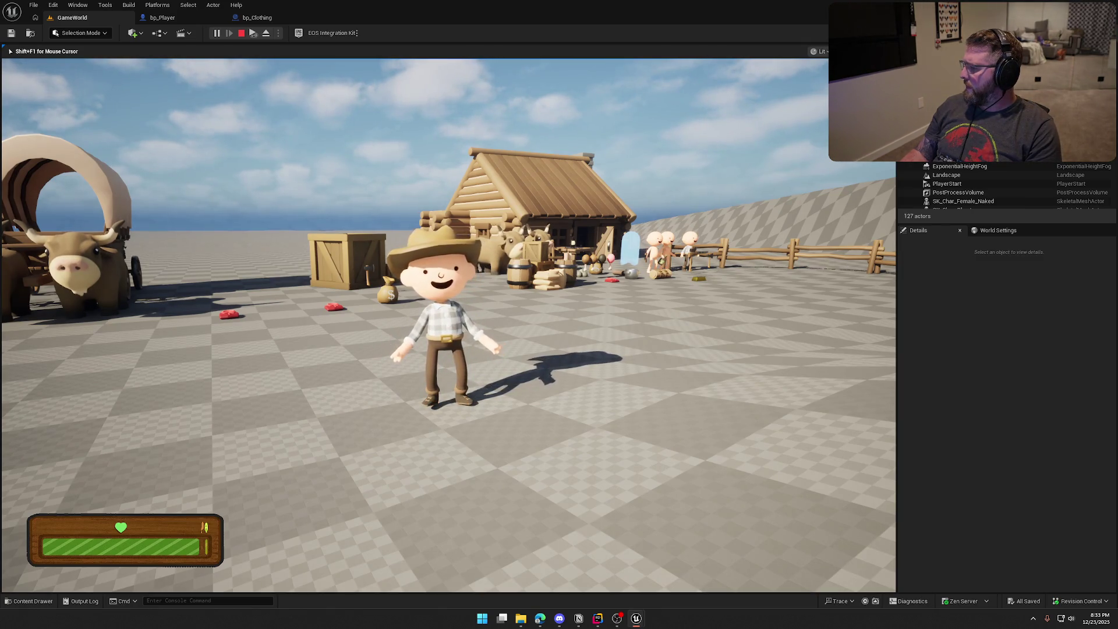
key("Escape")
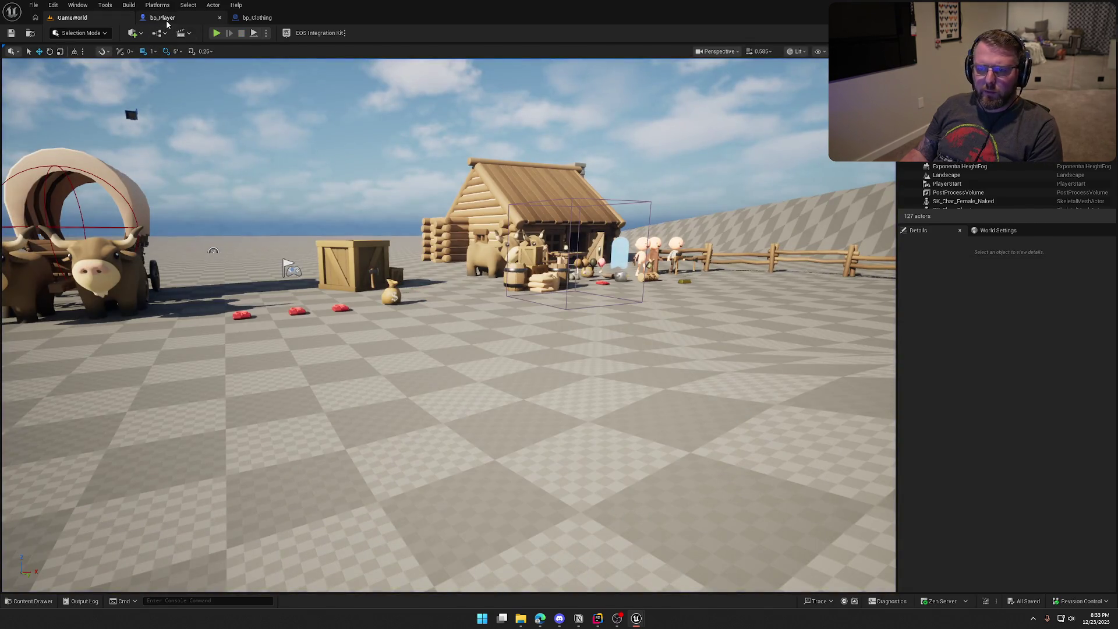
Step: Open bp_Player's Inputs graph and locate the IA_DropItem event with its GET nodes
left_click(167, 21)
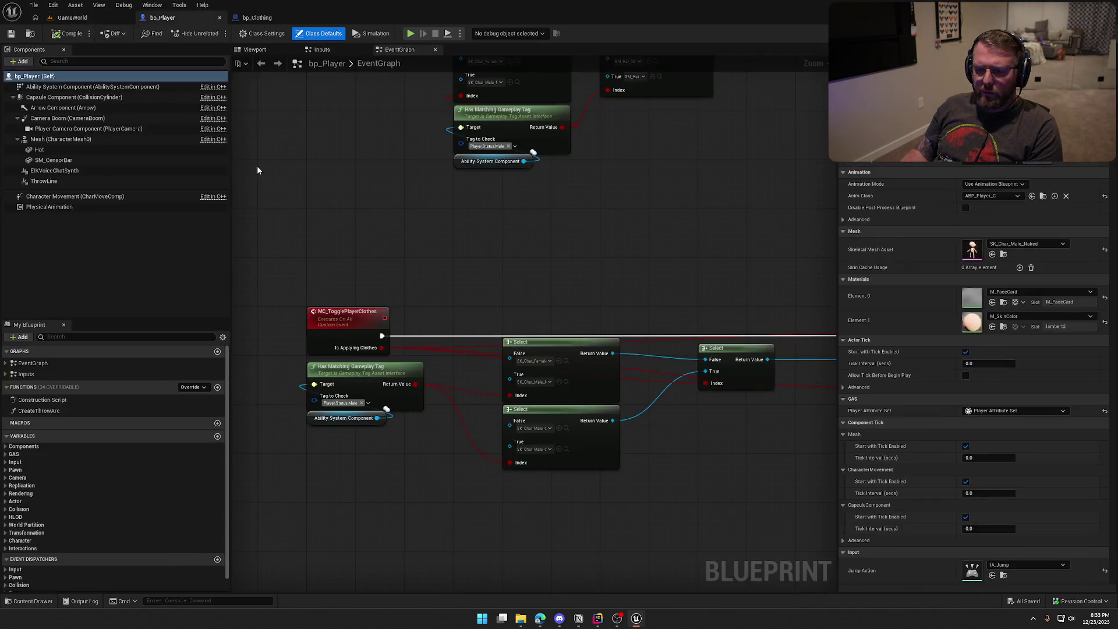
left_click(5, 374)
double_click(107, 419)
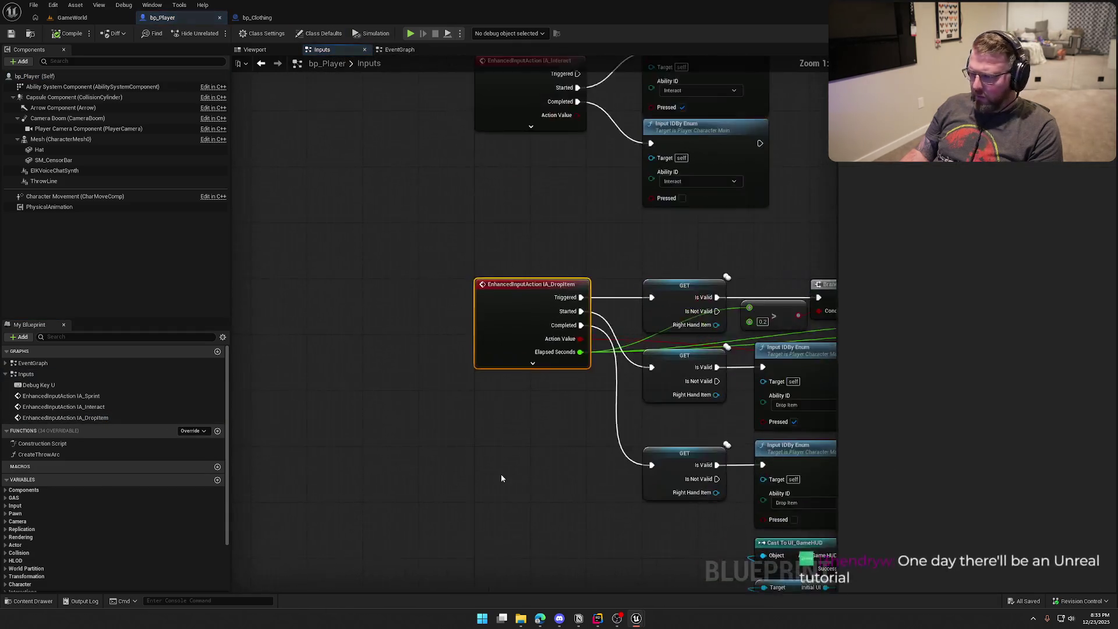
scroll(592, 384, "down", 1)
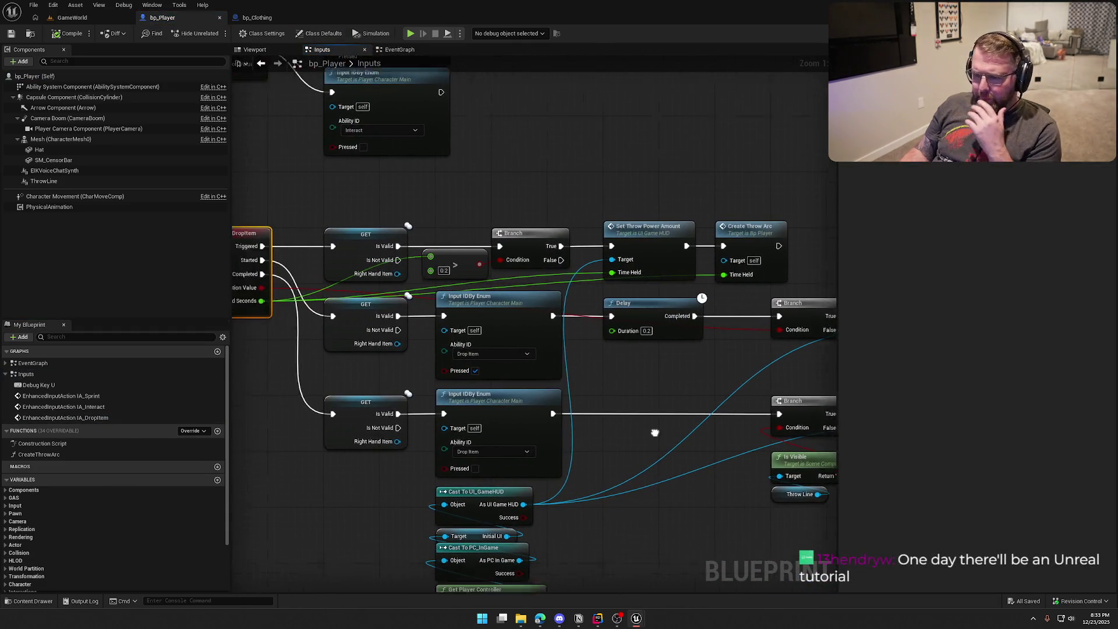
left_click_drag(592, 383, 623, 387)
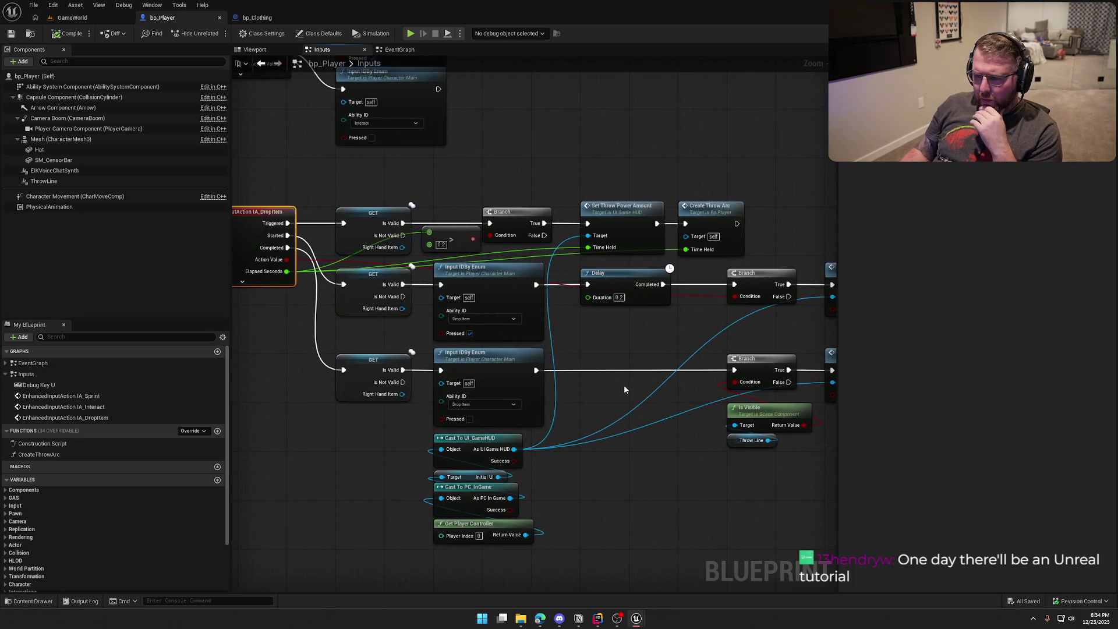
mouse_move(391, 335)
left_mouse_down()
mouse_move(288, 437)
mouse_move(309, 476)
mouse_move(348, 479)
left_mouse_up()
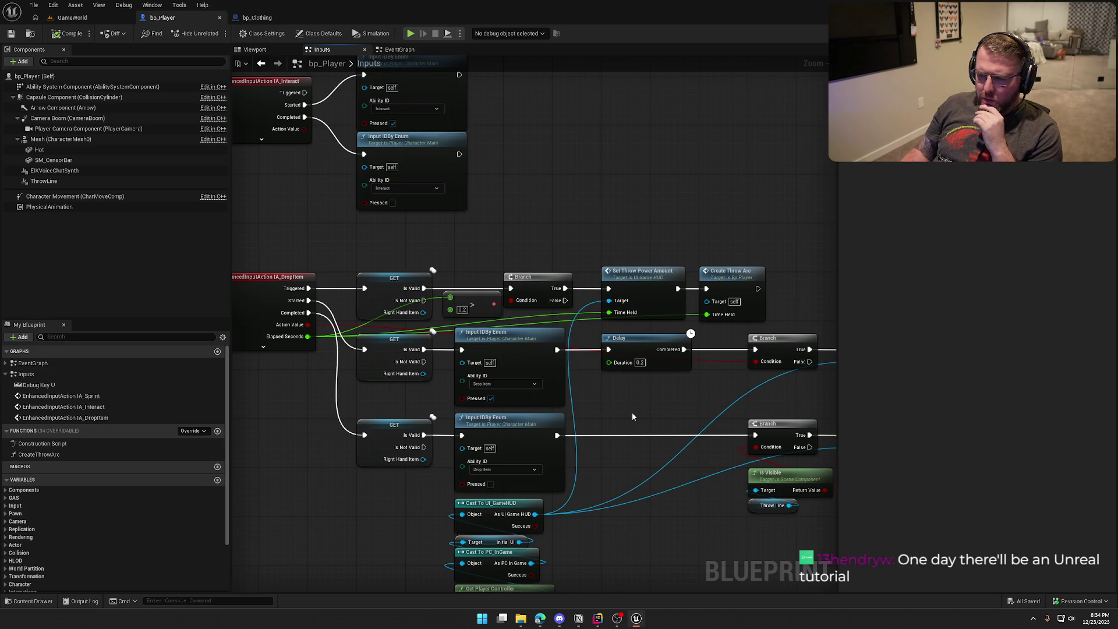
left_click_drag(632, 416, 556, 410)
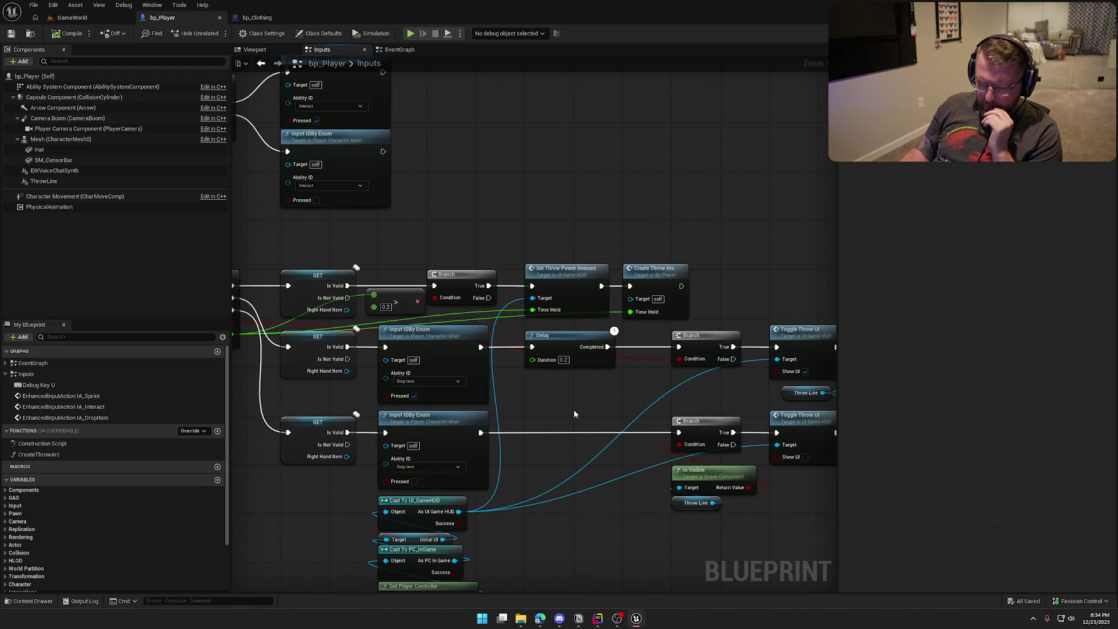
mouse_move(580, 410)
left_mouse_down()
mouse_move(192, 378)
mouse_move(365, 375)
mouse_move(557, 392)
left_mouse_up()
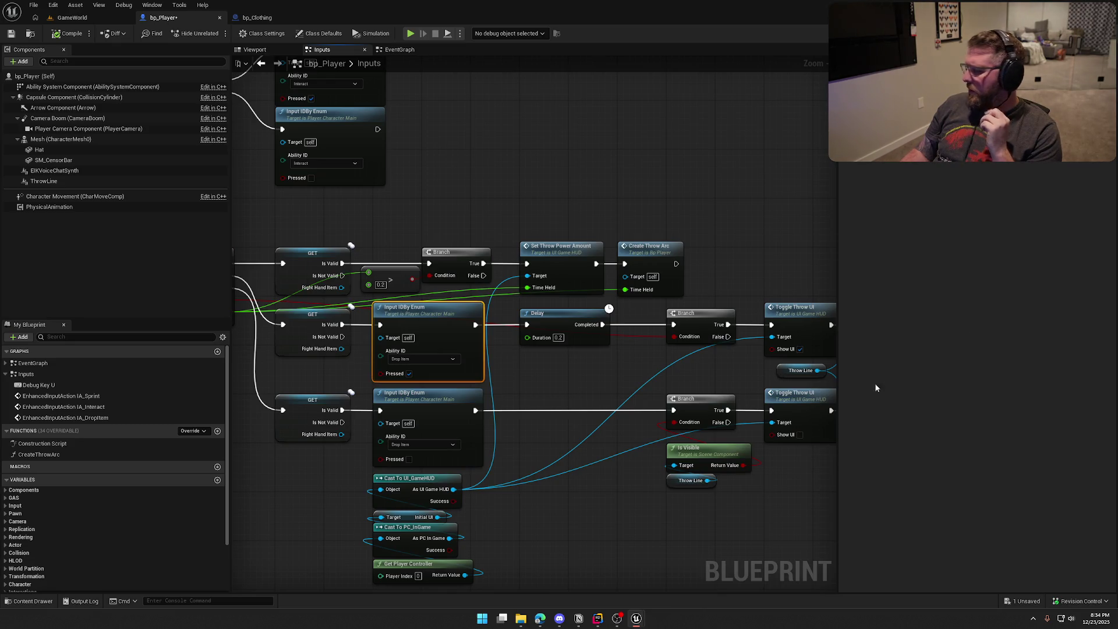
mouse_move(575, 389)
left_mouse_down()
mouse_move(553, 381)
mouse_move(677, 323)
mouse_move(502, 330)
left_mouse_up()
scroll(676, 323, "down", 2)
scroll(501, 329, "down", 1)
left_click_drag(479, 392, 545, 323)
scroll(545, 324, "up", 3)
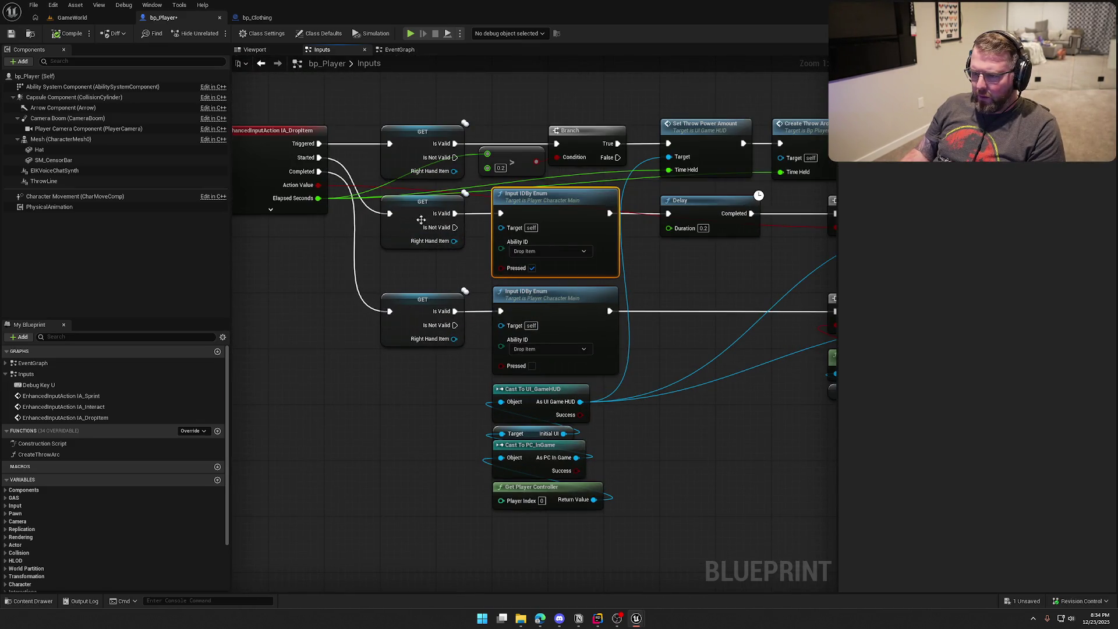
Step: Wire IA_DropItem Started and Completed into the Input IDBy Enum nodes, then those into the GET nodes
left_click_drag(318, 157, 448, 219)
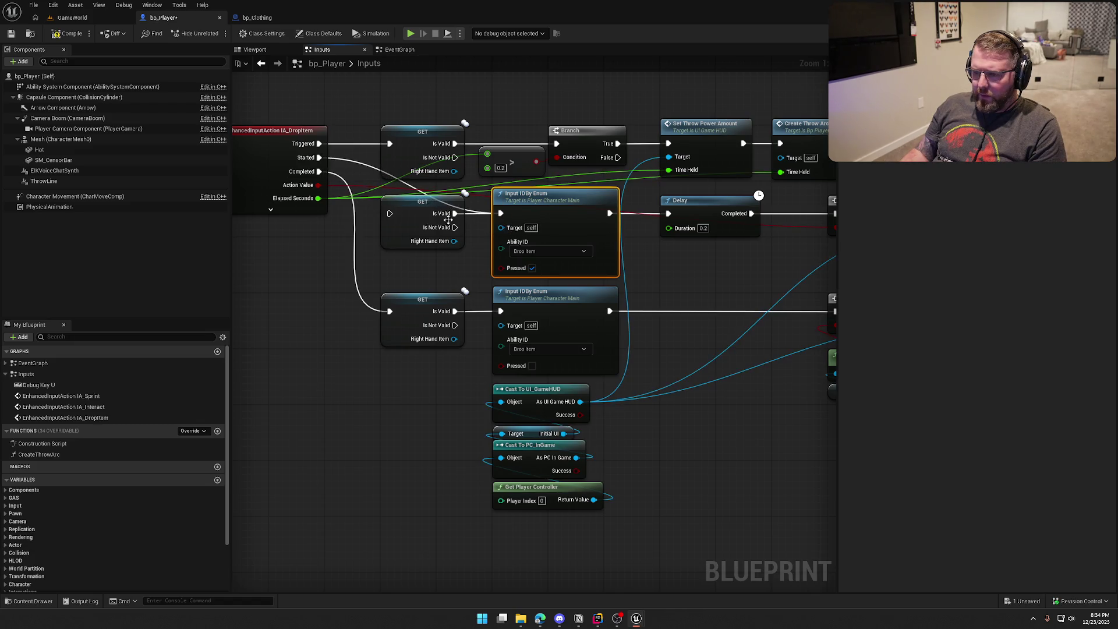
mouse_move(319, 171)
left_mouse_down()
mouse_move(412, 312)
mouse_move(501, 311)
left_mouse_up()
left_click_drag(435, 402, 399, 215)
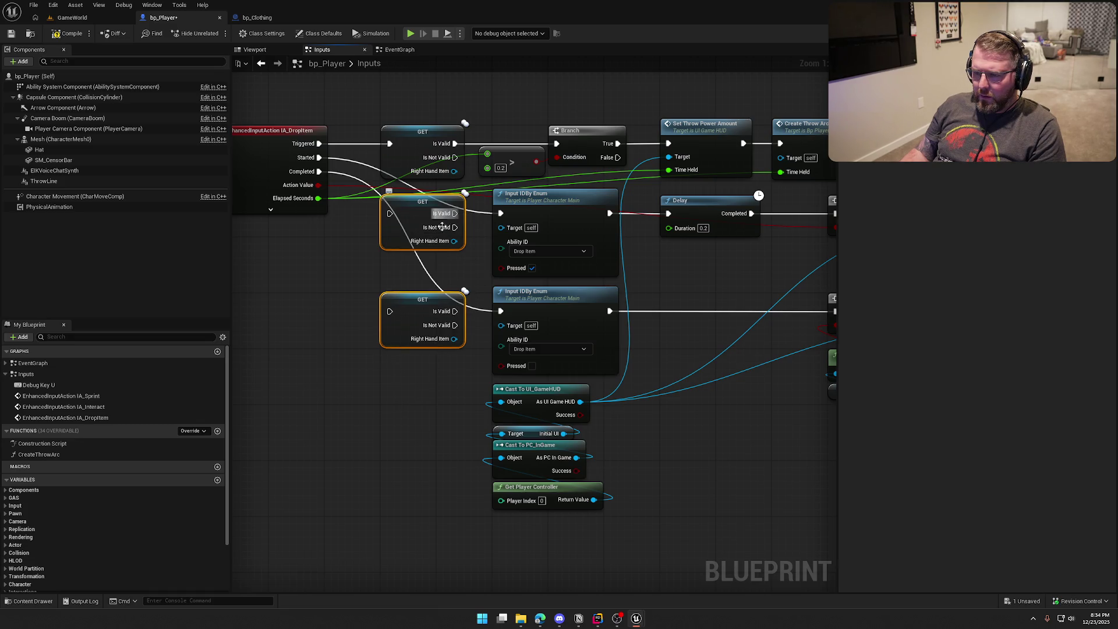
mouse_move(400, 298)
left_mouse_down()
mouse_move(328, 496)
mouse_move(722, 529)
left_mouse_up()
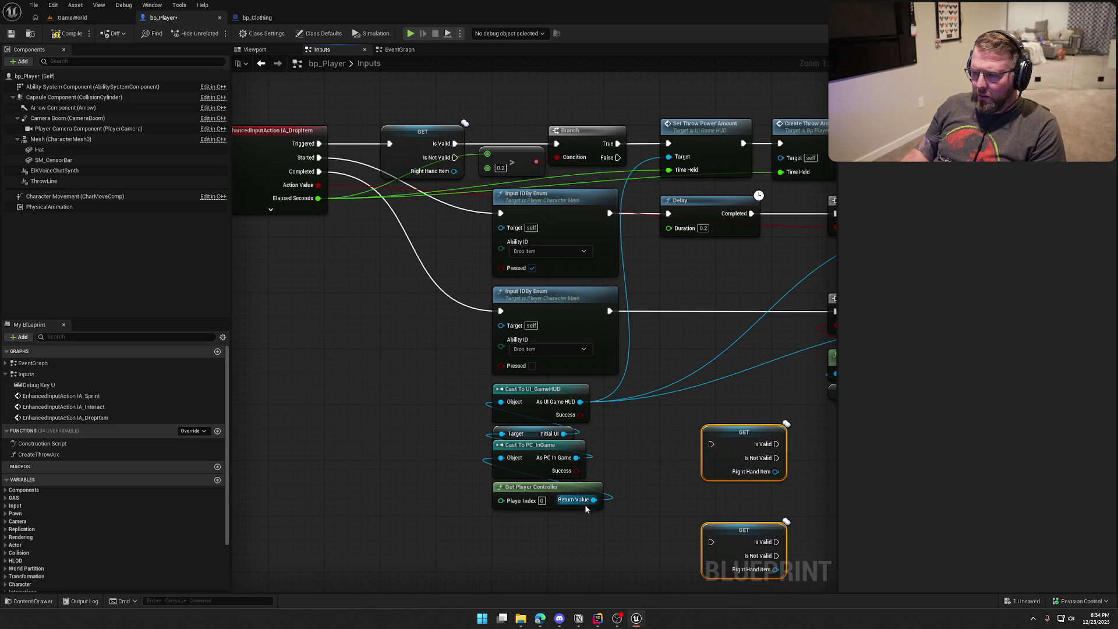
mouse_move(667, 343)
left_mouse_down()
mouse_move(582, 261)
mouse_move(572, 216)
mouse_move(459, 214)
left_mouse_up()
left_click_drag(775, 541, 666, 530)
mouse_move(647, 493)
left_mouse_down()
mouse_move(641, 448)
mouse_move(471, 217)
left_mouse_up()
left_click_drag(390, 202, 435, 202)
left_click_drag(390, 300, 456, 302)
Step: Connect the GET nodes' Is Valid outputs into the Delay, compile bp_Player, and return to GameWorld
left_click(581, 292)
left_click_drag(584, 267, 479, 249)
left_click_drag(425, 224, 471, 229)
mouse_move(483, 320)
left_mouse_down()
mouse_move(475, 277)
mouse_move(576, 282)
mouse_move(415, 281)
mouse_move(629, 278)
left_mouse_up()
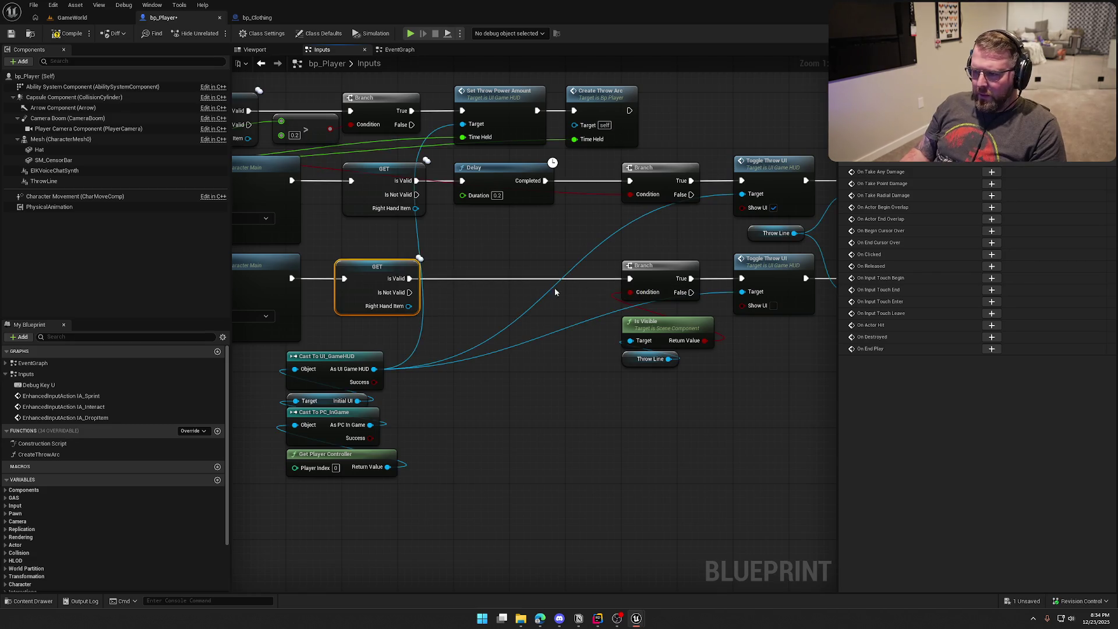
left_click_drag(487, 254, 607, 273)
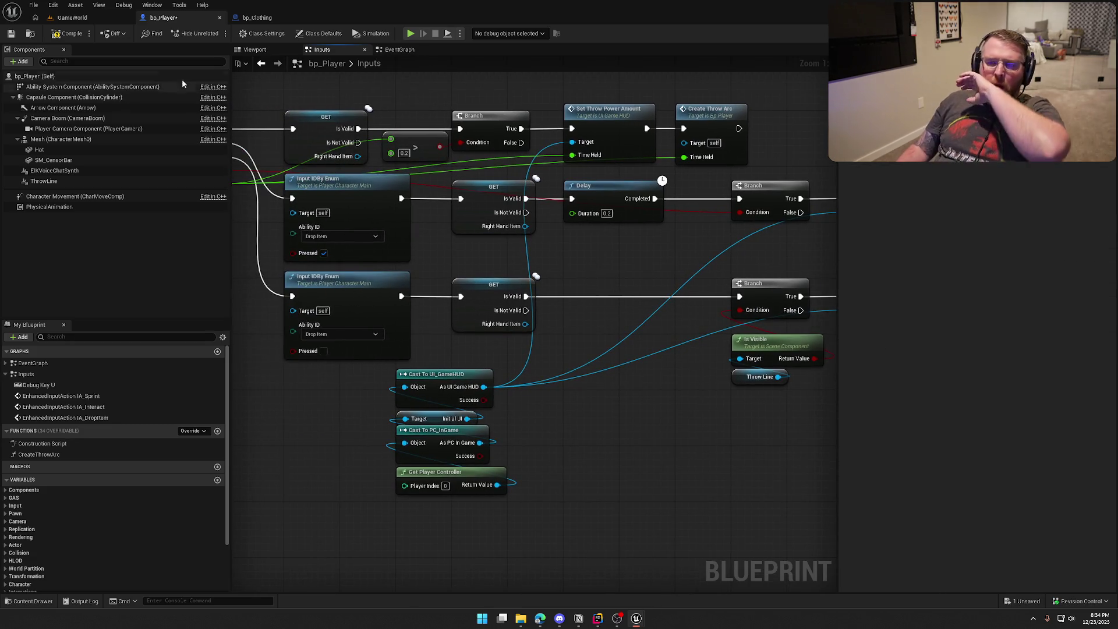
left_click(68, 35)
left_click(72, 18)
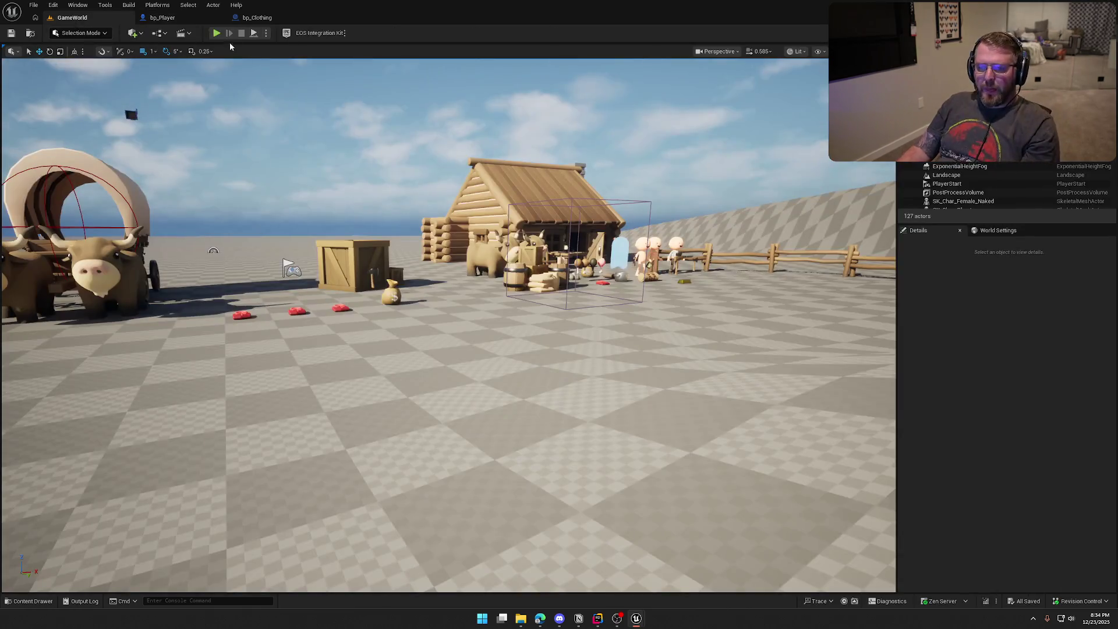
Step: Playtest walking to the red clothing and grabbing it with E, then stop and view bp_Clothing
key("alt+p")
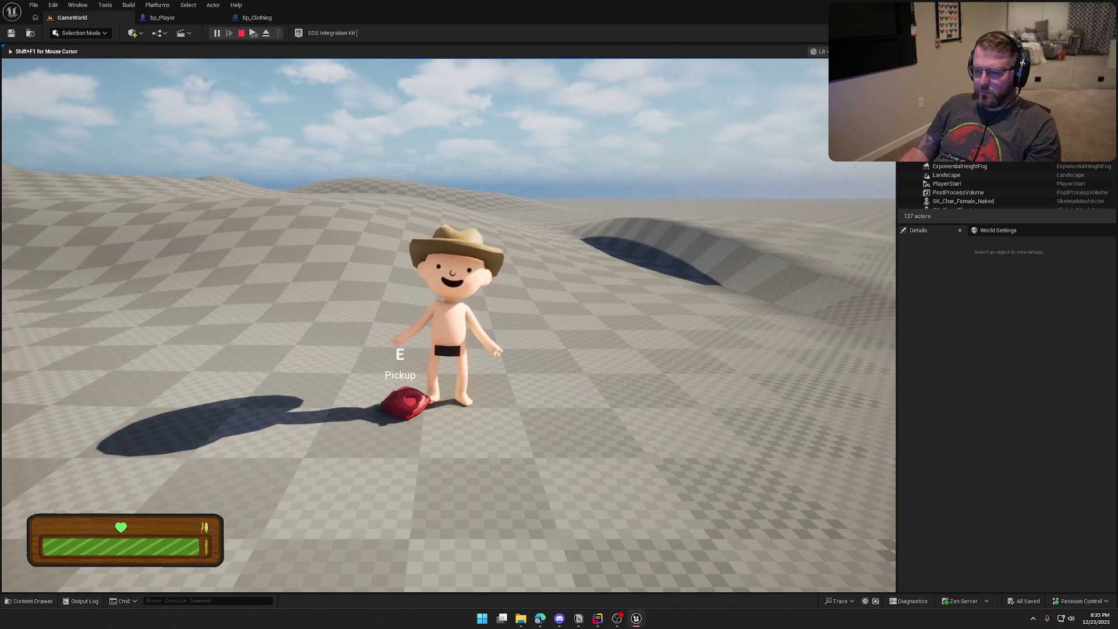
key("w")
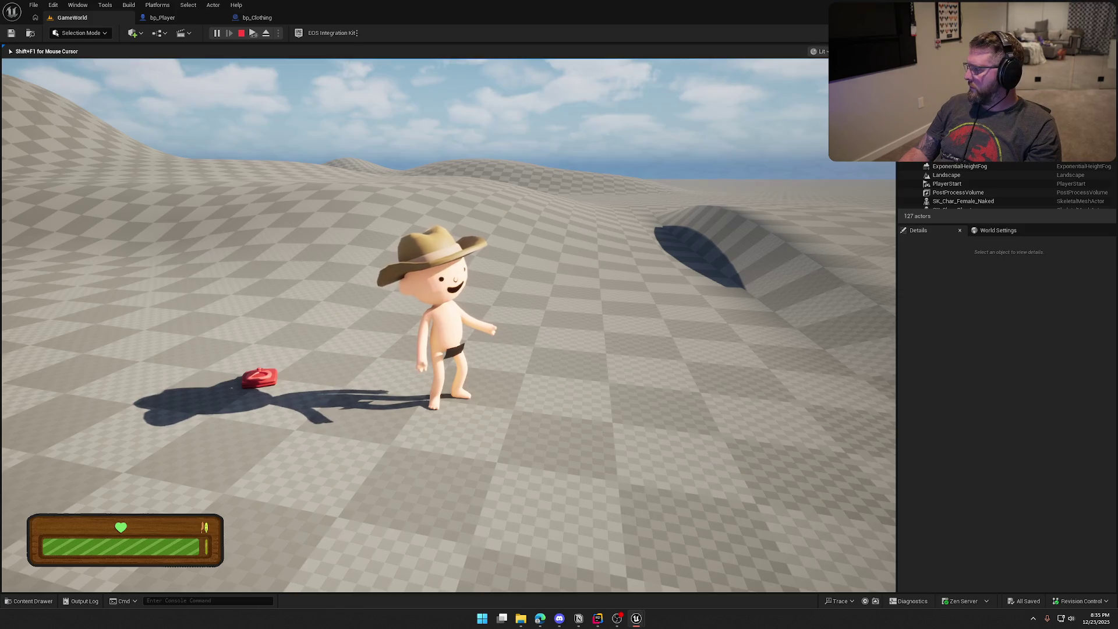
key("w")
key("e")
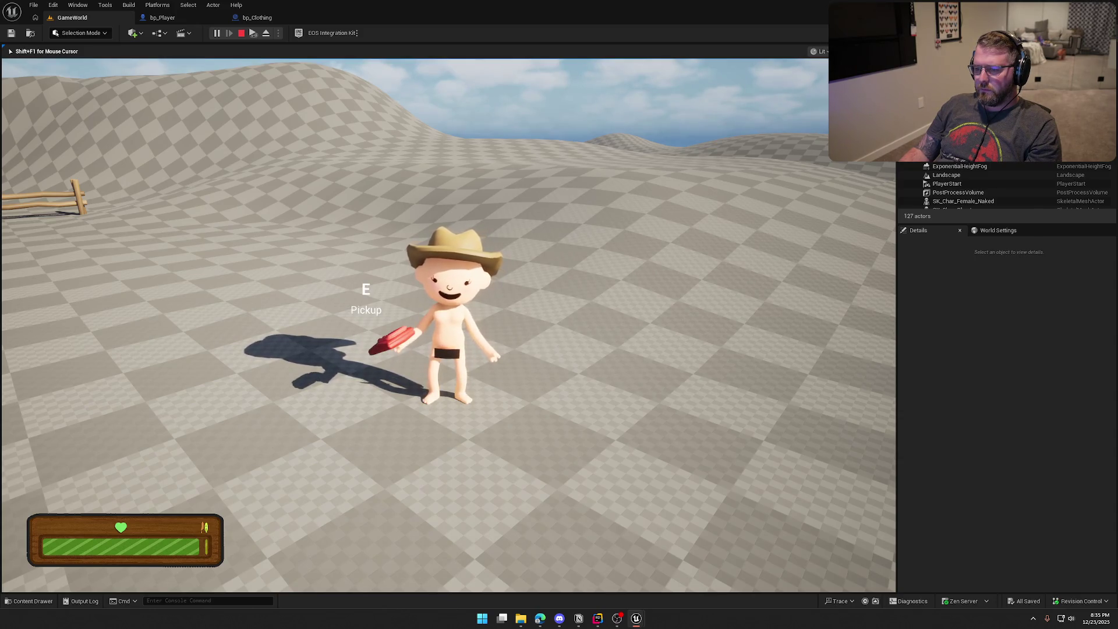
key("w")
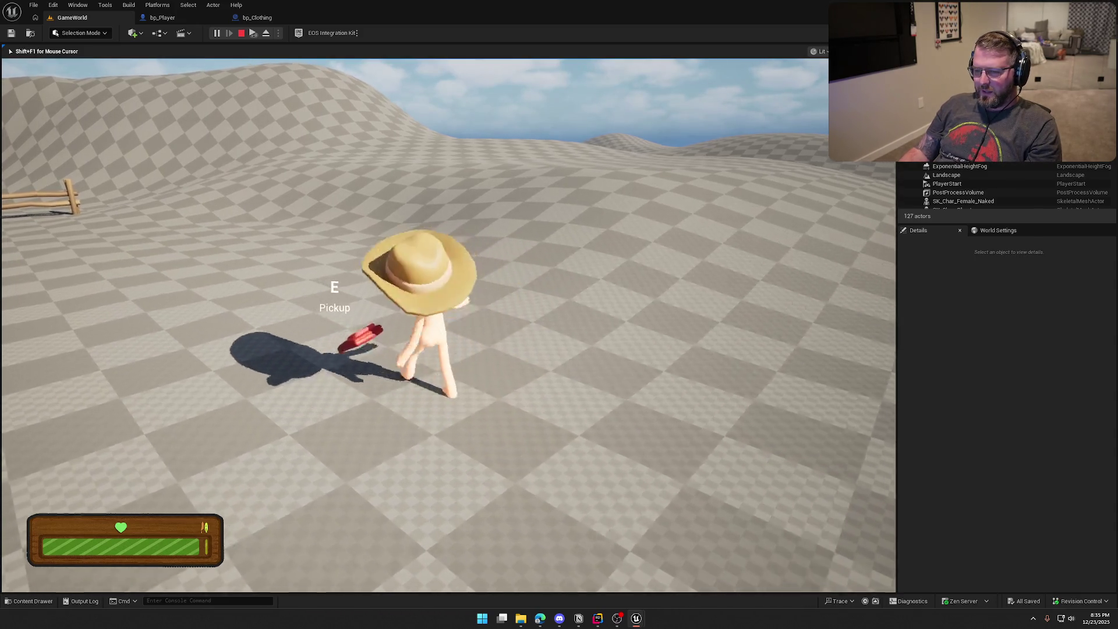
key("Escape")
left_click(278, 18)
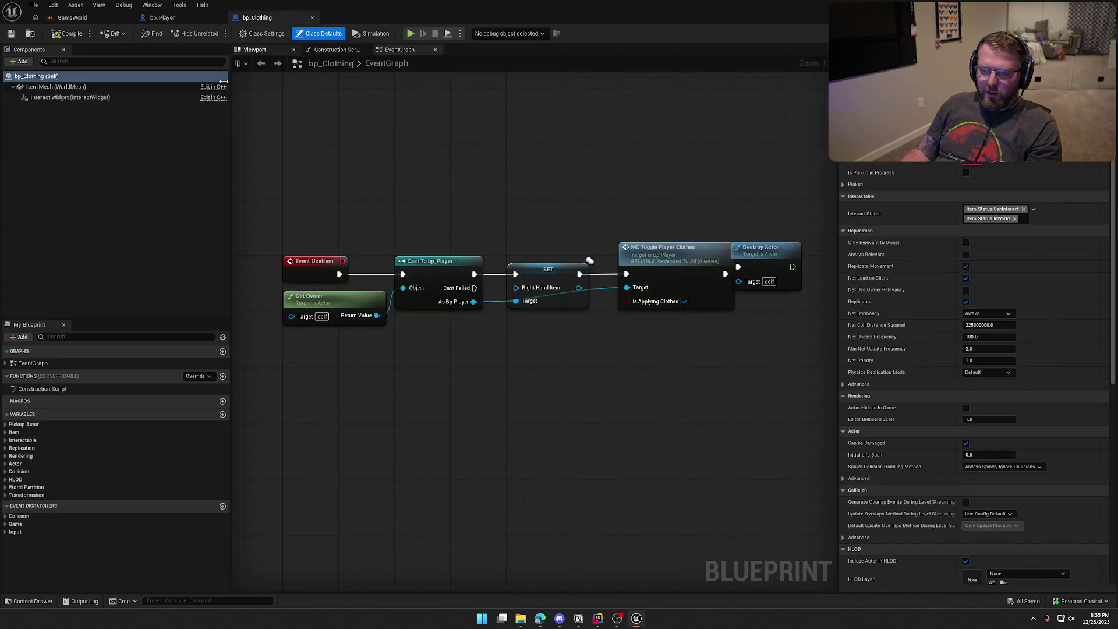
Step: Enable Simulate Physics on bp_Clothing's Item Mesh and run a quick play test
left_click(56, 87)
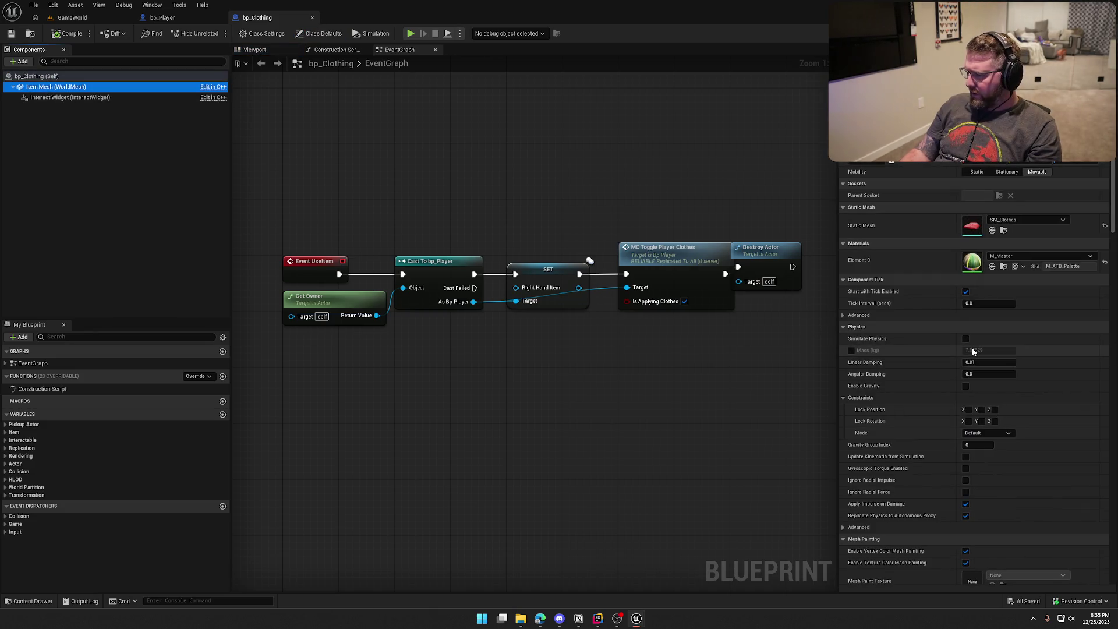
left_click(964, 338)
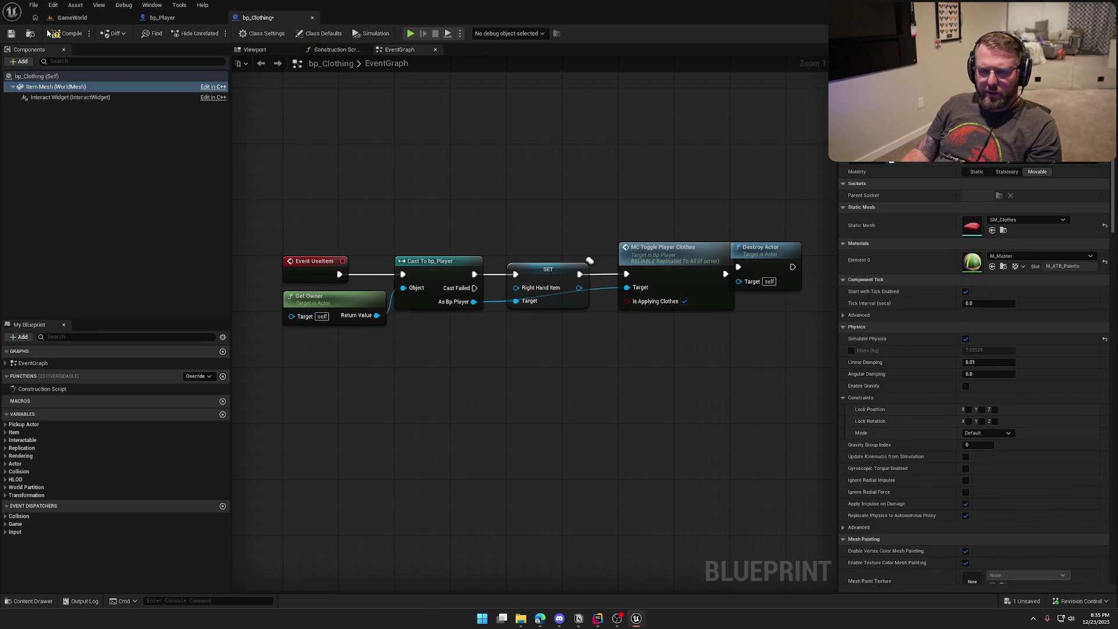
left_click(80, 18)
left_click(216, 34)
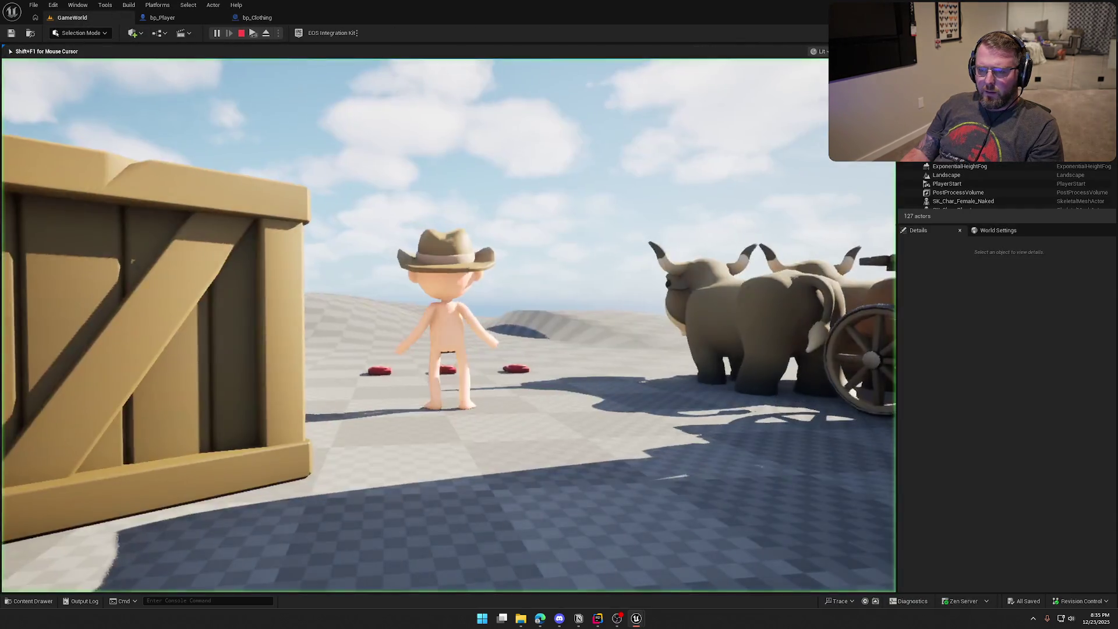
key("s")
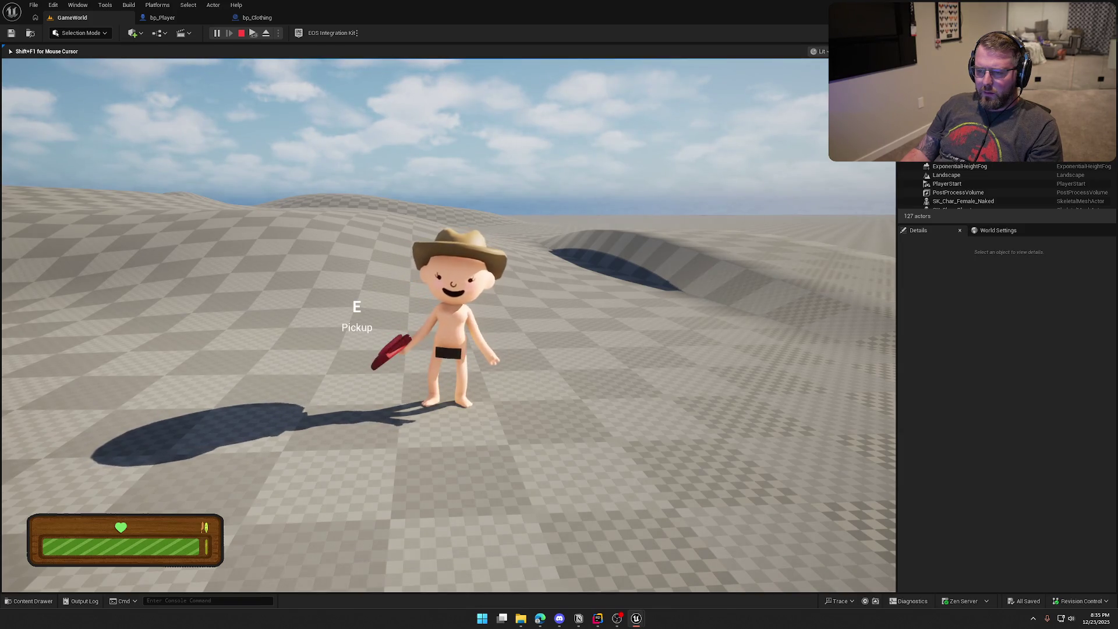
key("Escape")
Step: Review the Item Mesh collision settings, shift the Destroy Actor node right, and save bp_Clothing
left_click(162, 18)
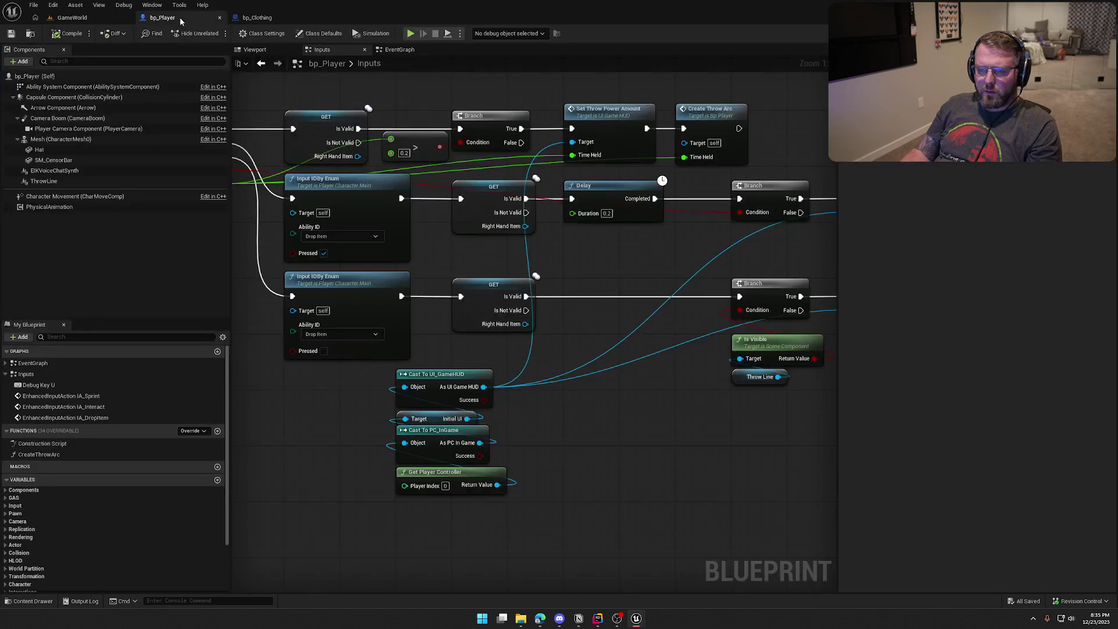
left_click(257, 17)
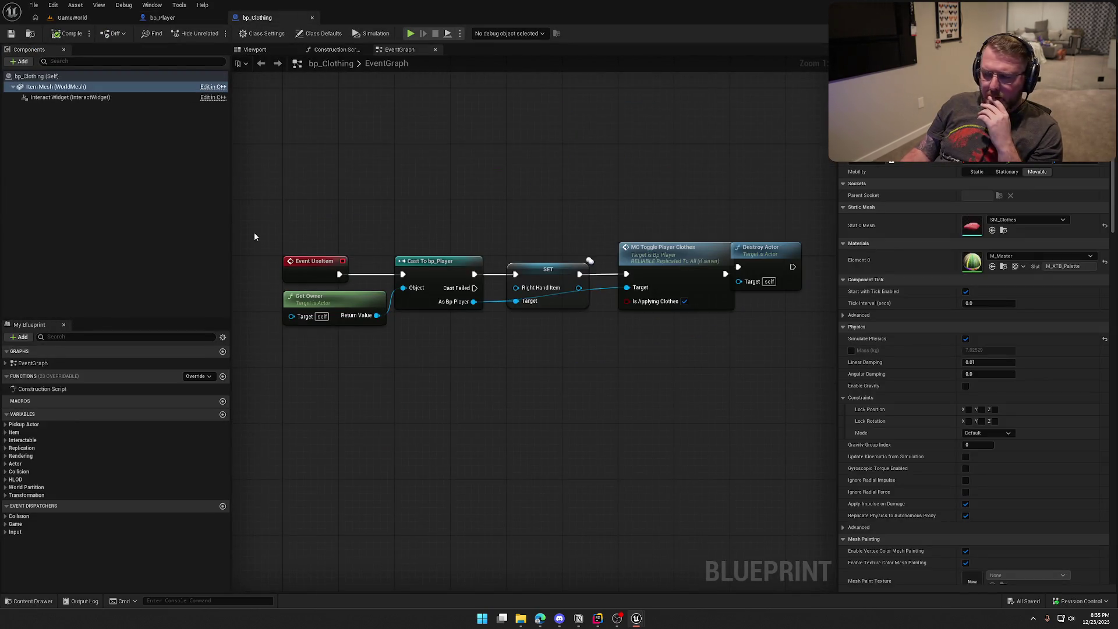
scroll(939, 416, "down", 5)
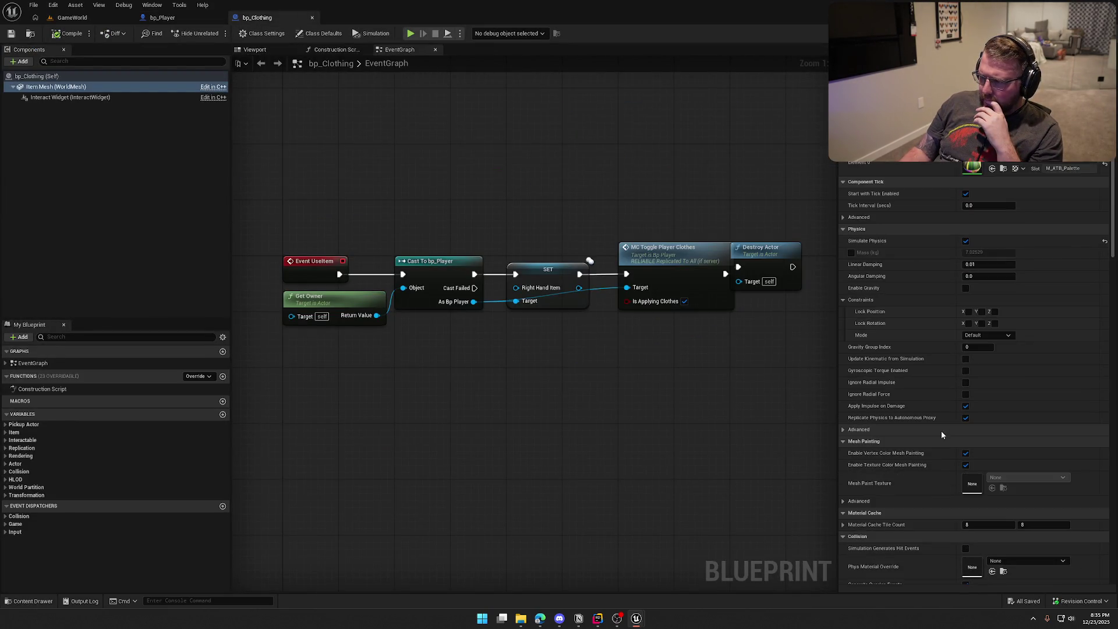
scroll(941, 434, "down", 3)
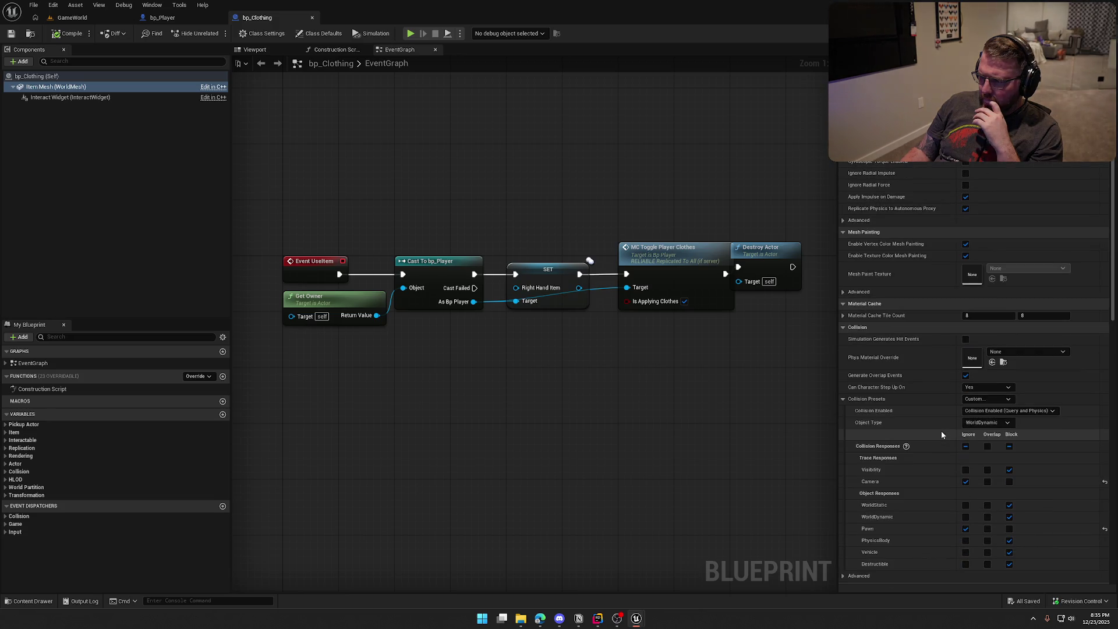
scroll(924, 430, "down", 2)
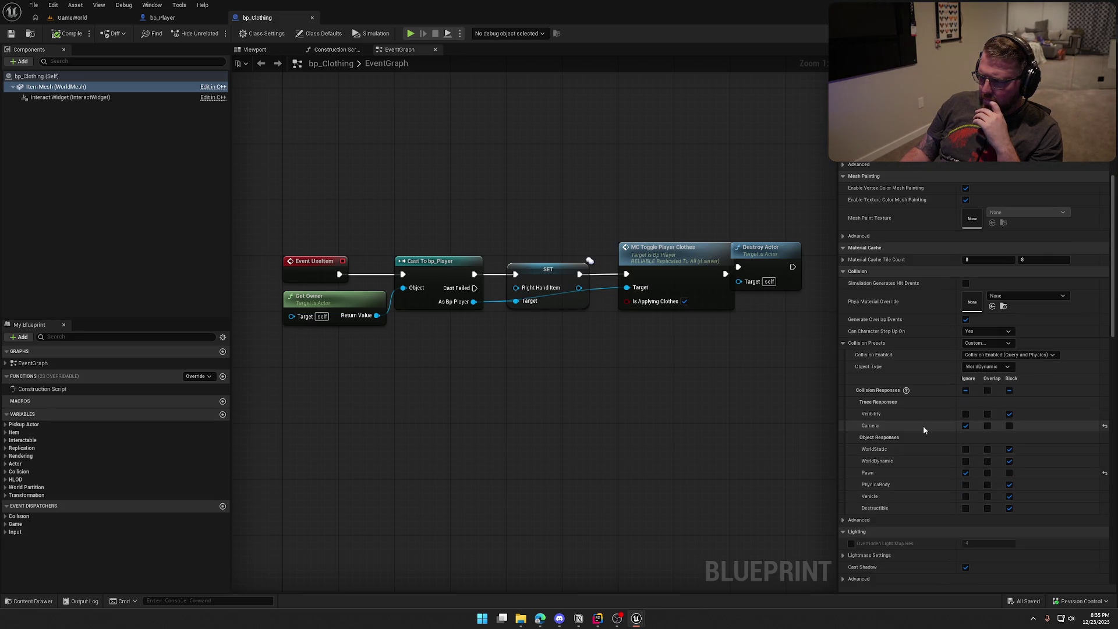
scroll(917, 429, "down", 2)
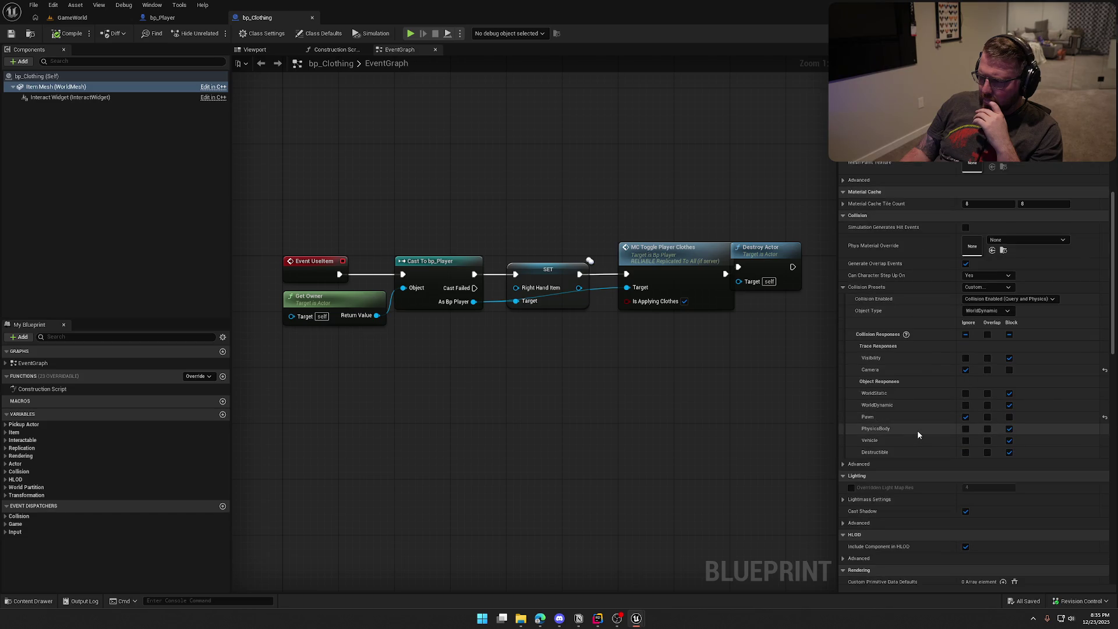
scroll(917, 430, "down", 2)
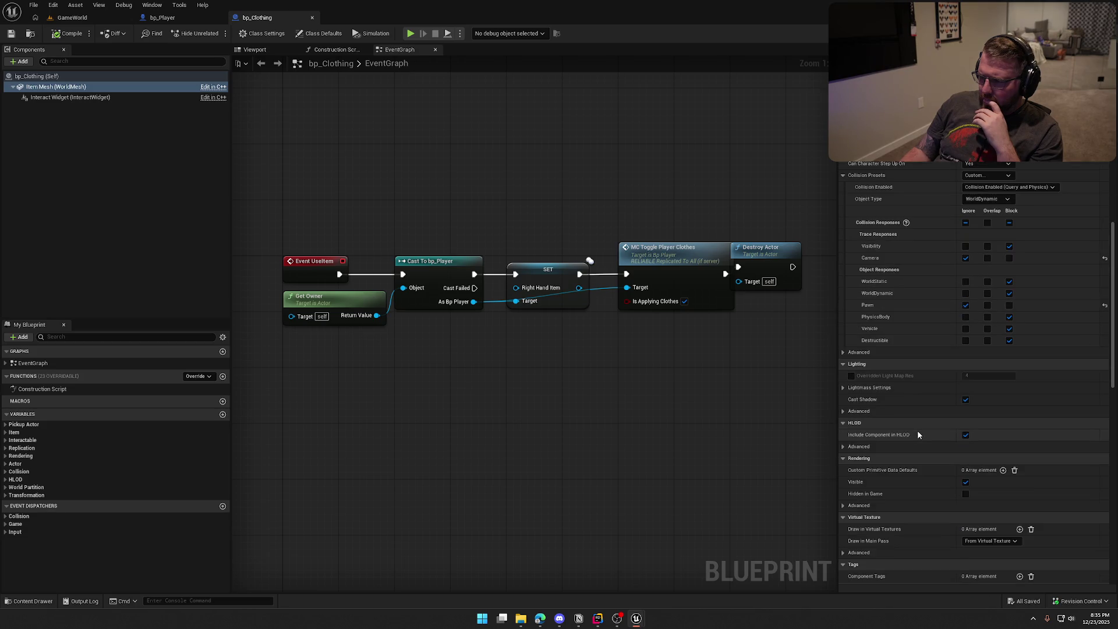
scroll(917, 433, "up", 10)
scroll(918, 434, "up", 7)
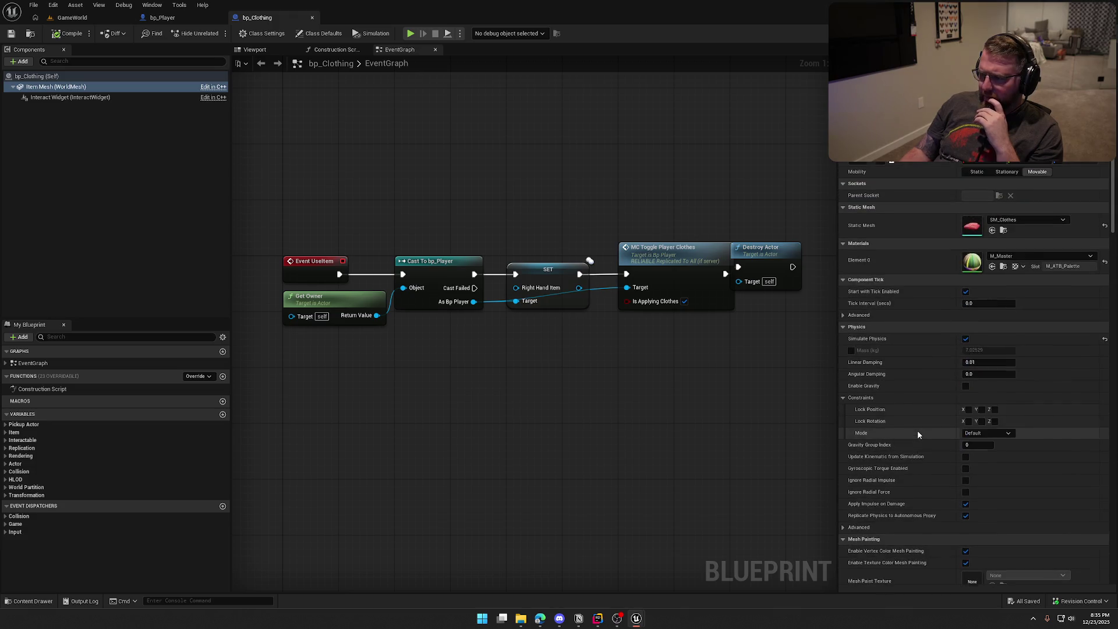
left_click_drag(616, 272, 670, 273)
left_click(582, 215)
mouse_move(583, 215)
left_mouse_down()
mouse_move(714, 334)
mouse_move(602, 345)
left_mouse_up()
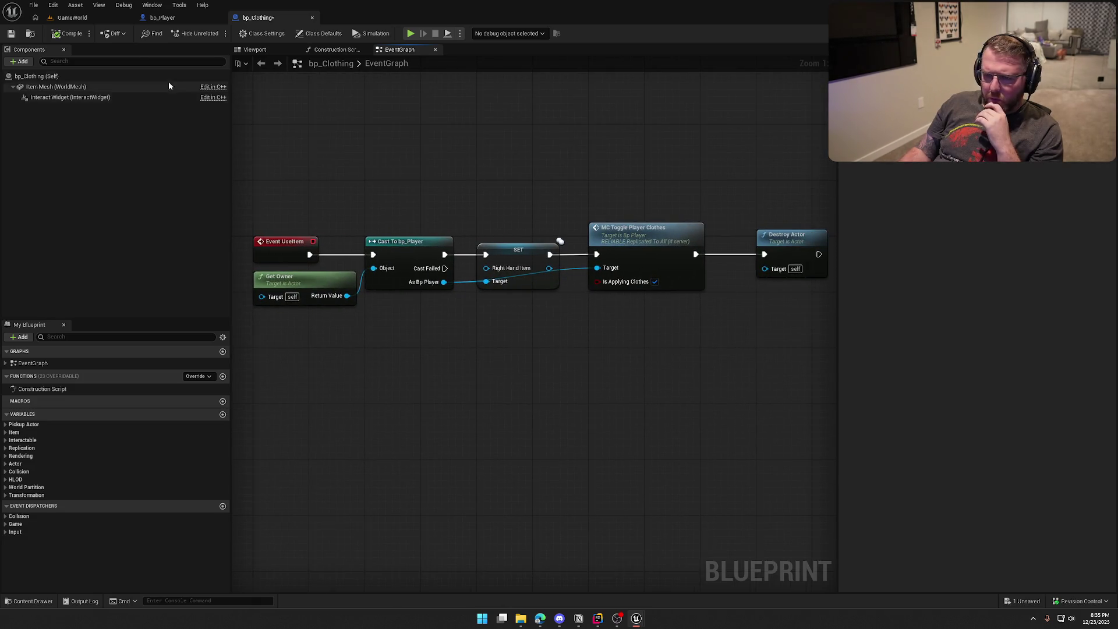
key("ctrl+s")
left_click(72, 17)
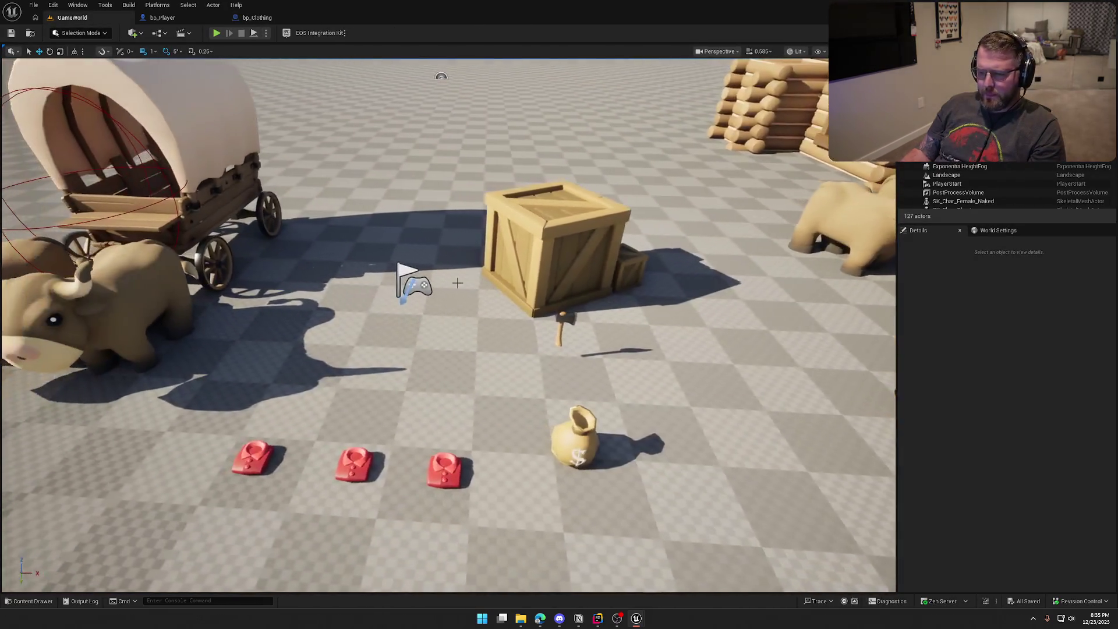
Step: Select the three red shirt pickups and raise them above the ground on Z
left_click(291, 454)
left_click(370, 461, "ctrl")
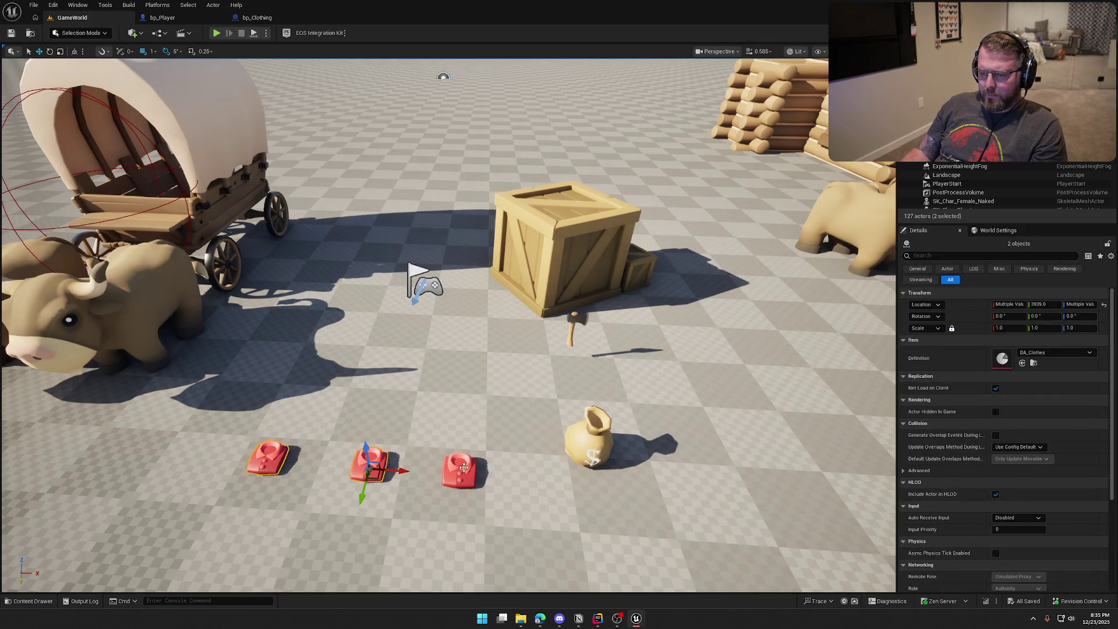
left_click_drag(459, 459, 460, 404)
key("Escape")
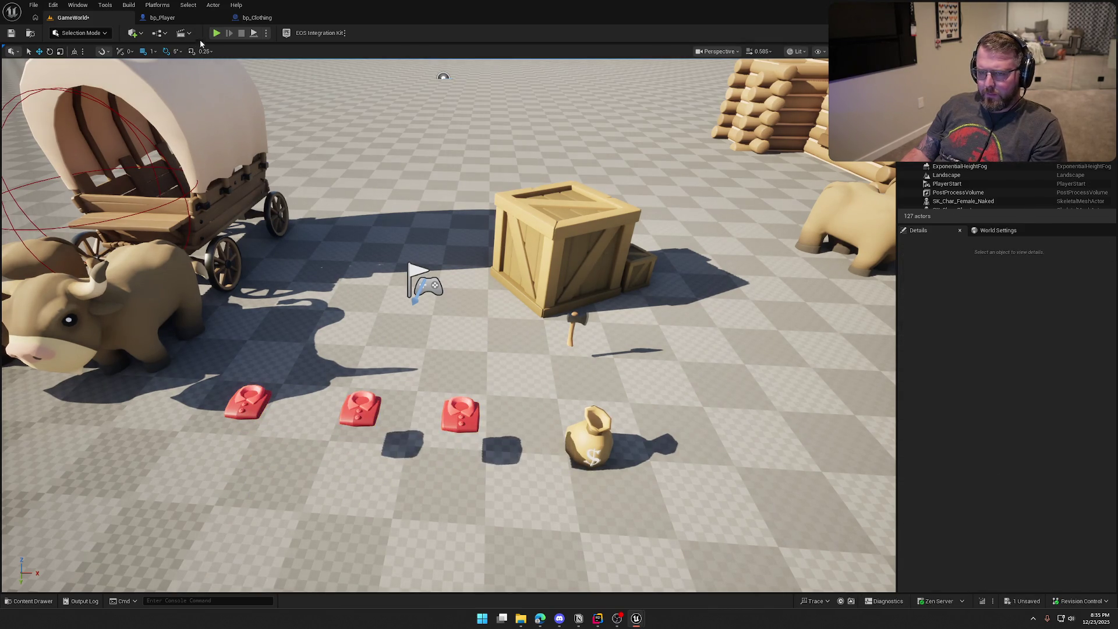
Step: Start play, eject with F8, and inspect a shirt's Item Mesh physics settings in Details
left_click(216, 32)
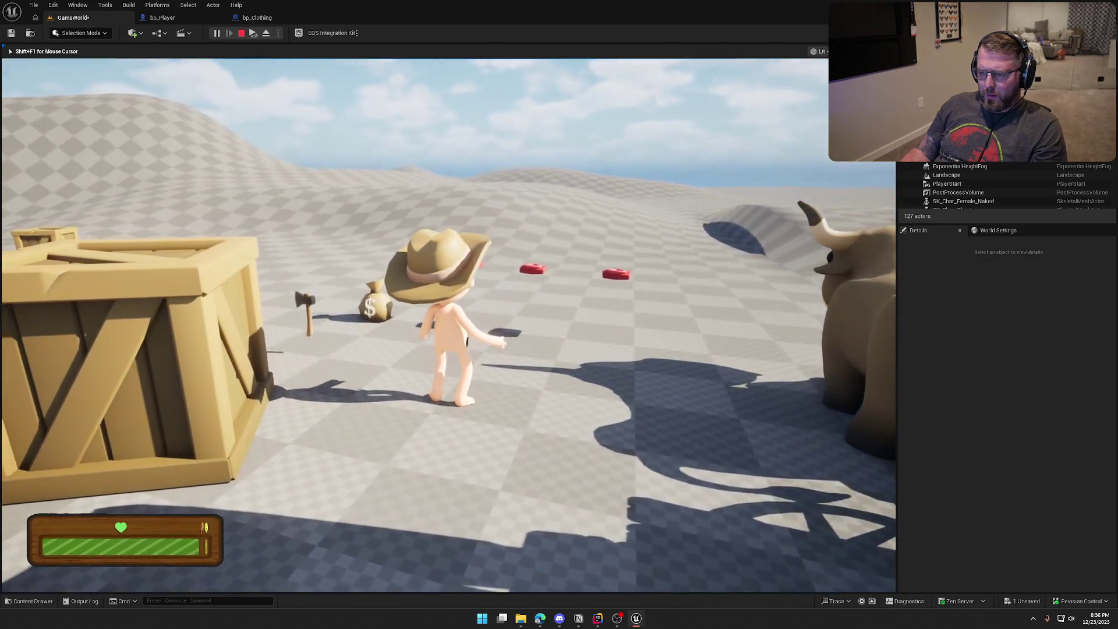
key("F8")
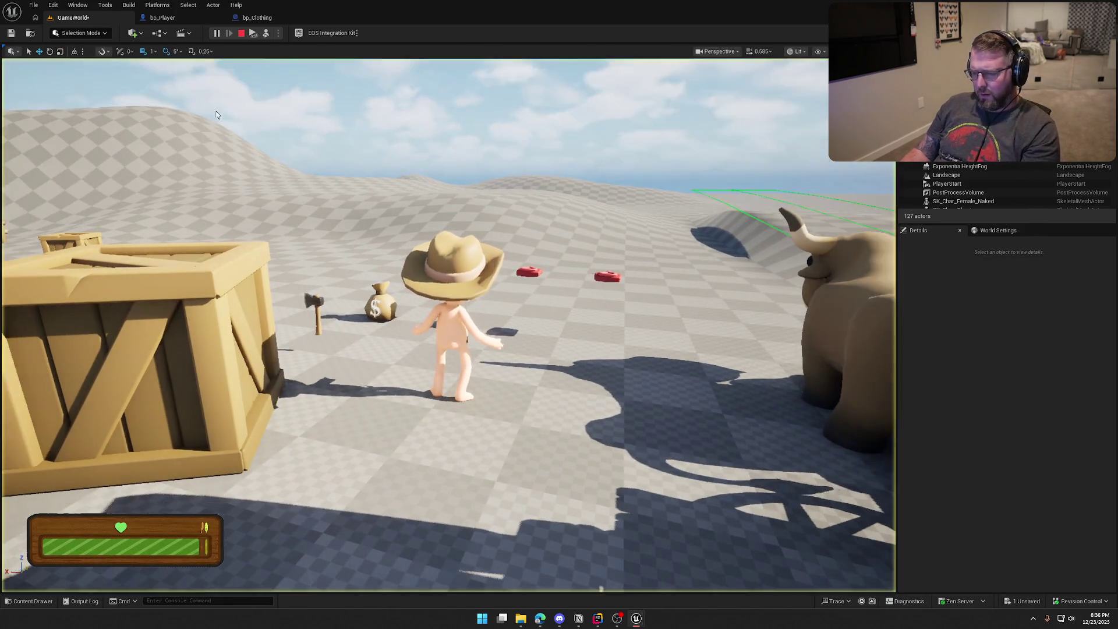
left_click(526, 273)
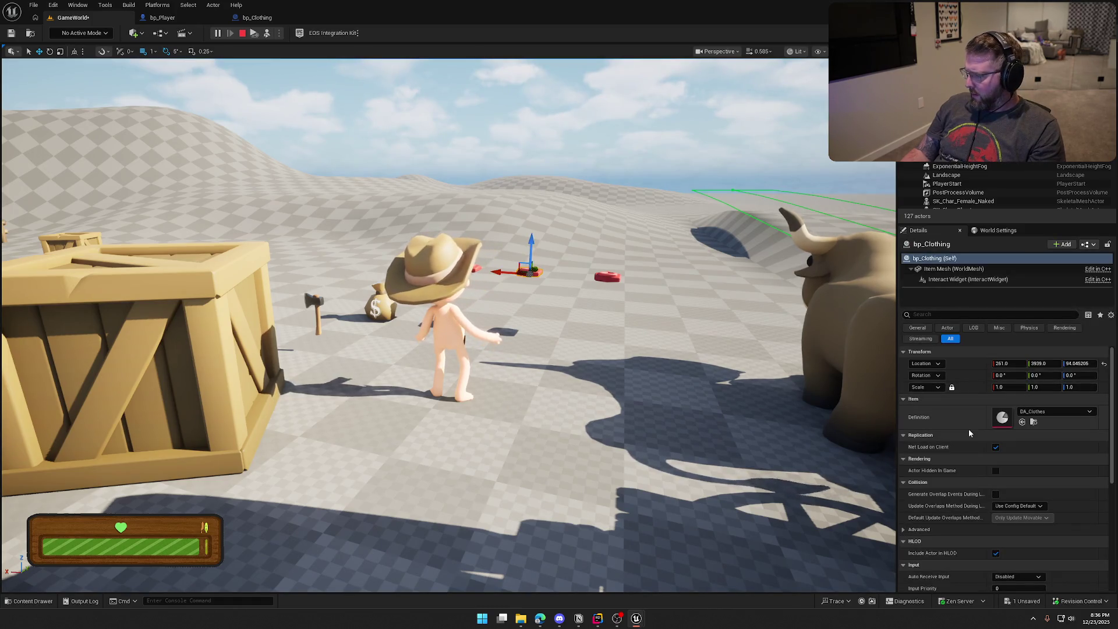
scroll(968, 428, "down", 5)
scroll(969, 428, "down", 4)
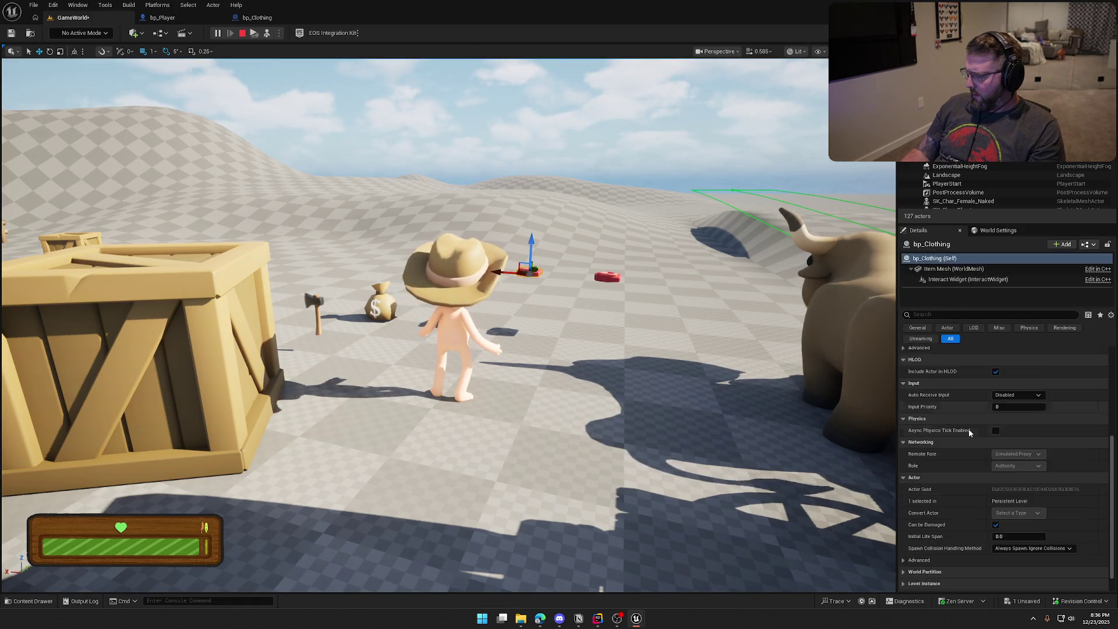
left_click(937, 268)
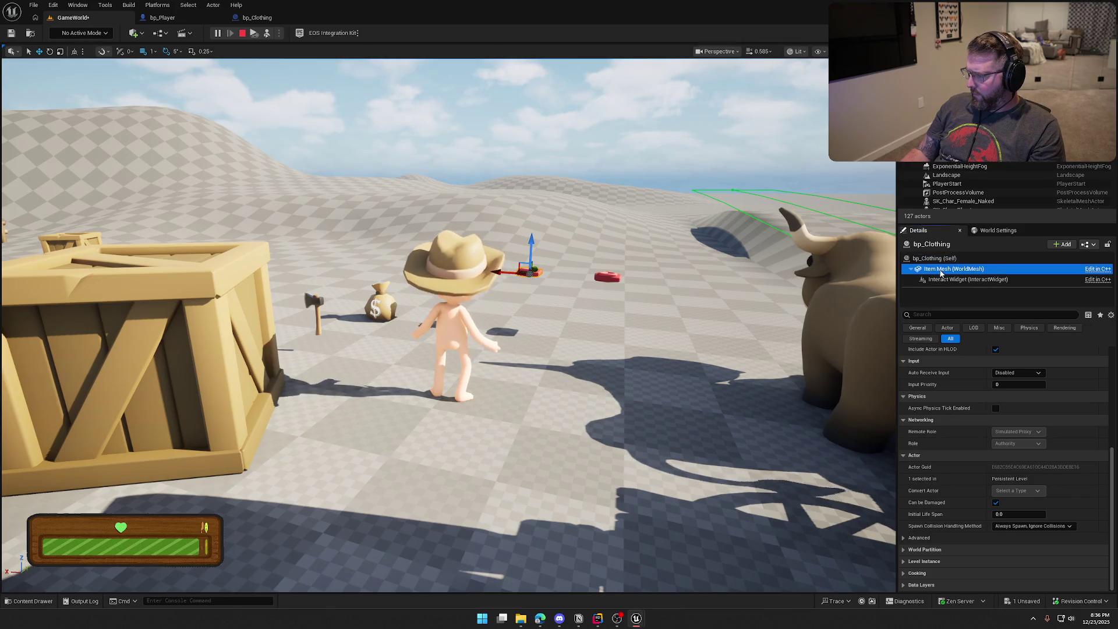
scroll(929, 428, "down", 3)
scroll(929, 429, "up", 5)
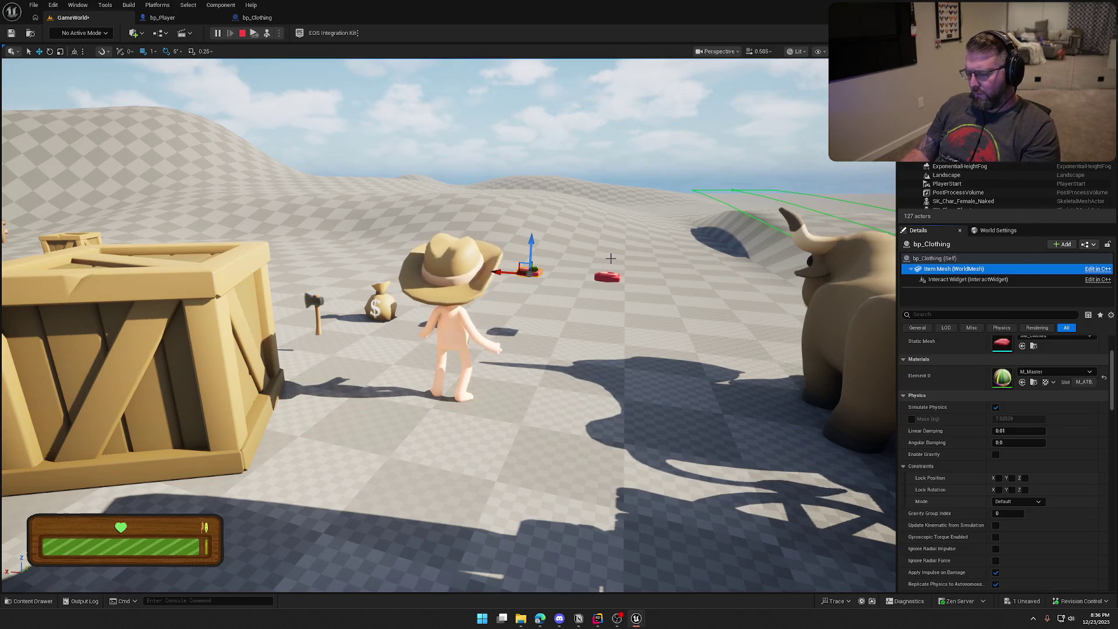
Step: Repossess the character, walk over to the fallen shirts, and stop the play test
key("F8")
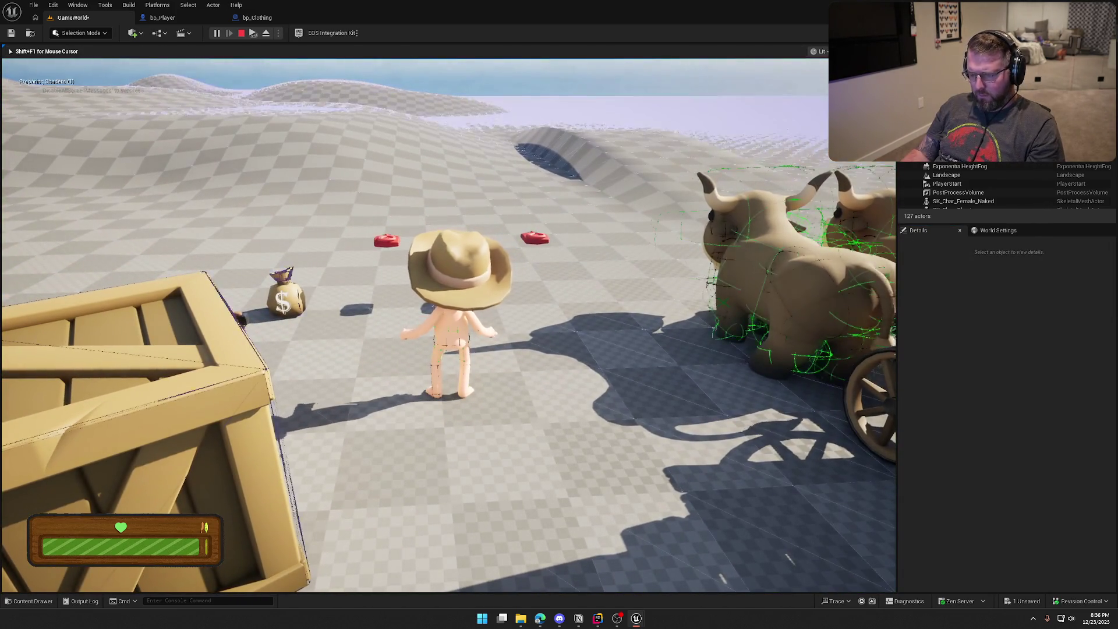
key("w")
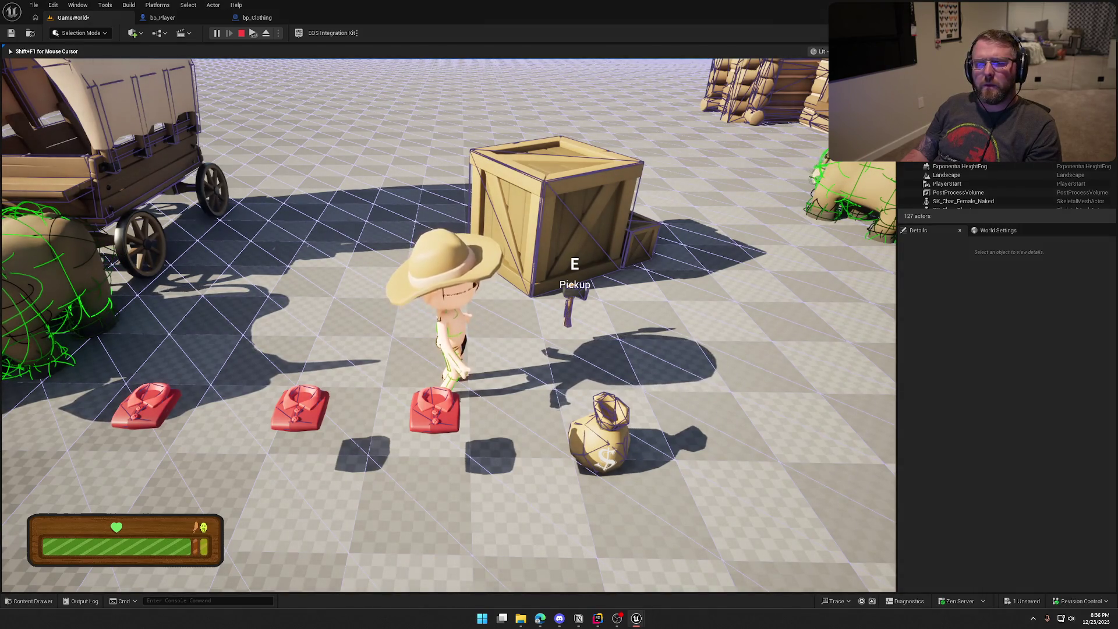
key("Escape")
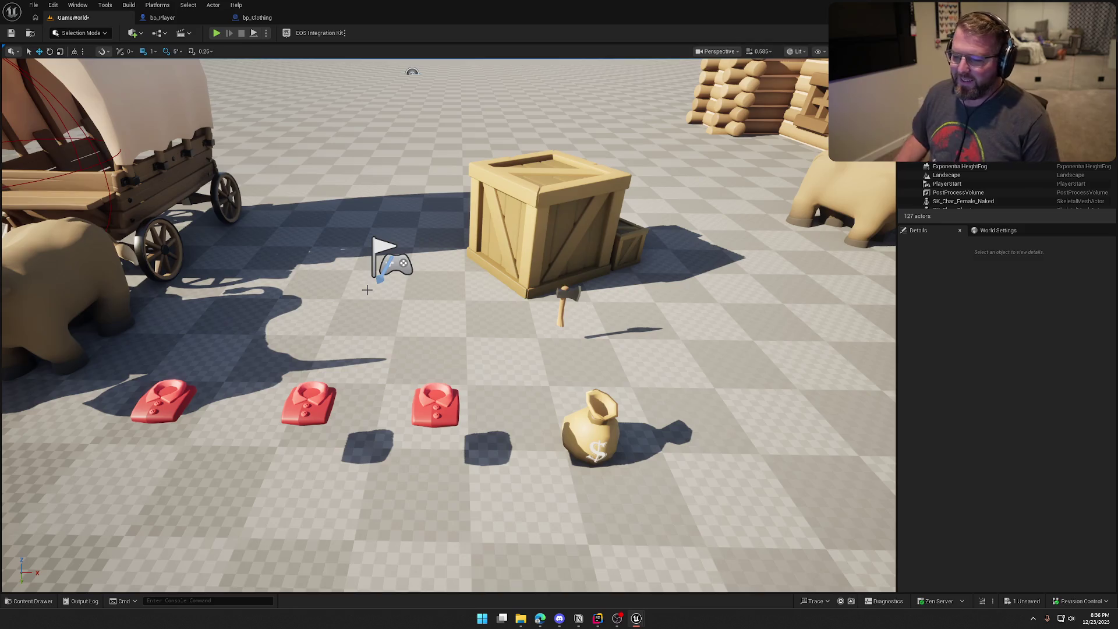
Step: Switch to bp_Player and pan the Inputs graph to the Toggle Throw UI nodes
left_click(318, 412)
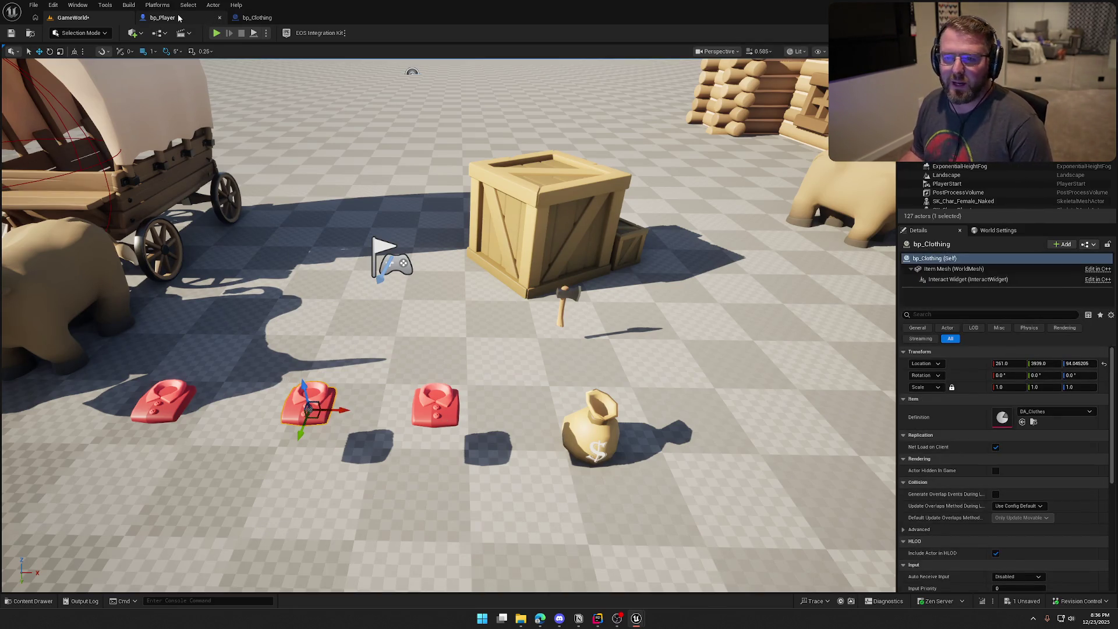
left_click(179, 17)
scroll(592, 462, "down", 5)
mouse_move(565, 362)
left_mouse_down()
mouse_move(410, 233)
mouse_move(498, 209)
left_mouse_up()
left_click(652, 336)
mouse_move(652, 336)
left_mouse_down()
mouse_move(780, 441)
mouse_move(792, 493)
mouse_move(430, 482)
mouse_move(386, 436)
mouse_move(407, 461)
mouse_move(557, 286)
mouse_move(617, 457)
mouse_move(687, 588)
mouse_move(507, 103)
left_mouse_up()
scroll(557, 290, "down", 2)
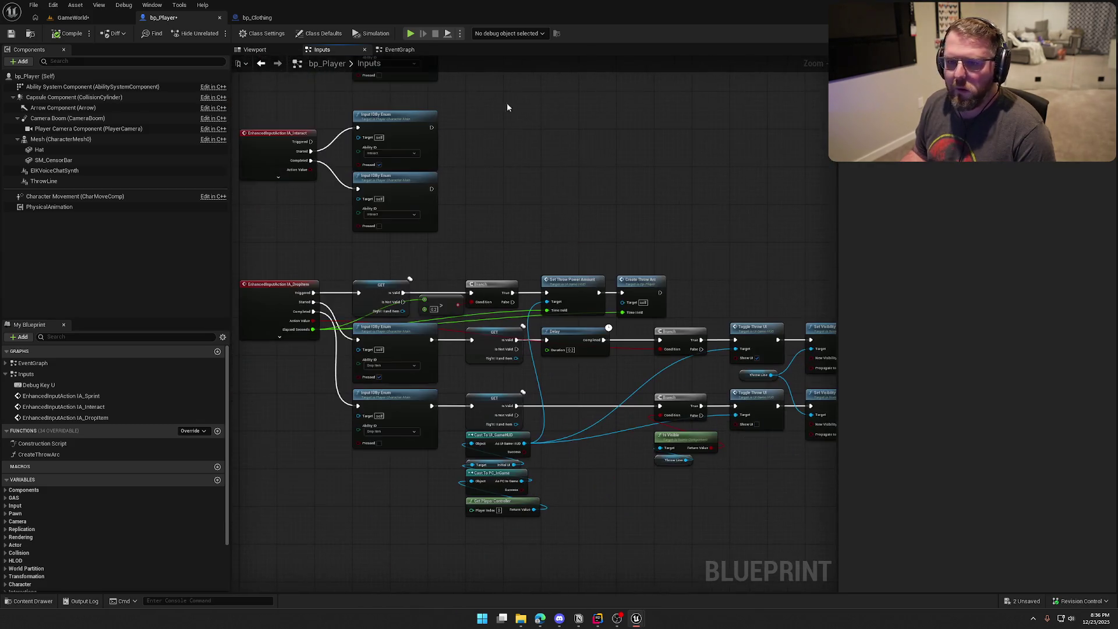
Step: In EventGraph, check the MC_TogglePlayerClothes tag nodes and browse to the Ability System Component's GE_MaleCharacter effect
left_click(399, 49)
mouse_move(577, 282)
left_mouse_down()
mouse_move(507, 174)
mouse_move(624, 385)
mouse_move(504, 206)
left_mouse_up()
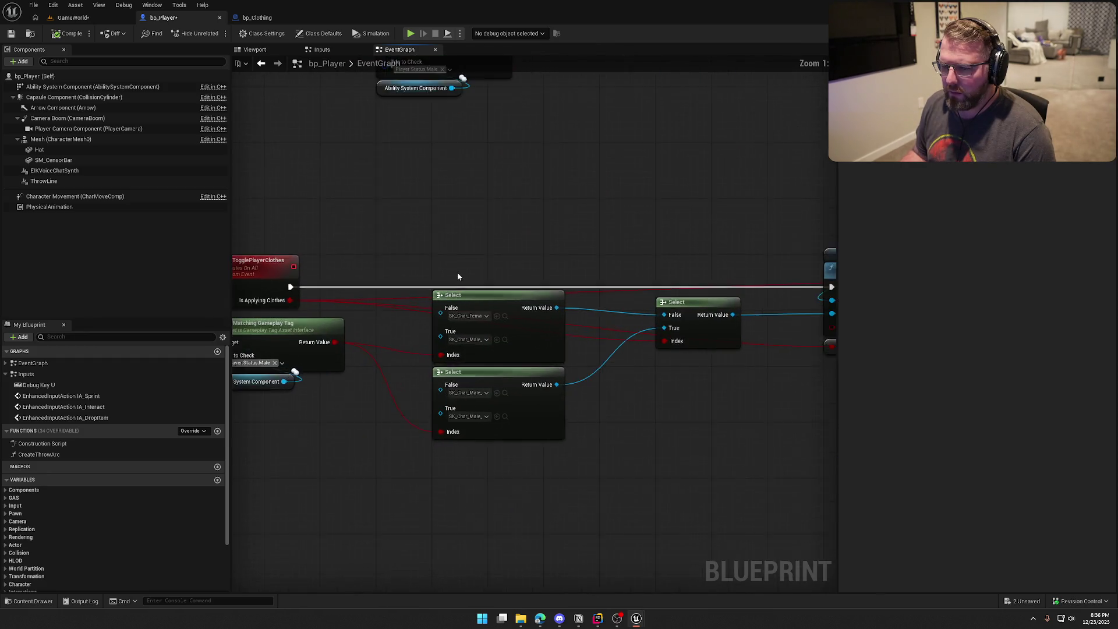
scroll(457, 277, "up", 1)
left_click_drag(497, 353, 318, 237)
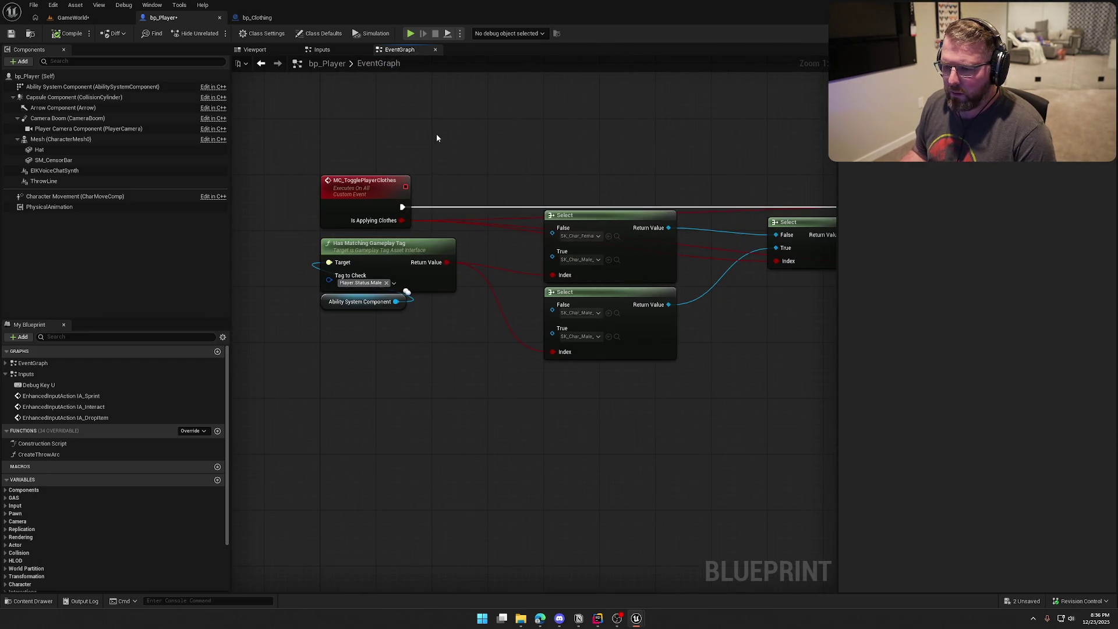
left_click(407, 149)
left_click(103, 87)
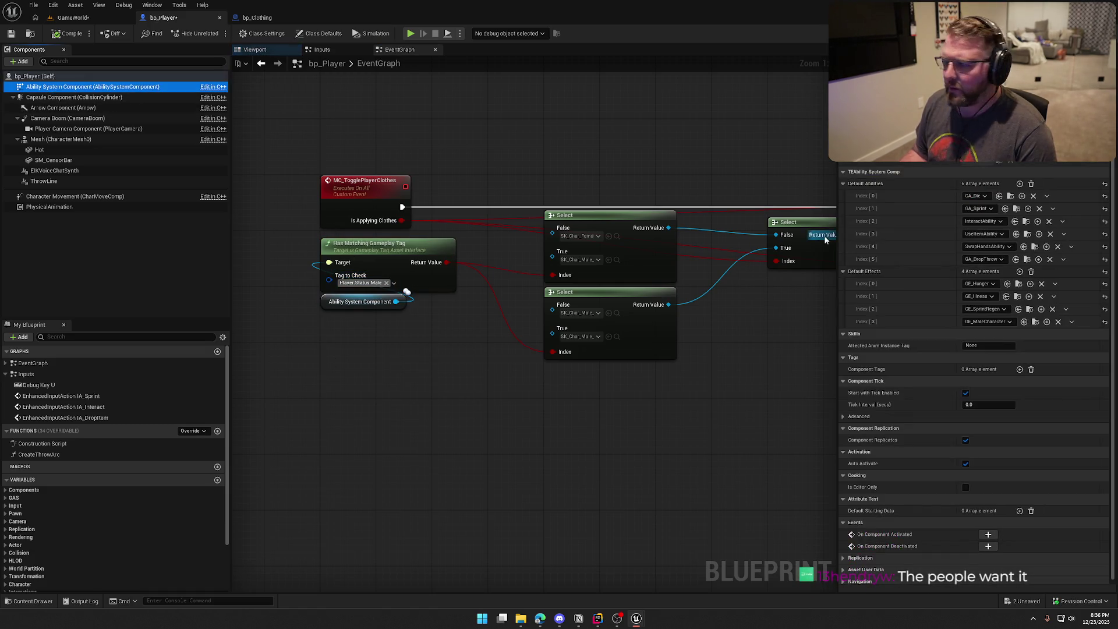
left_click(1035, 322)
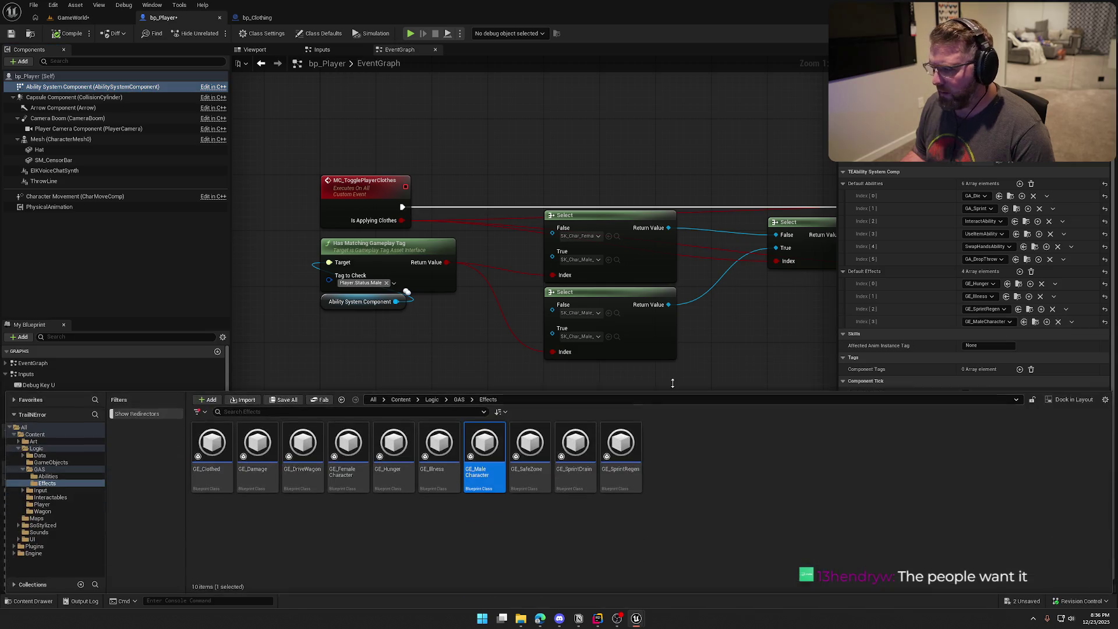
Step: In GE_MaleCharacter, replace the granted Player.Status.Female tag with Player.Status.Male
double_click(486, 441)
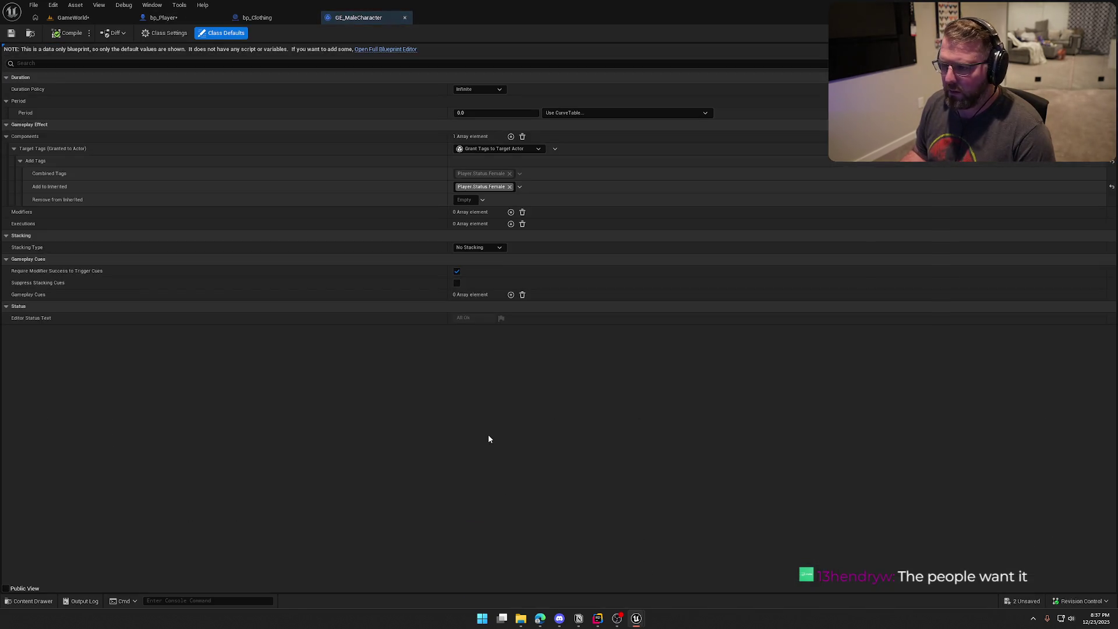
left_click(500, 188)
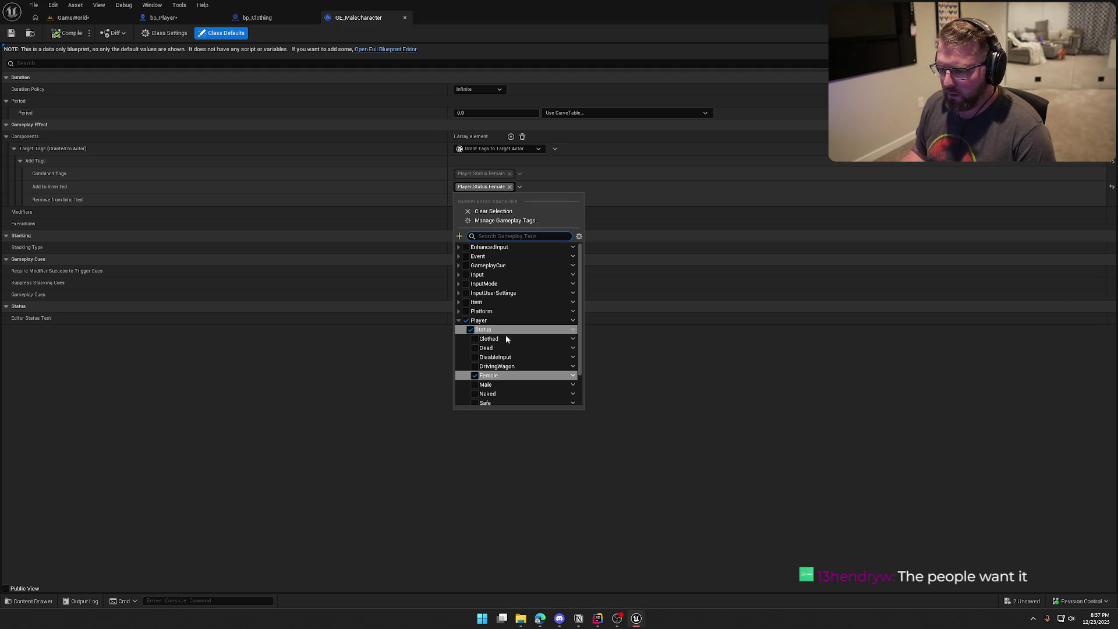
left_click(483, 385)
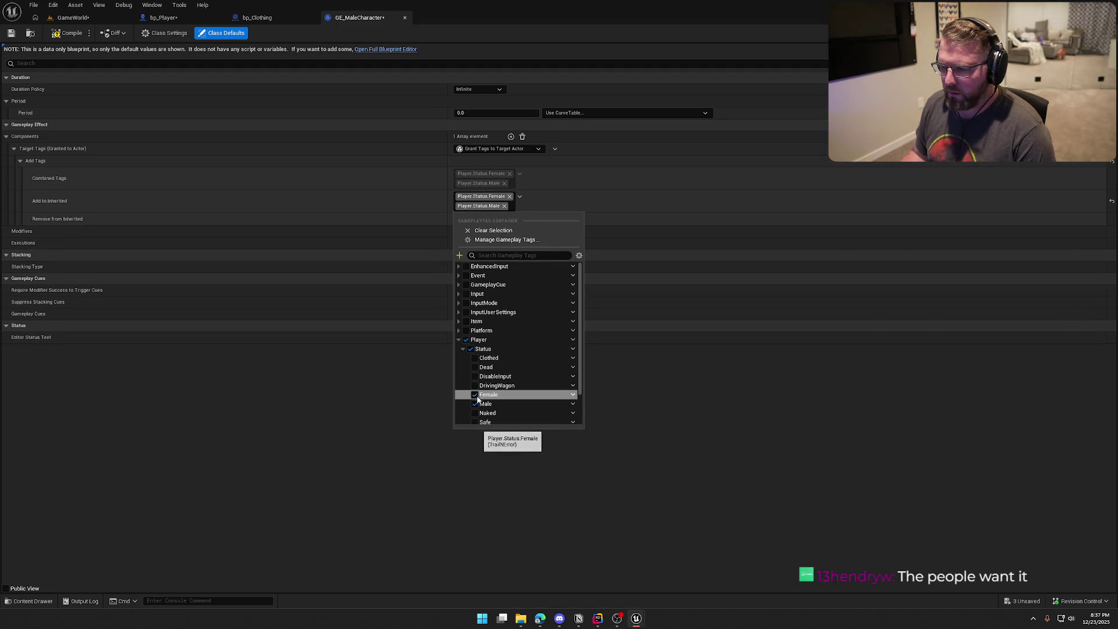
left_click(475, 395)
left_click(376, 385)
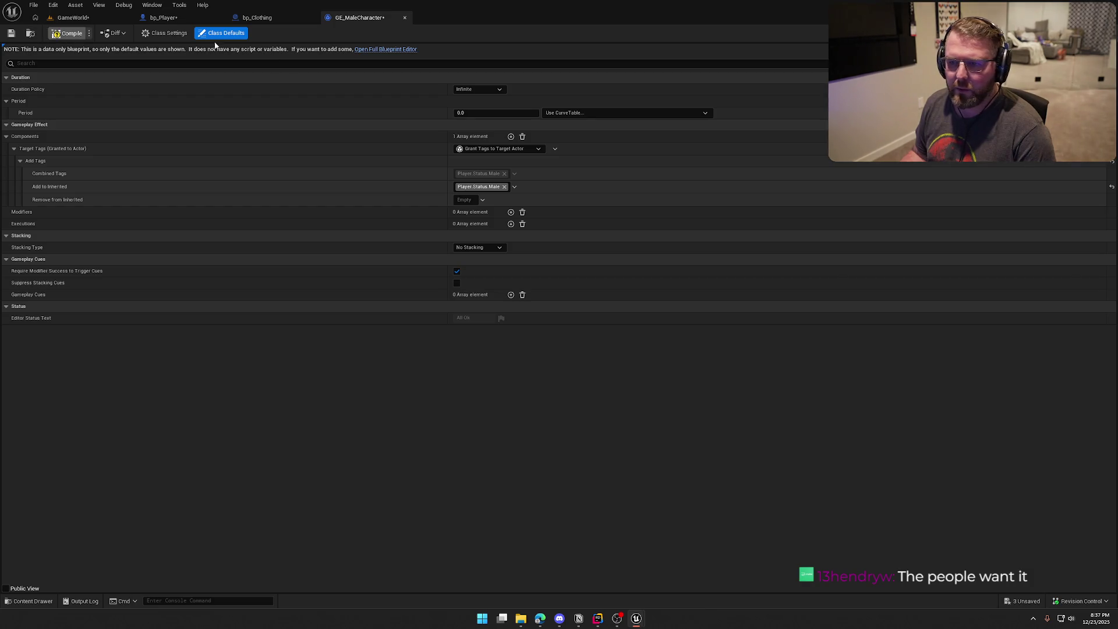
Step: Make GE_FemaleCharacter grant Player.Status.Female instead of Male, then compile, save and close both editors
left_click(30, 33)
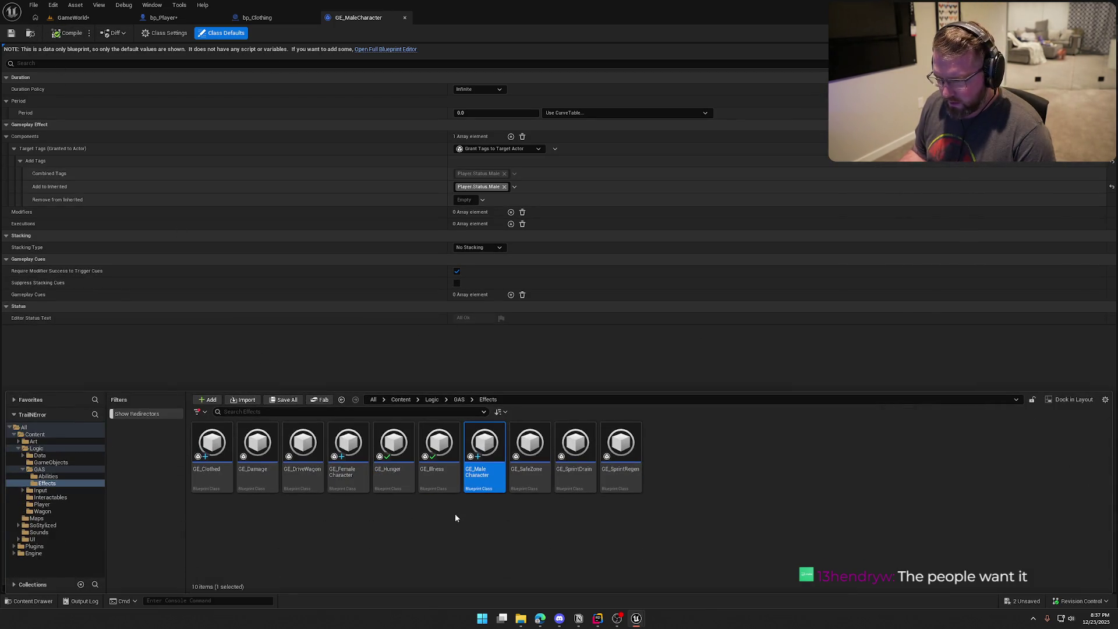
double_click(340, 461)
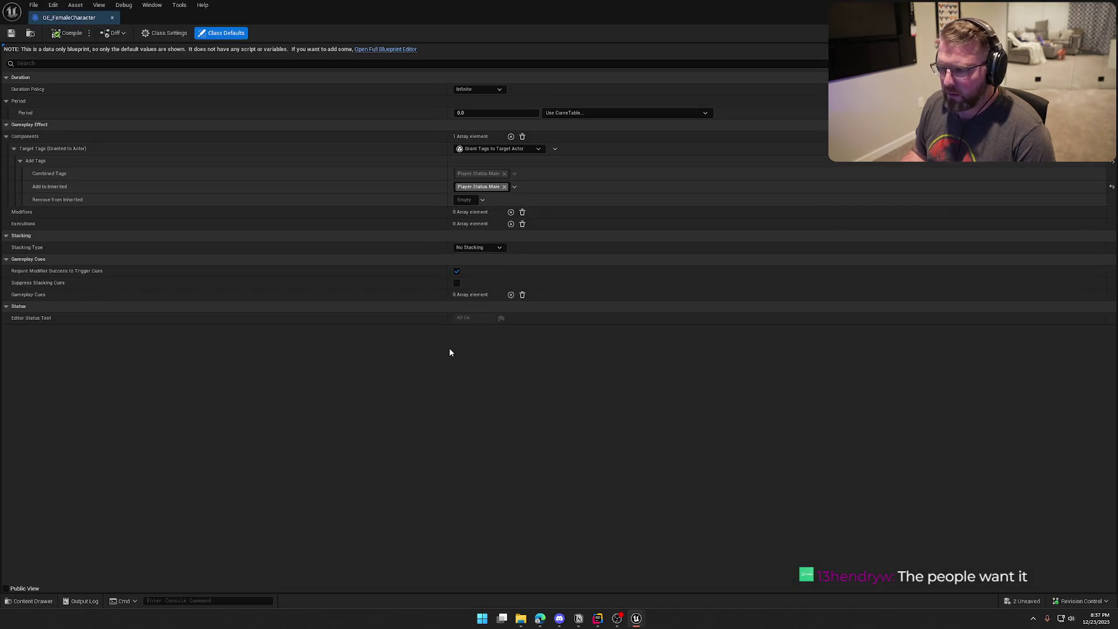
left_click(504, 191)
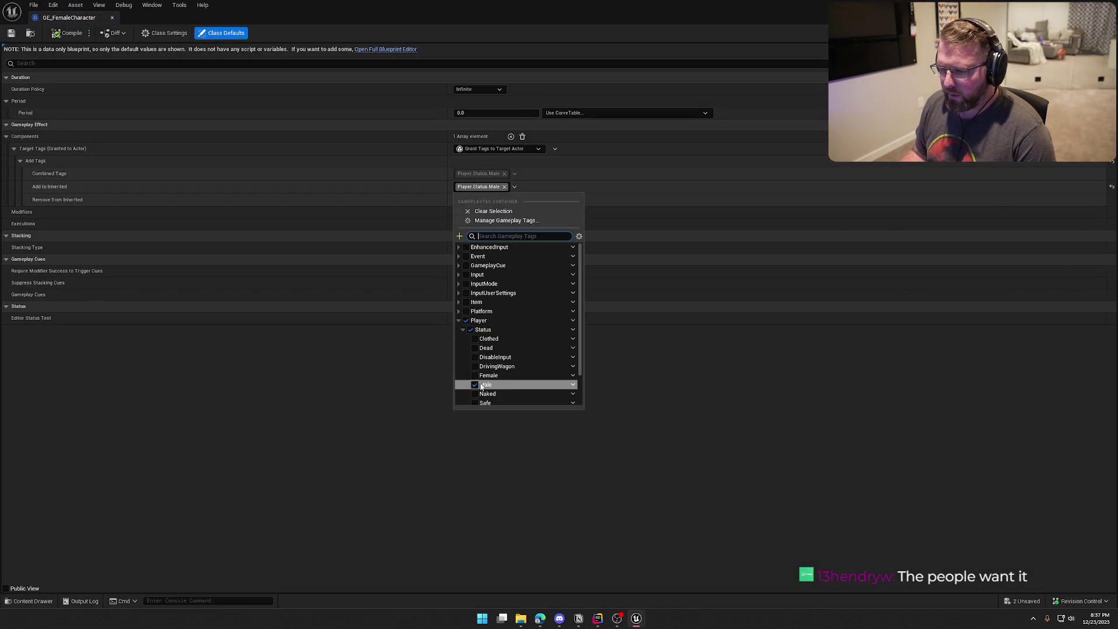
left_click(475, 385)
left_click(475, 401)
left_click(377, 393)
left_click(68, 34)
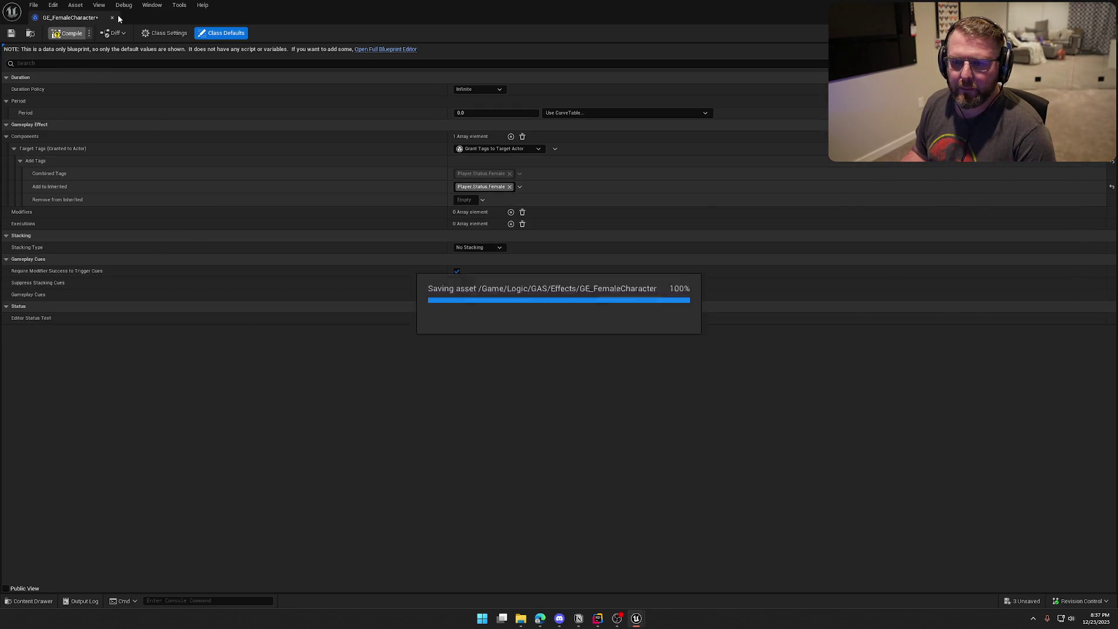
left_click(112, 17)
left_click(404, 17)
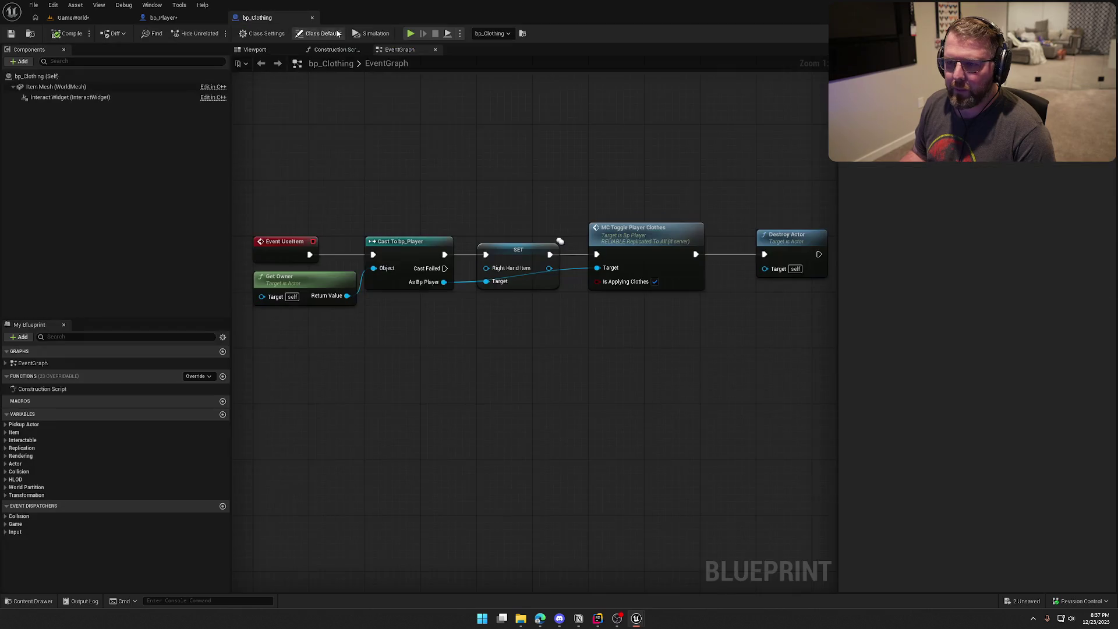
Step: Play-test picking up a red shirt, wearing it and dropping it on the ground
left_click(160, 18)
left_click(69, 17)
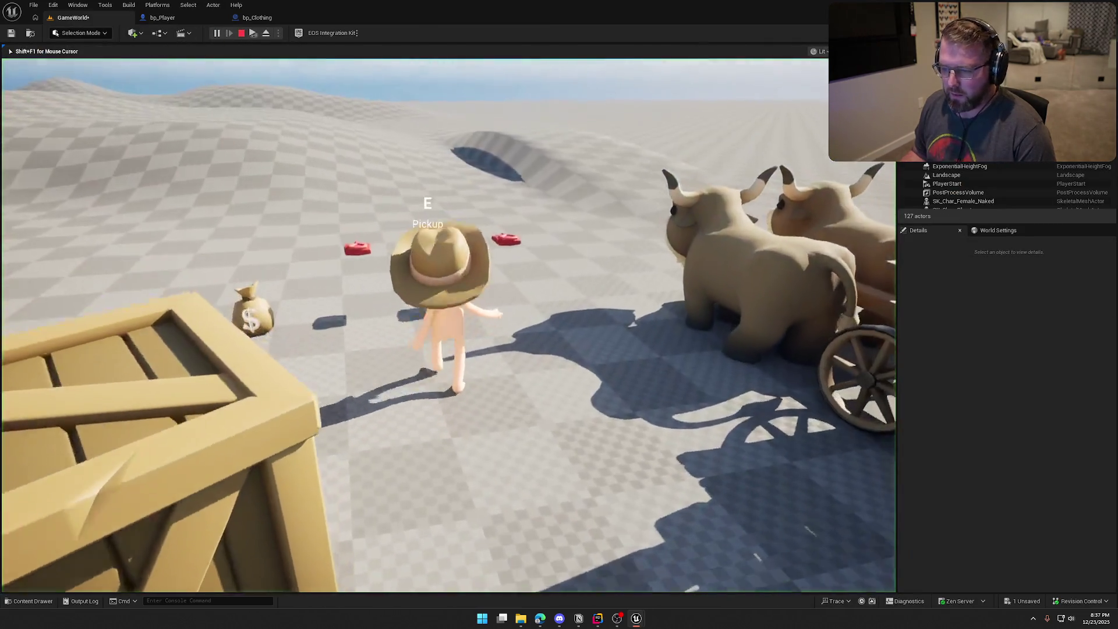
key("e")
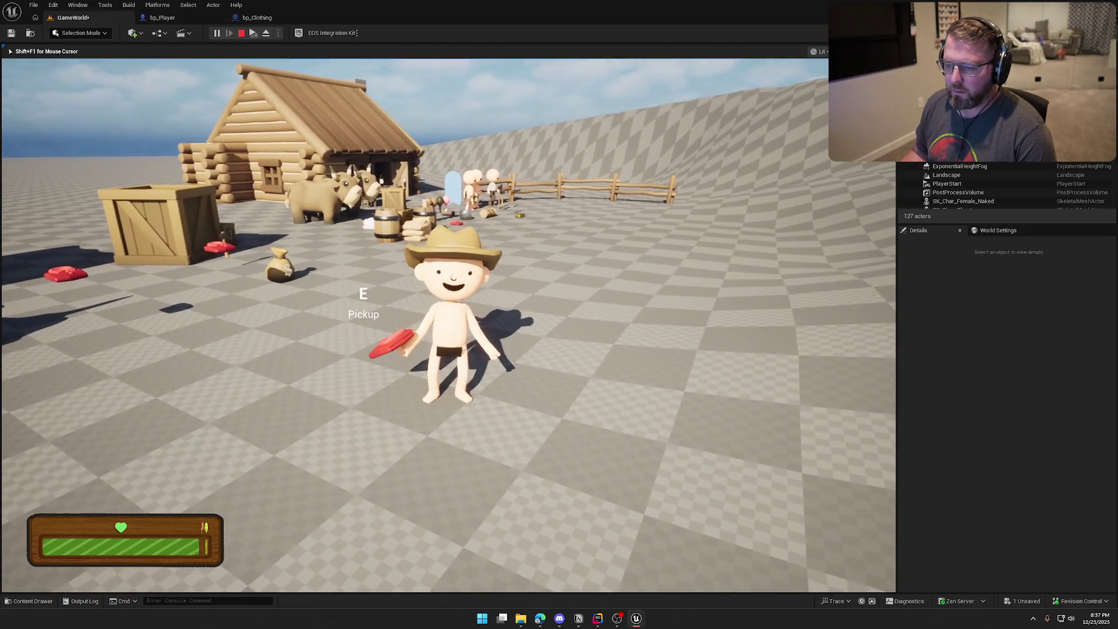
key("w")
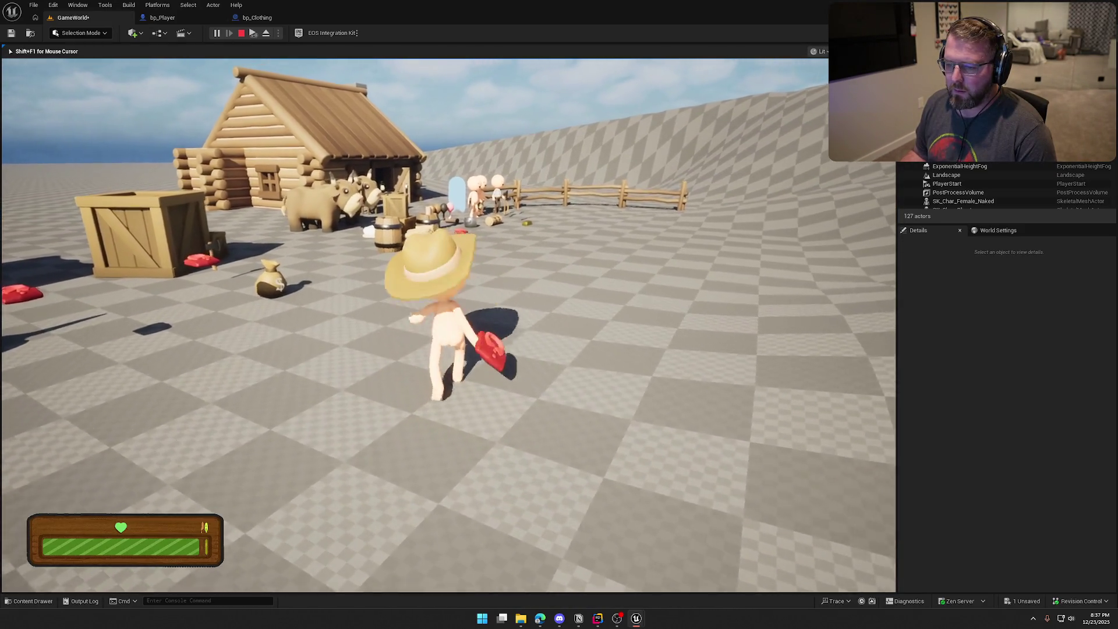
key("e")
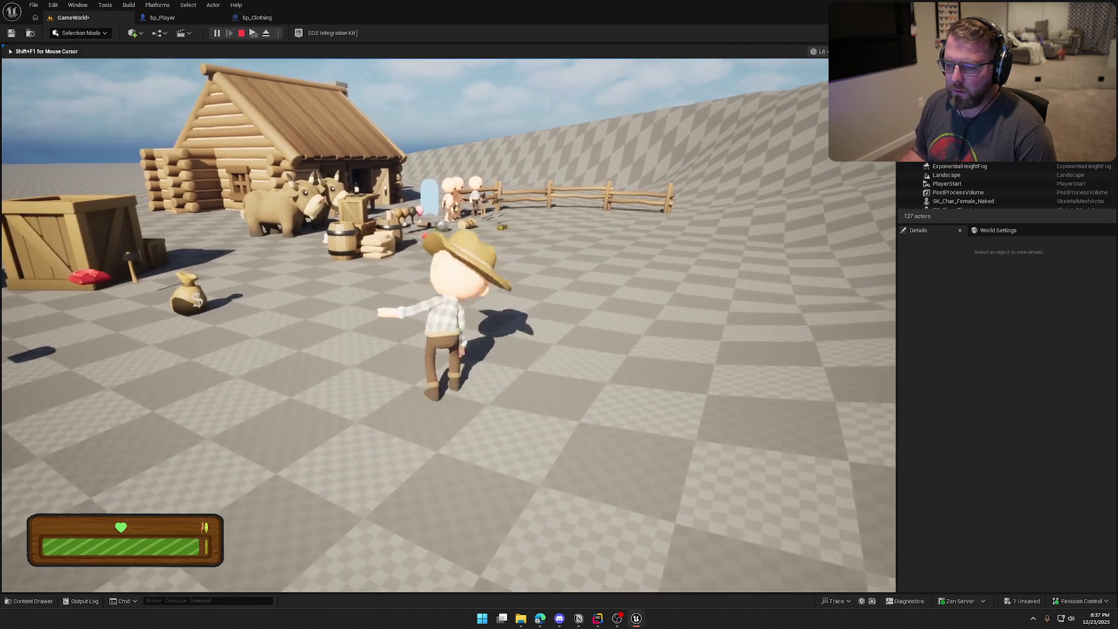
key("e")
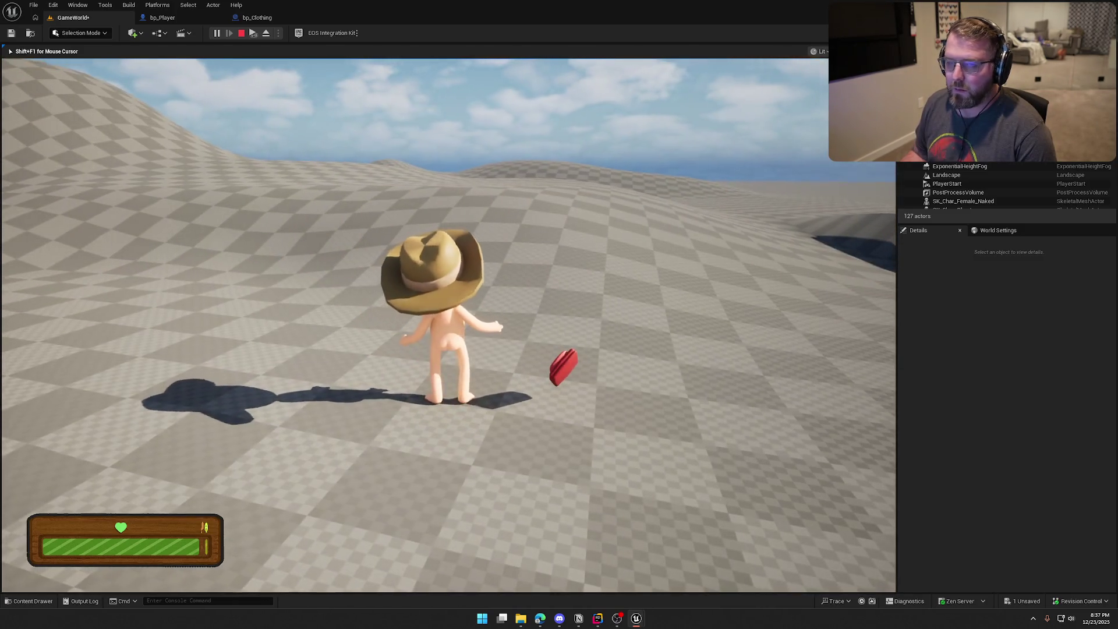
key("Escape")
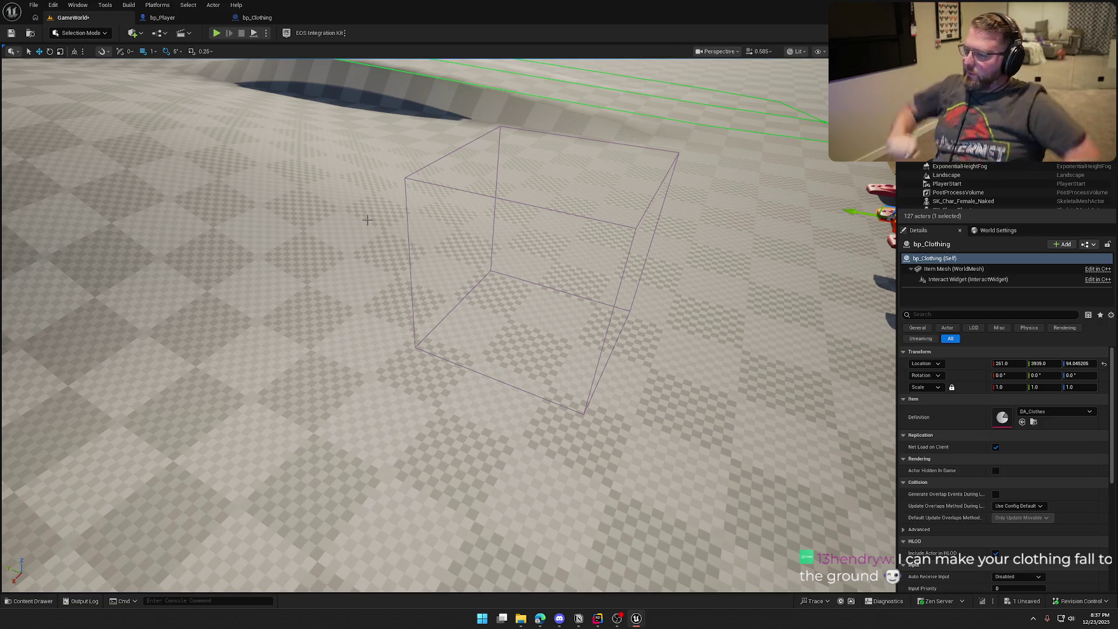
Step: Save the GameWorld level and open bp_Clothing with its Item Mesh component selected
mouse_move(366, 219)
left_mouse_down()
mouse_move(443, 222)
mouse_move(533, 259)
left_mouse_up()
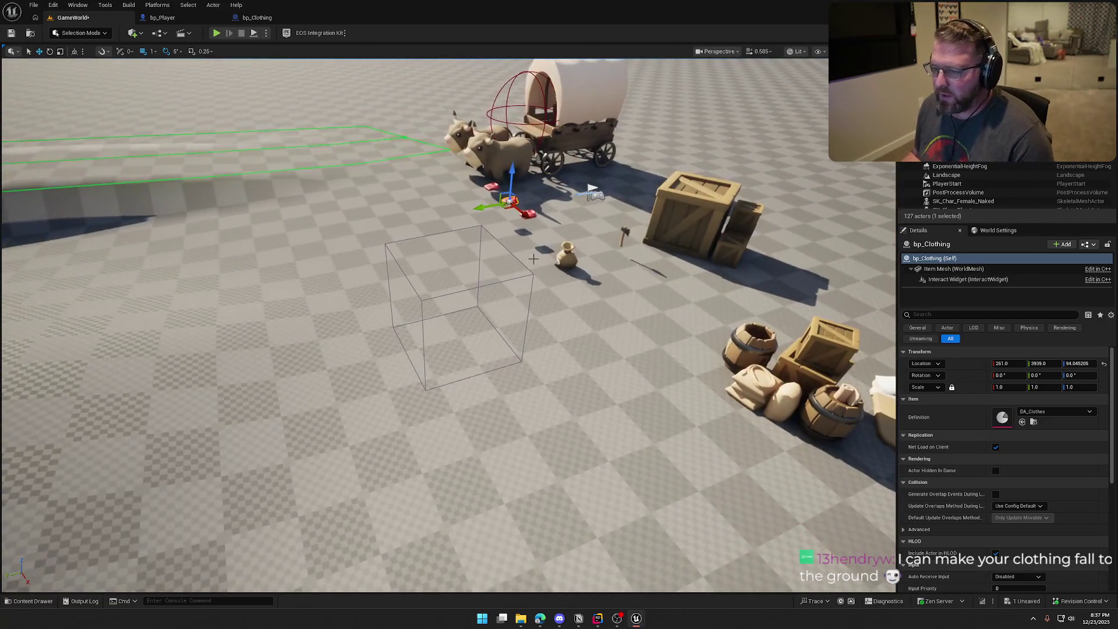
left_click(495, 194)
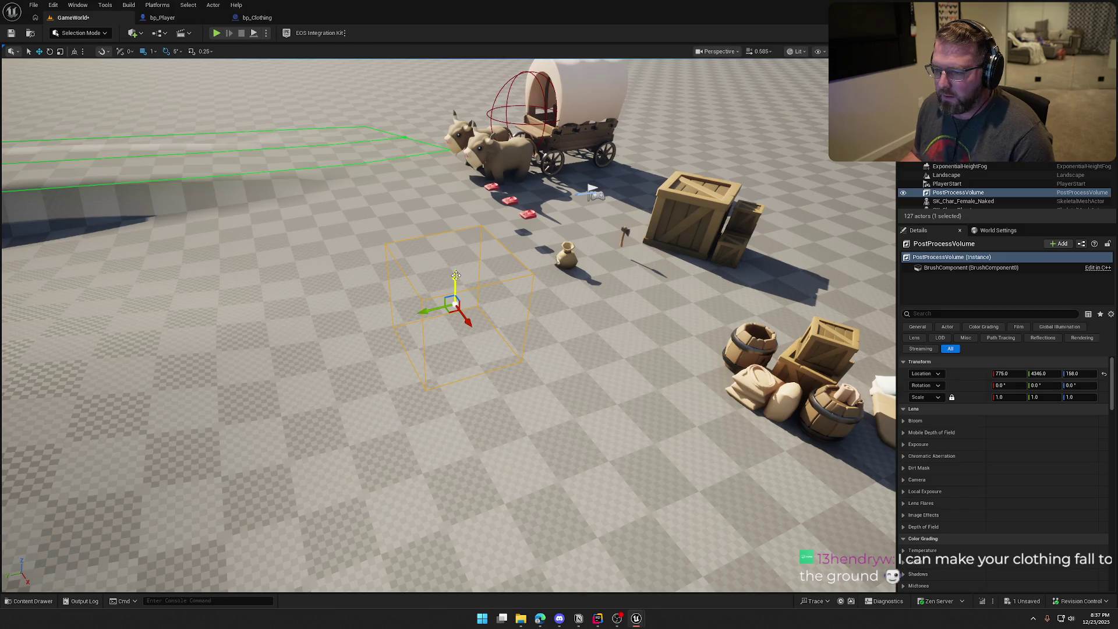
left_click(460, 389)
mouse_move(461, 389)
left_mouse_down()
mouse_move(586, 291)
mouse_move(530, 350)
mouse_move(490, 306)
left_mouse_up()
key("ctrl+s")
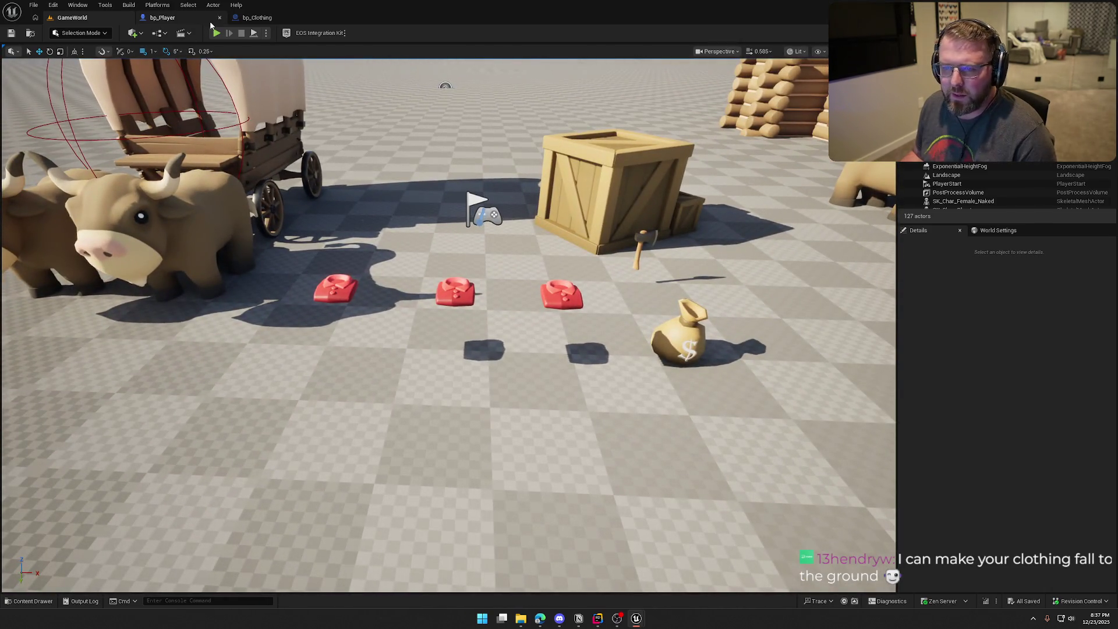
left_click(256, 18)
left_click(87, 86)
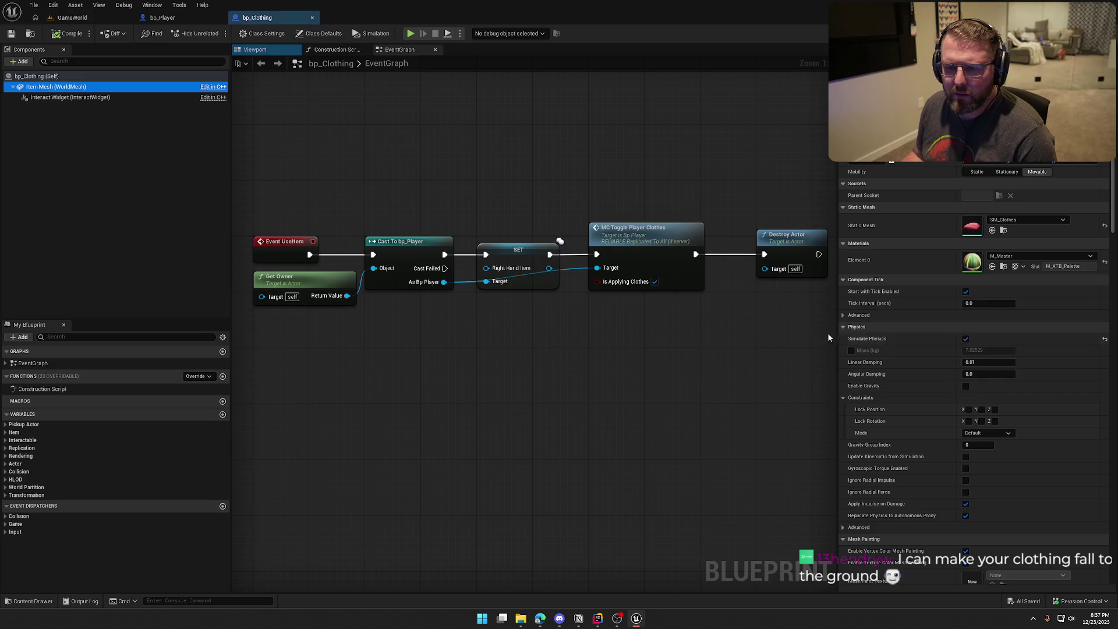
Step: Turn on Enable Gravity in bp_Clothing's Item Mesh physics settings and return to GameWorld
scroll(927, 449, "down", 5)
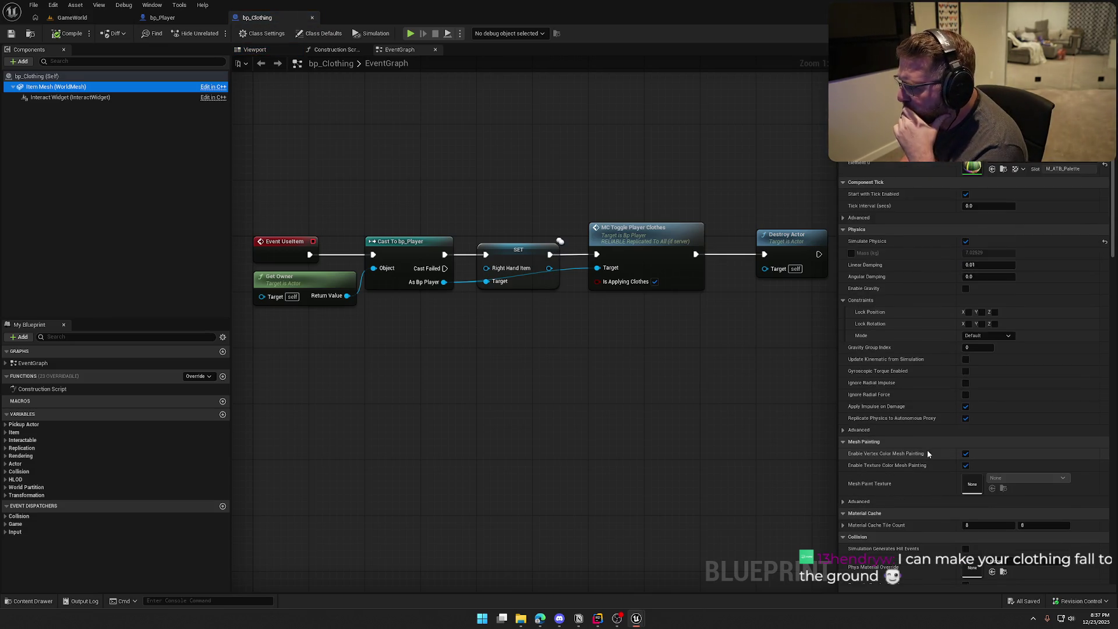
scroll(926, 449, "down", 6)
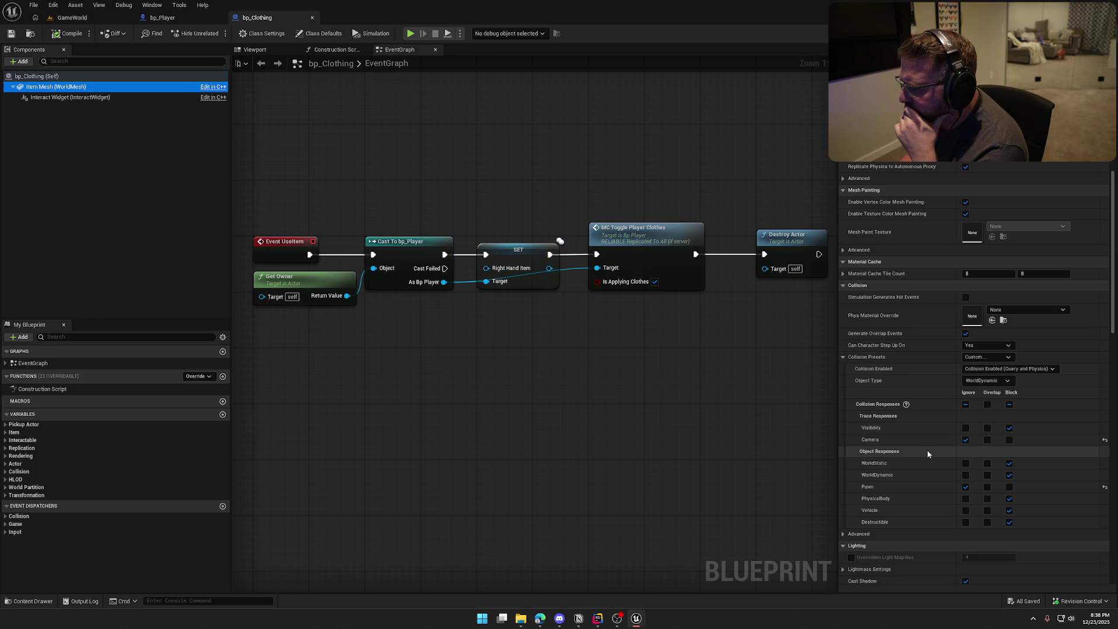
scroll(915, 423, "down", 5)
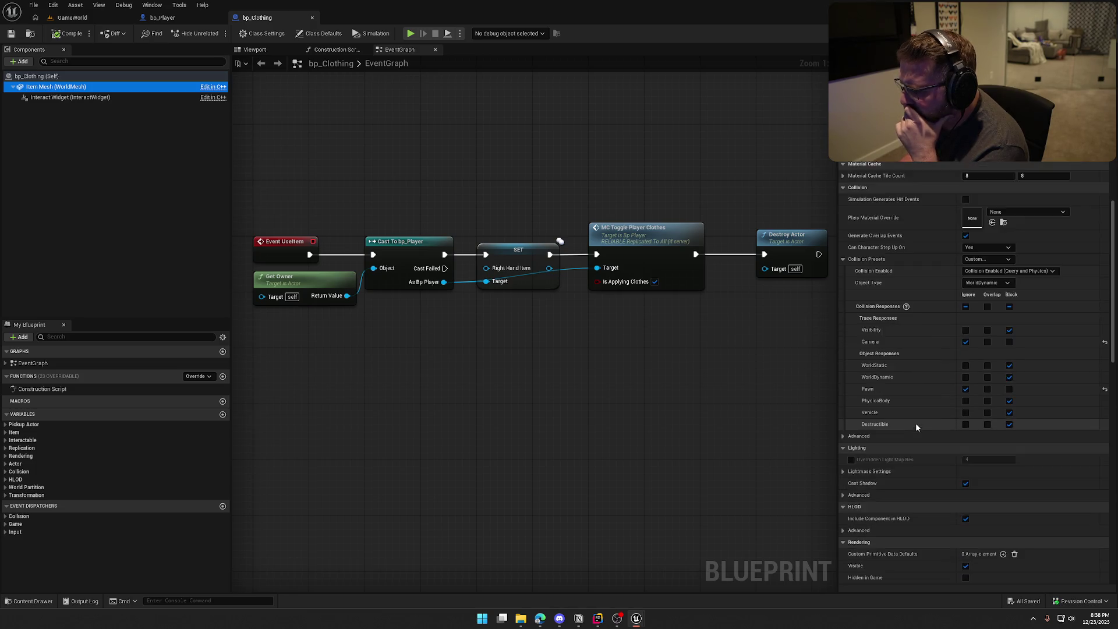
scroll(917, 427, "down", 3)
scroll(919, 428, "up", 14)
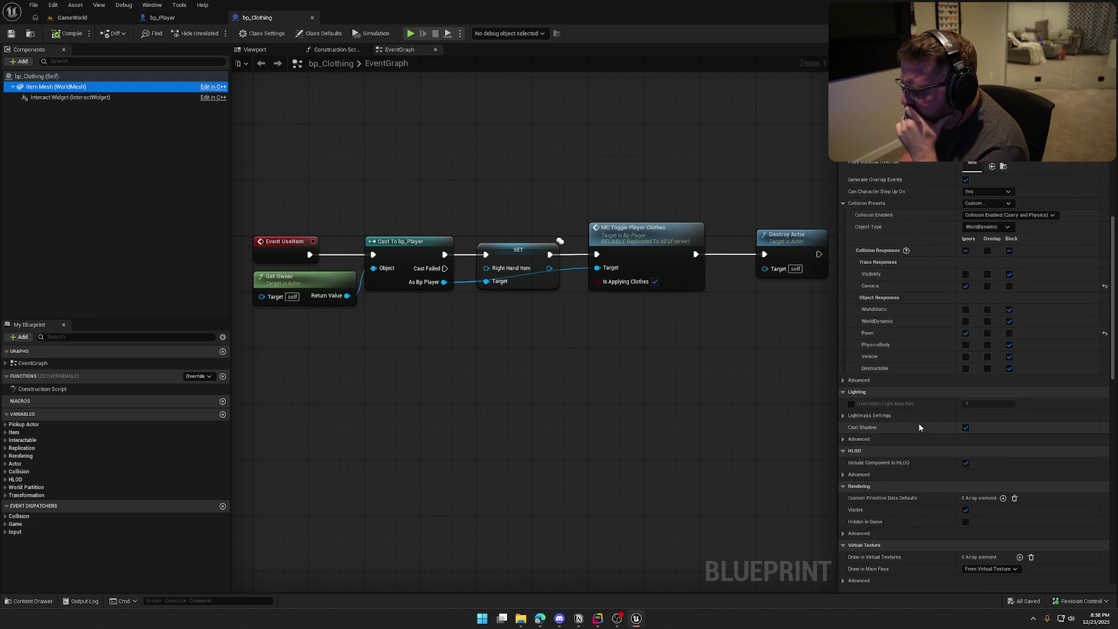
left_click(965, 255)
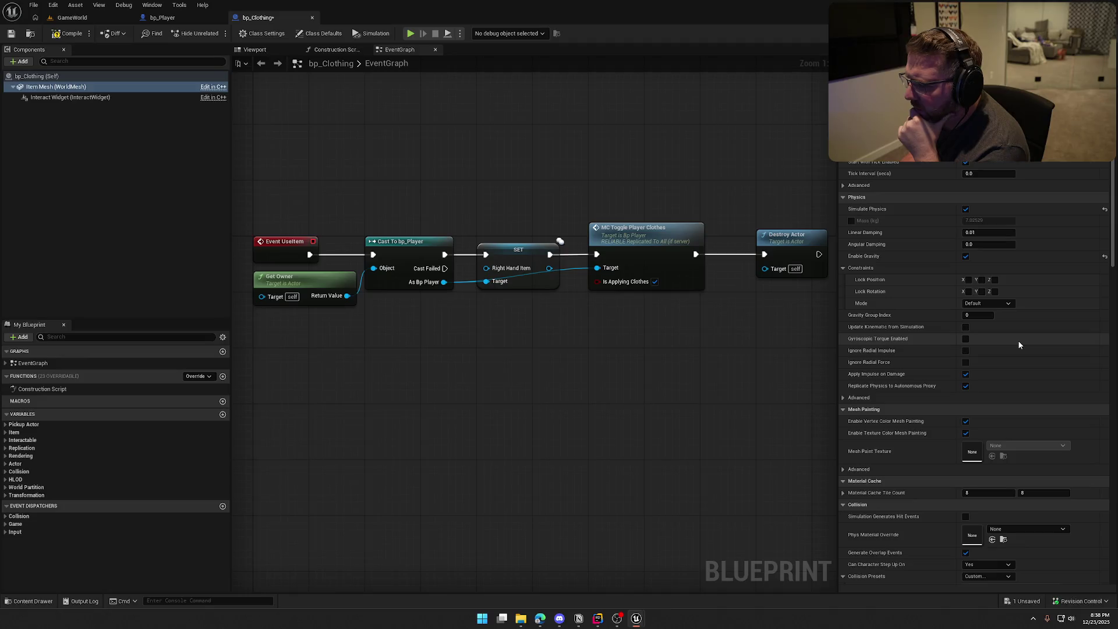
left_click(83, 17)
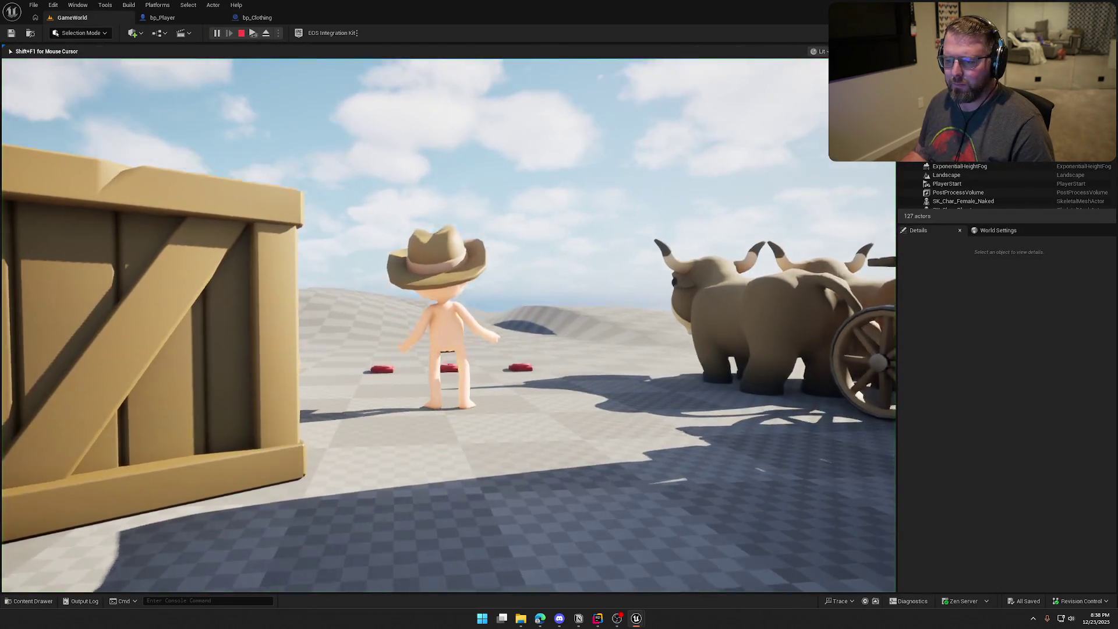
Step: Walk to the red clothing item, pick it up, run off with it and stop the session
key("w")
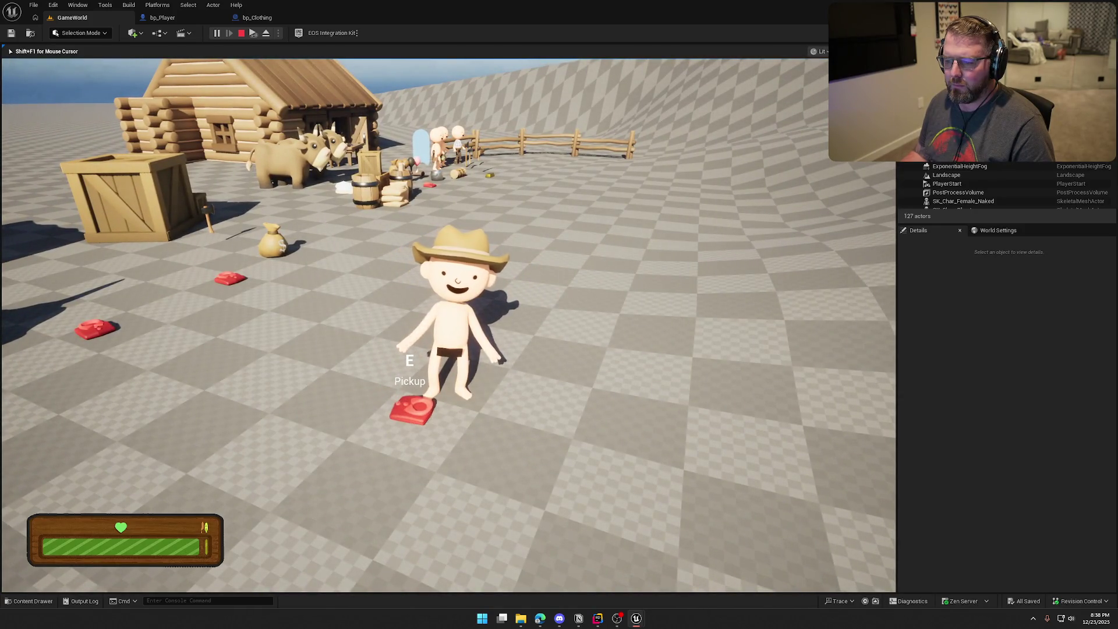
key("e")
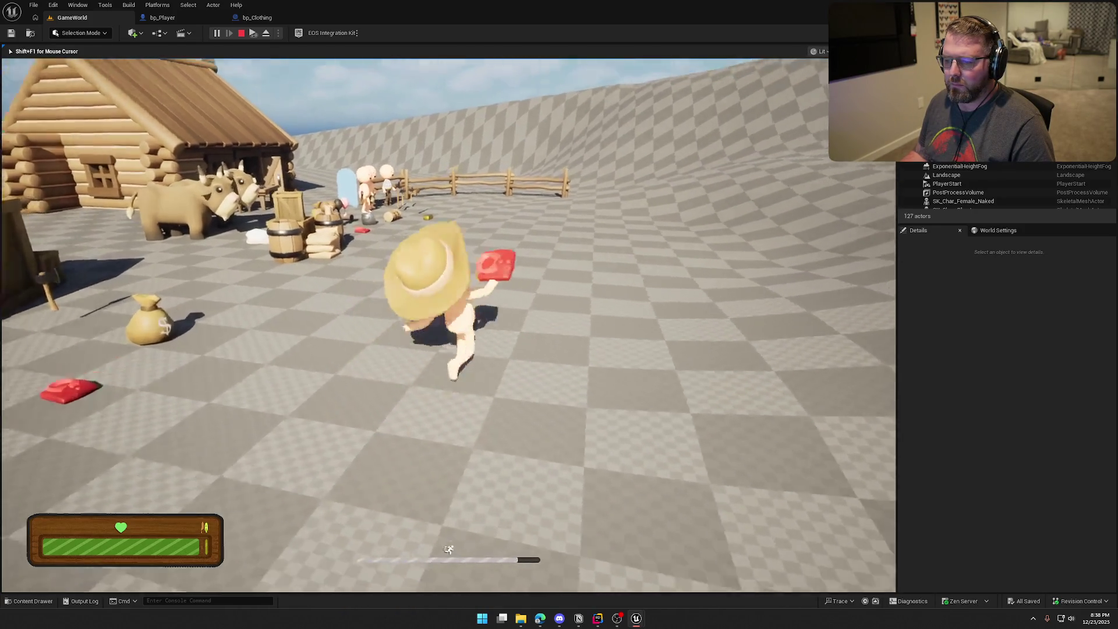
key("w")
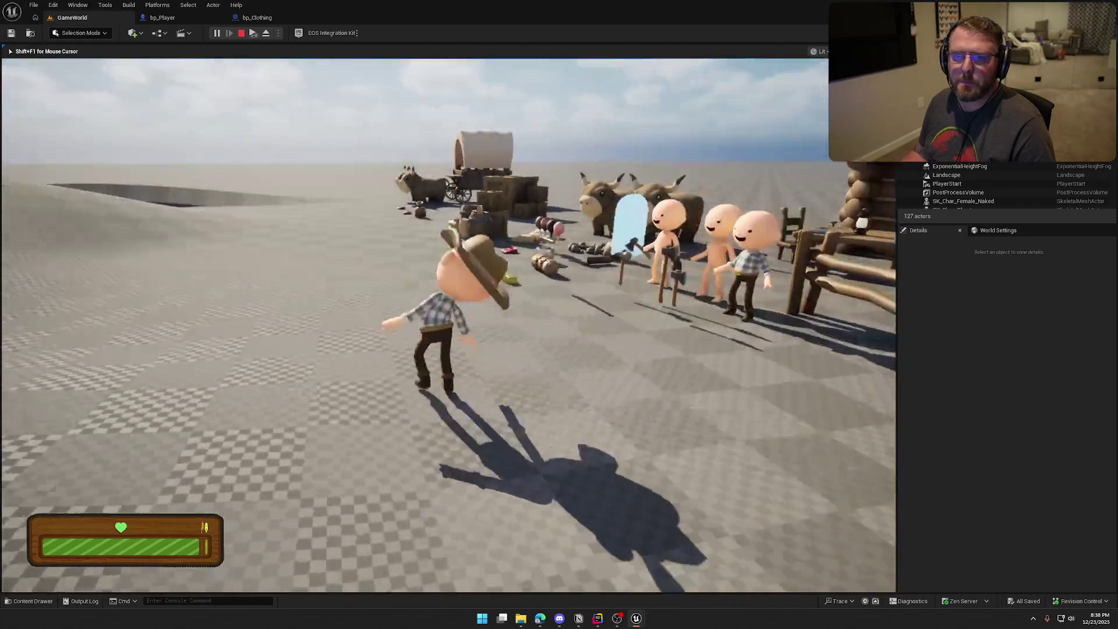
key("Escape")
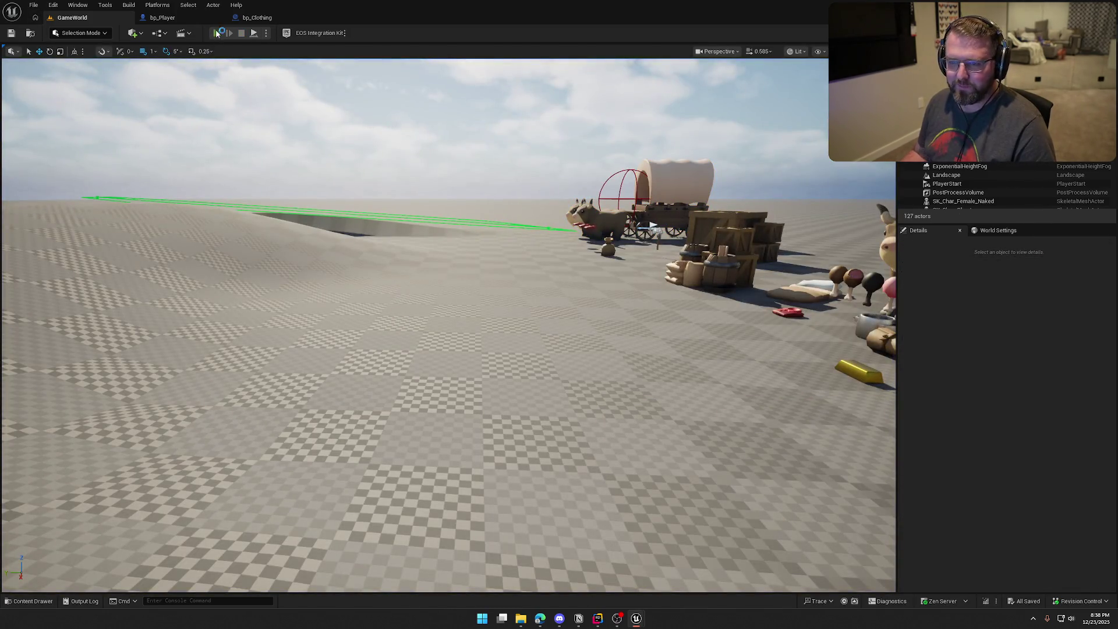
Step: Start a play session with the debug overlay and repeatedly drop and re-wear the red clothing
left_click(216, 33)
key("apostrophe")
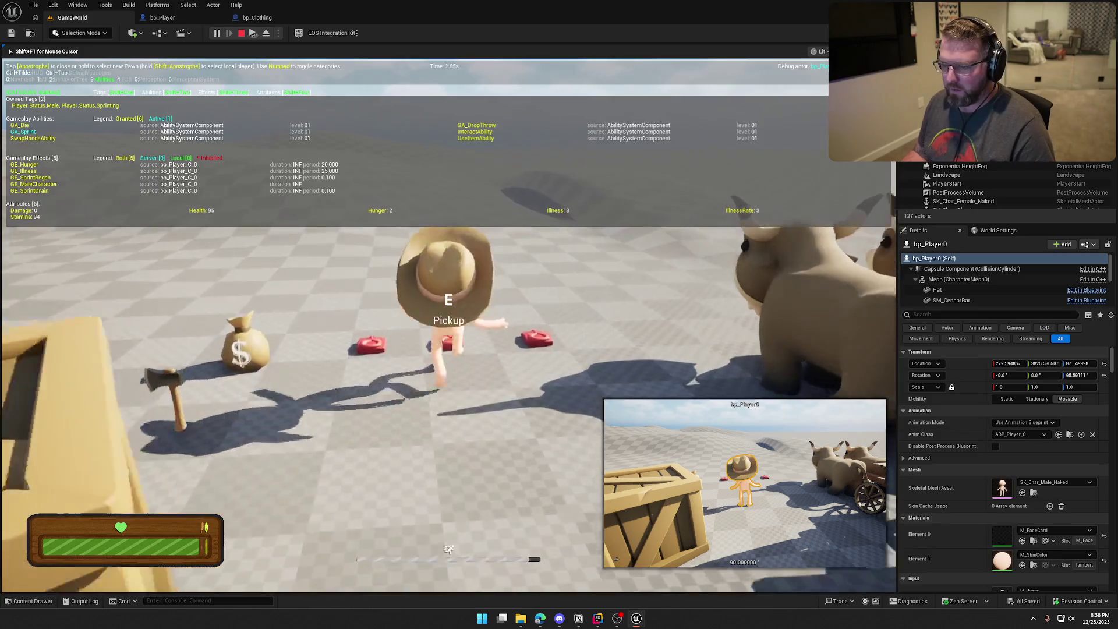
key("e")
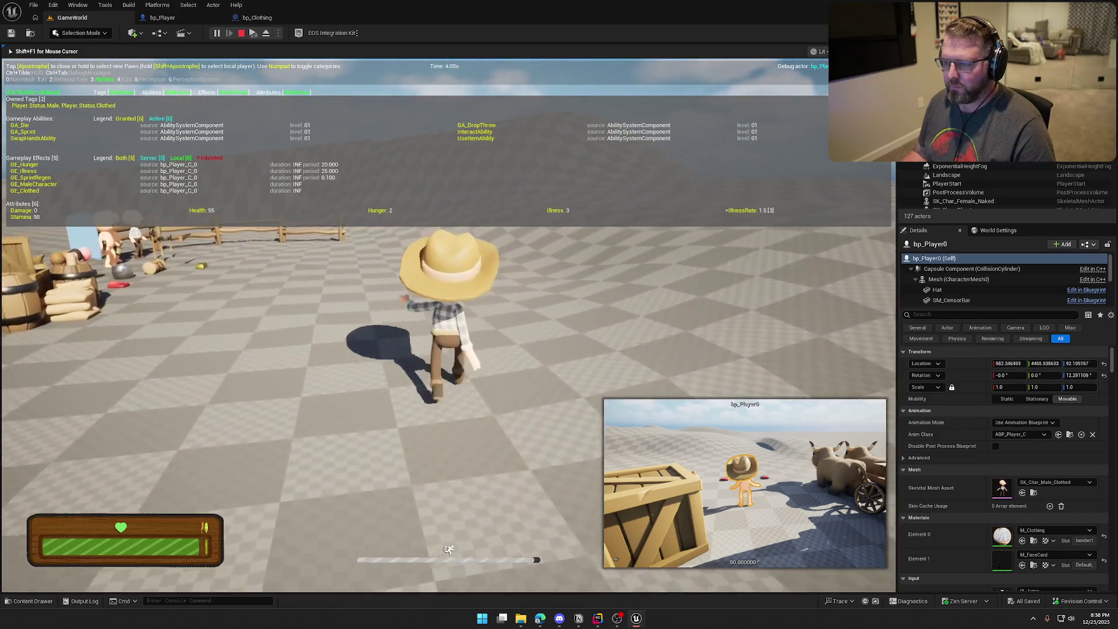
key("q")
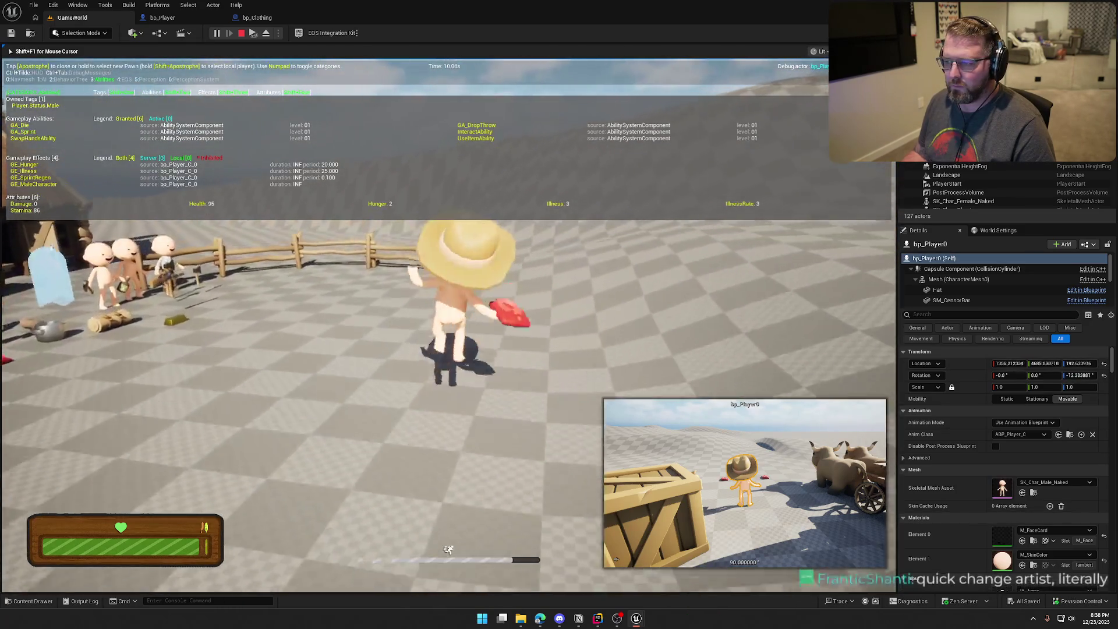
key("e")
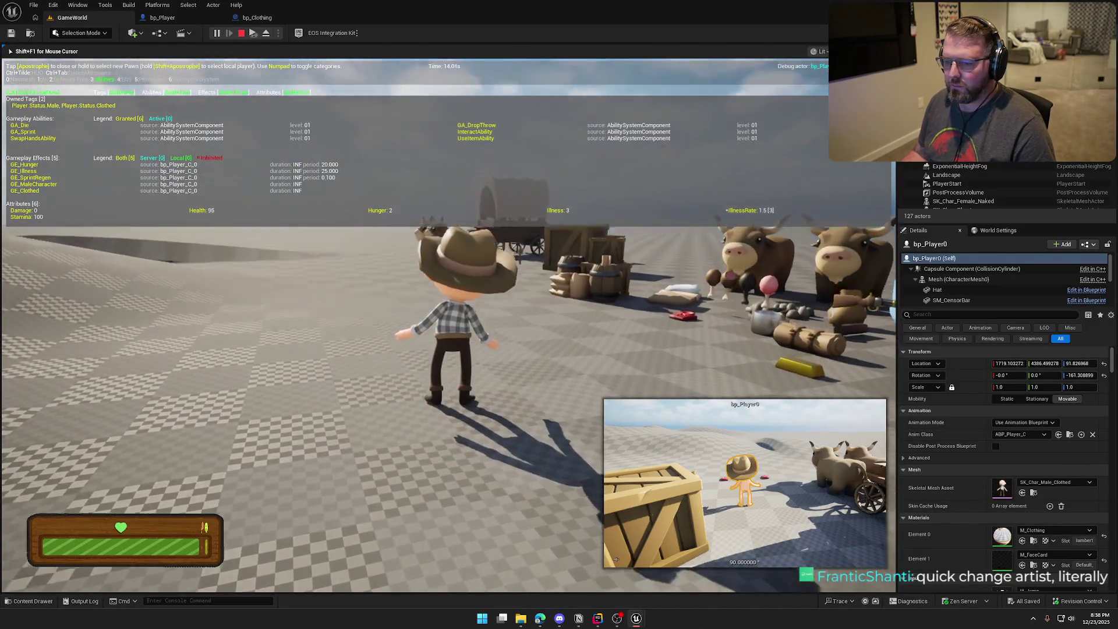
key("q")
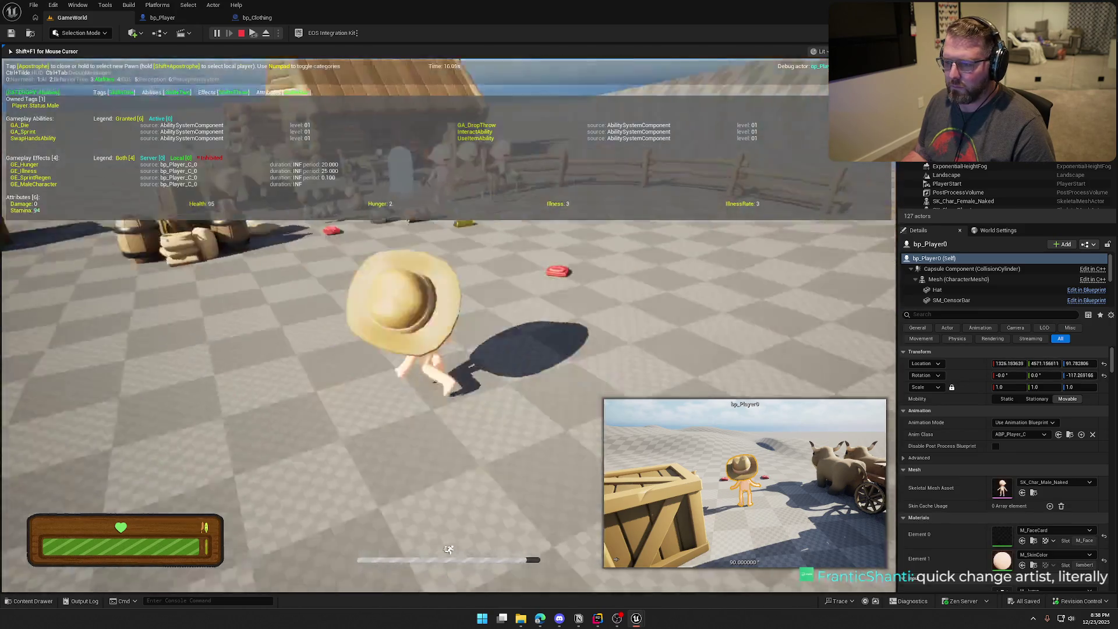
key("e")
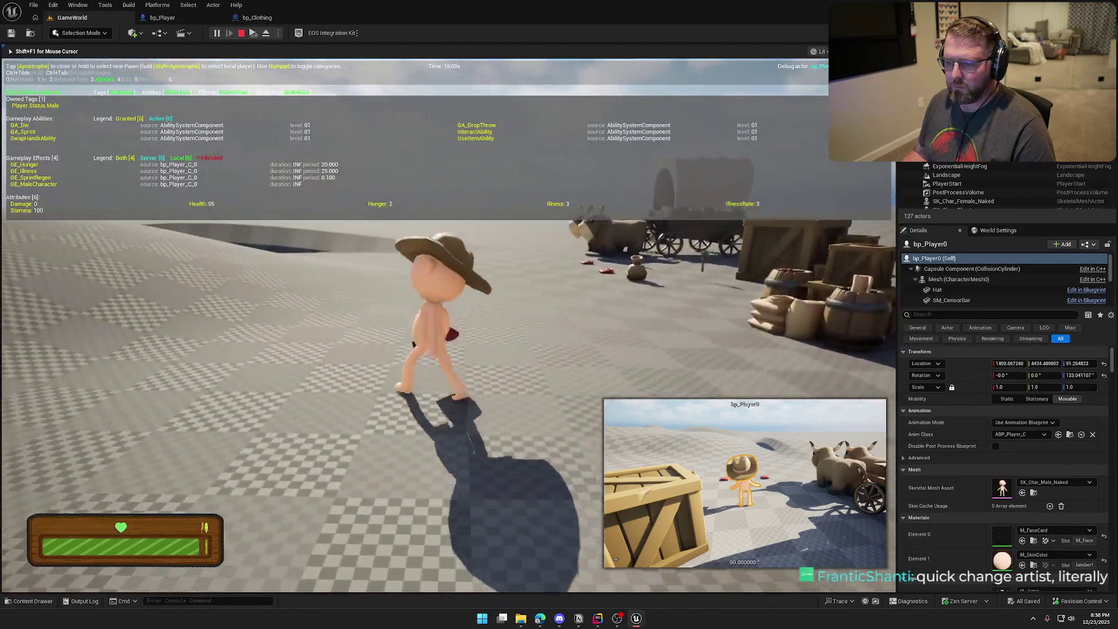
key("f")
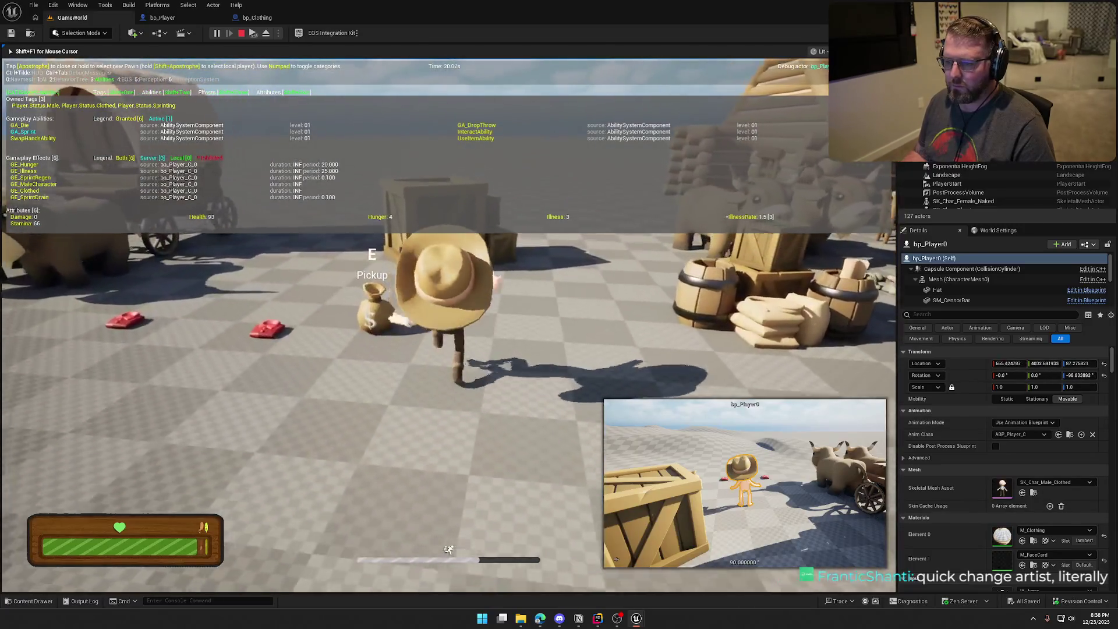
Step: Pick up the axe, take off and re-wear the red shirt, swing and throw the axe
key("w")
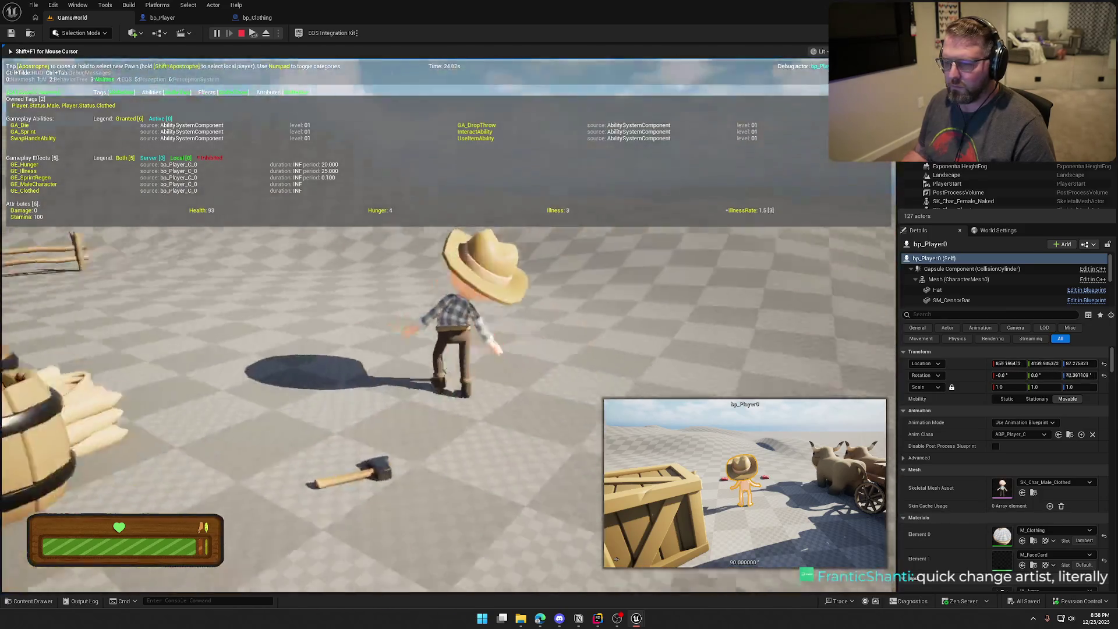
key("f")
key("e")
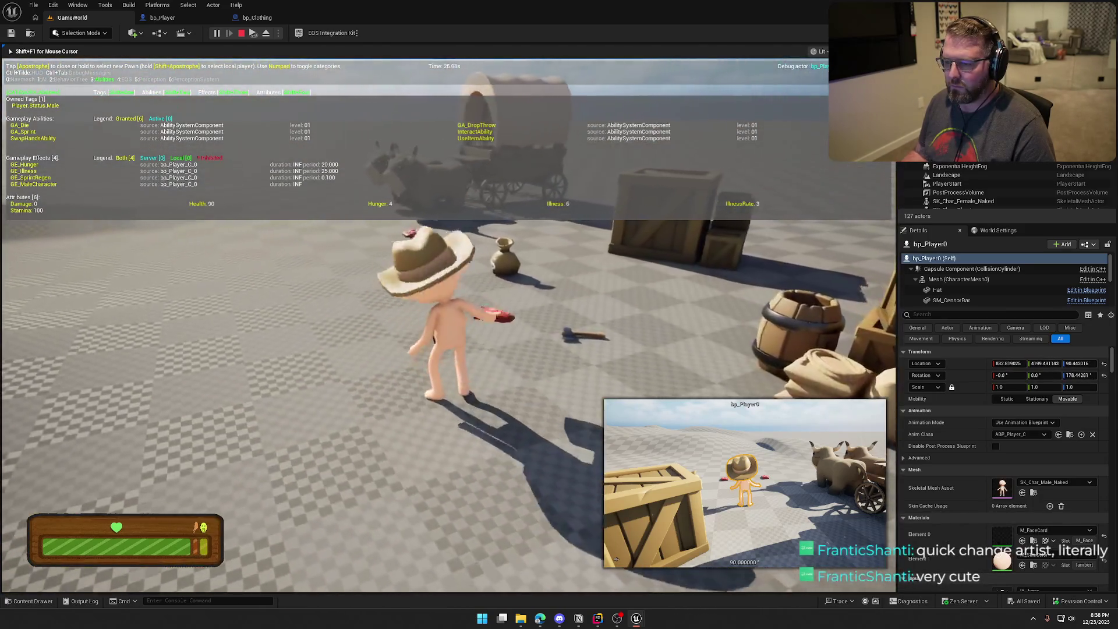
key("f")
key("w")
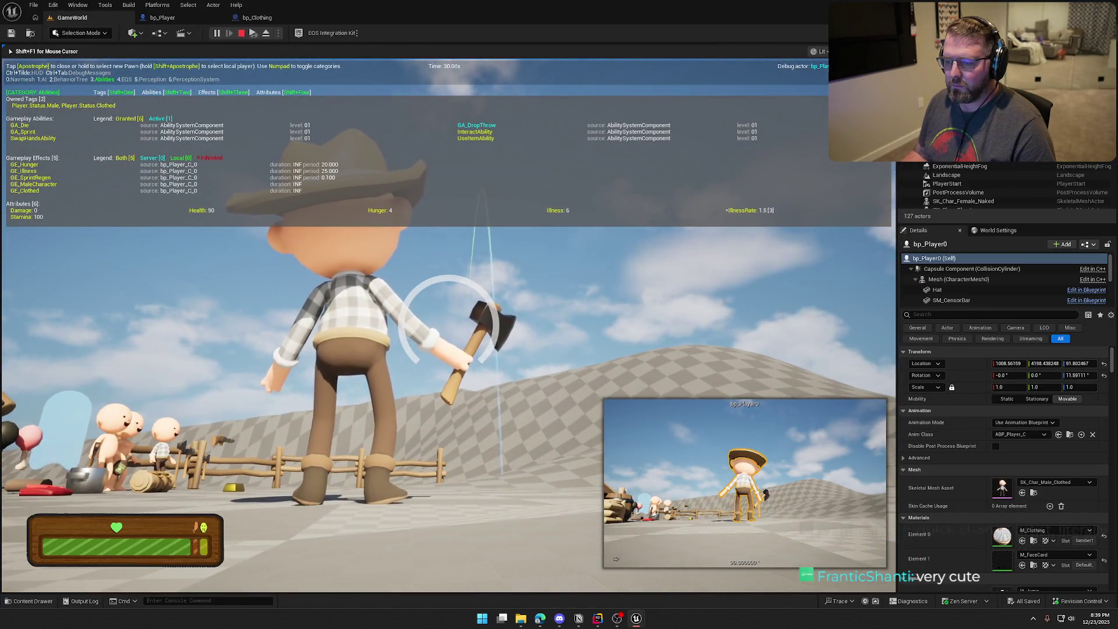
key("q")
key("shift+w")
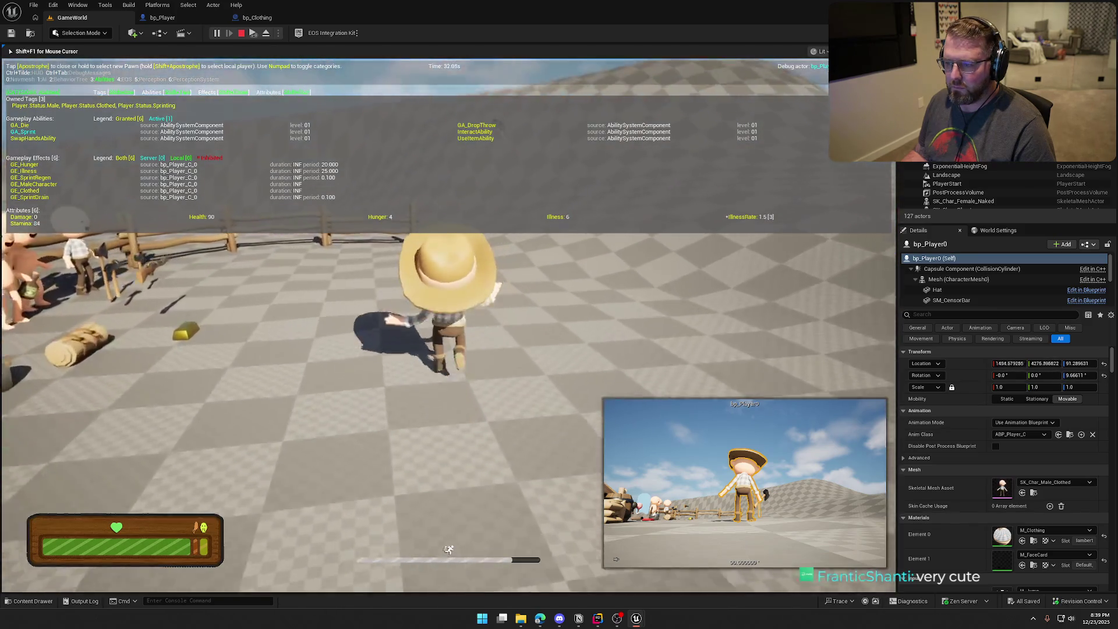
key("w")
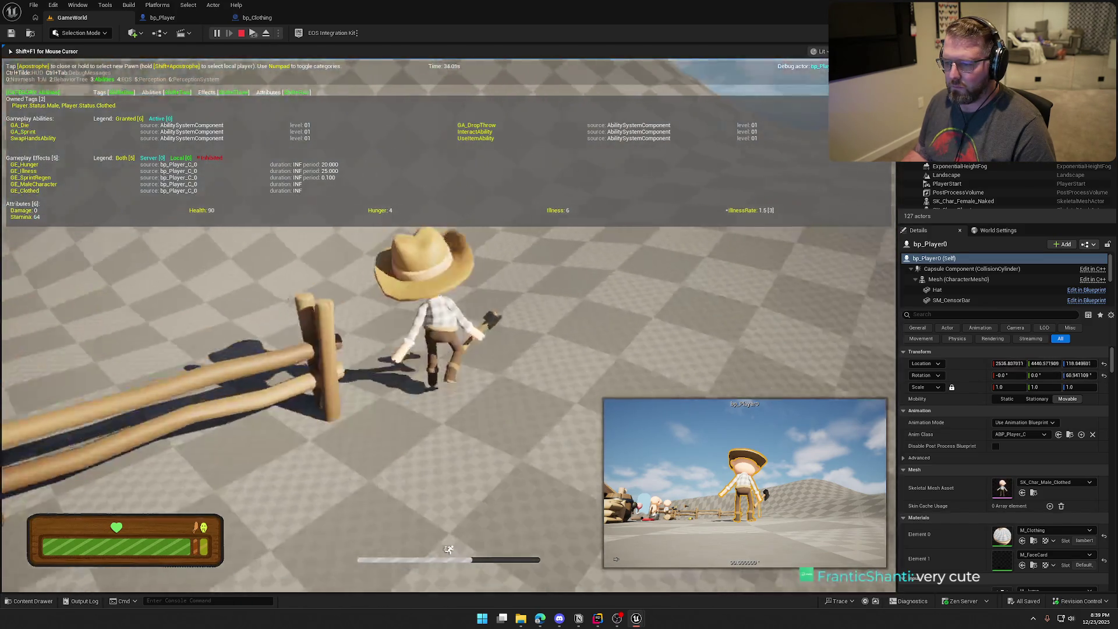
Step: Drop and re-wear the clothing once more, sprint toward the wagon and stop play
key("q")
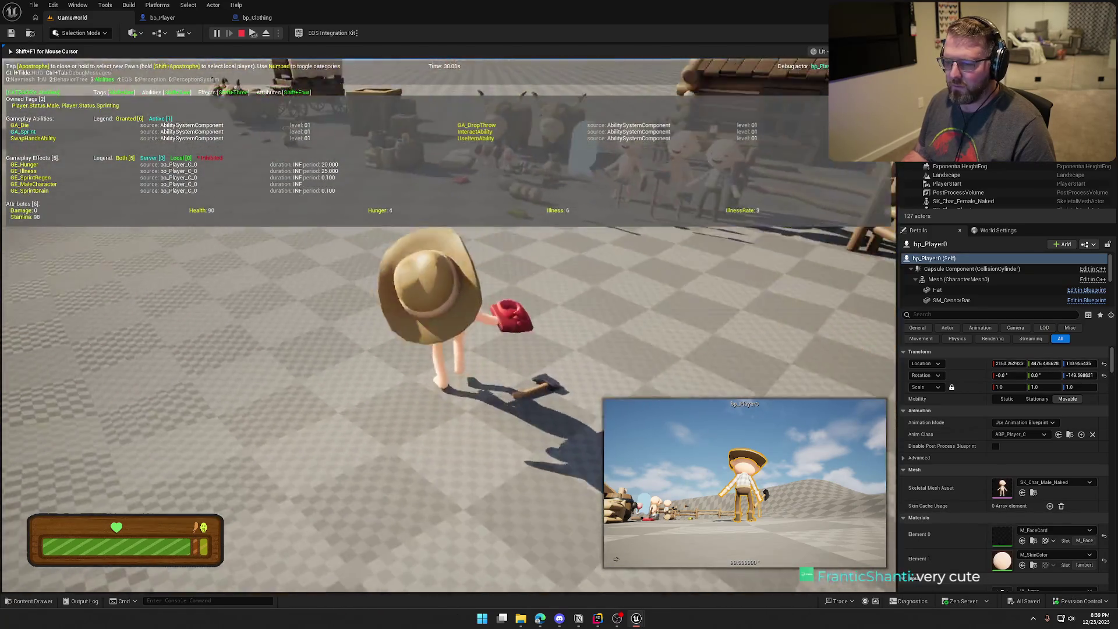
key("e")
key("shift+w")
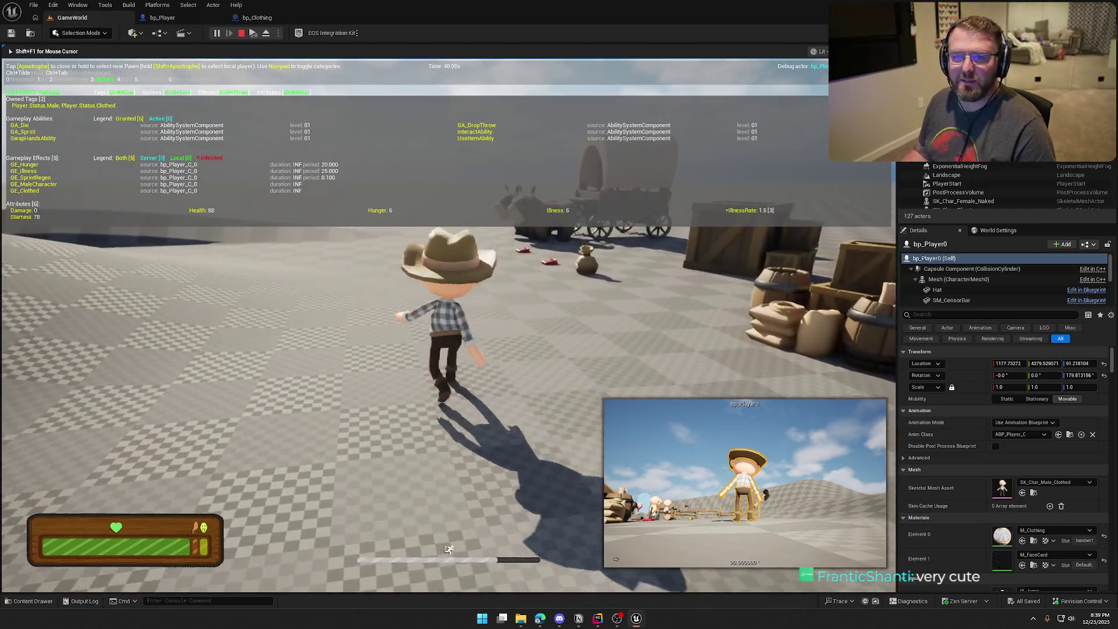
key("s")
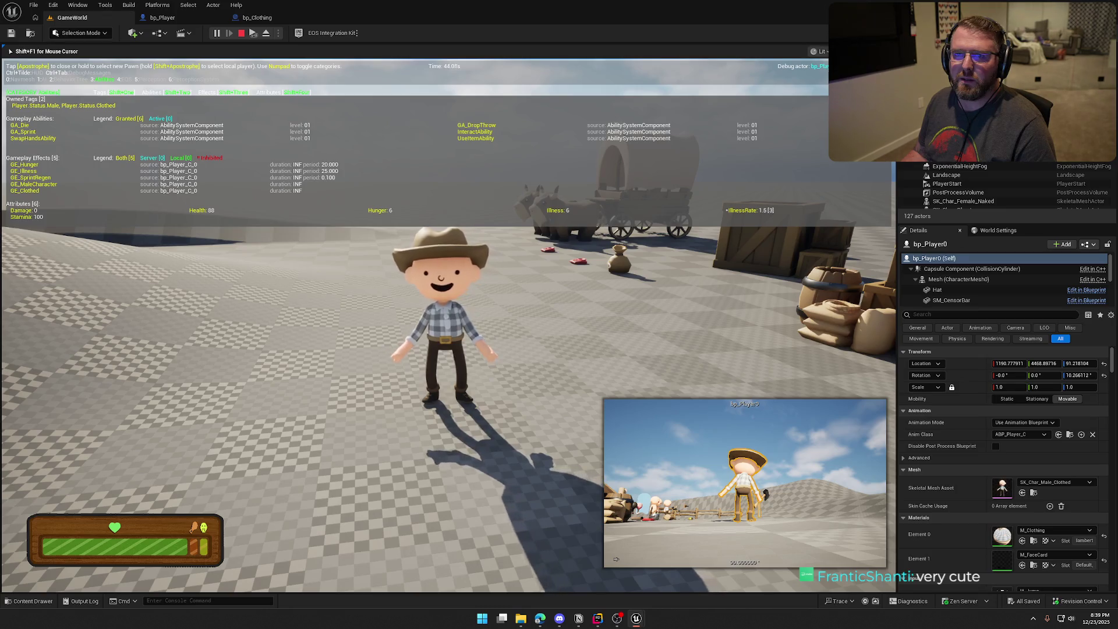
key("apostrophe")
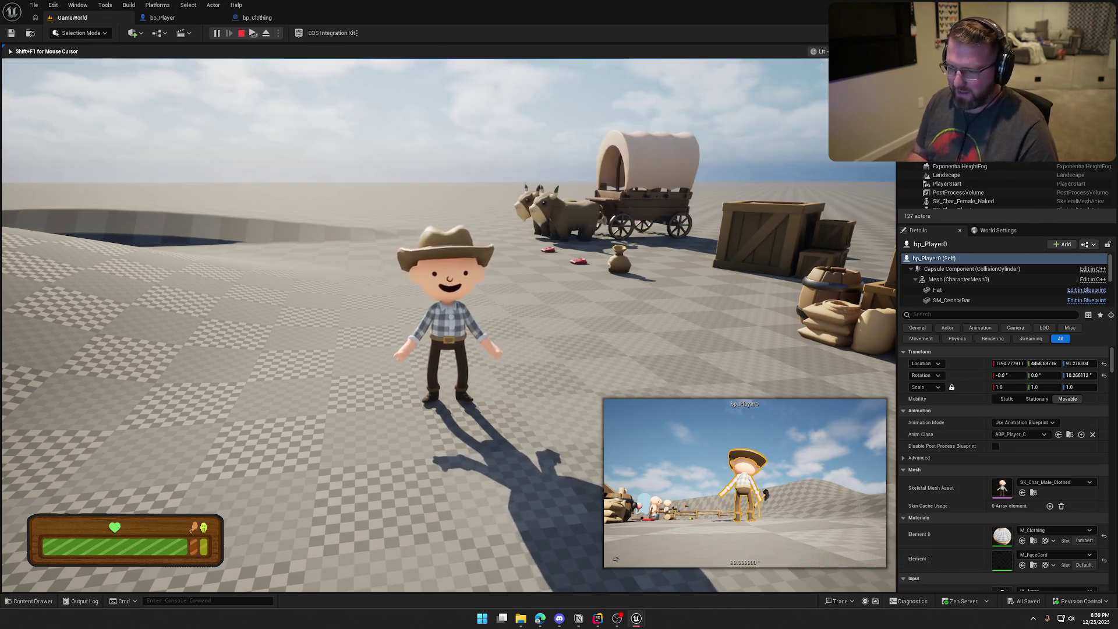
key("shift+w")
key("Escape")
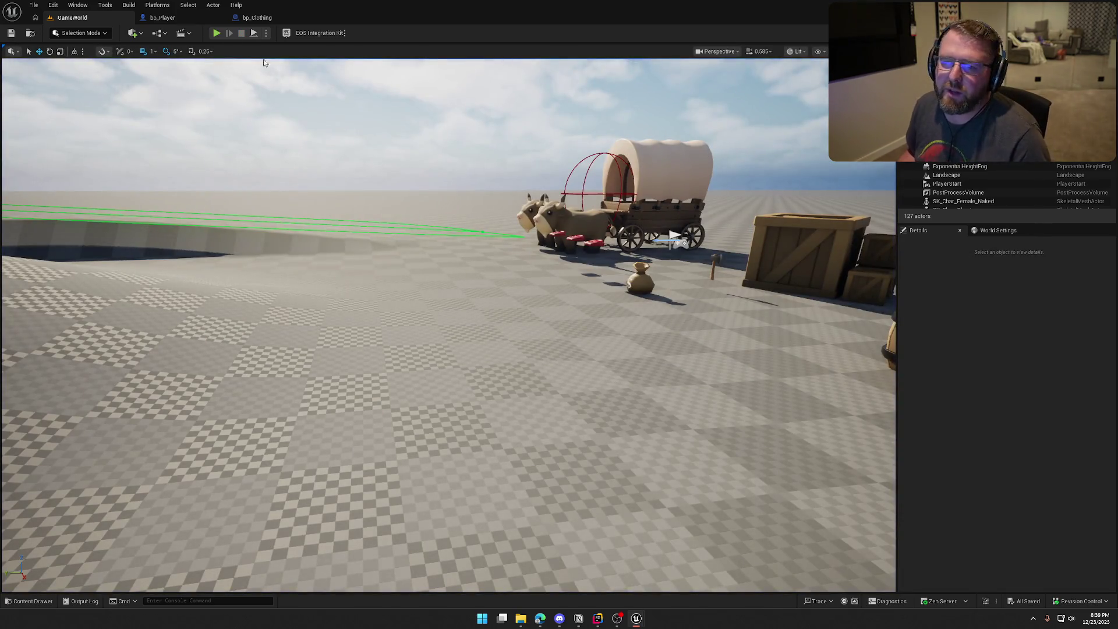
Step: Start a play test, head toward the wagon and pick up and wear the clothing
left_click(216, 32)
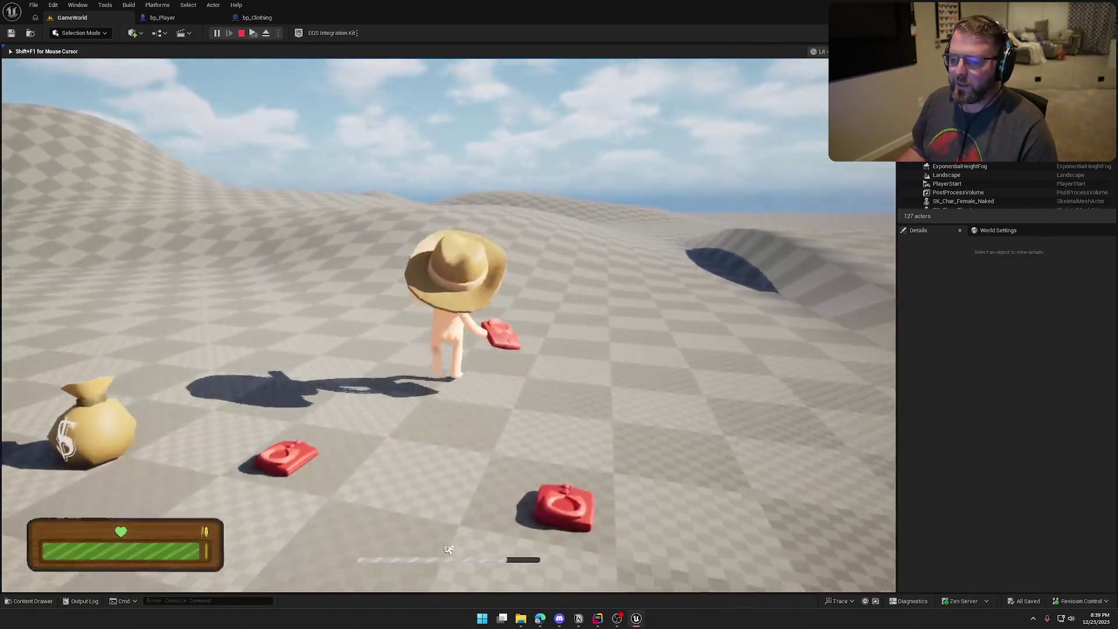
key("w")
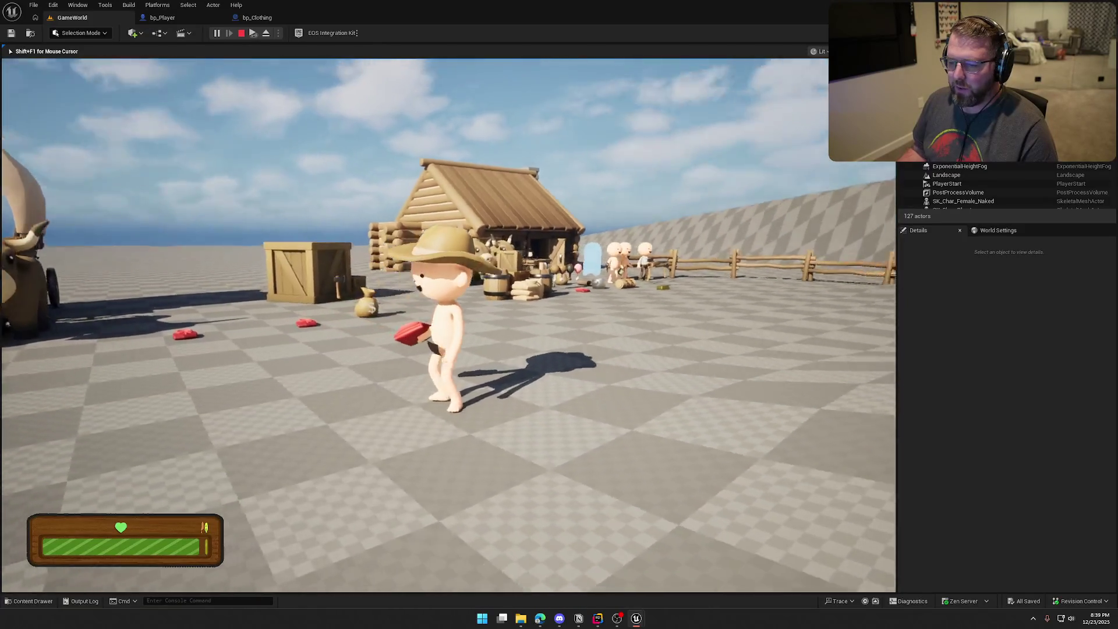
key("w")
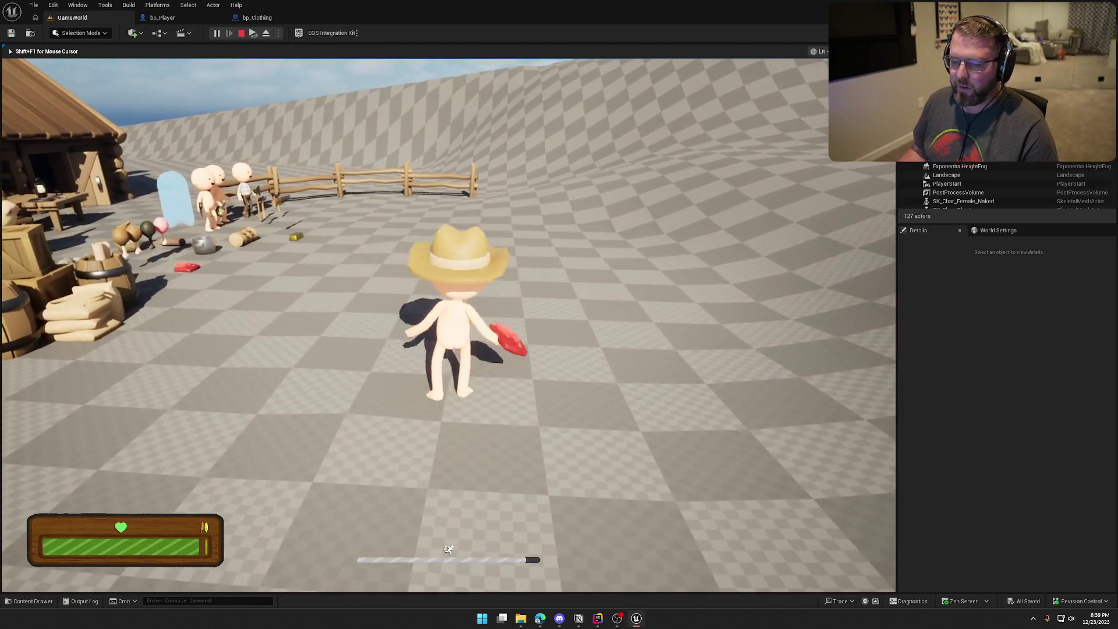
key("shift+w")
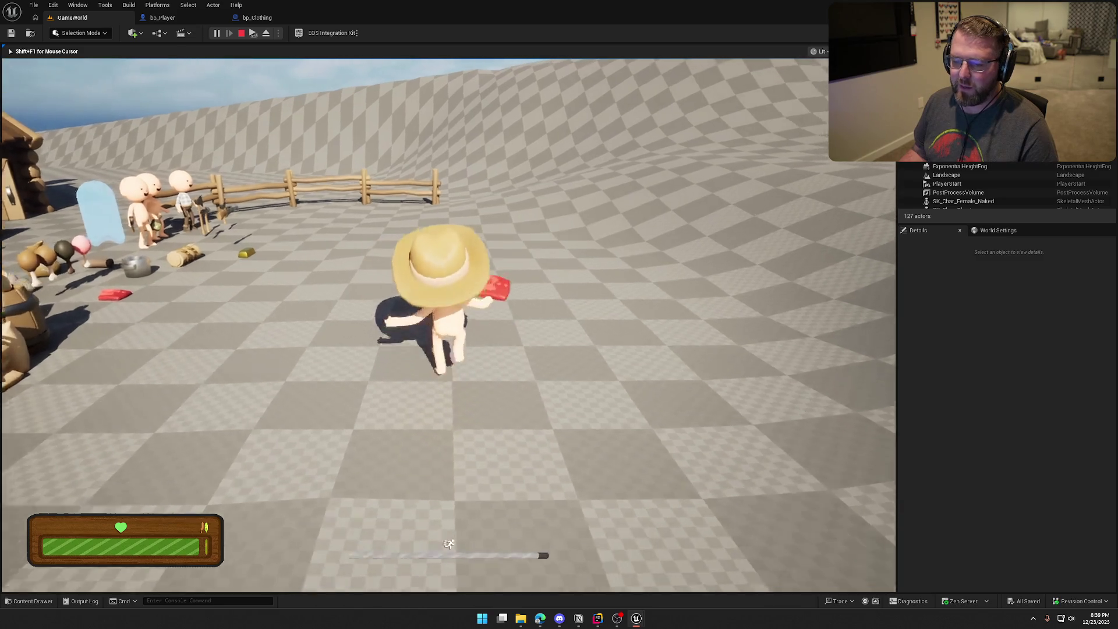
key("w")
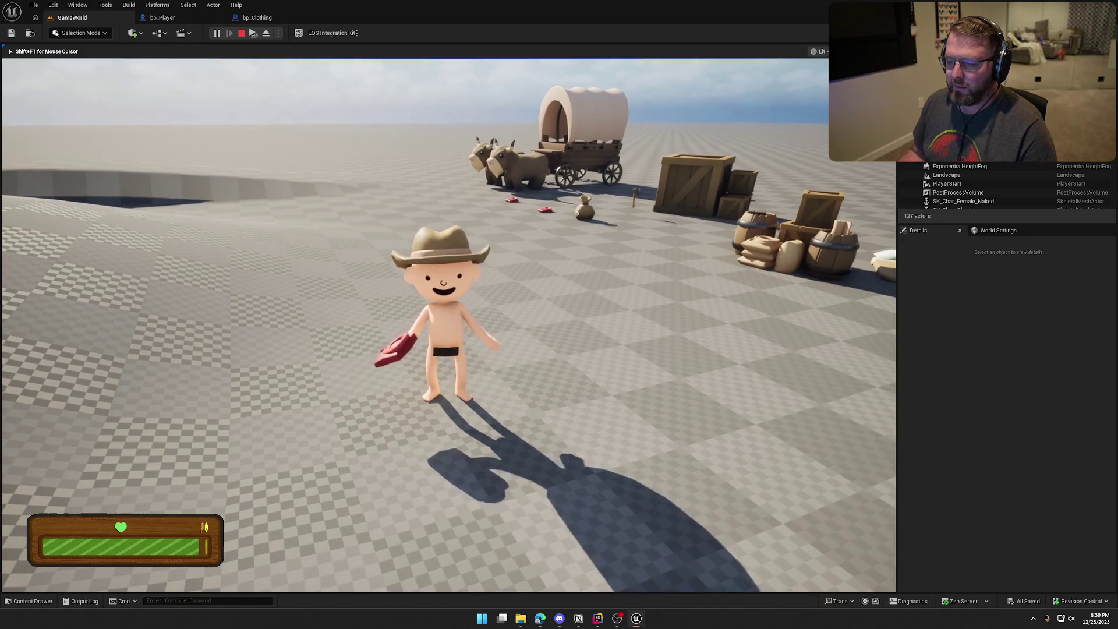
key("e")
key("w")
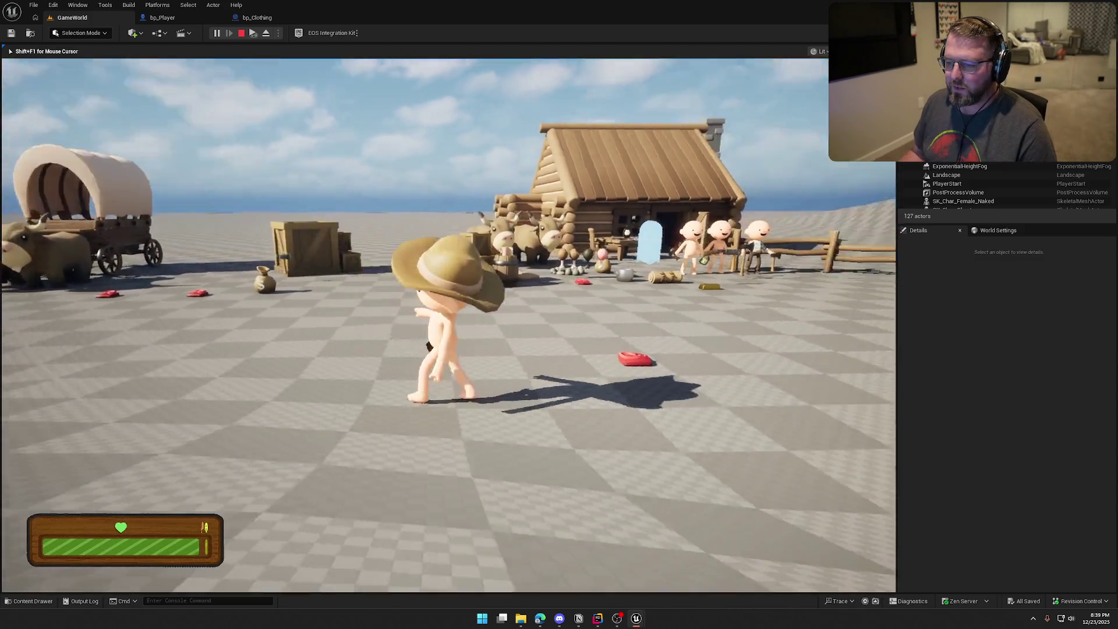
key("e")
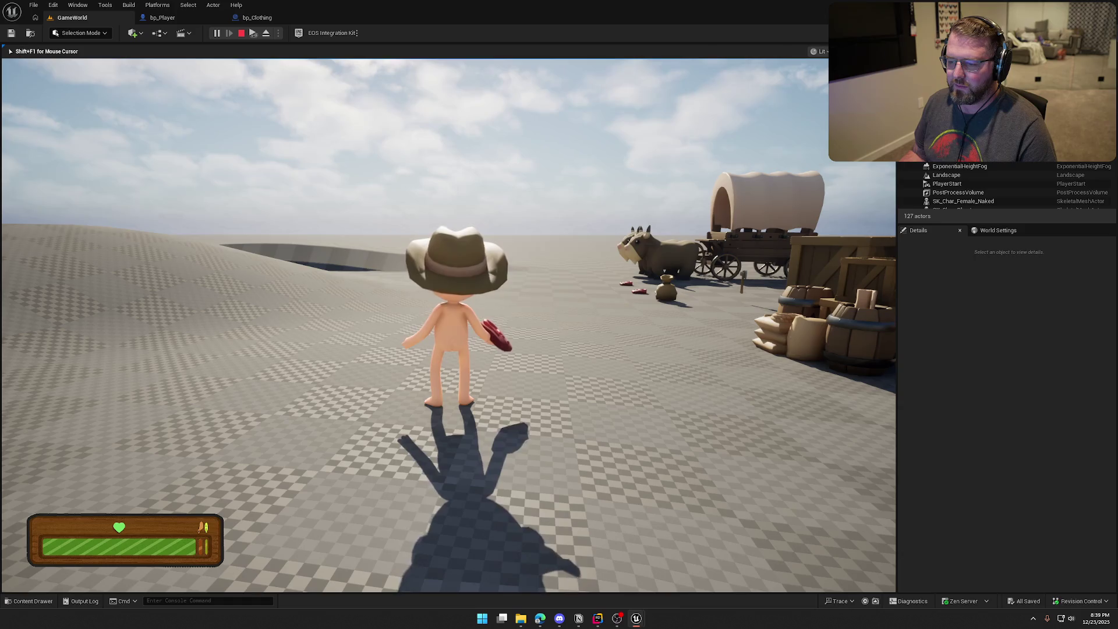
Step: Sprint to the log cabin, drop the shirt, pick it back up and stop the test
key("shift")
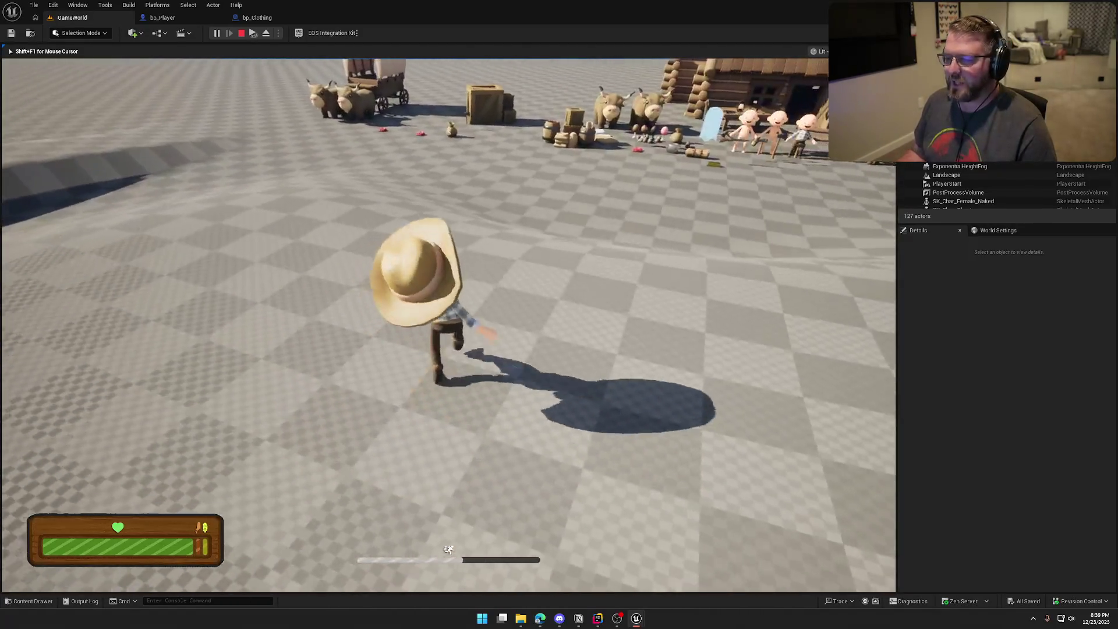
key("q")
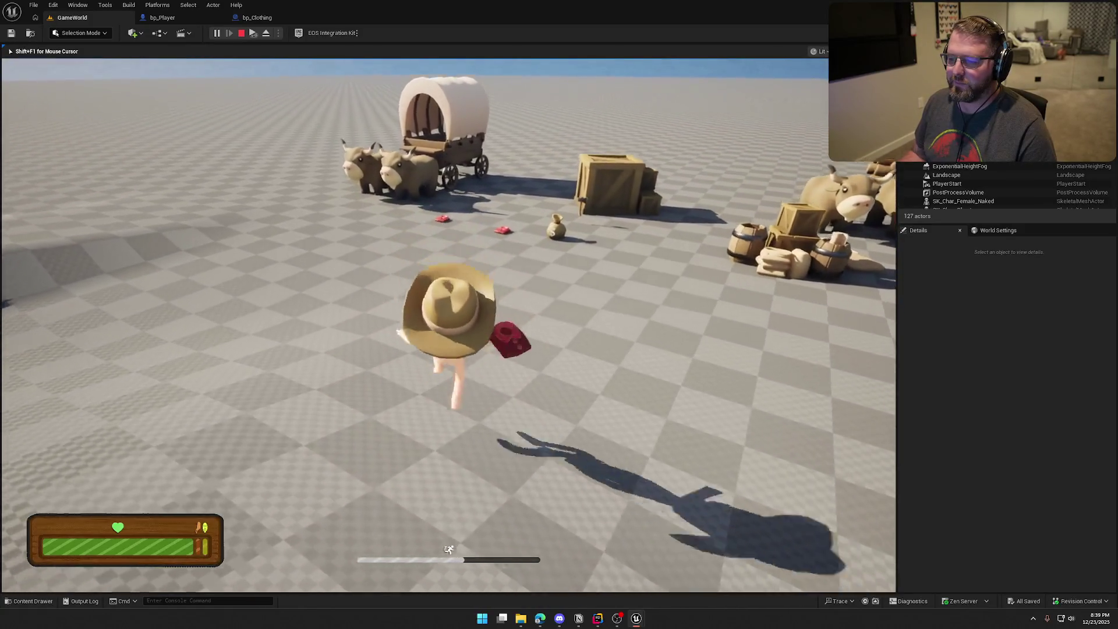
key("e")
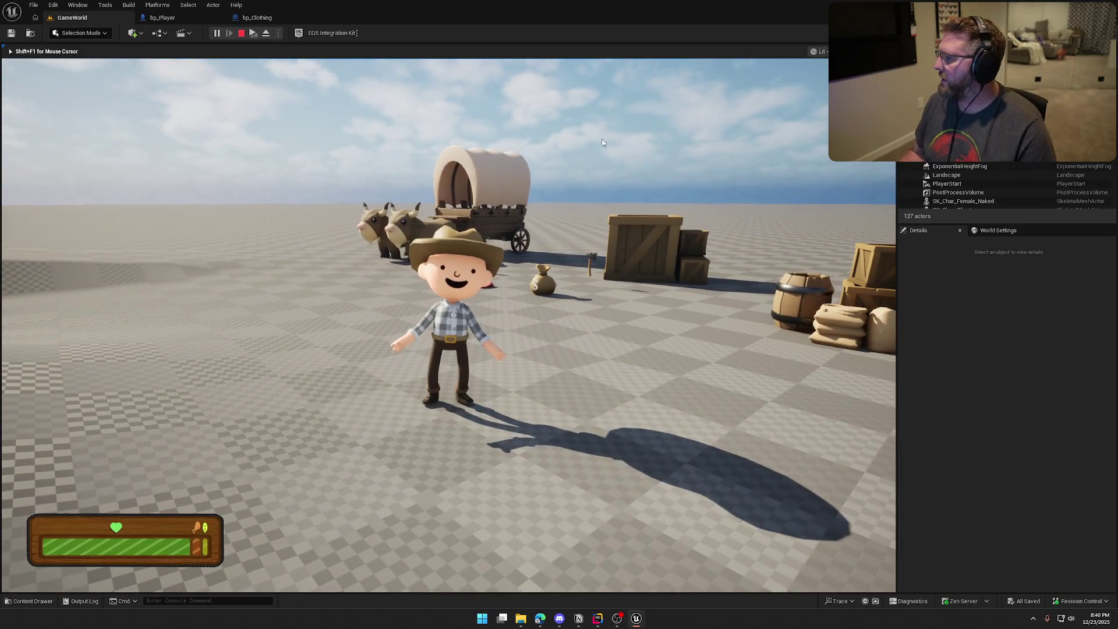
key("Escape")
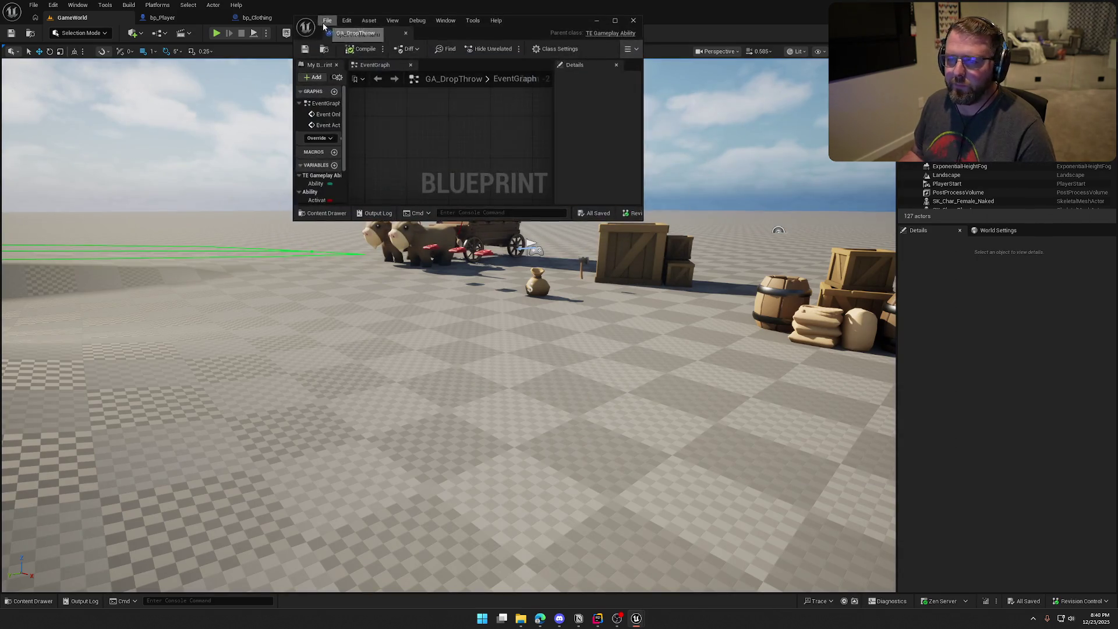
Step: Dock the floating GA_DropThrow window into the main tab bar and switch back to GameWorld
left_click_drag(333, 27, 355, 18)
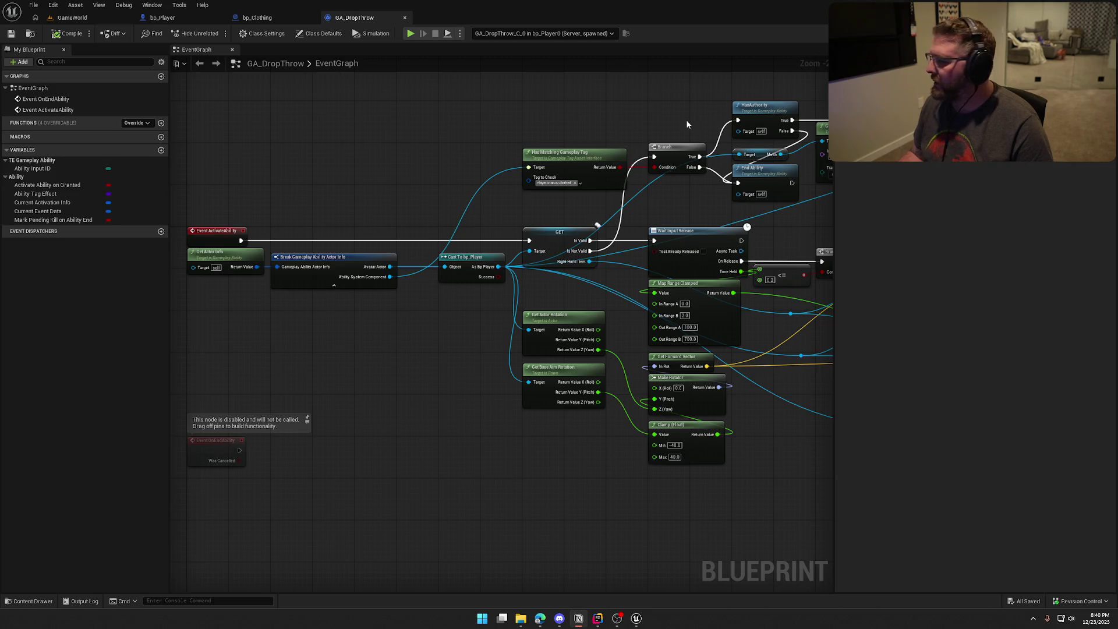
left_click(69, 17)
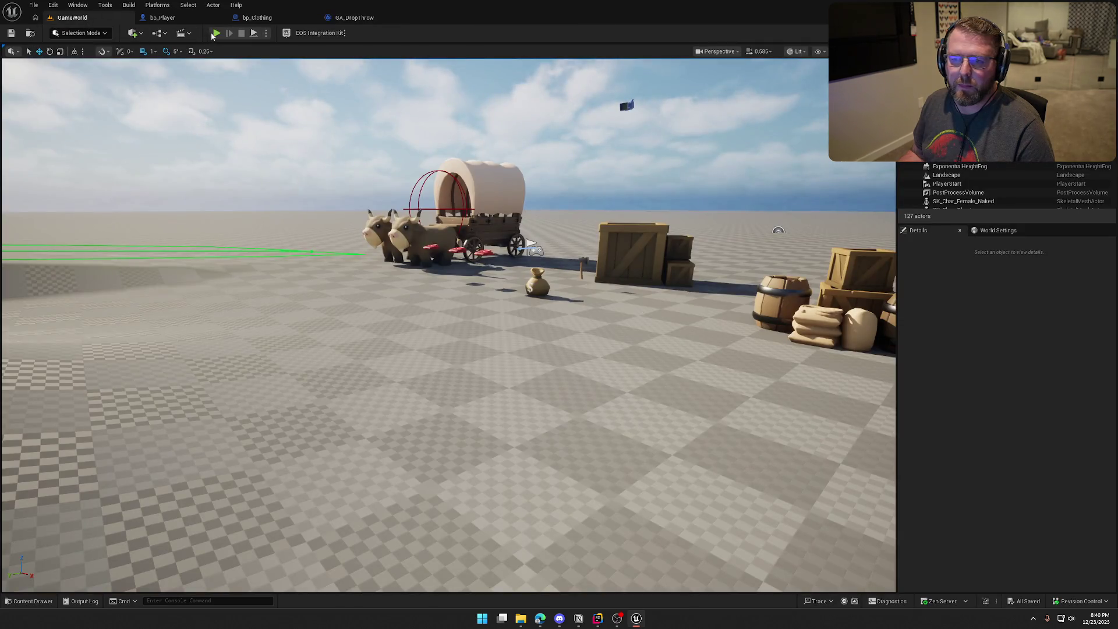
Step: Start a multiplayer test and have the client character drop its clothing on the ground
left_click(215, 33)
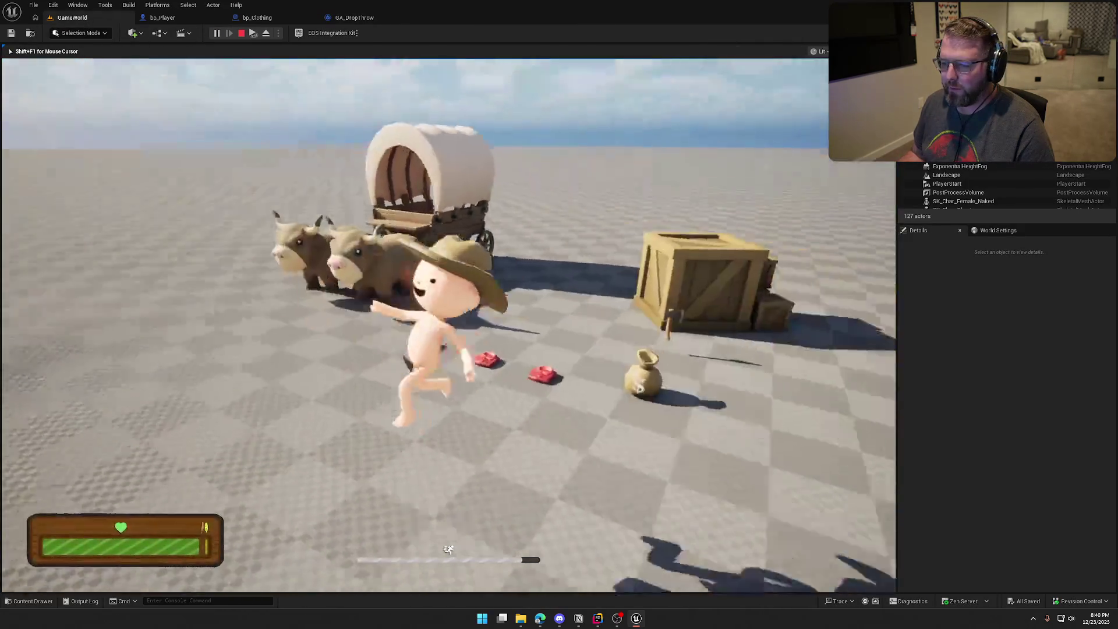
key("super")
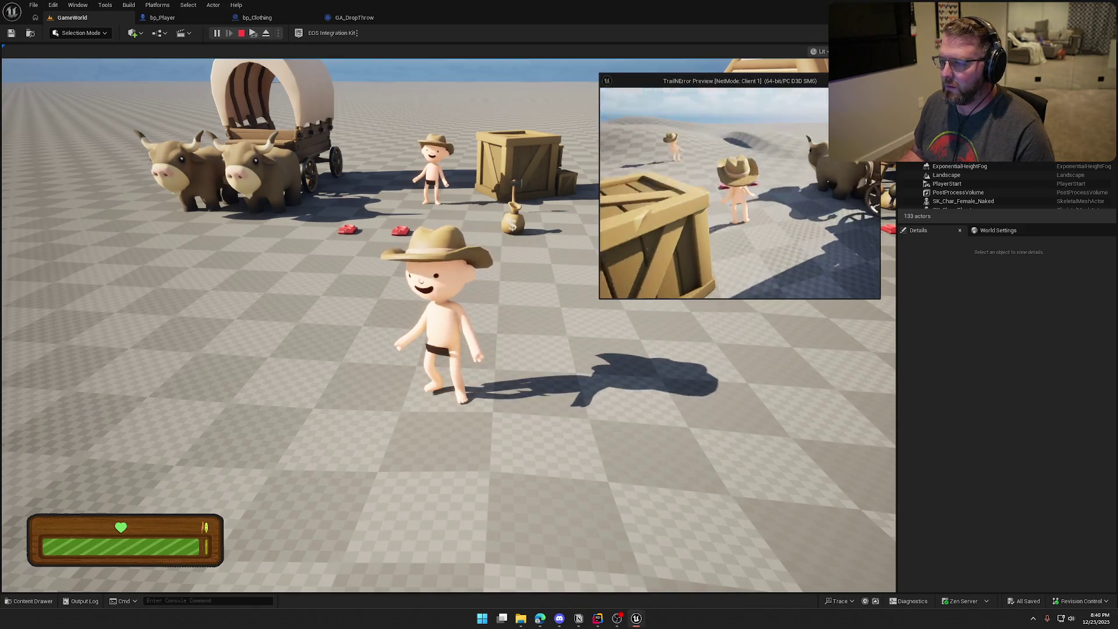
key("w")
key("s")
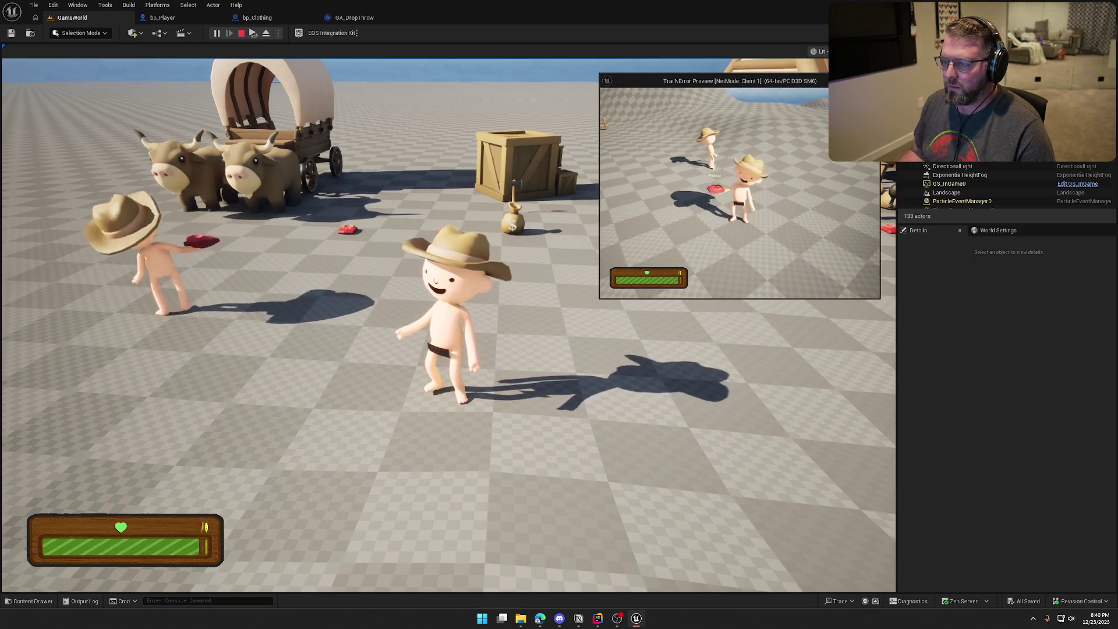
key("g")
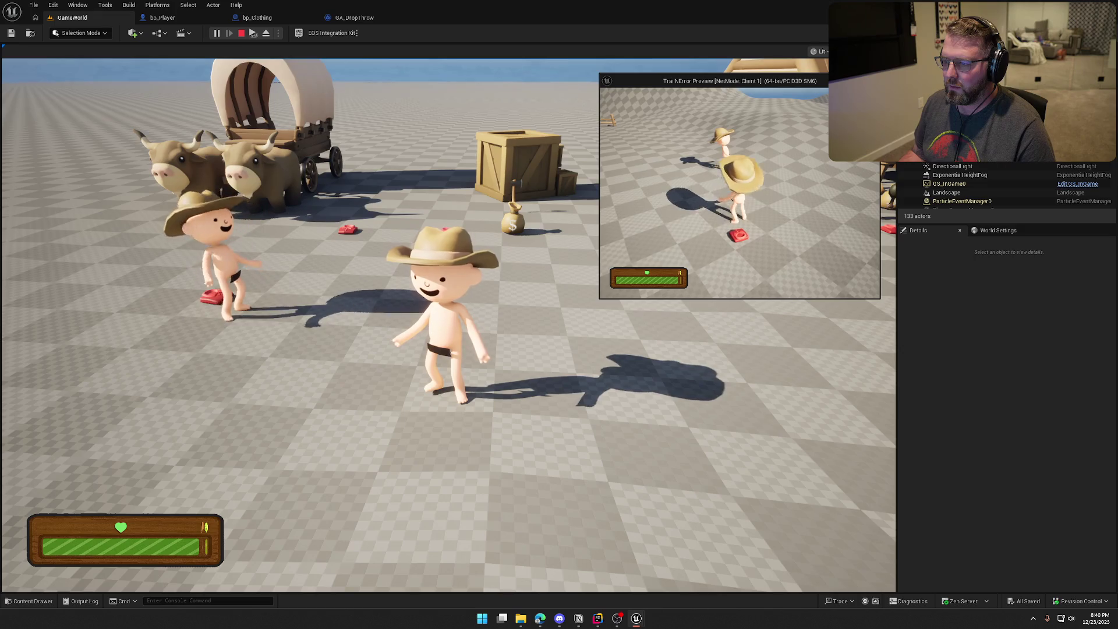
key("s")
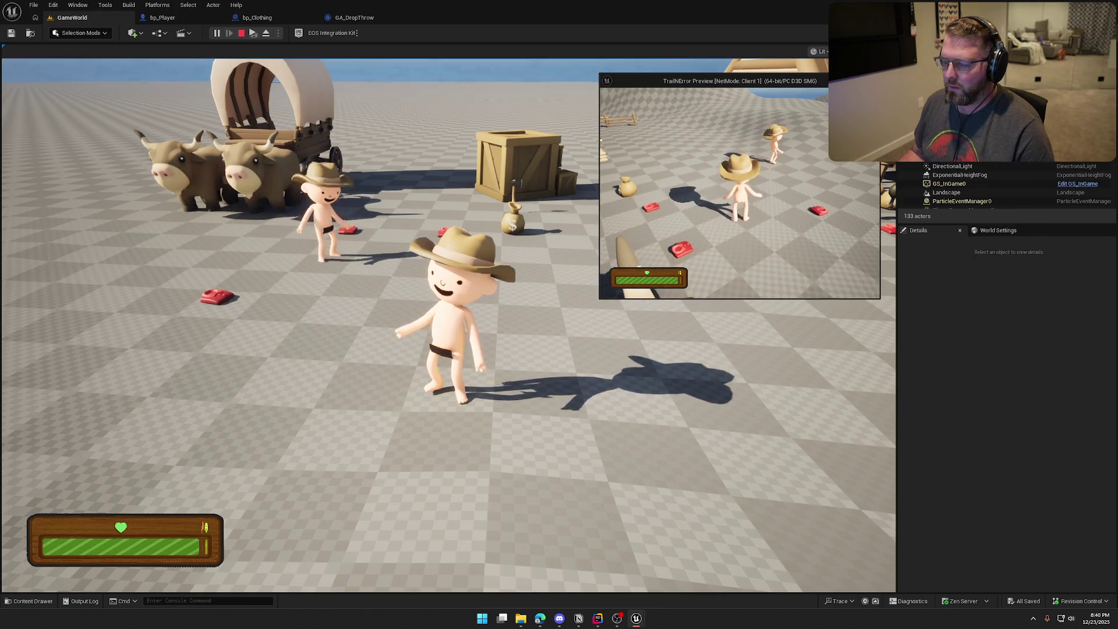
Step: As the server player, pick up, drop and re-wear the clothing, then stop the session
key("super")
left_click(291, 198)
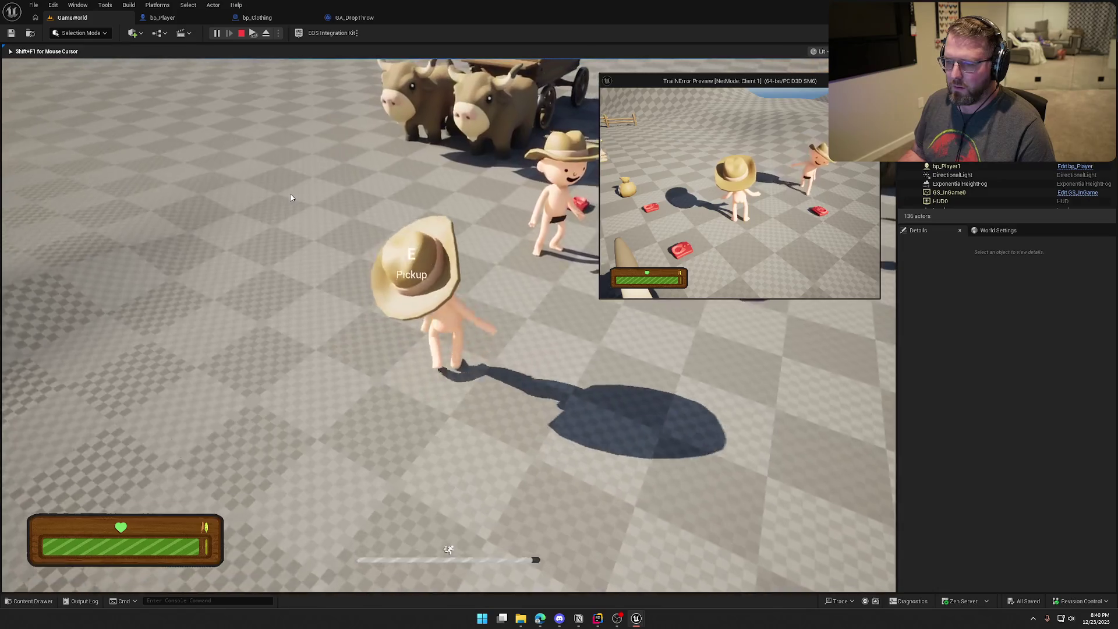
key("e")
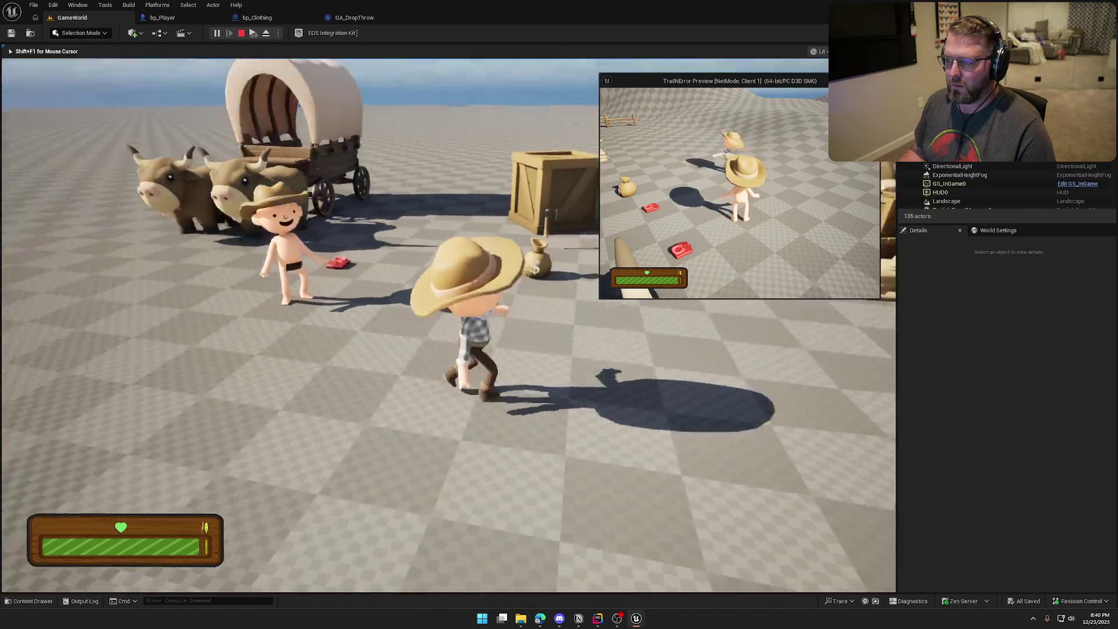
key("g")
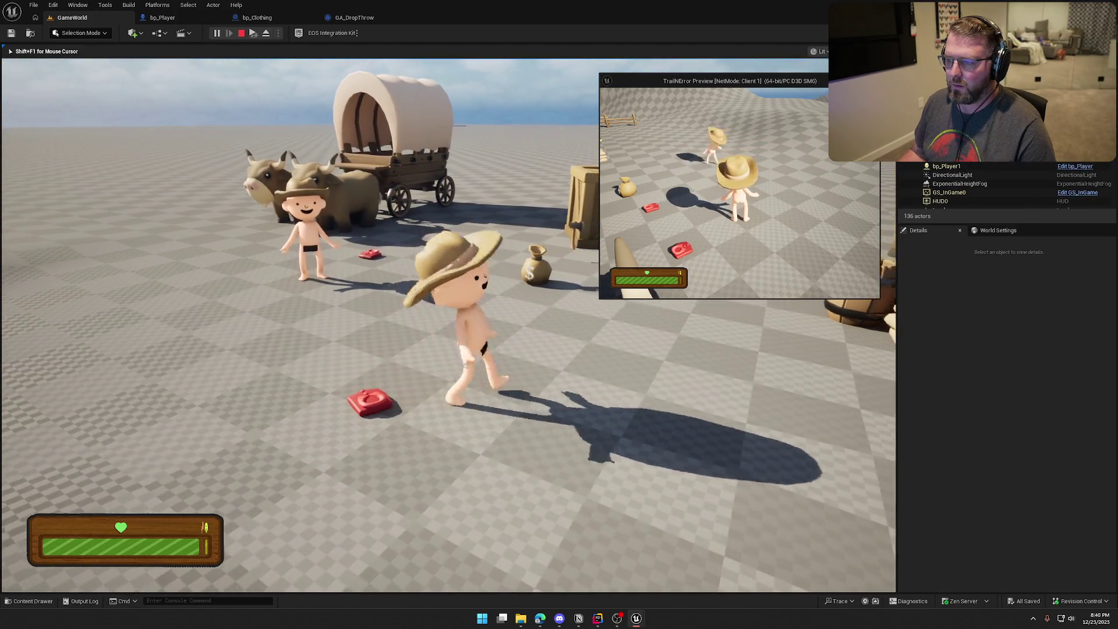
key("s")
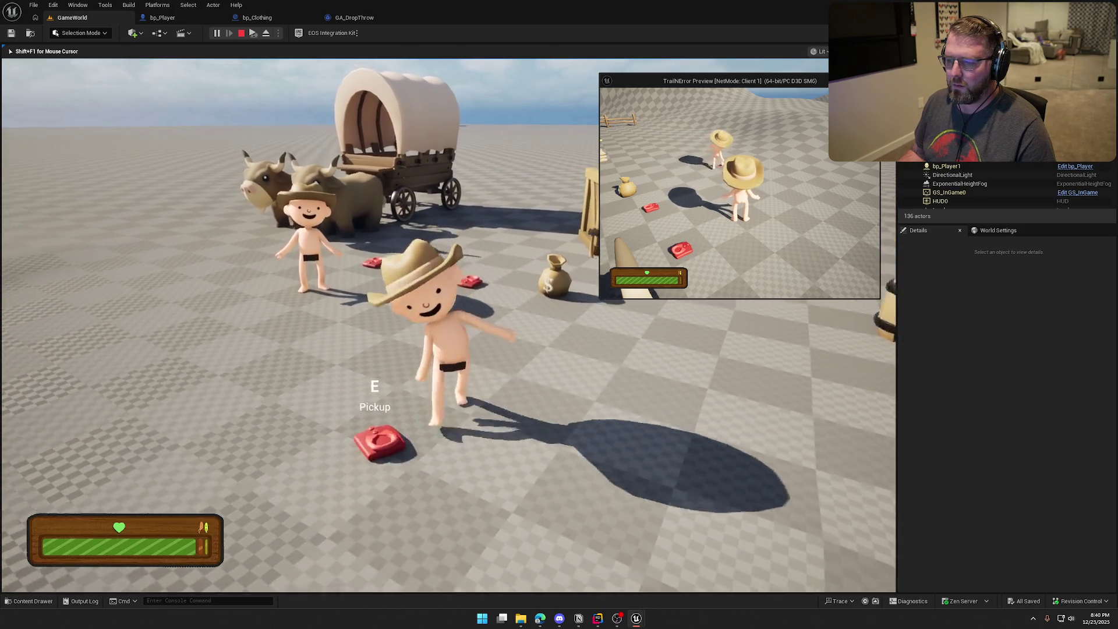
key("e")
key("s")
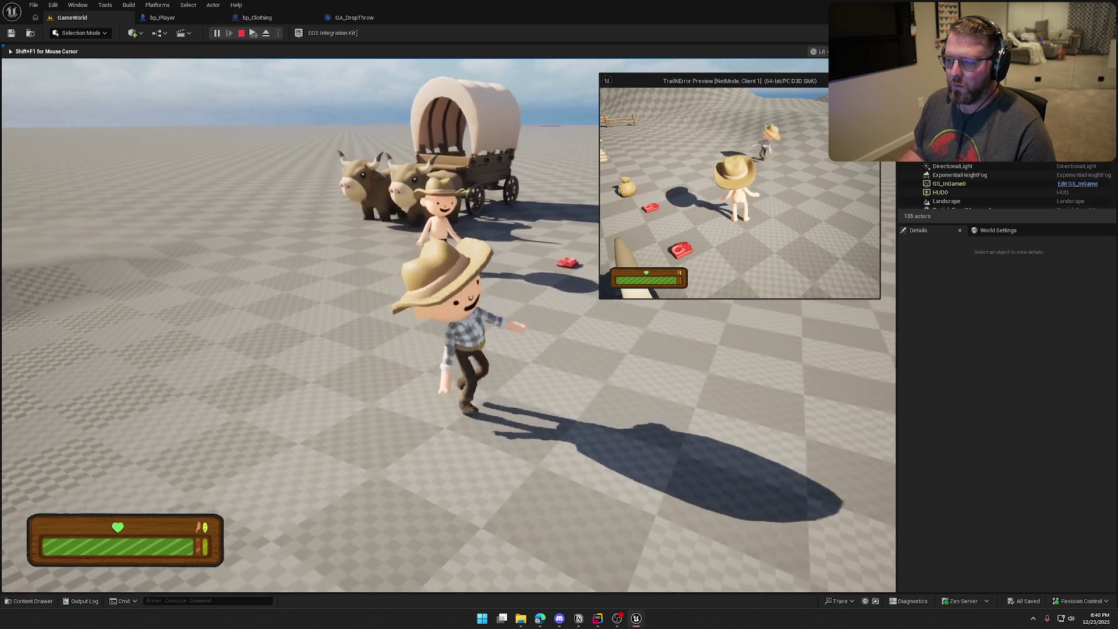
key("Escape")
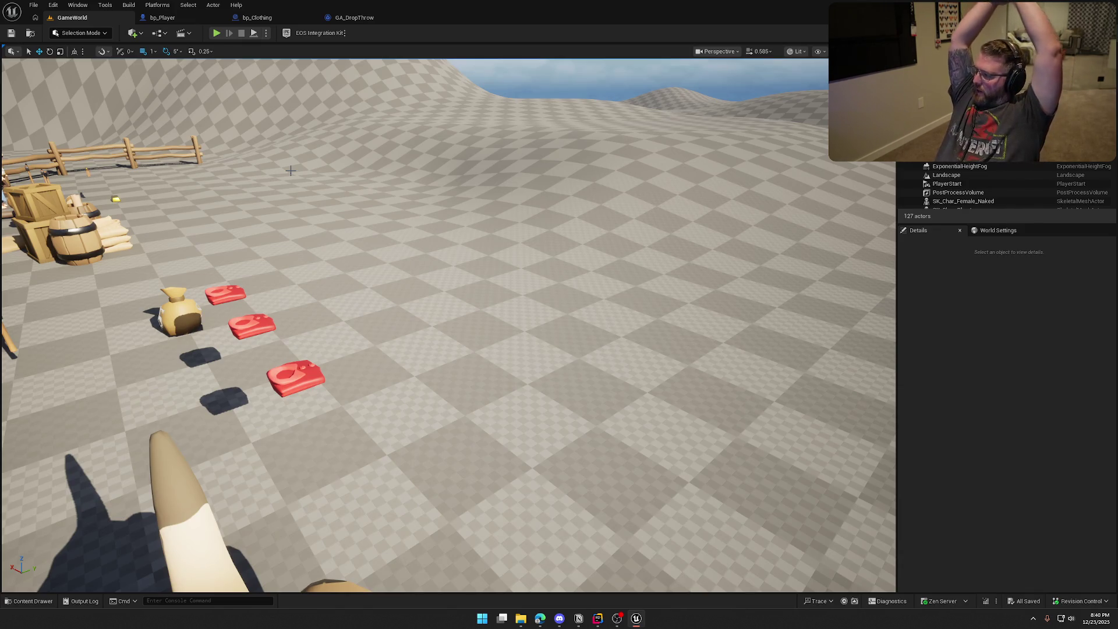
key("alt+Tab")
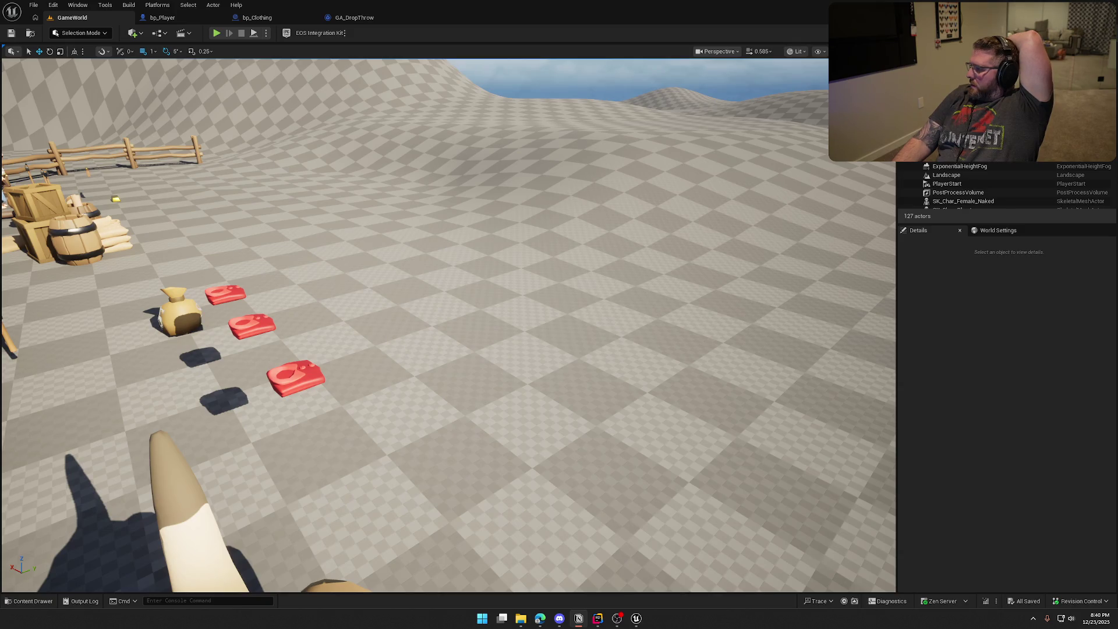
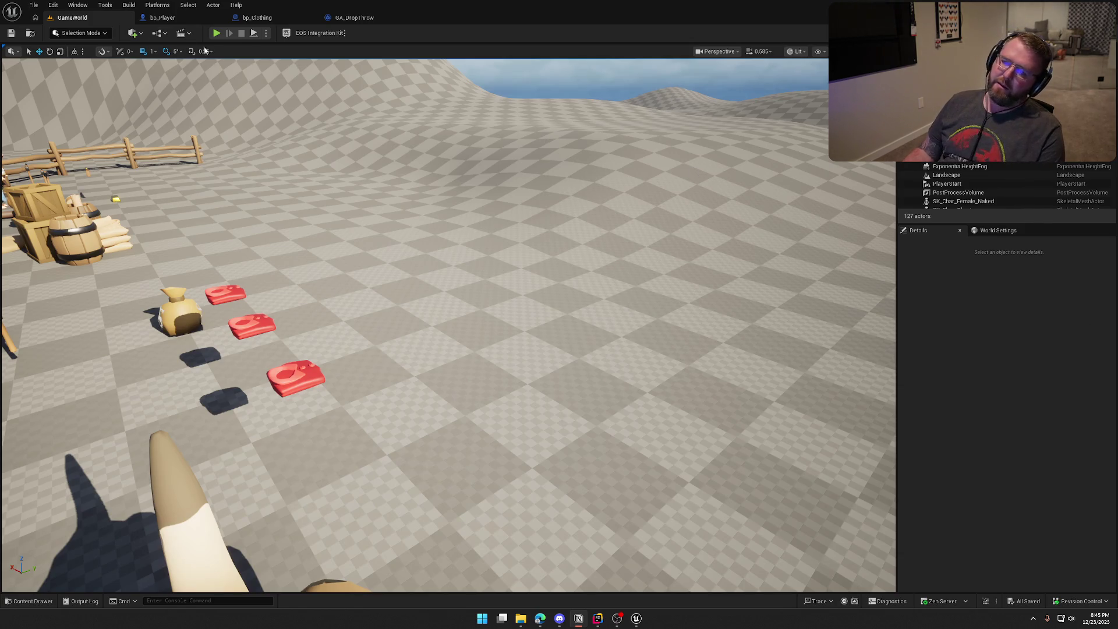
Step: Playtest the level, running around and dropping and picking up the character's clothing
left_click(216, 33)
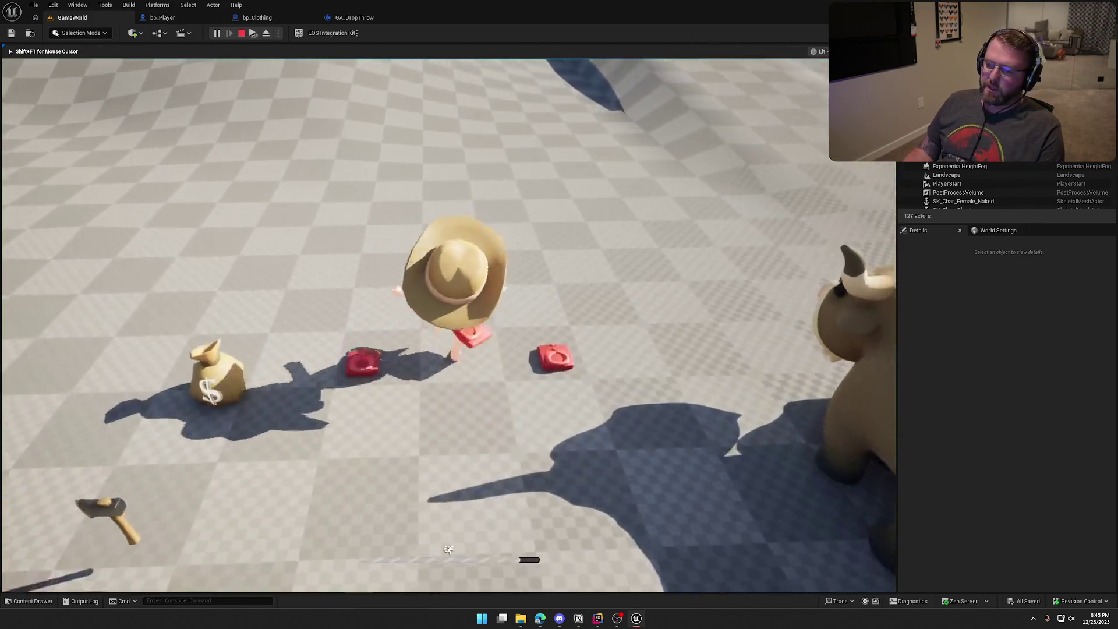
key("w")
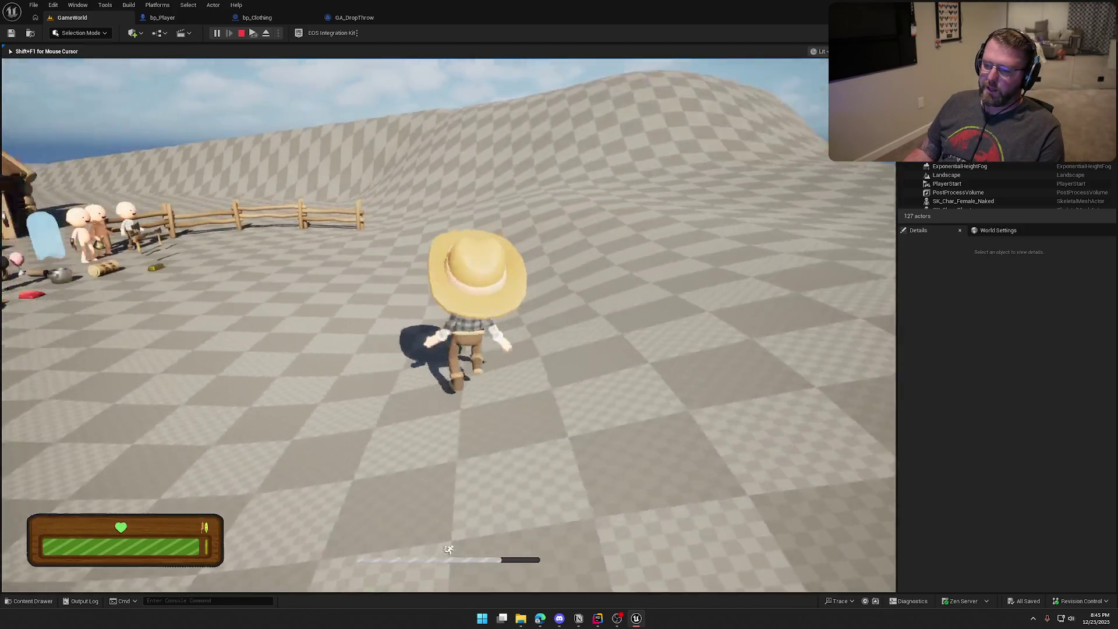
key("g")
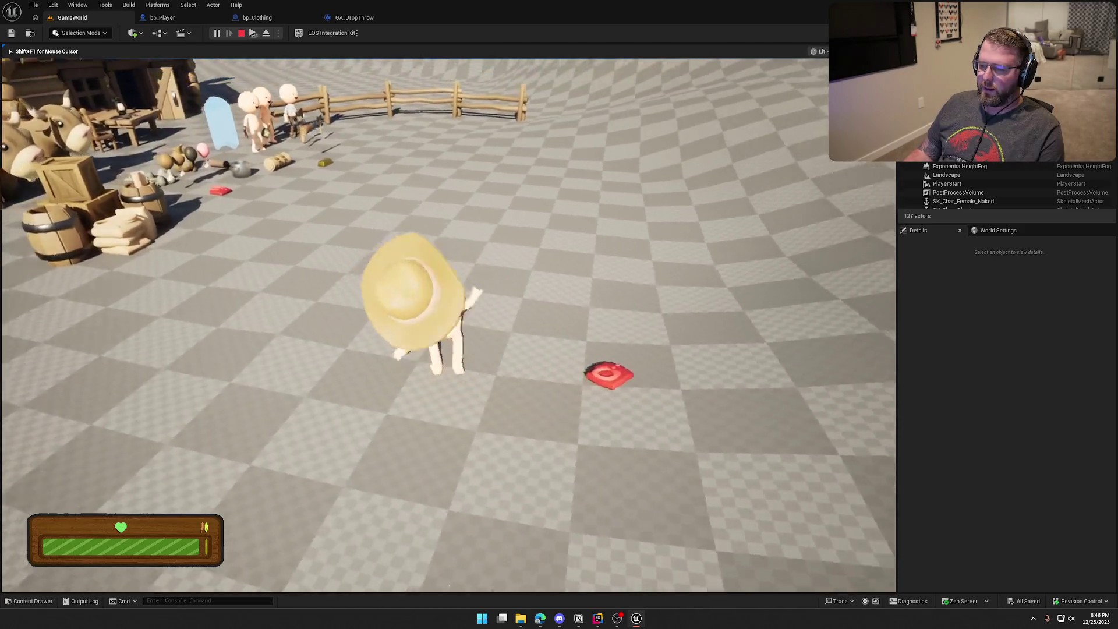
key("e")
key("g")
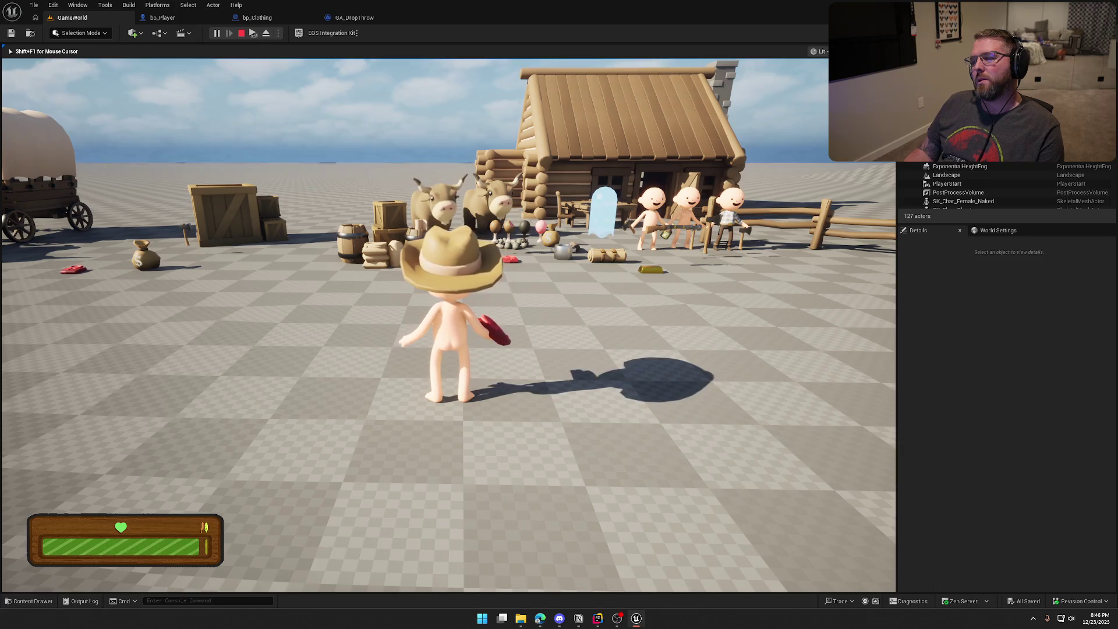
key("g")
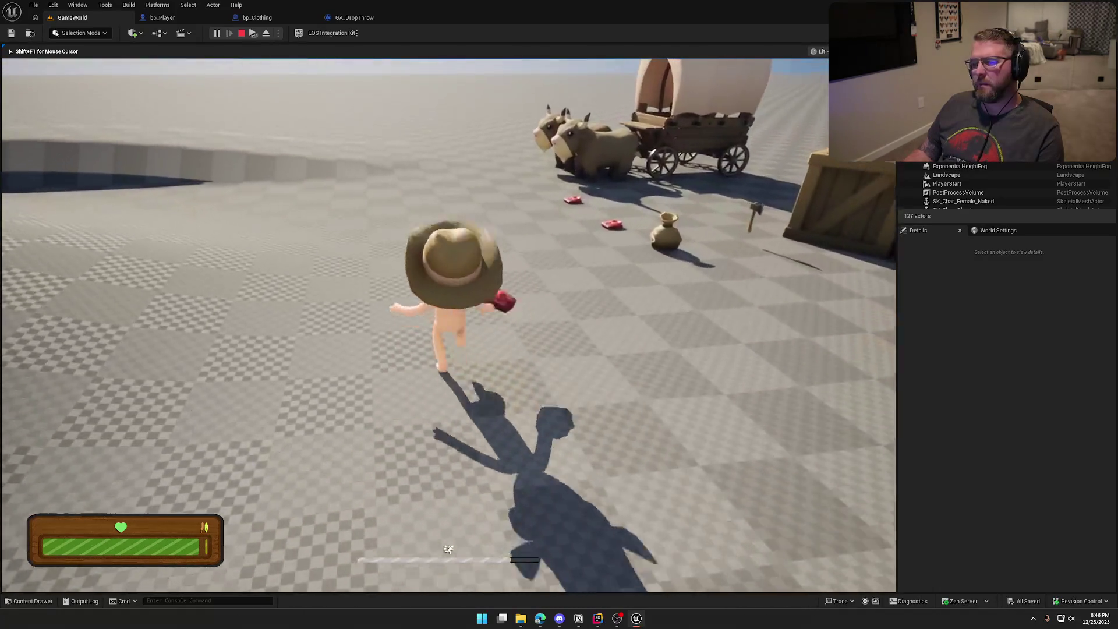
key("w")
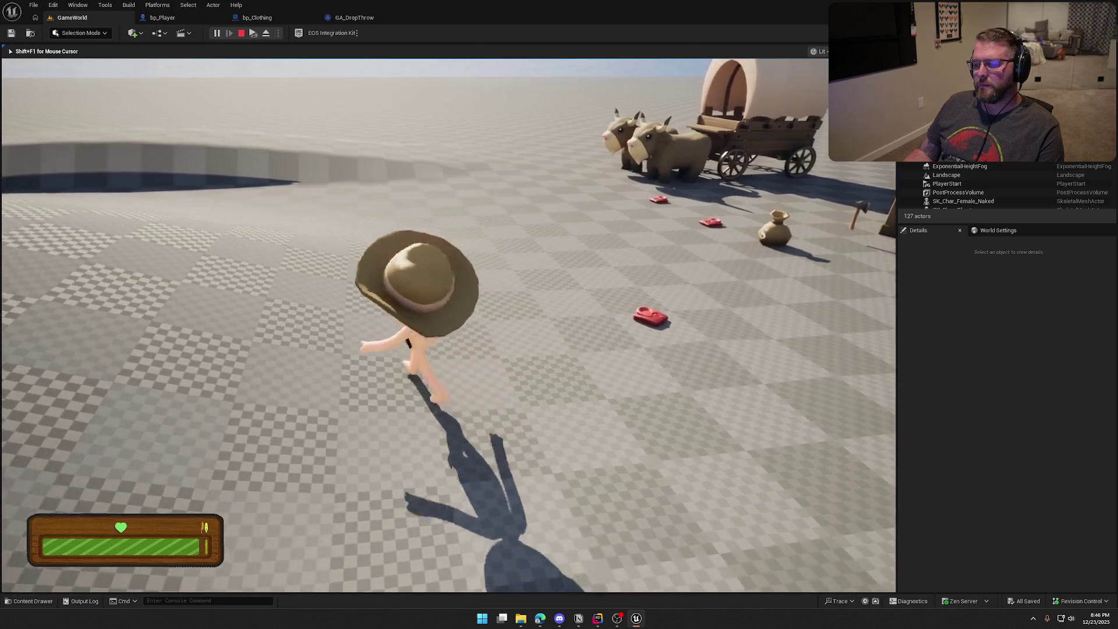
key("g")
key("w")
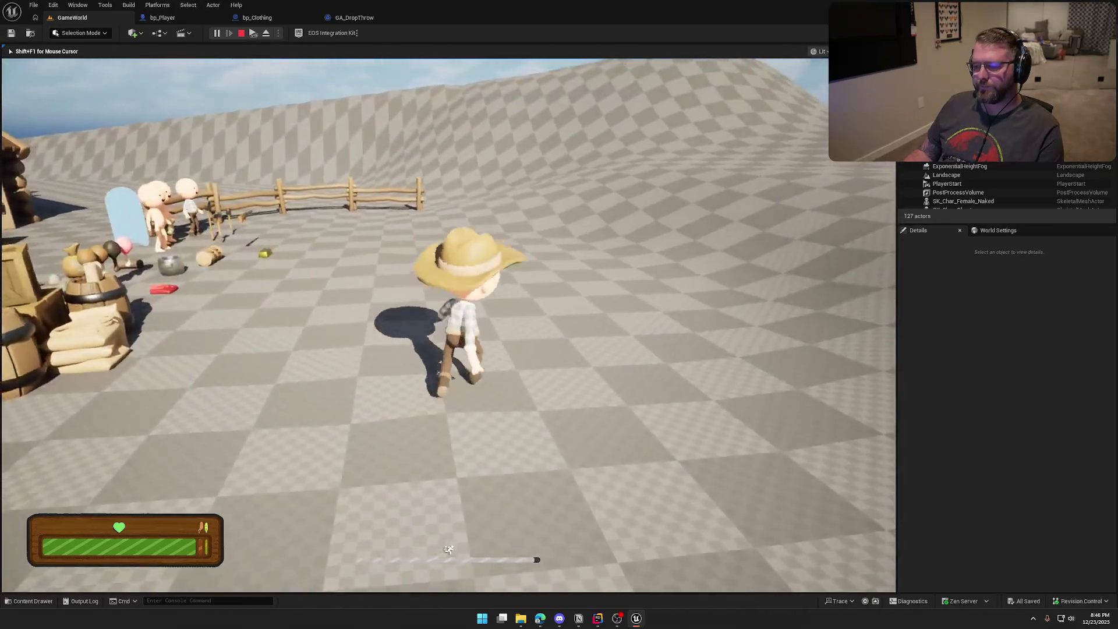
key("w")
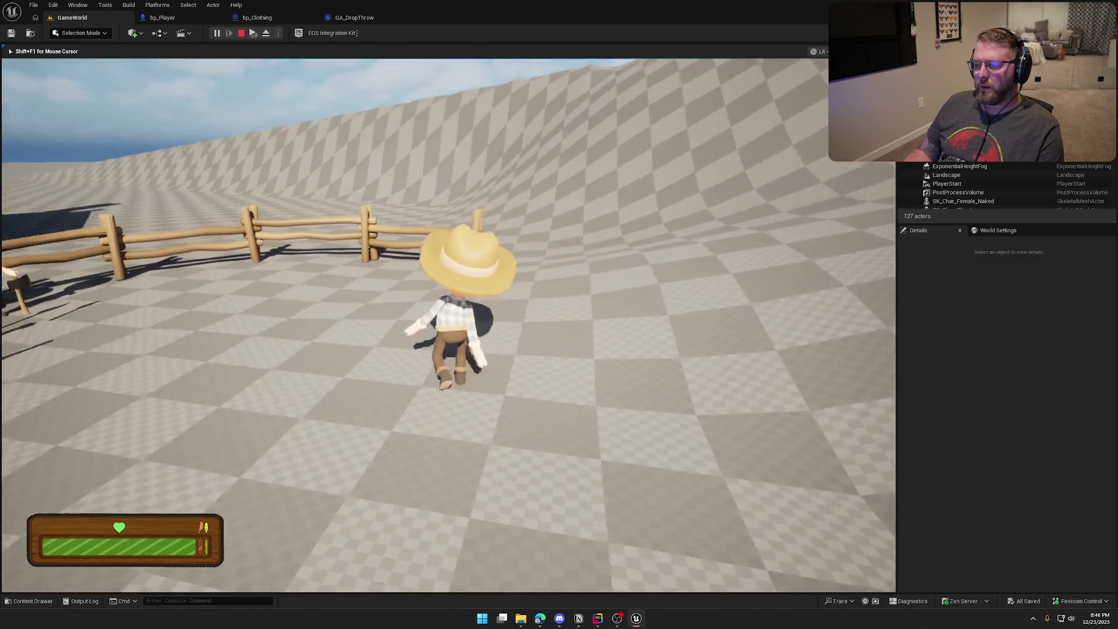
key("w")
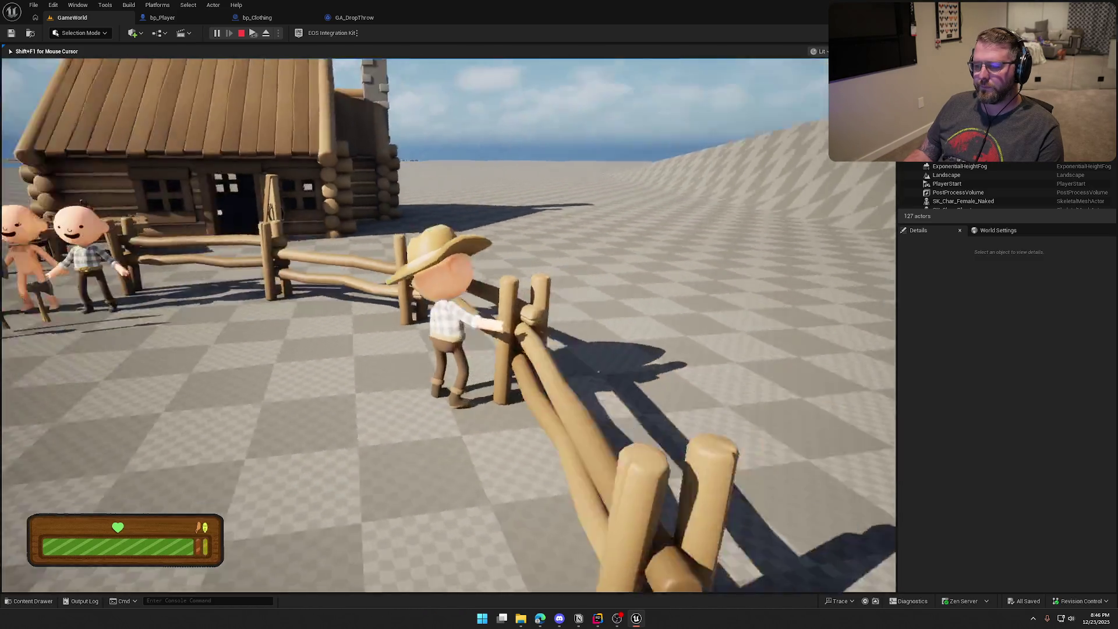
key("w")
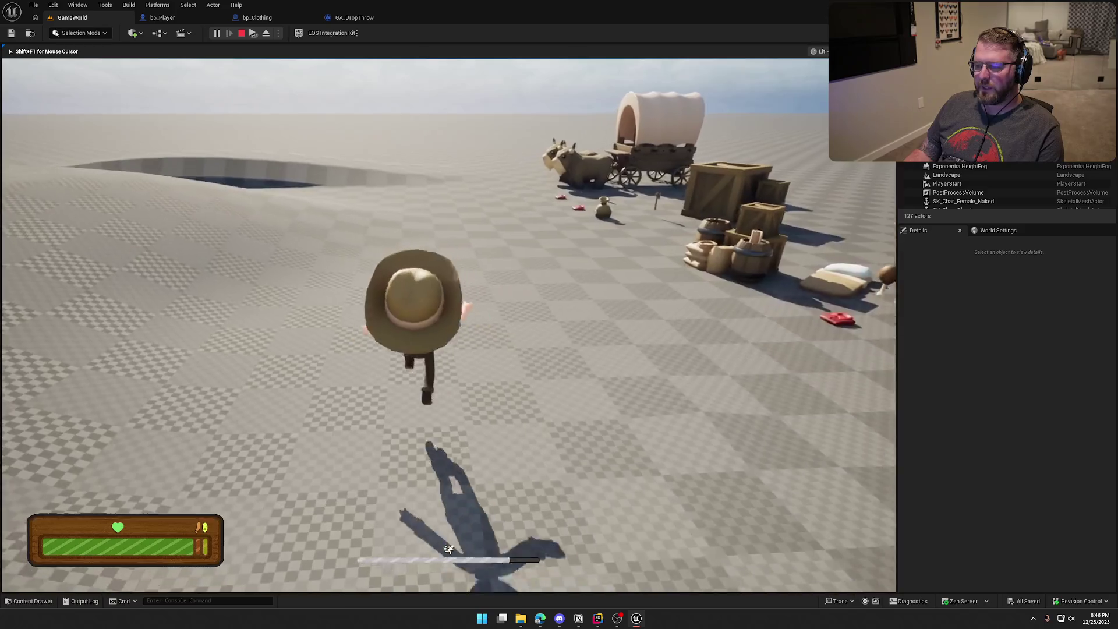
key("w")
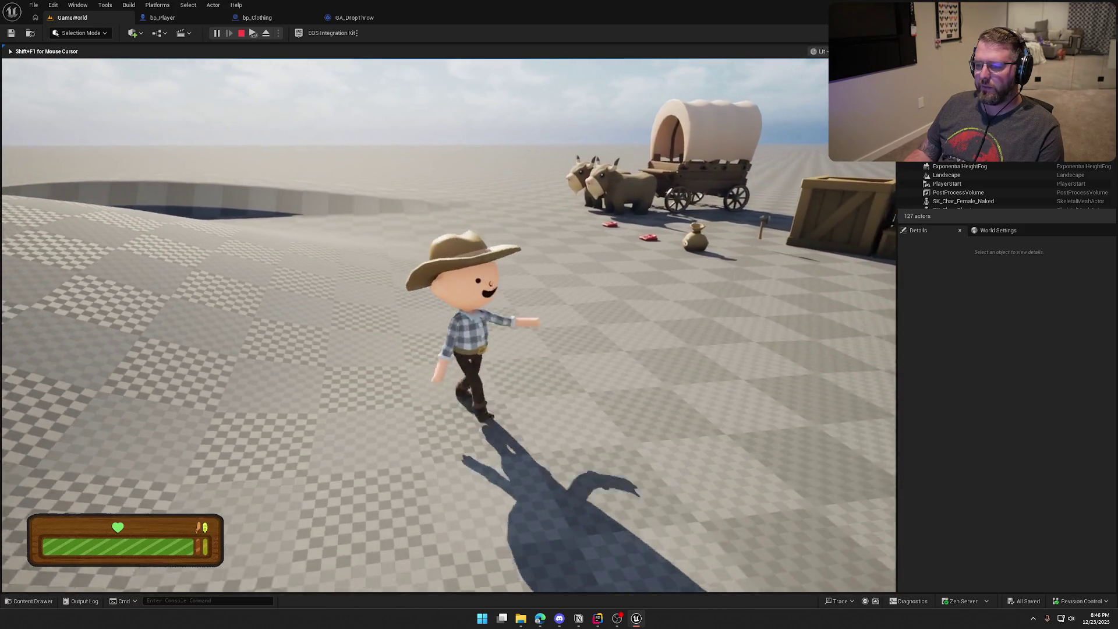
key("s")
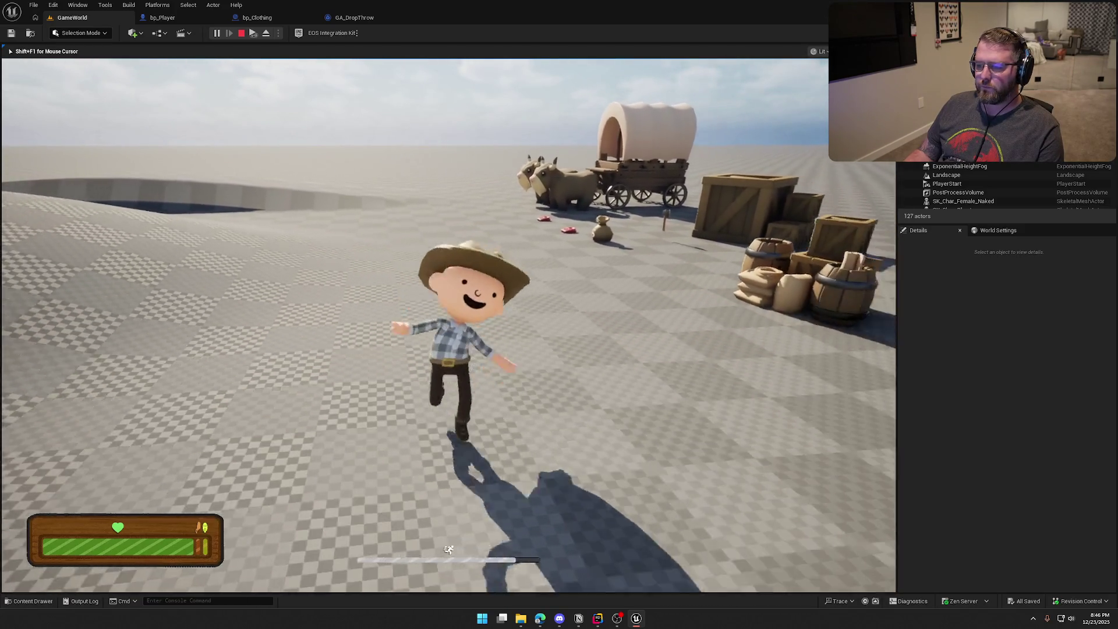
key("Escape")
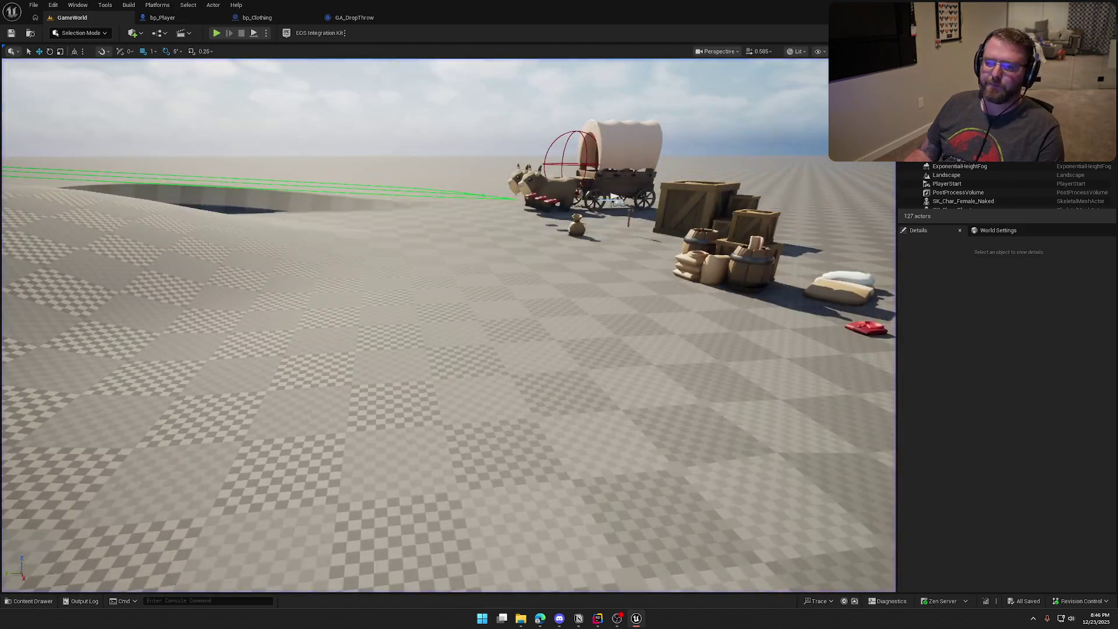
Step: Duplicate SM_CensorBar in bp_Player's Viewport, keeping the default name SM_CensorBar1
left_click(162, 17)
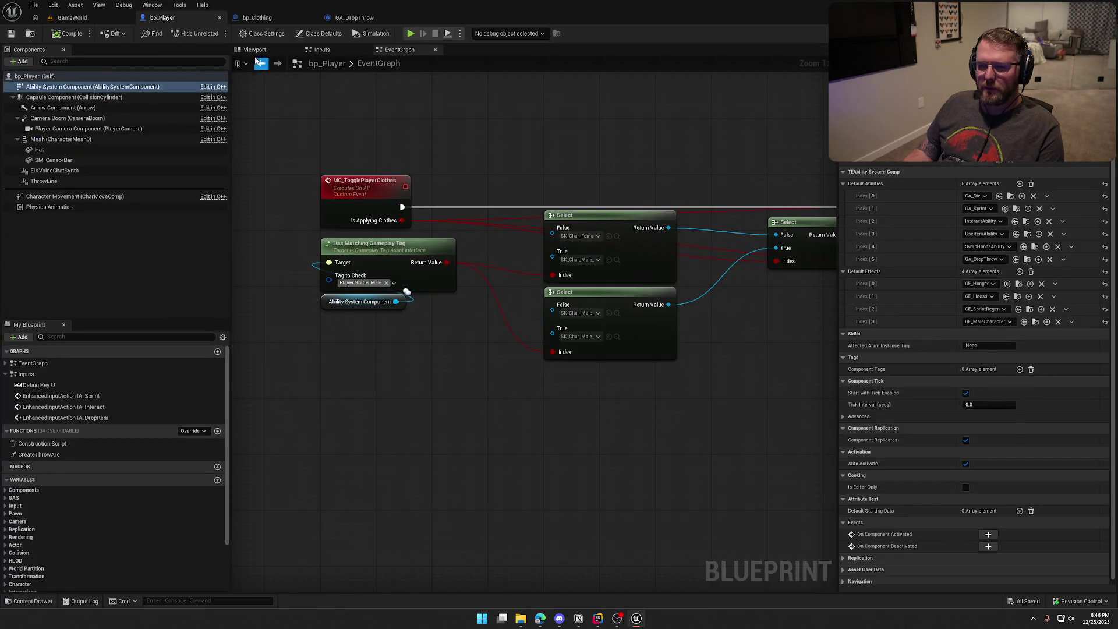
left_click(254, 49)
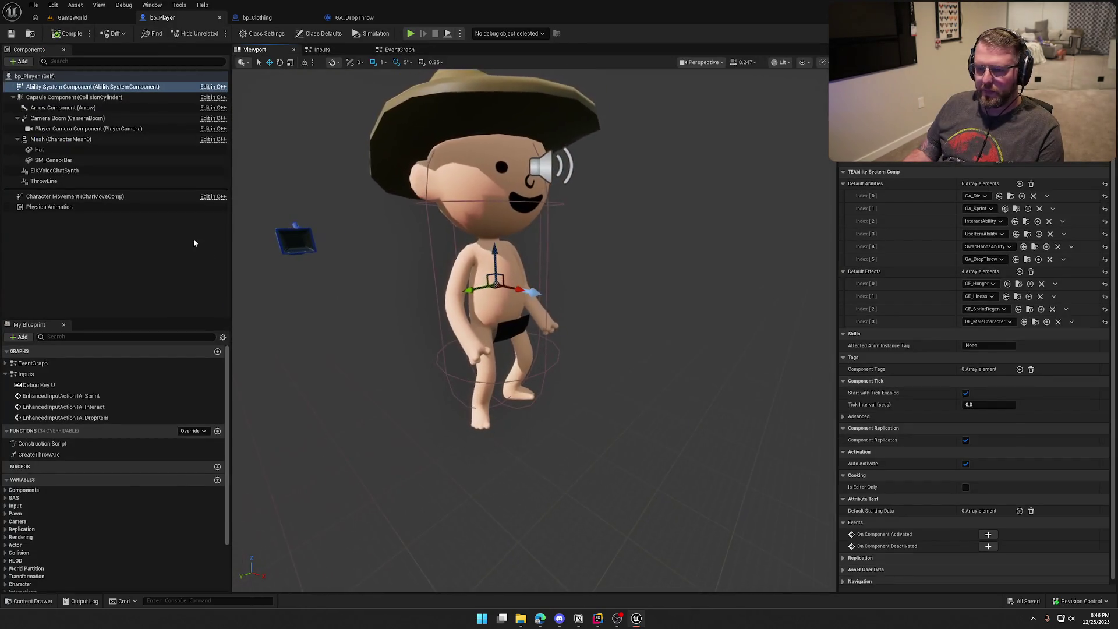
left_click(64, 163)
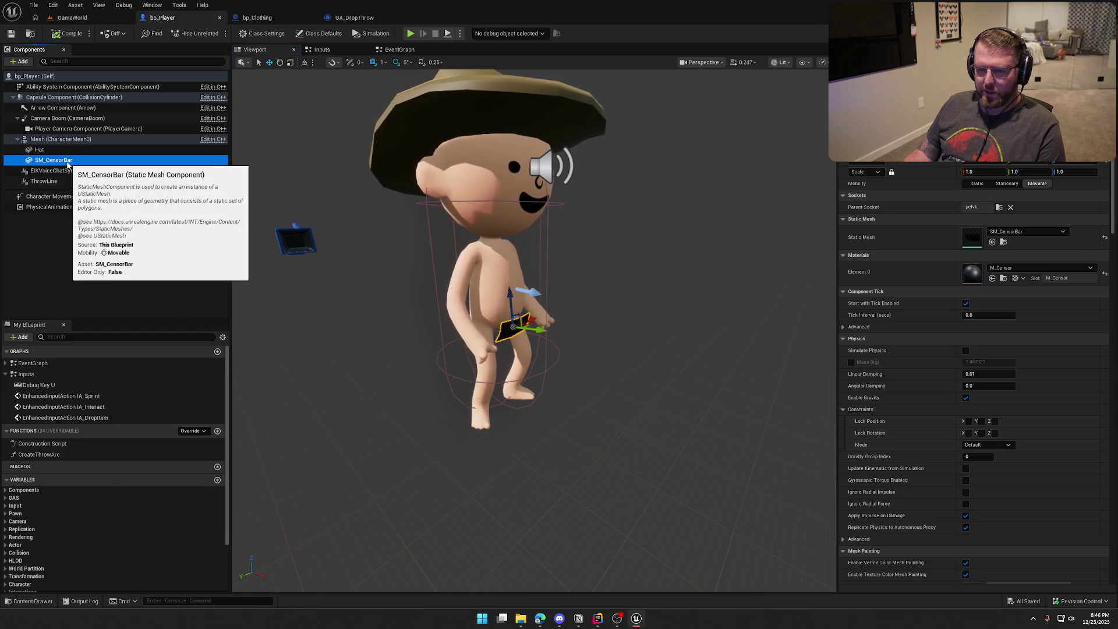
right_click(65, 164)
left_click(140, 248)
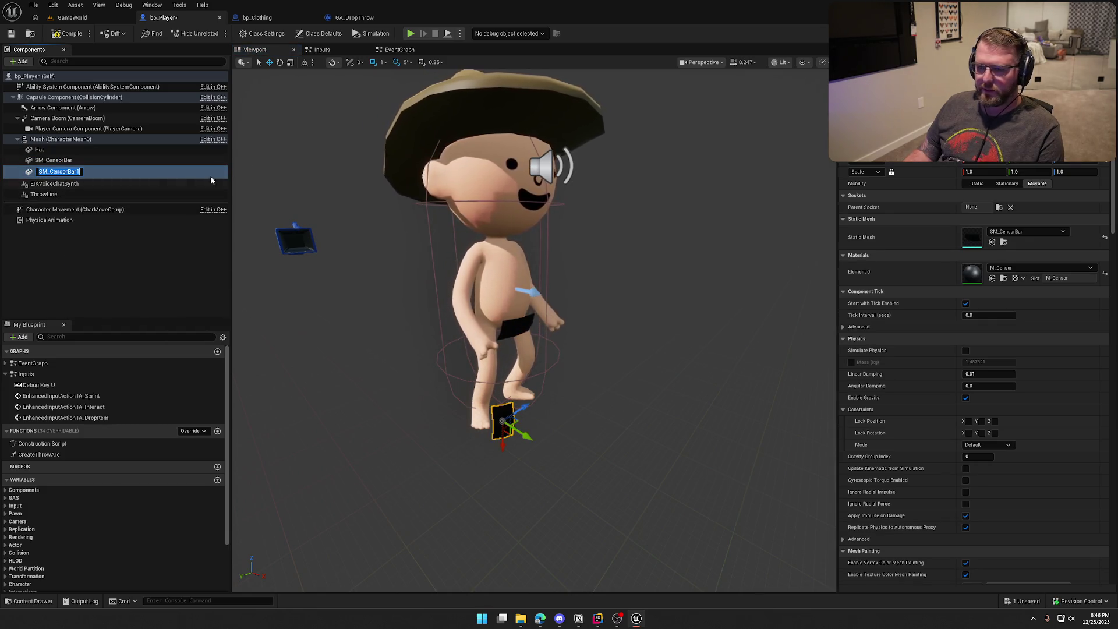
key("Return")
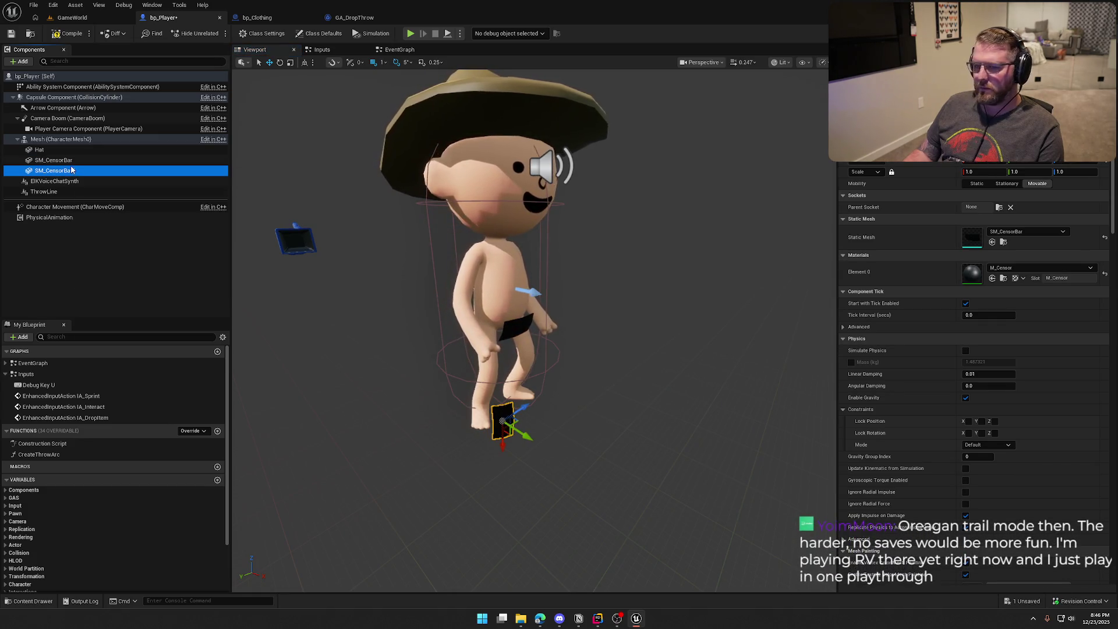
Step: Attach SM_CensorBar1 to the spine_03 parent socket at the chest
left_click(71, 165)
left_click(71, 170)
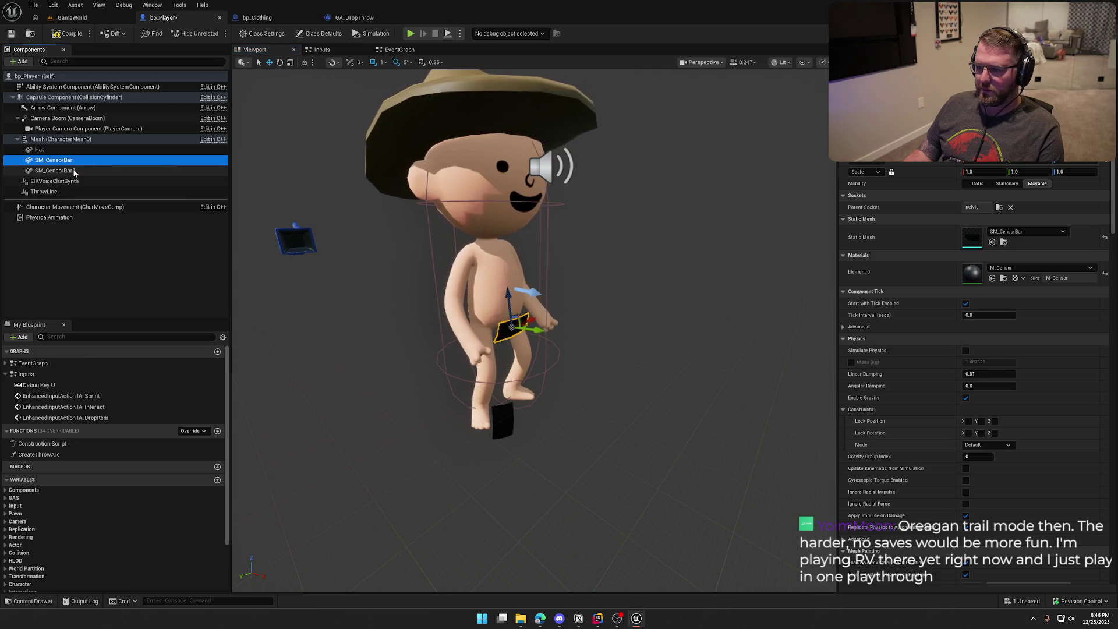
left_click(1054, 191)
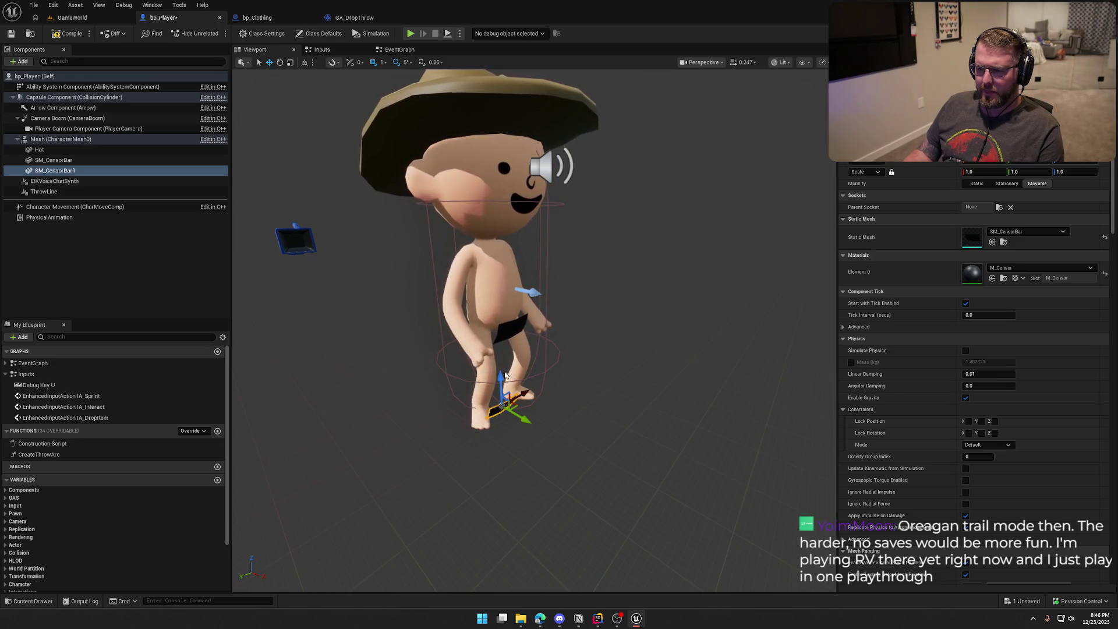
left_click(49, 170)
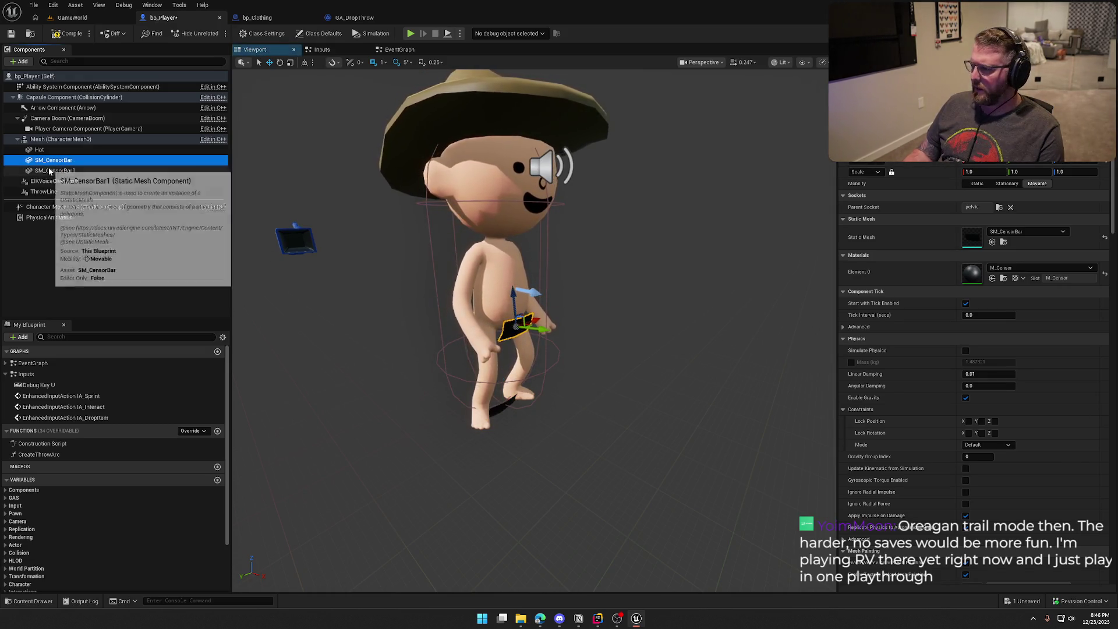
left_click(999, 207)
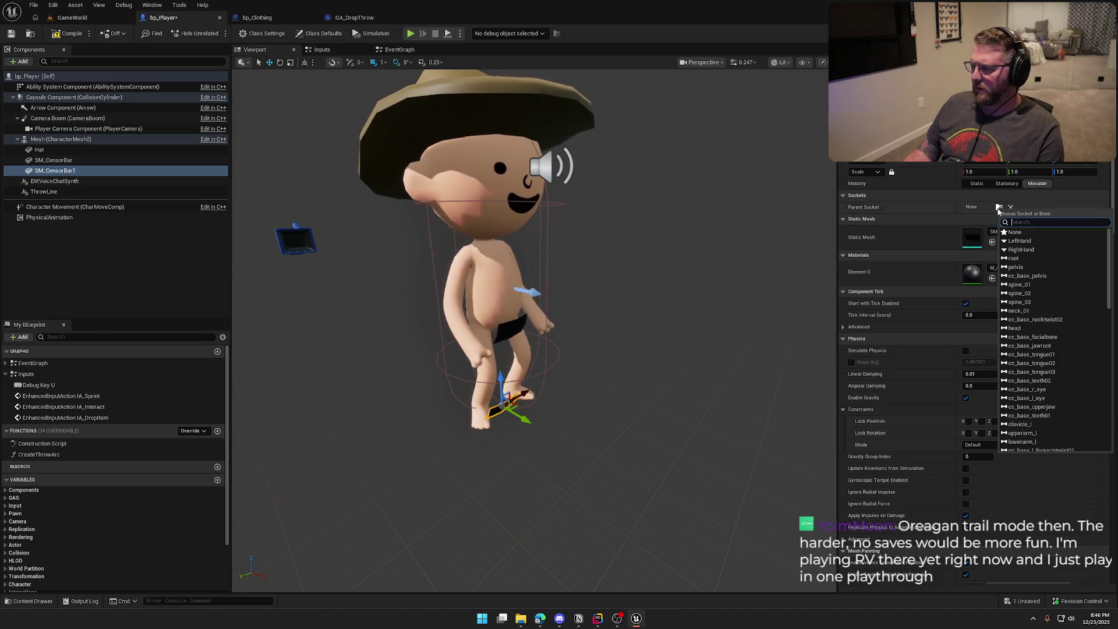
left_click(1033, 303)
scroll(540, 251, "up", 6)
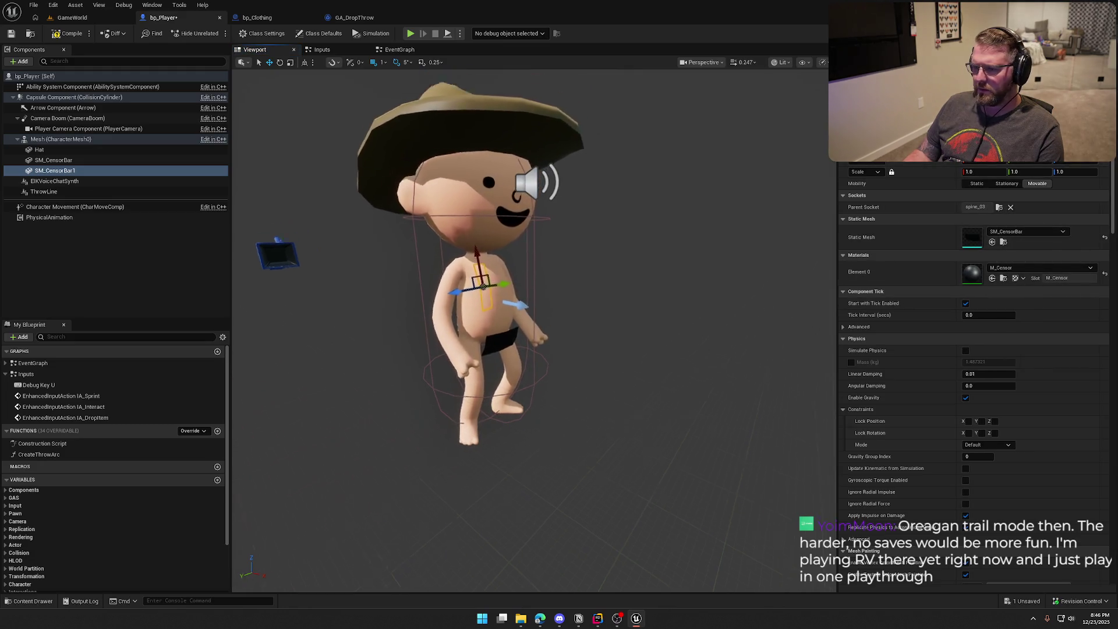
scroll(536, 309, "down", 6)
key("e")
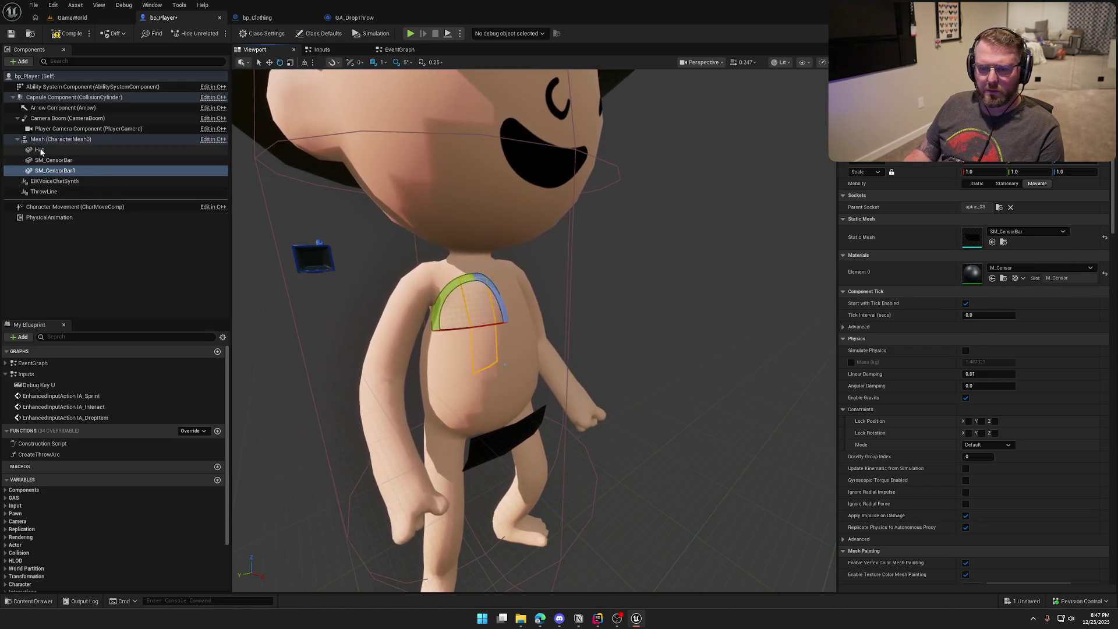
Step: Rename the duplicate to SM_CensorBarChest and the original to SM_CensorBarGroin
left_click(605, 111)
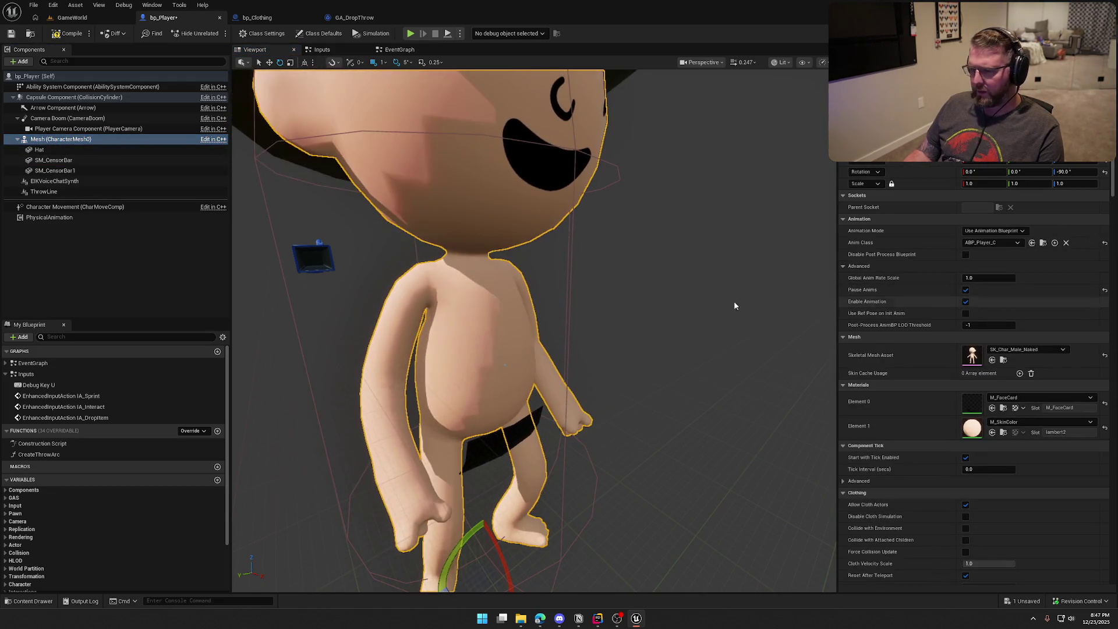
left_click(55, 170)
key("F2")
key("End")
key("BackSpace")
type("Chest")
key("Return")
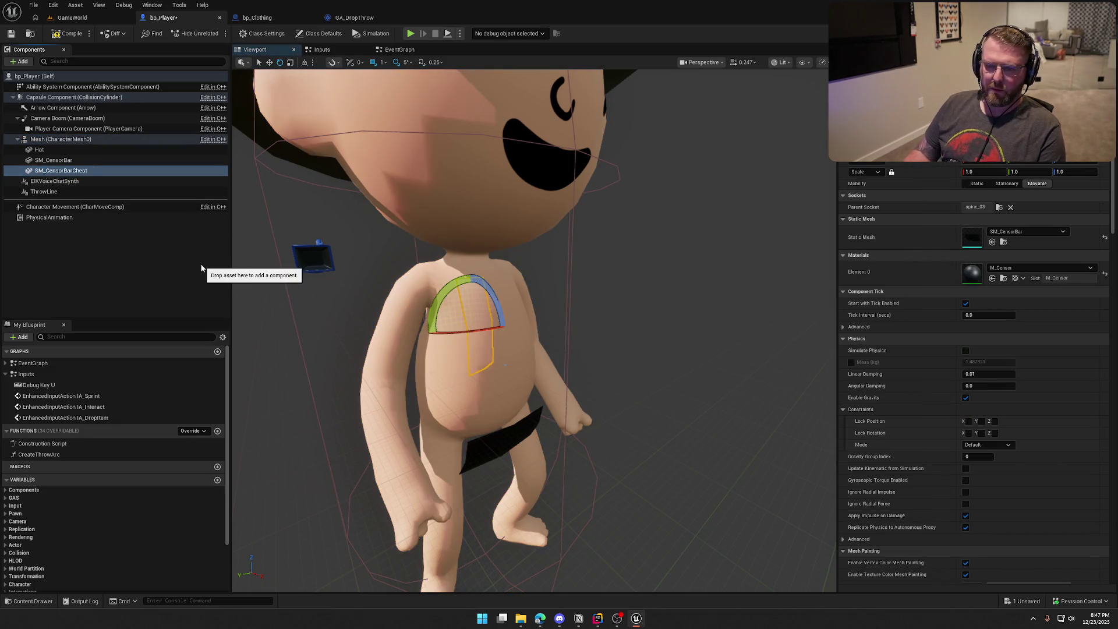
left_click(209, 160)
key("F2")
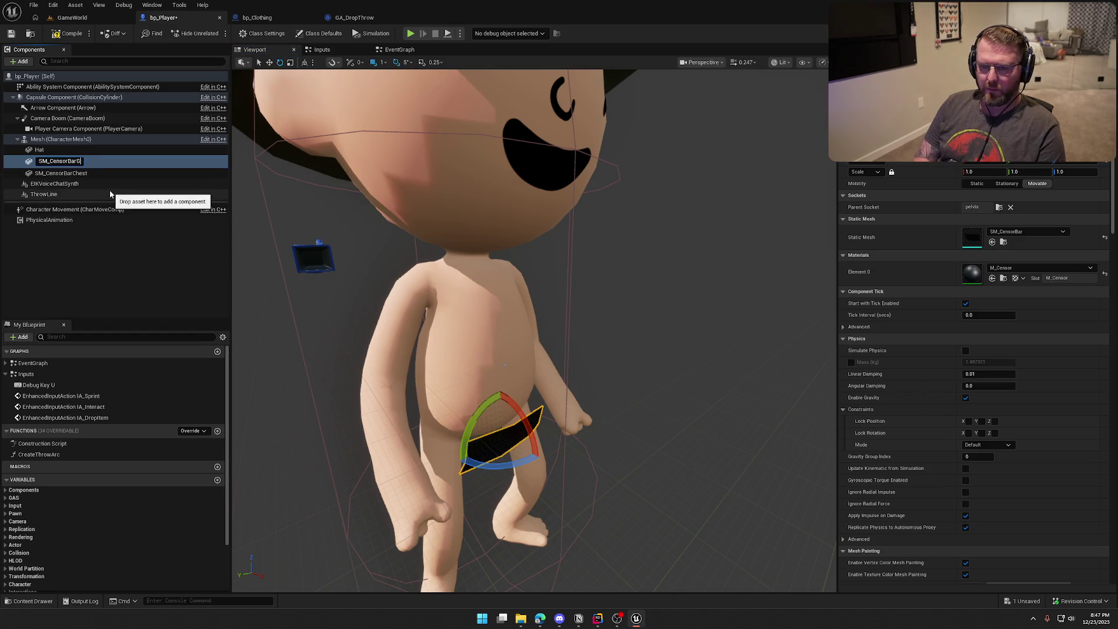
key("Return")
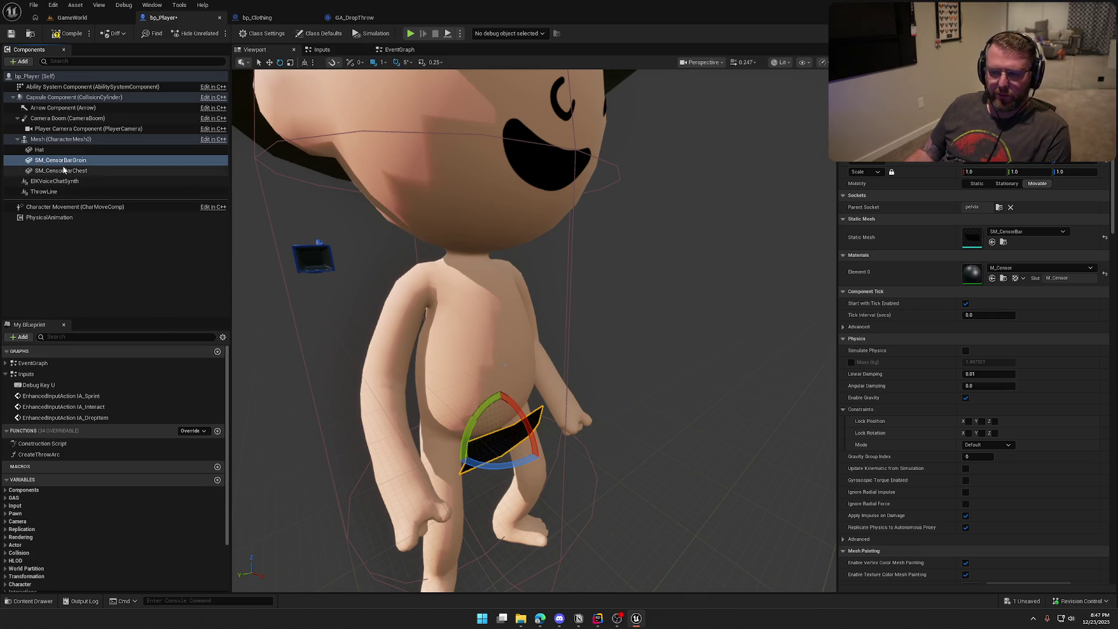
Step: Rotate SM_CensorBarChest to lie across the chest, using world-space axes
left_click(62, 170)
mouse_move(442, 303)
left_mouse_down()
mouse_move(466, 273)
mouse_move(507, 291)
mouse_move(514, 315)
left_mouse_up()
key("w")
left_click(305, 63)
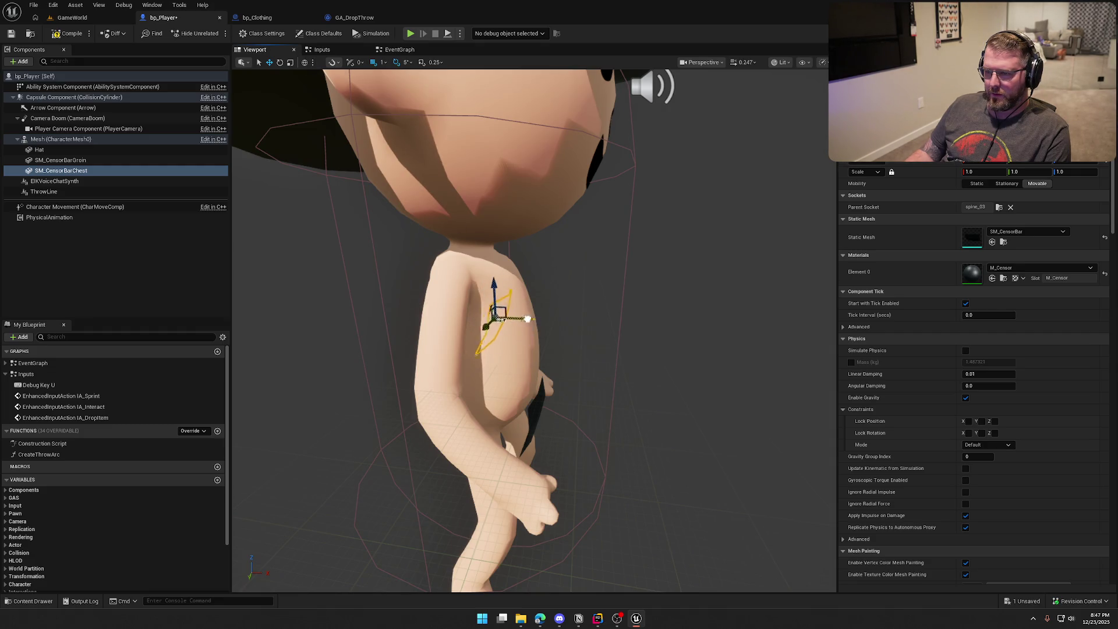
scroll(547, 320, "up", 5)
mouse_move(628, 351)
left_mouse_down()
mouse_move(601, 349)
mouse_move(597, 368)
mouse_move(570, 313)
left_mouse_up()
key("e")
key("w")
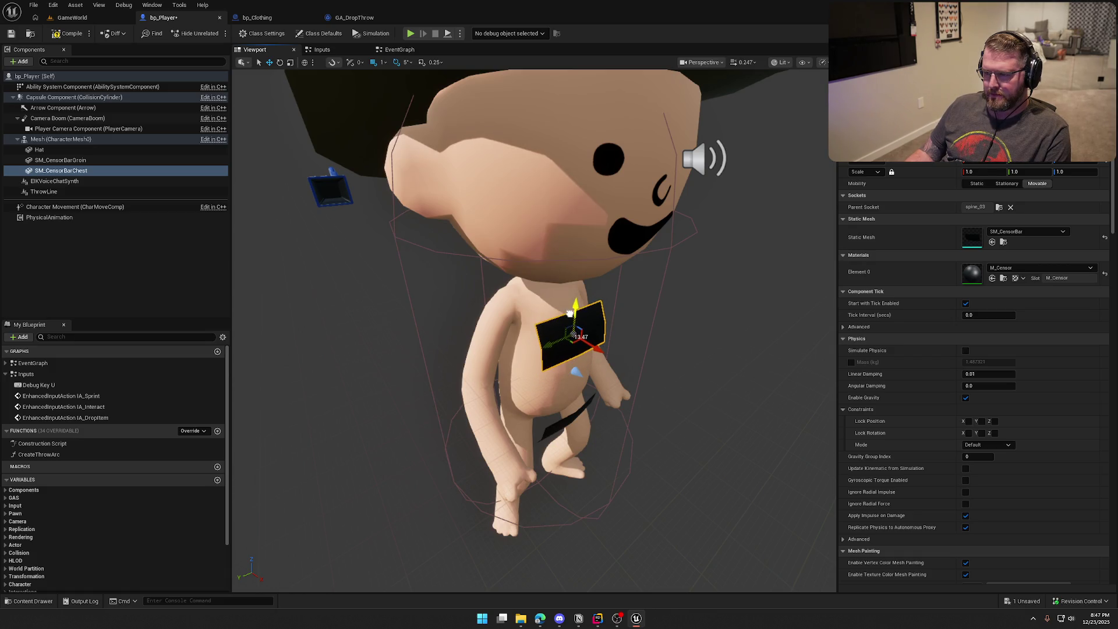
left_click(61, 139)
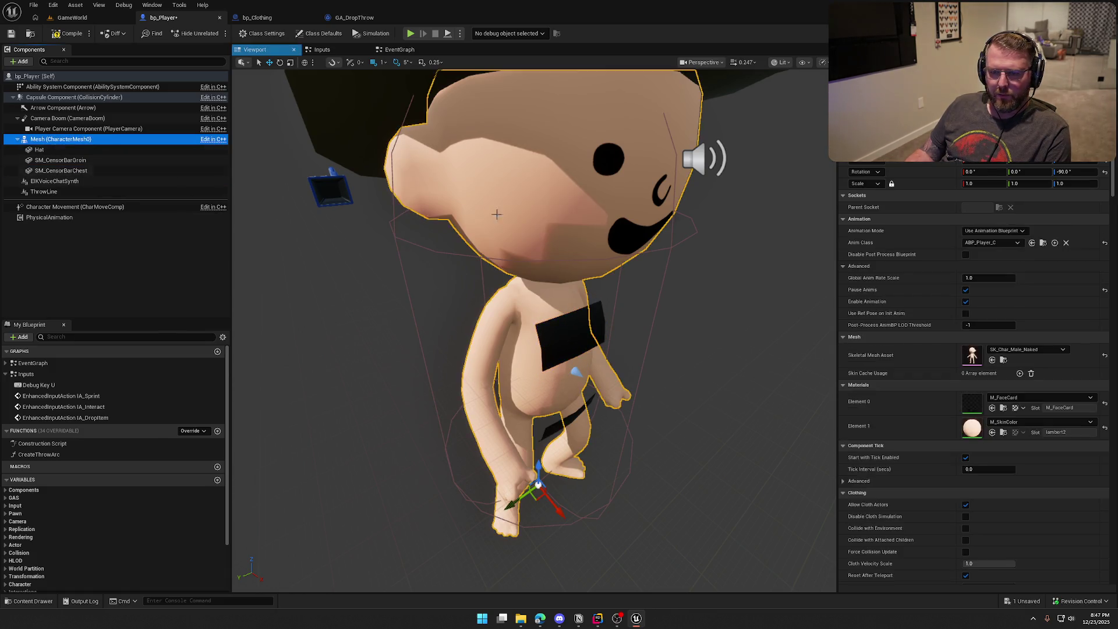
Step: Swap the body to SK_Char_Female_Naked and move the chest censor bar up to fit
left_click(1022, 349)
left_click(1049, 463)
scroll(711, 361, "up", 5)
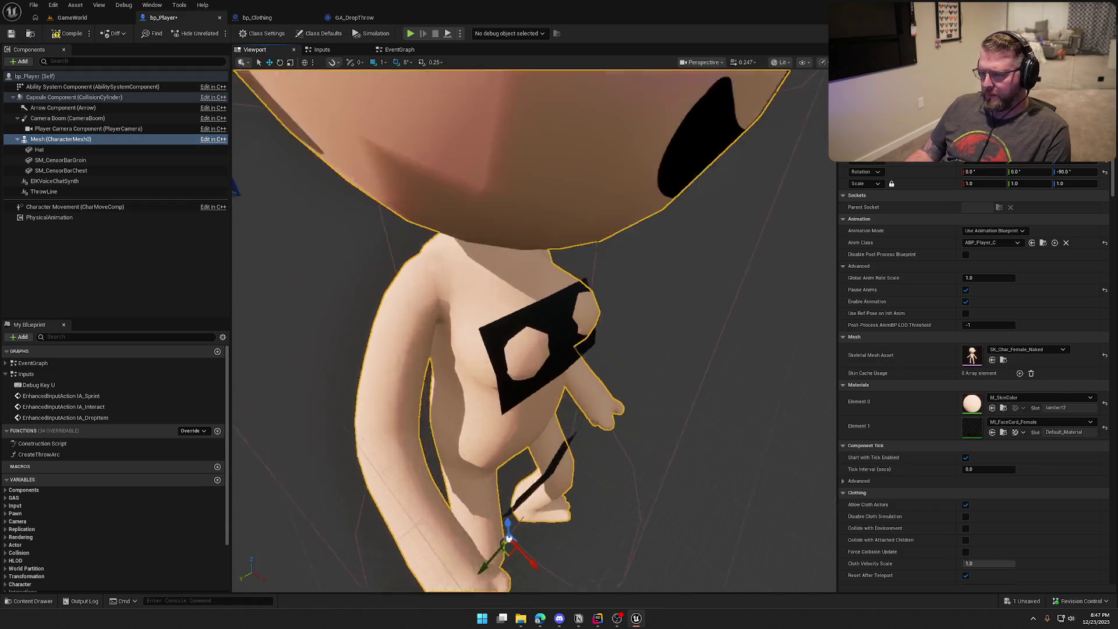
scroll(524, 326, "down", 5)
left_click(532, 323)
left_click_drag(558, 329, 602, 338)
left_click(673, 308)
mouse_move(674, 308)
left_mouse_down()
mouse_move(606, 313)
mouse_move(649, 314)
mouse_move(599, 326)
left_mouse_up()
Step: Tilt the chest censor bar to match the female chest, checking from a side view
left_click(603, 300)
key("e")
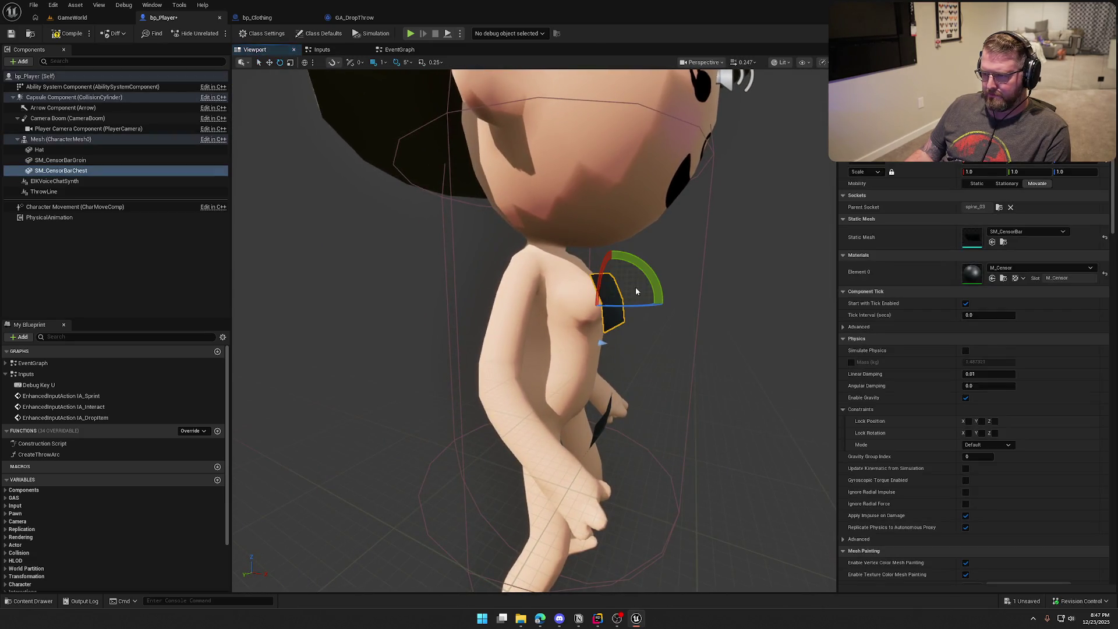
mouse_move(656, 267)
left_mouse_down()
mouse_move(664, 314)
mouse_move(623, 324)
left_mouse_up()
key("Escape")
scroll(539, 334, "down", 3)
scroll(539, 335, "up", 3)
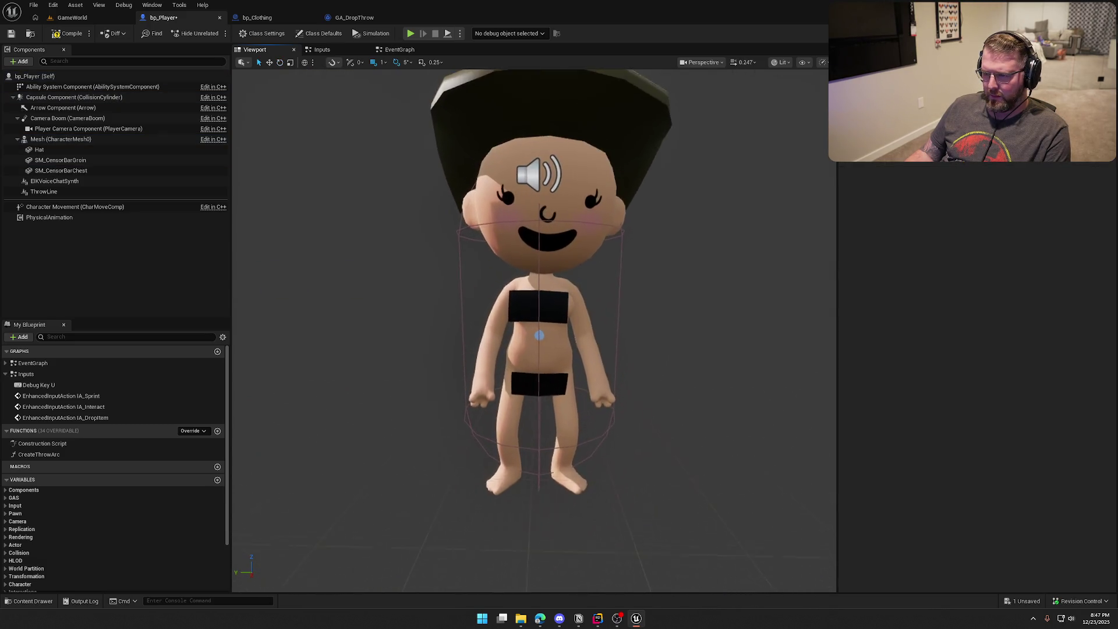
left_click(536, 306)
key("w")
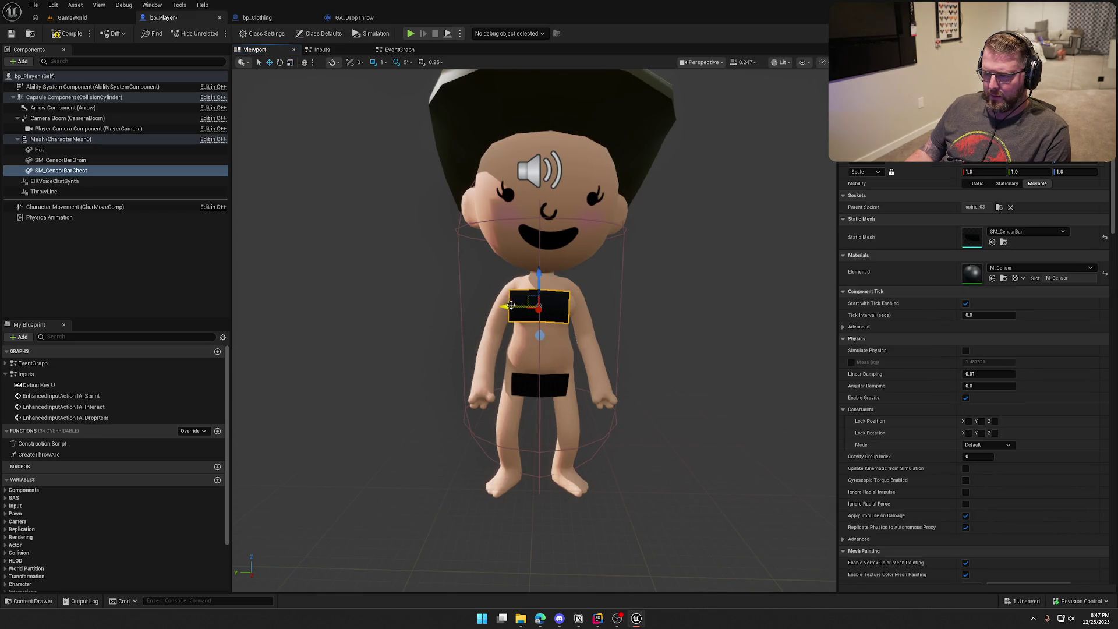
left_click_drag(510, 306, 657, 332)
left_click(657, 332)
scroll(657, 332, "down", 5)
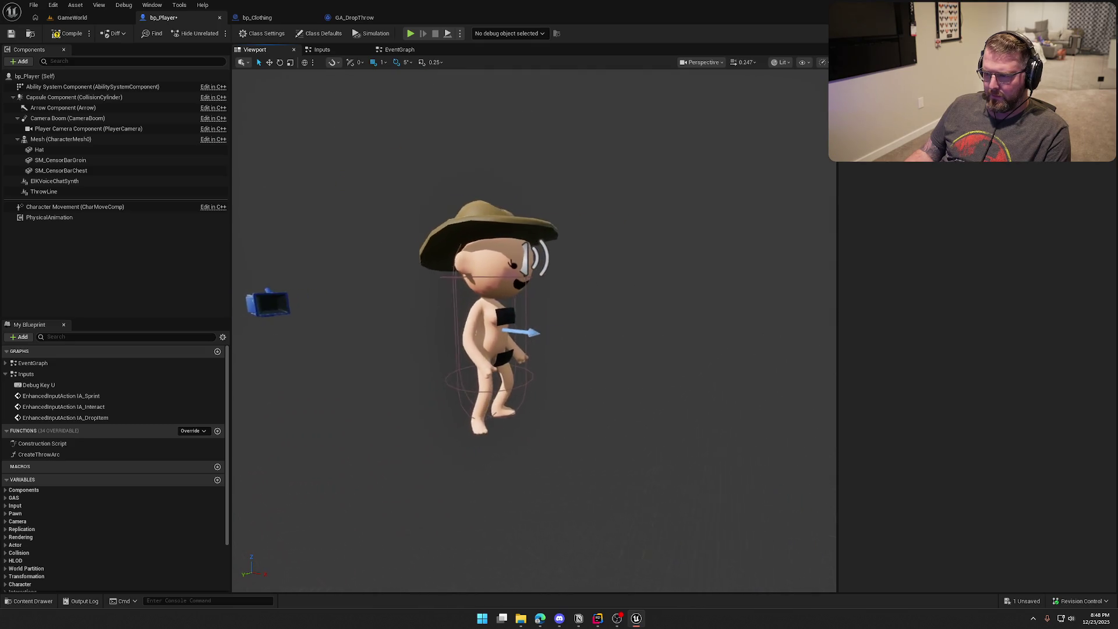
Step: Restore the SK_Char_Male_Naked body and save bp_Player
left_click(60, 140)
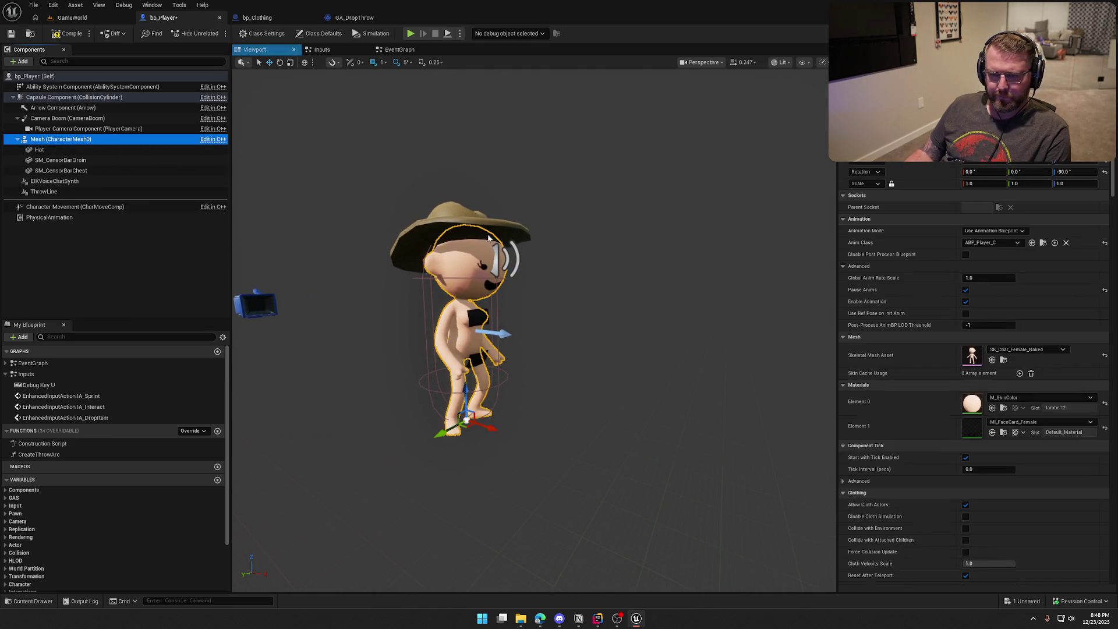
left_click(1025, 349)
left_click(1047, 511)
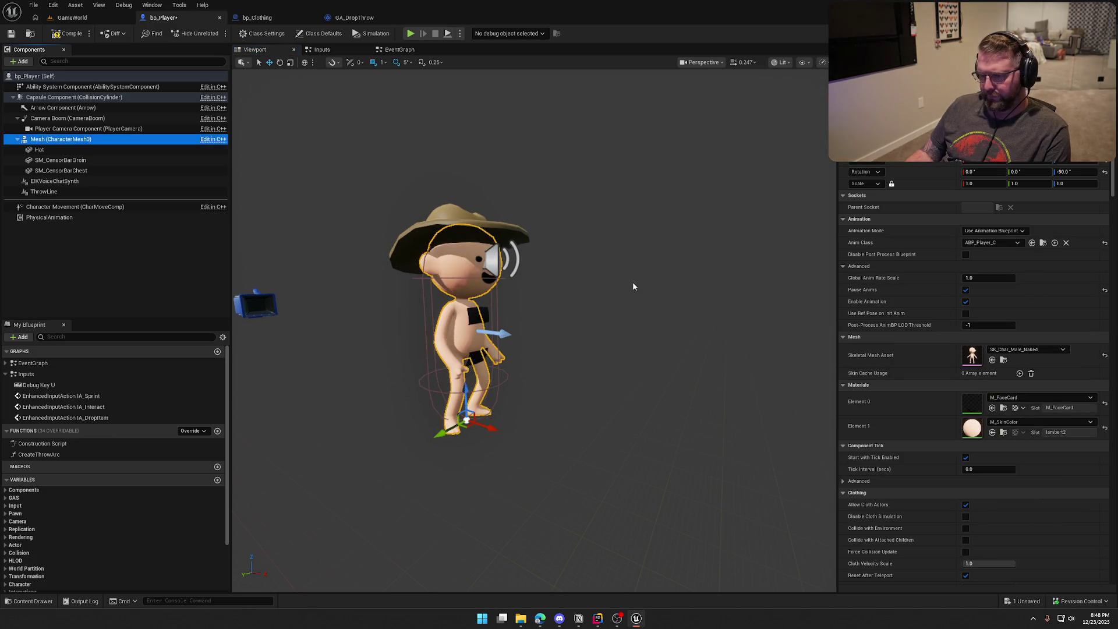
left_click(632, 282)
key("ctrl+s")
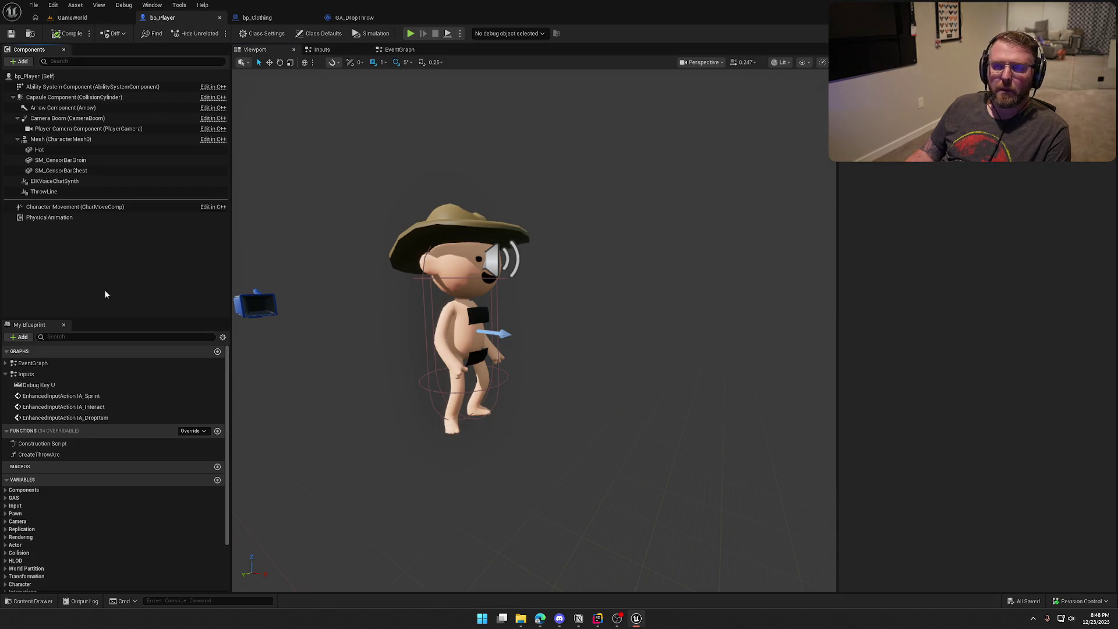
left_click(397, 50)
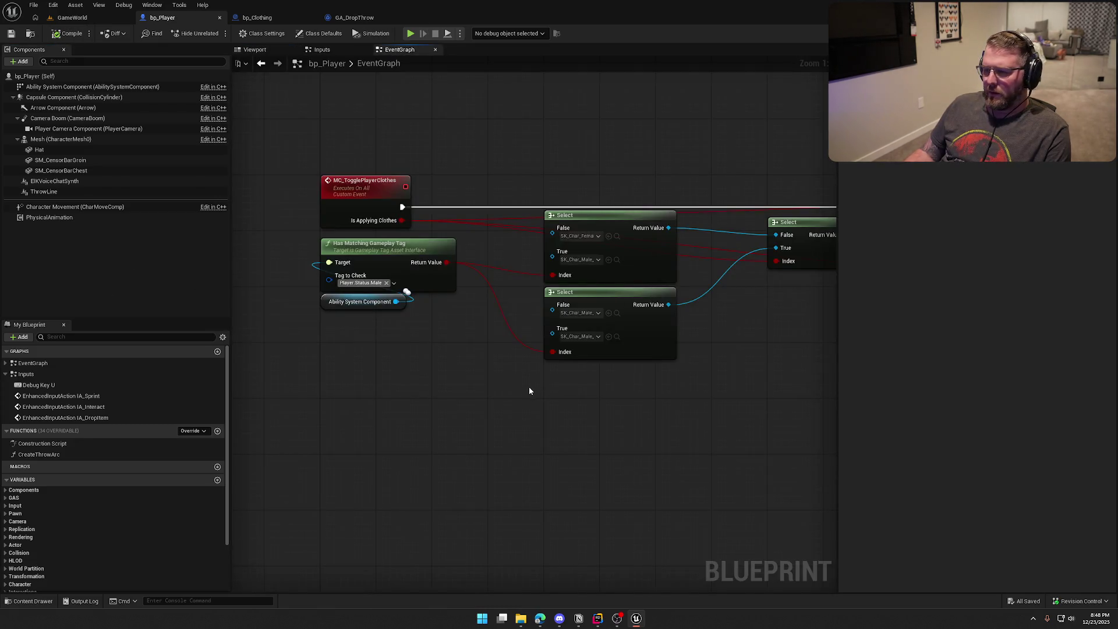
Step: Add a Select node whose result feeds Set Visibility's Target
mouse_move(524, 387)
left_mouse_down()
mouse_move(476, 427)
mouse_move(372, 417)
mouse_move(717, 418)
mouse_move(457, 425)
left_mouse_up()
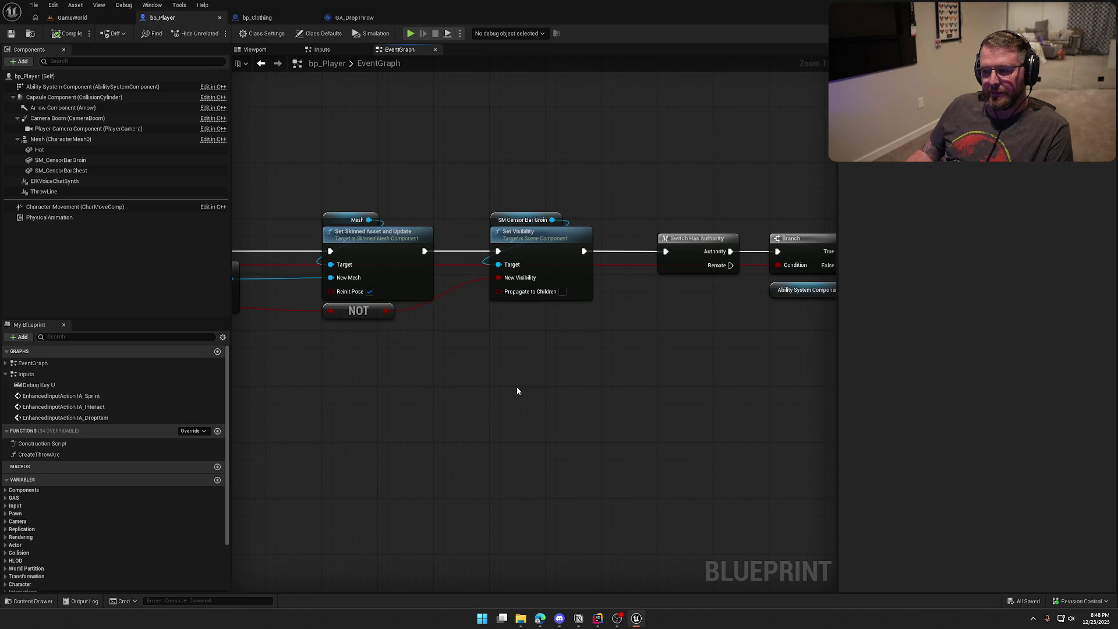
mouse_move(498, 265)
left_mouse_down()
mouse_move(487, 368)
mouse_move(542, 336)
mouse_move(542, 323)
left_mouse_up()
type("select")
key("Return")
mouse_move(524, 220)
left_mouse_down()
mouse_move(408, 336)
mouse_move(375, 344)
mouse_move(413, 349)
mouse_move(497, 328)
left_mouse_up()
mouse_move(498, 264)
left_mouse_down()
mouse_move(605, 328)
mouse_move(443, 297)
mouse_move(385, 310)
left_mouse_up()
Step: Reposition the groin bar and tag check nodes, linking the tag check toward Select's index
mouse_move(376, 349)
left_mouse_down()
mouse_move(434, 327)
mouse_move(356, 304)
mouse_move(460, 372)
mouse_move(472, 362)
mouse_move(386, 433)
left_mouse_up()
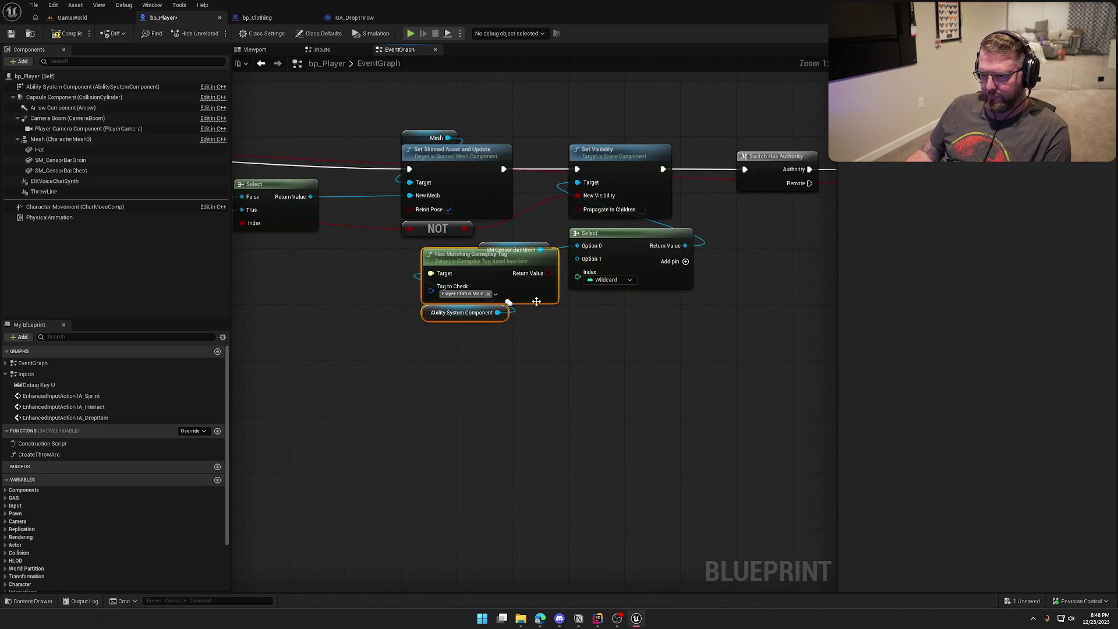
left_click_drag(465, 254, 442, 290)
left_click_drag(522, 308, 575, 277)
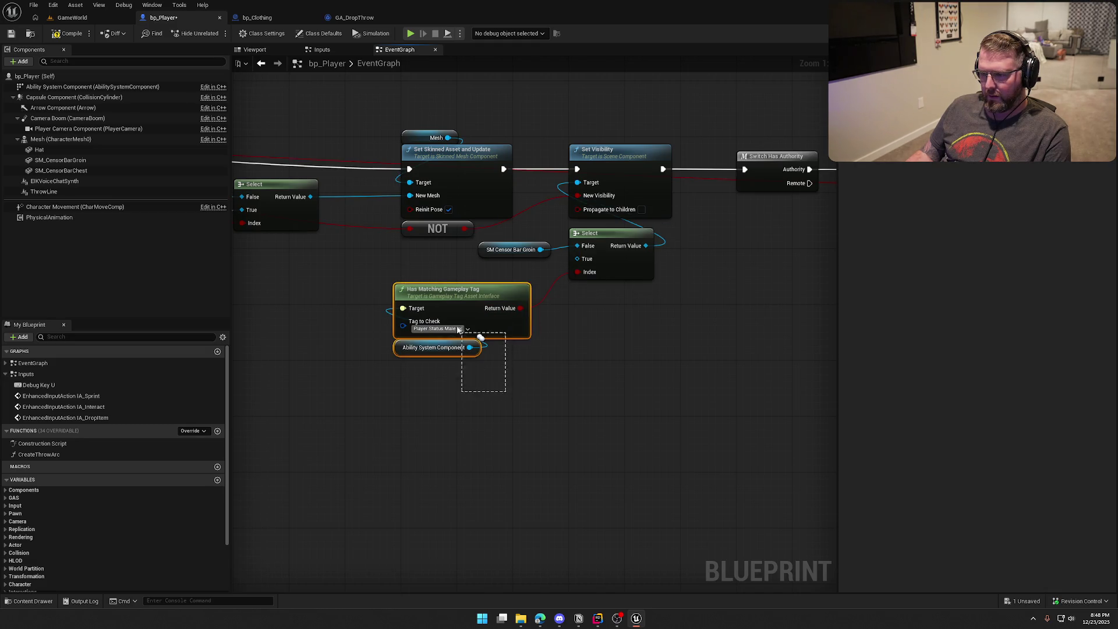
left_click_drag(458, 329, 460, 330)
left_click_drag(442, 291, 451, 299)
mouse_move(603, 331)
left_mouse_down()
mouse_move(481, 348)
mouse_move(501, 351)
left_mouse_up()
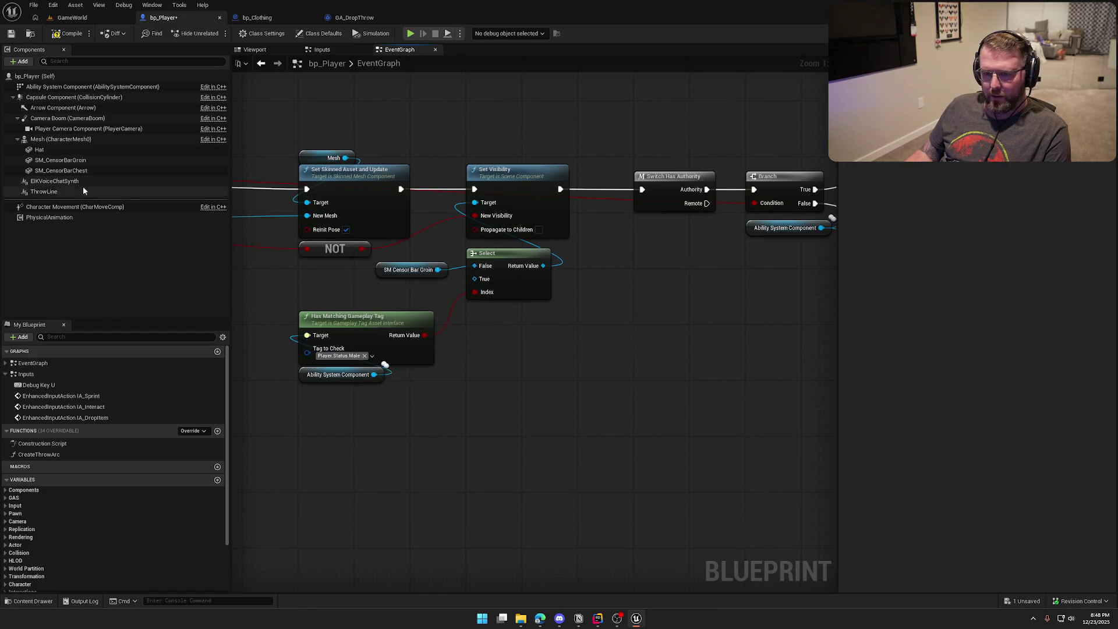
Step: Add SM_CensorBarChest to the graph and wire it to Select's False pin
mouse_move(83, 171)
left_mouse_down()
mouse_move(365, 270)
mouse_move(391, 292)
mouse_move(448, 288)
mouse_move(482, 268)
mouse_move(483, 278)
left_mouse_up()
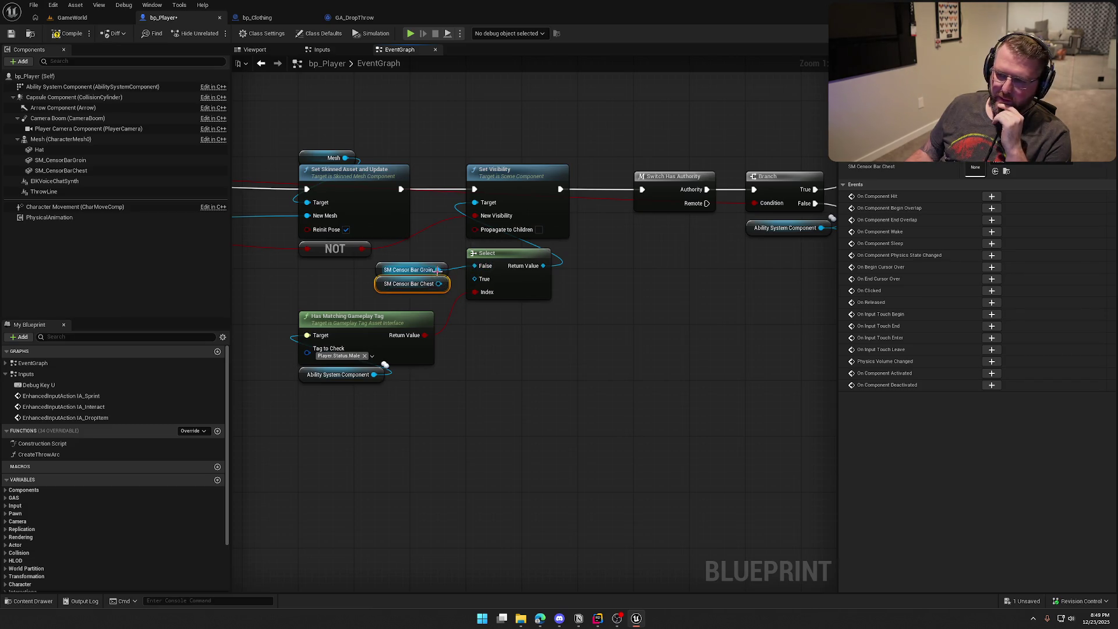
mouse_move(474, 266)
left_mouse_down()
mouse_move(474, 283)
mouse_move(414, 255)
mouse_move(405, 294)
left_mouse_up()
left_click_drag(436, 257, 475, 265)
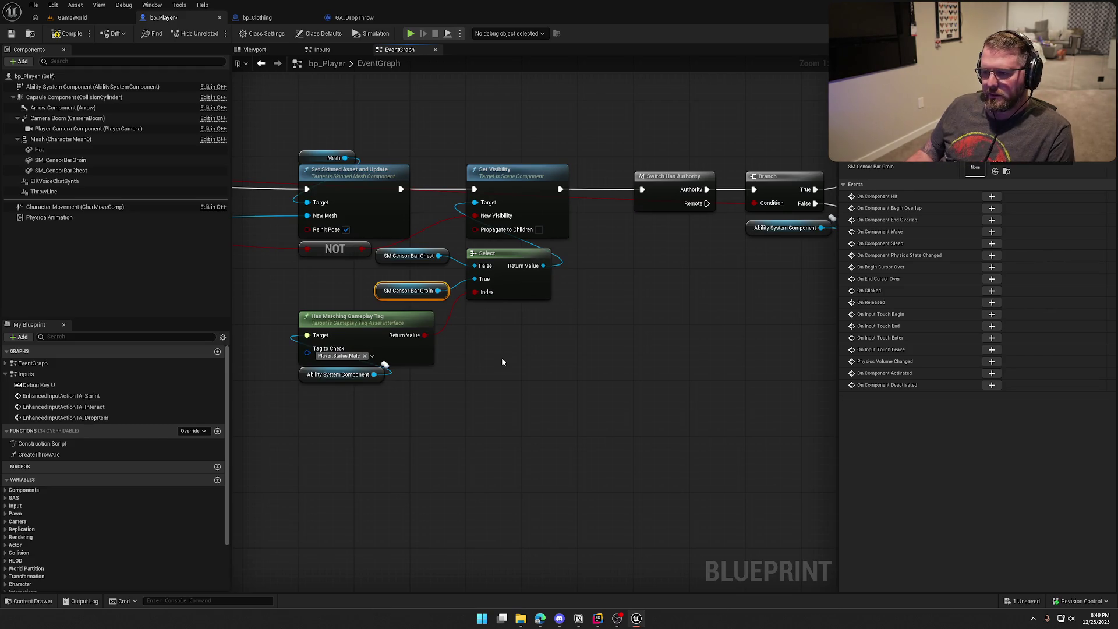
mouse_move(438, 256)
left_mouse_down()
mouse_move(418, 261)
mouse_move(439, 302)
mouse_move(474, 278)
left_mouse_up()
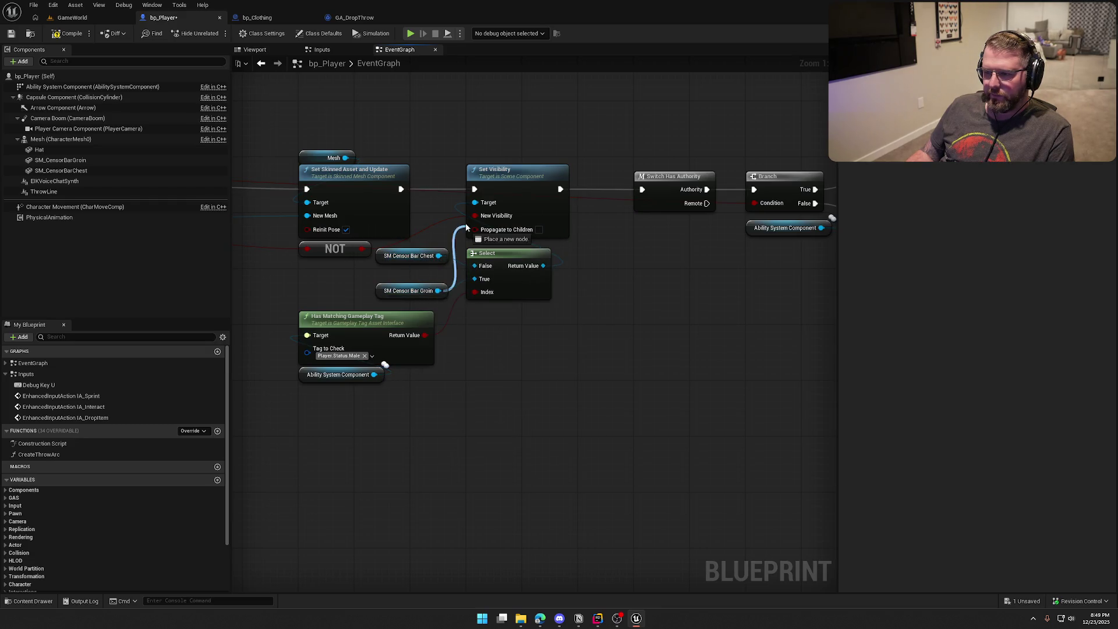
Step: Tidy the layout, placing the groin node above and the chest node beside Select
left_click(438, 291, "alt")
mouse_move(406, 293)
left_mouse_down()
mouse_move(439, 160)
mouse_move(496, 161)
left_mouse_up()
left_click(408, 256)
left_click_drag(407, 256, 378, 372)
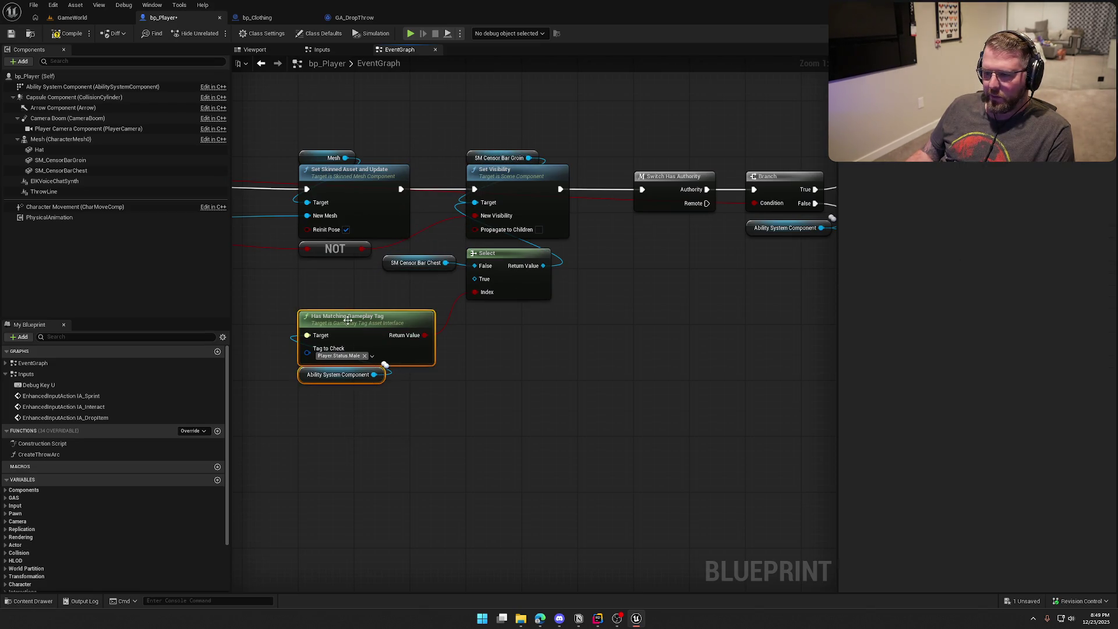
left_click_drag(372, 327, 378, 292)
left_click(489, 382)
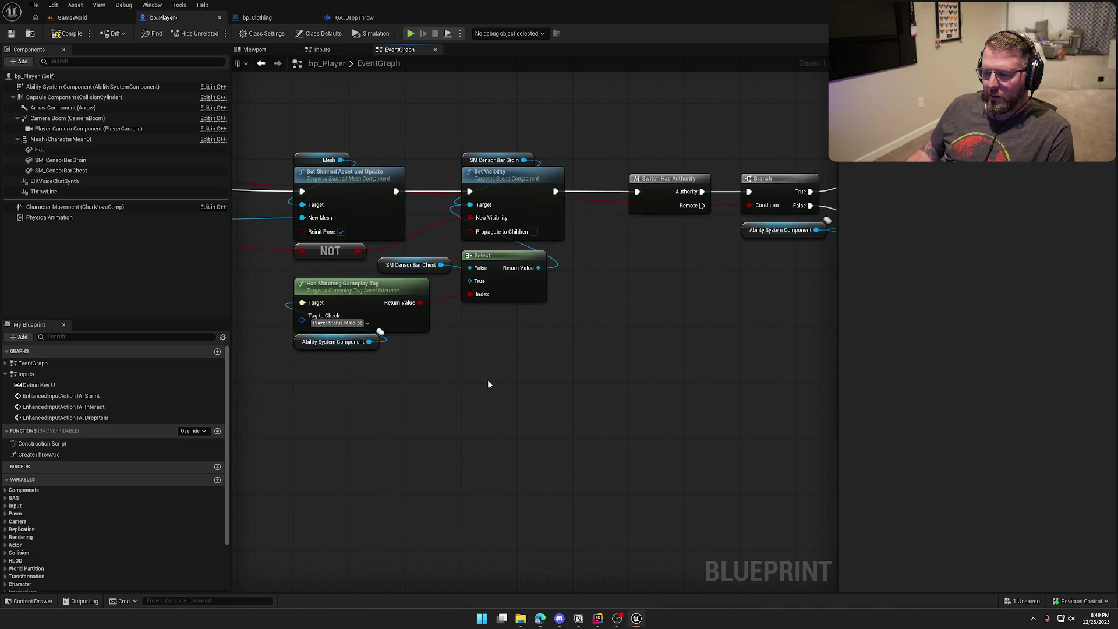
left_click_drag(488, 384, 532, 388)
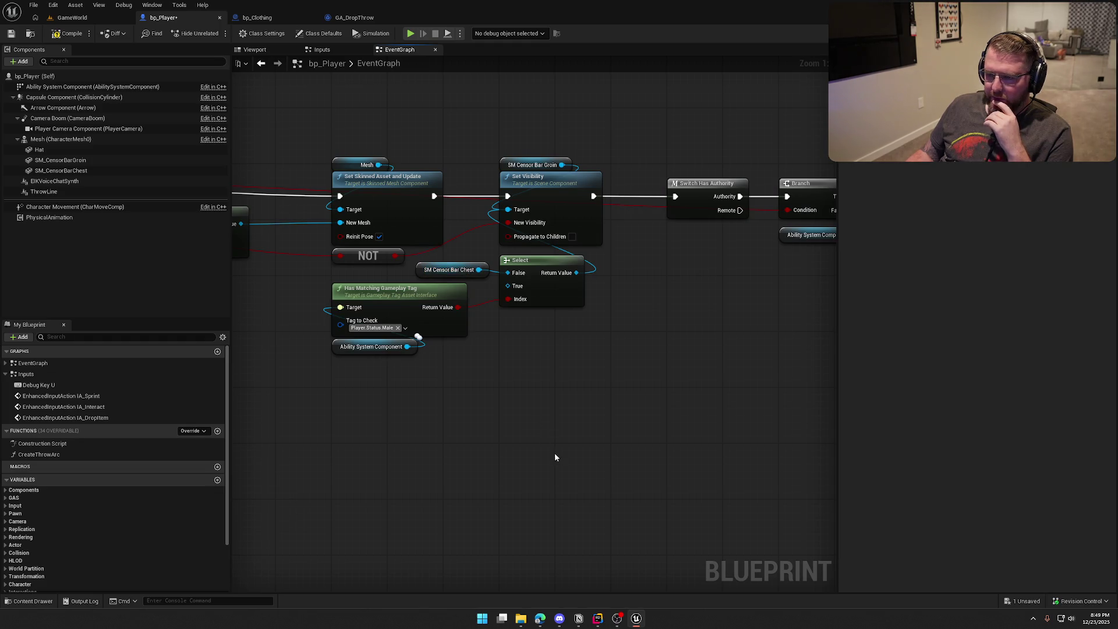
left_click(61, 160)
left_click(61, 171)
left_click(418, 336)
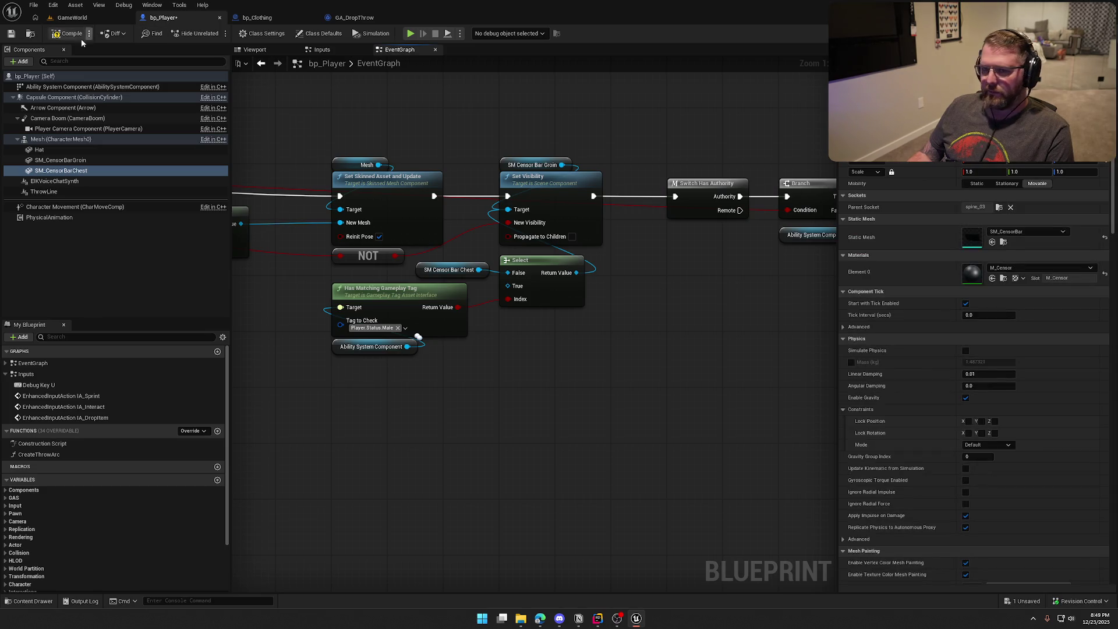
Step: Run a quick play session and return to bp_Player
left_click(81, 18)
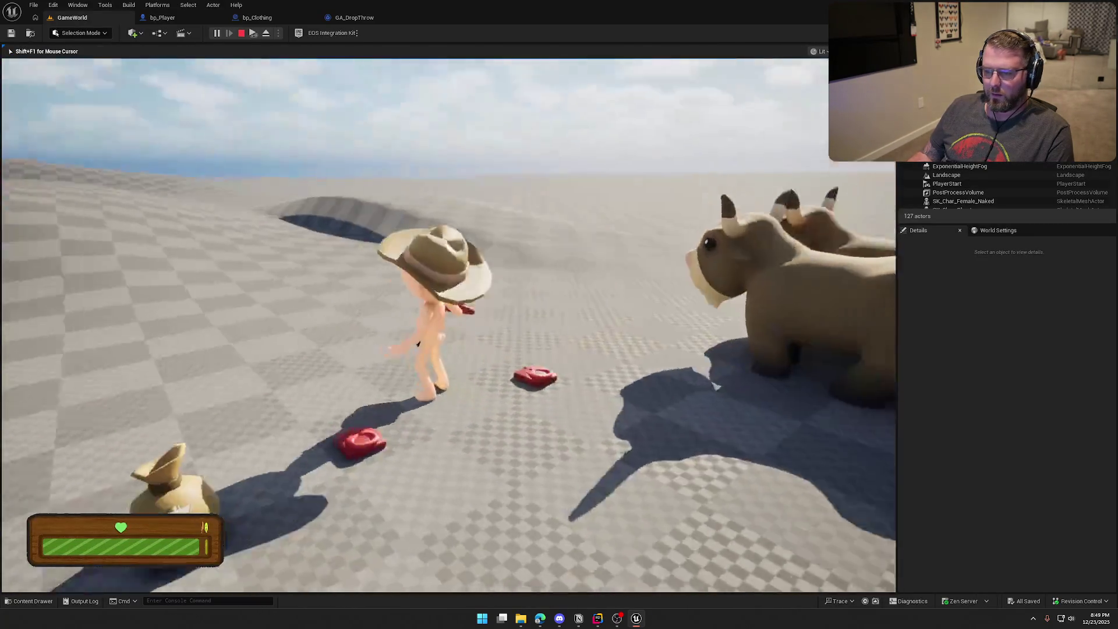
key("Escape")
left_click(162, 17)
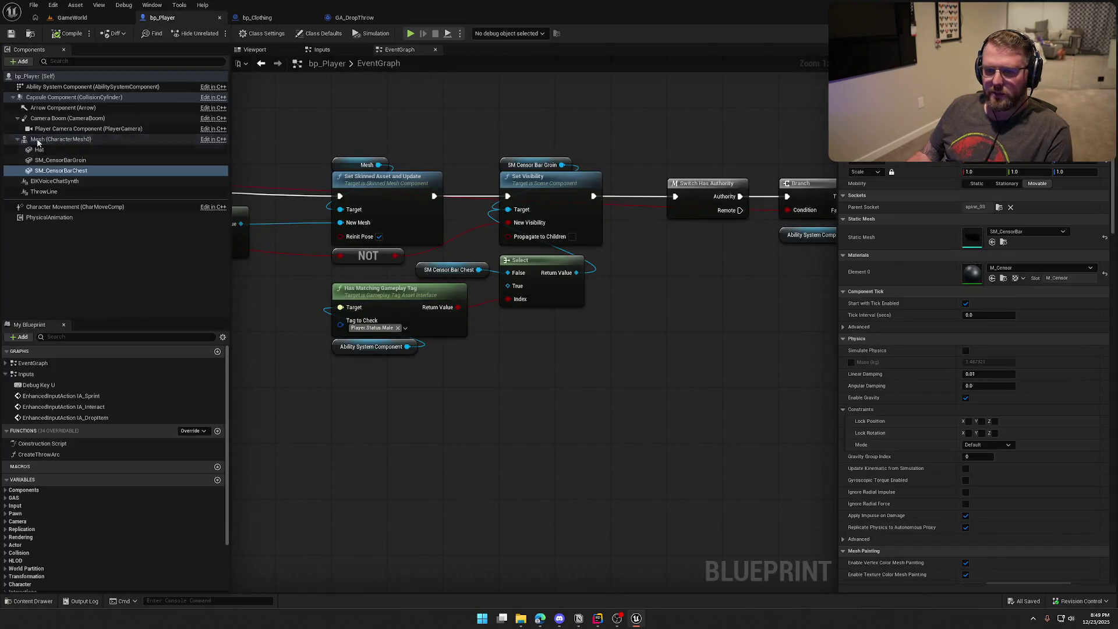
Step: Uncheck Pause Anims on the Mesh, compile, and play-test dropping clothes with G
left_click(966, 289)
left_click(69, 33)
key("alt+p")
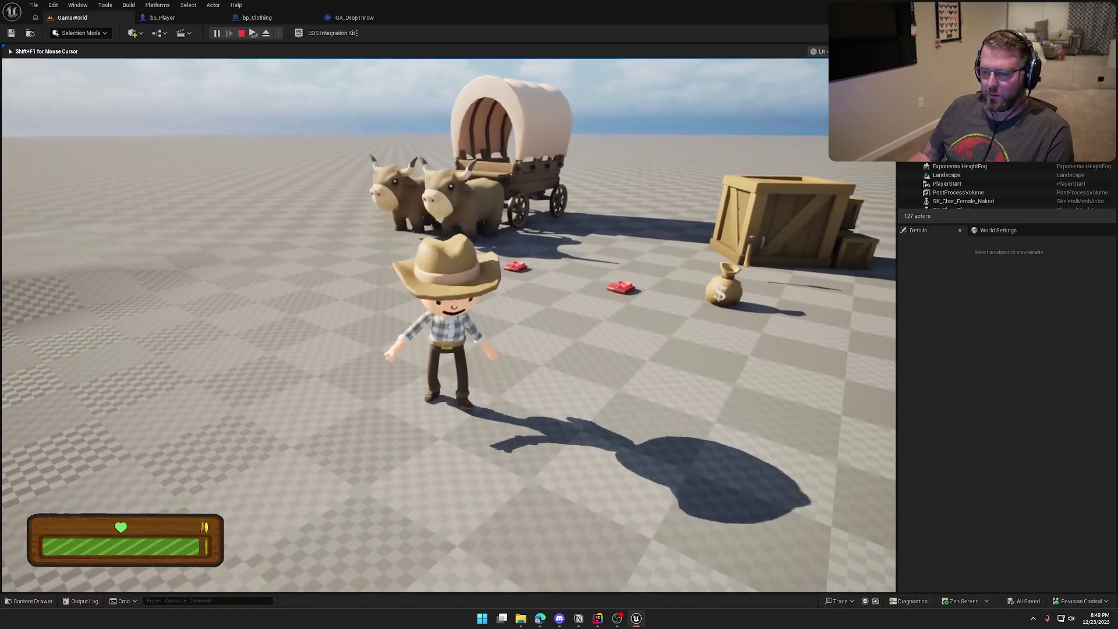
key("g")
key("a")
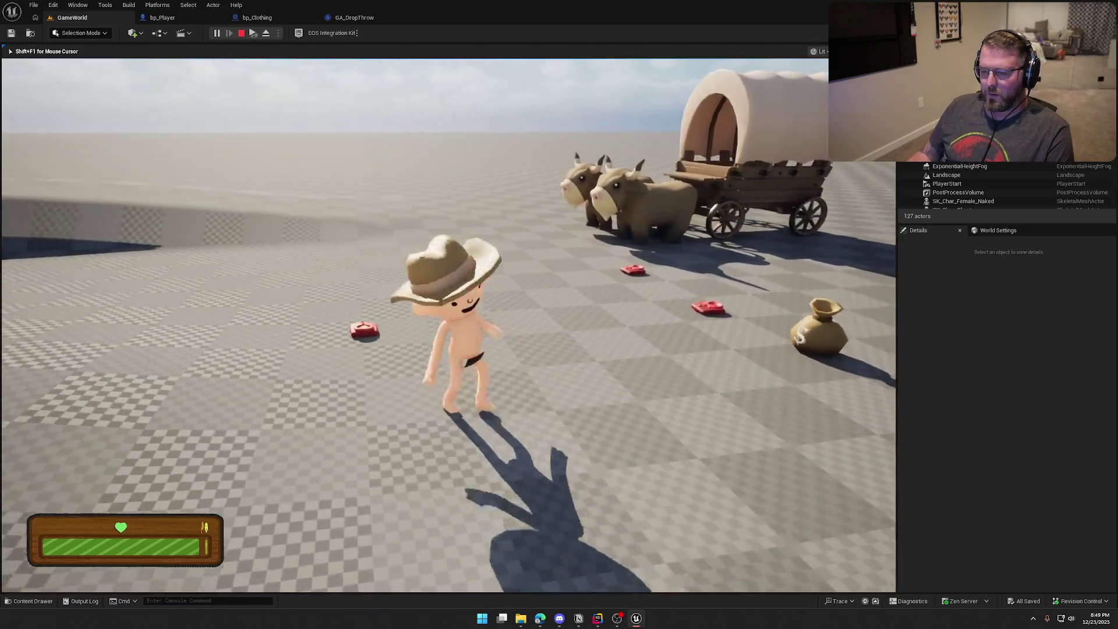
key("Escape")
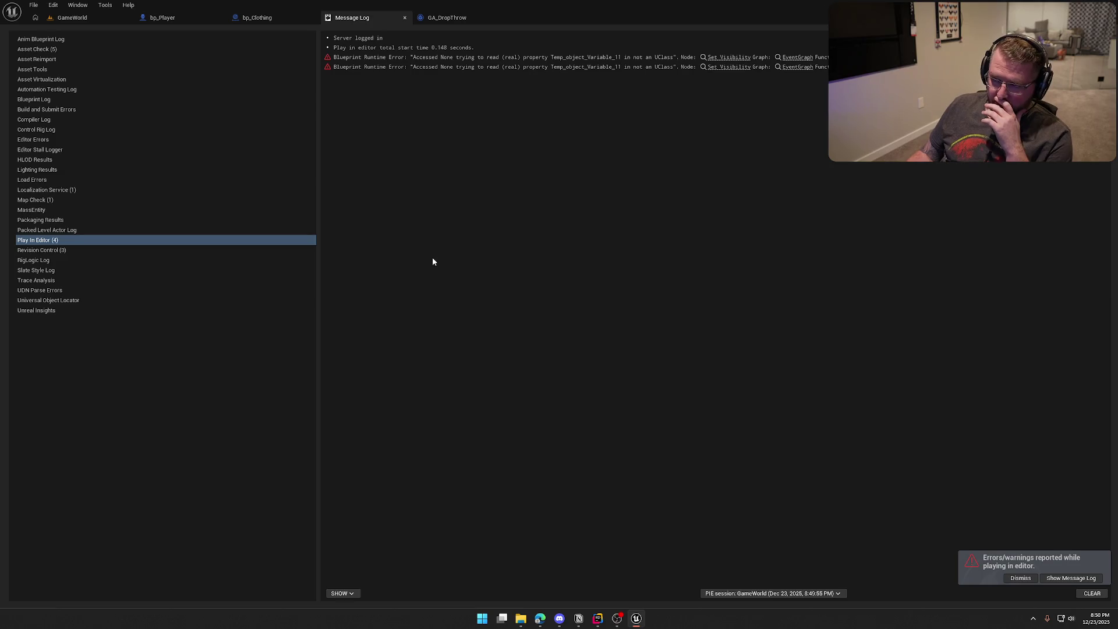
Step: Follow the Message Log's Set Visibility link and pan to the Select node
left_click(716, 66)
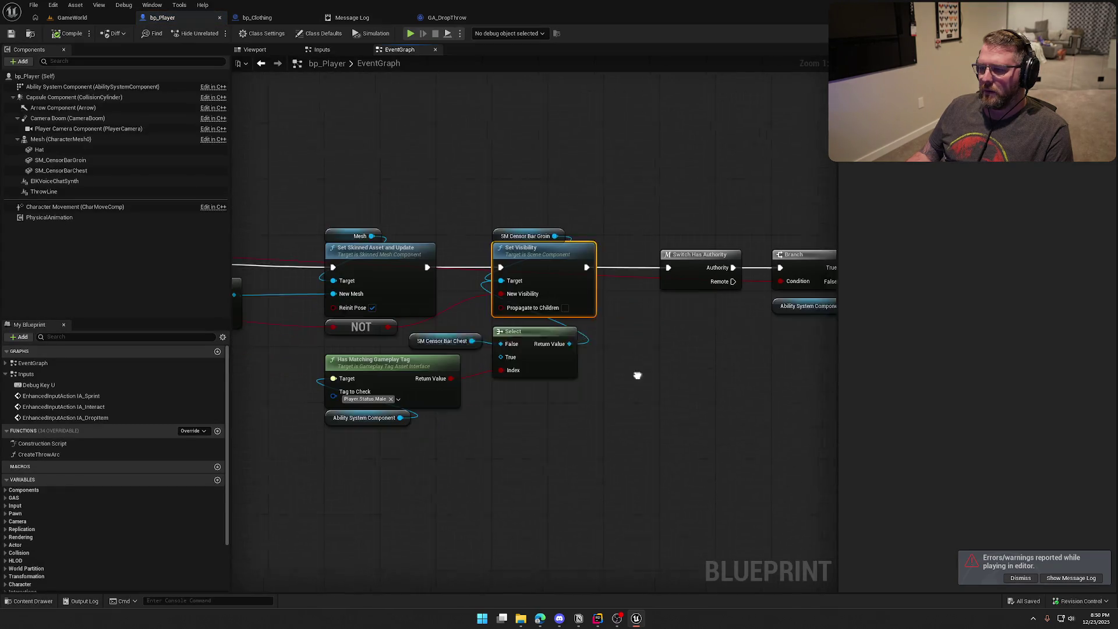
left_click_drag(637, 376, 650, 318)
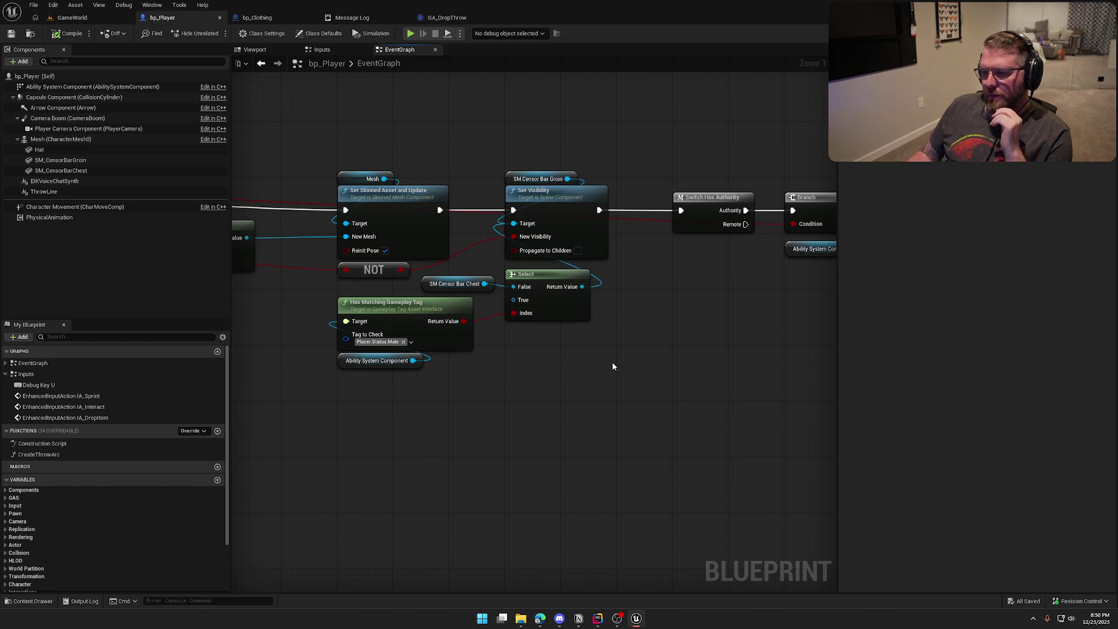
Step: Wire the groin bar into Select's True pin, recompile and retest, then close the Message Log
left_click_drag(567, 179, 513, 301)
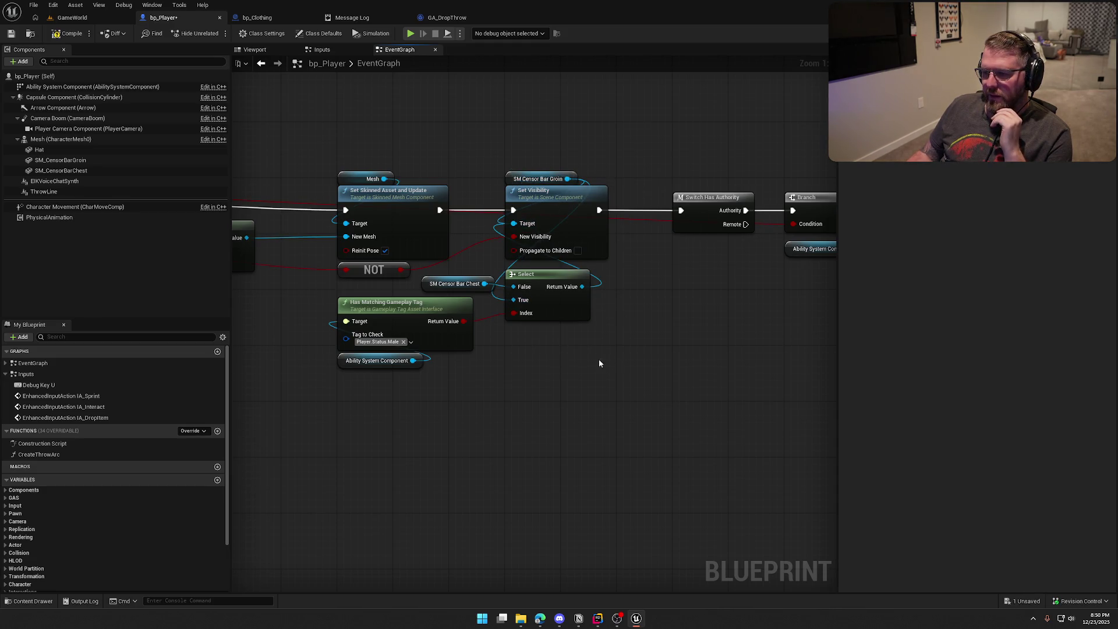
left_click(74, 34)
left_click(72, 18)
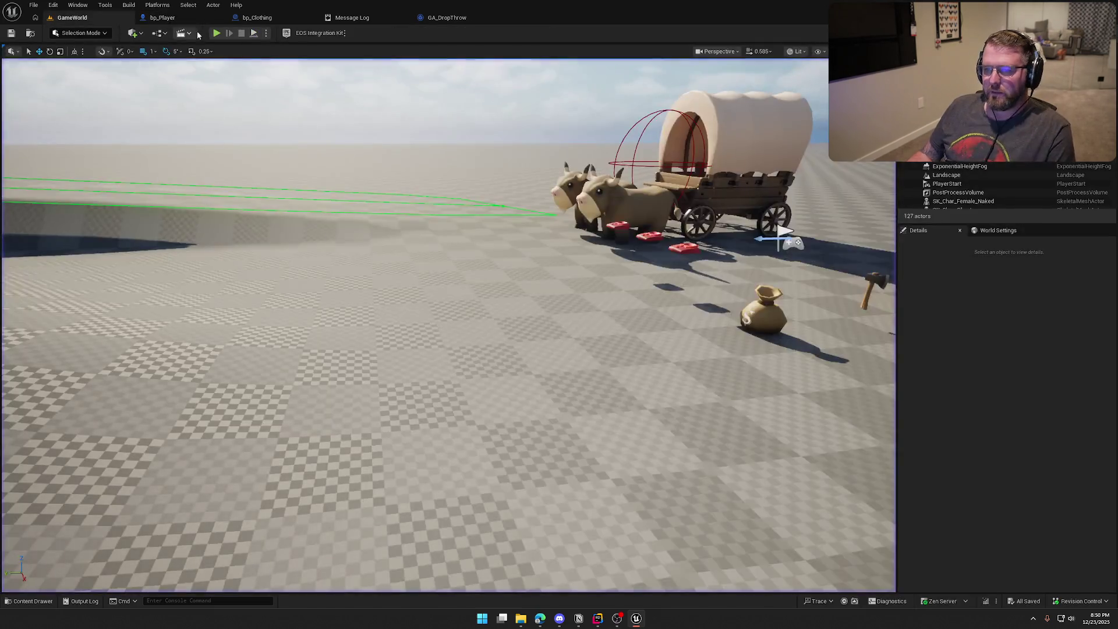
left_click(215, 34)
key("s")
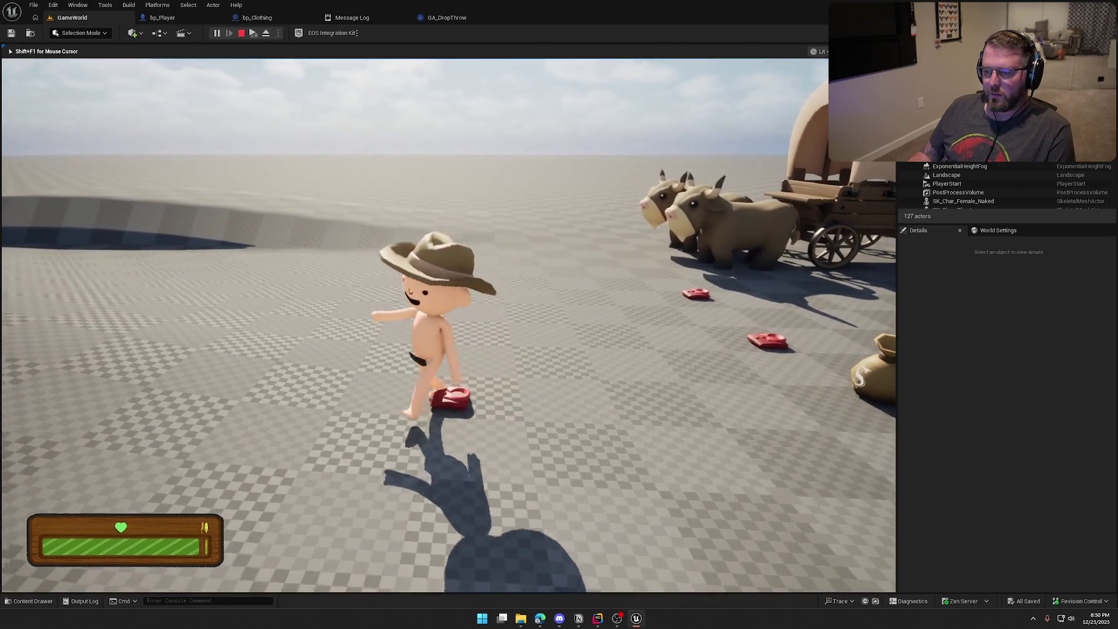
key("Escape")
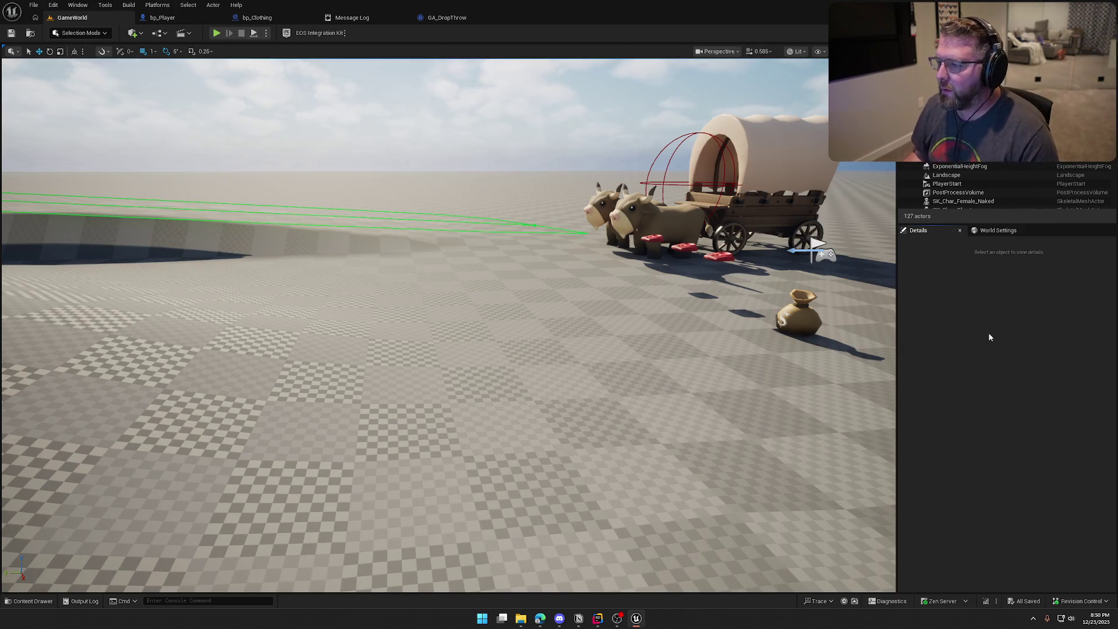
left_click(381, 18)
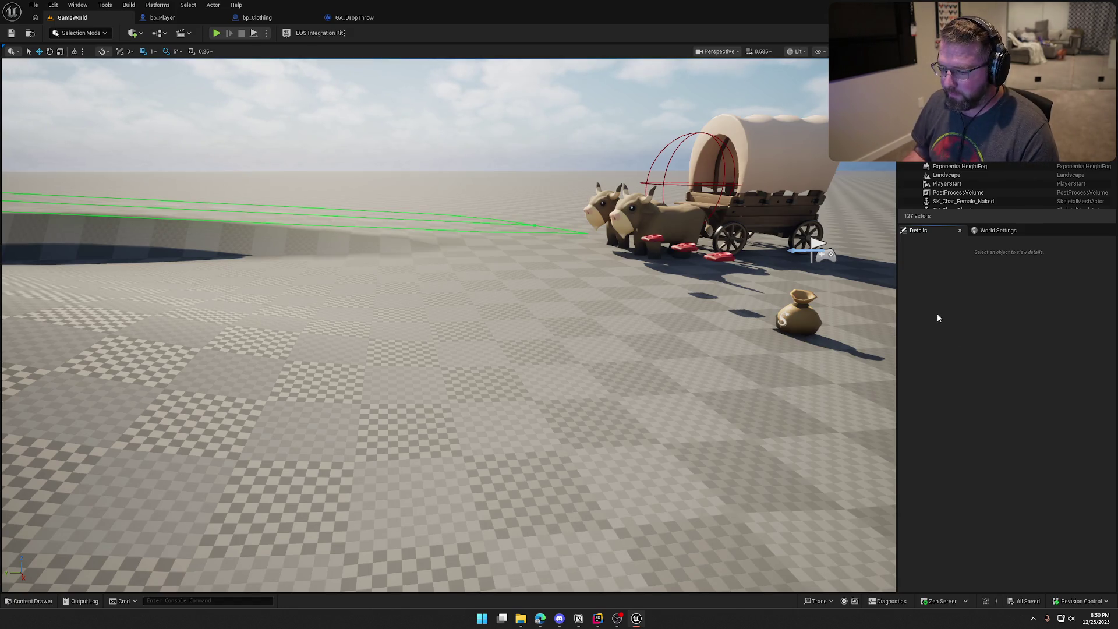
left_click(162, 17)
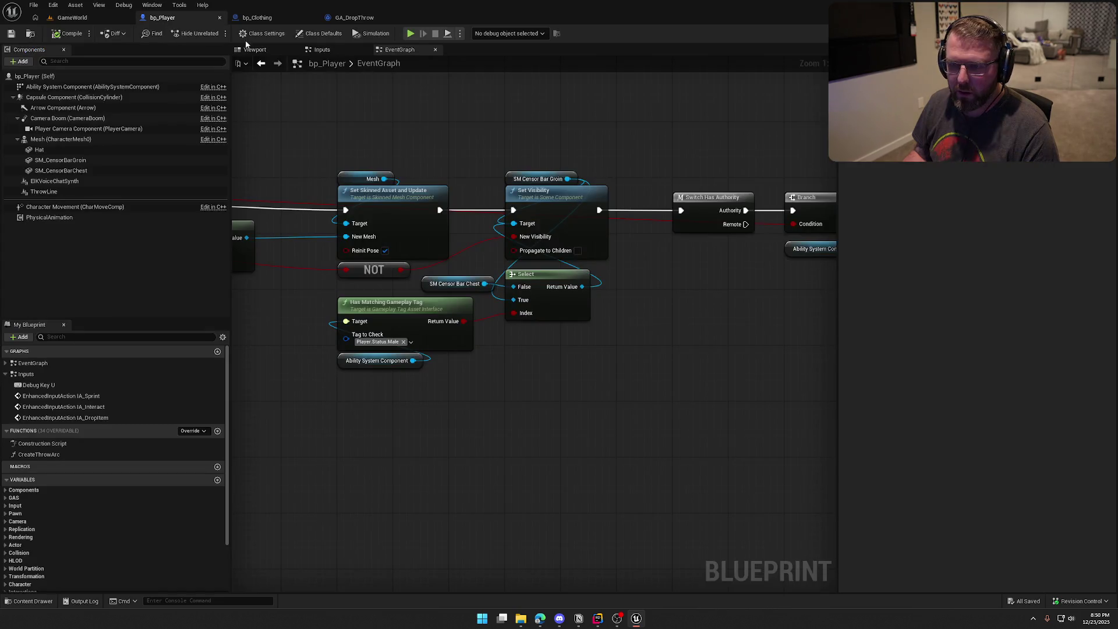
Step: Replace GE_MaleCharacter with GE_FemaleCharacter in Default Effects [3]
left_click(53, 87)
left_click(987, 321)
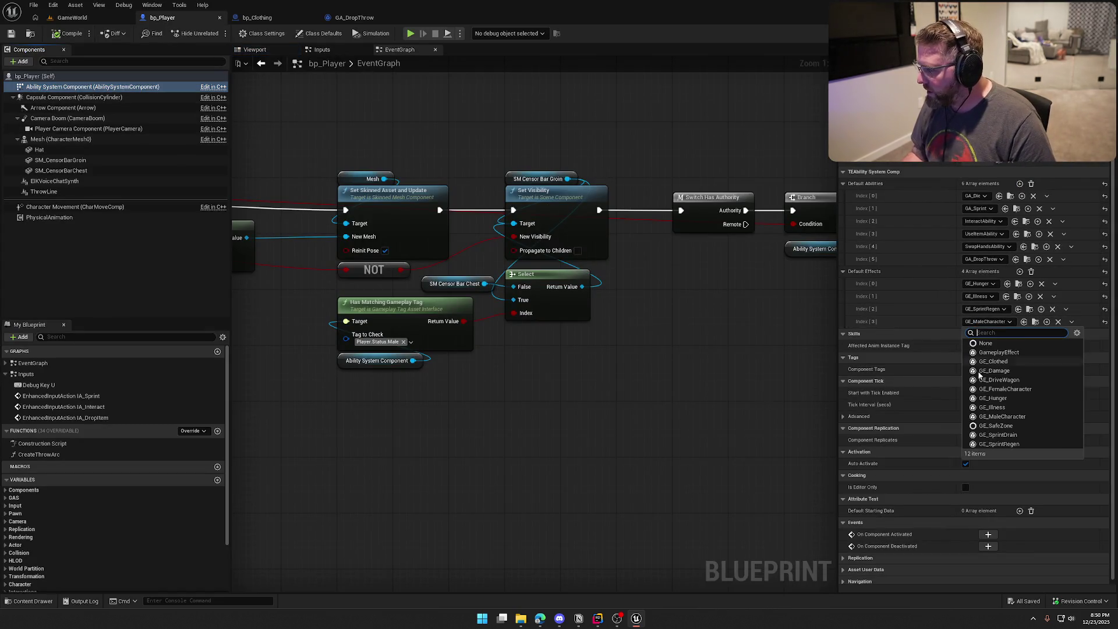
left_click(984, 389)
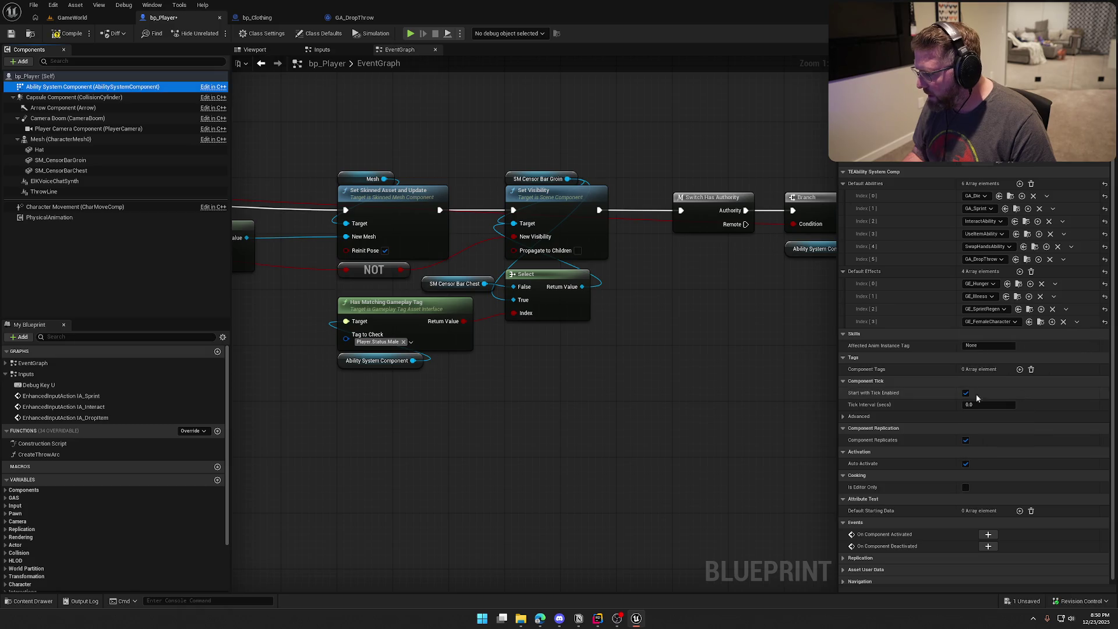
Step: Set the Hat component's static mesh to SM_Hat_02
left_click(39, 150)
left_click(60, 139)
left_click(281, 55)
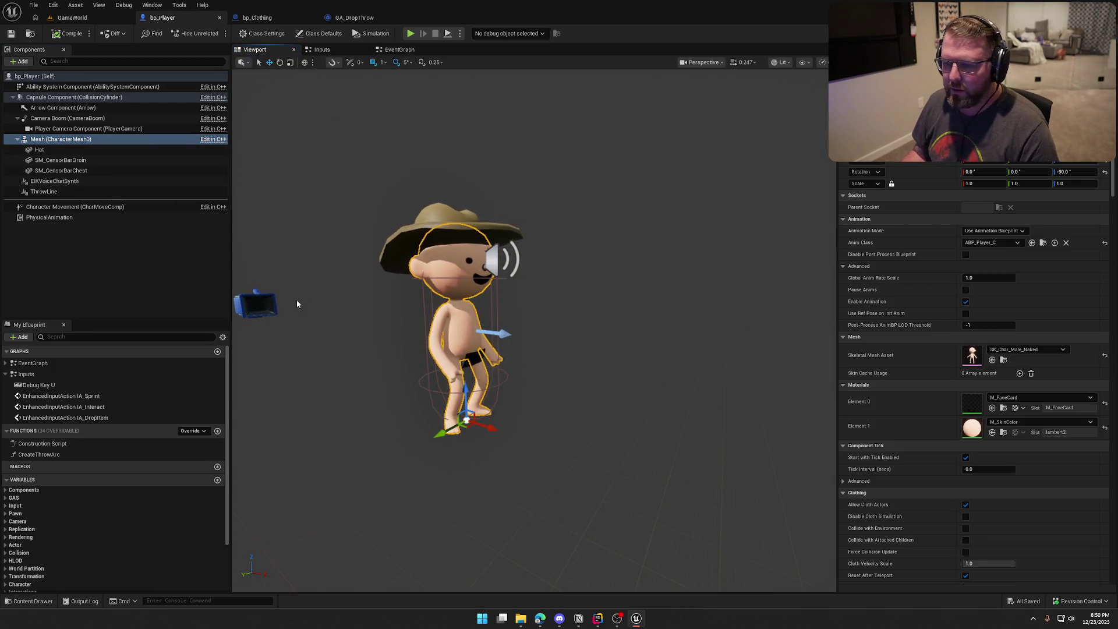
left_click(65, 160)
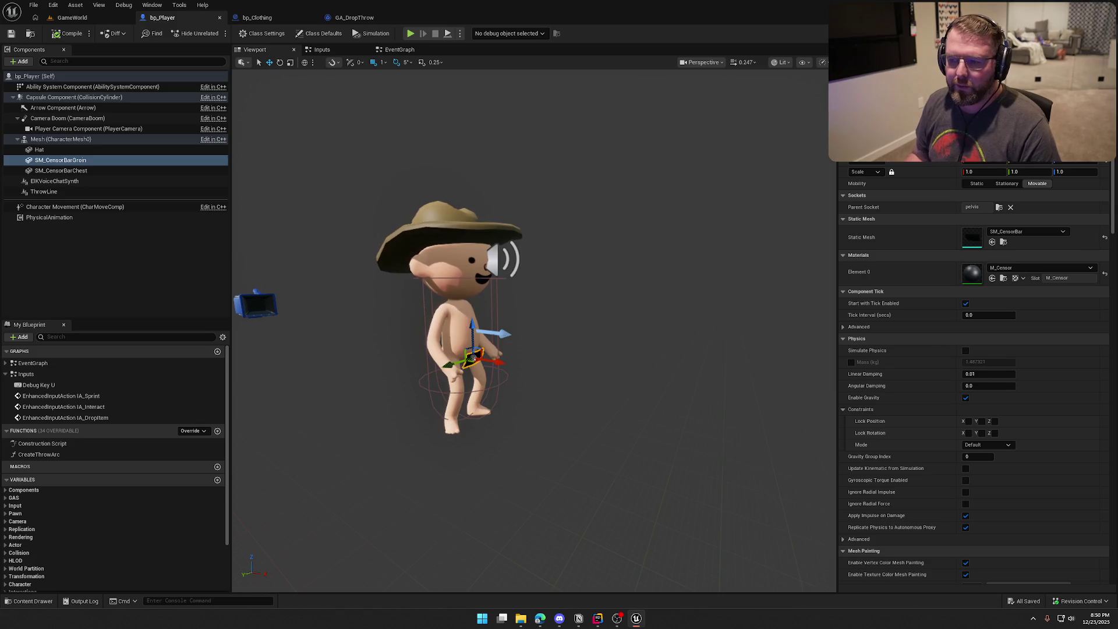
left_click(61, 171)
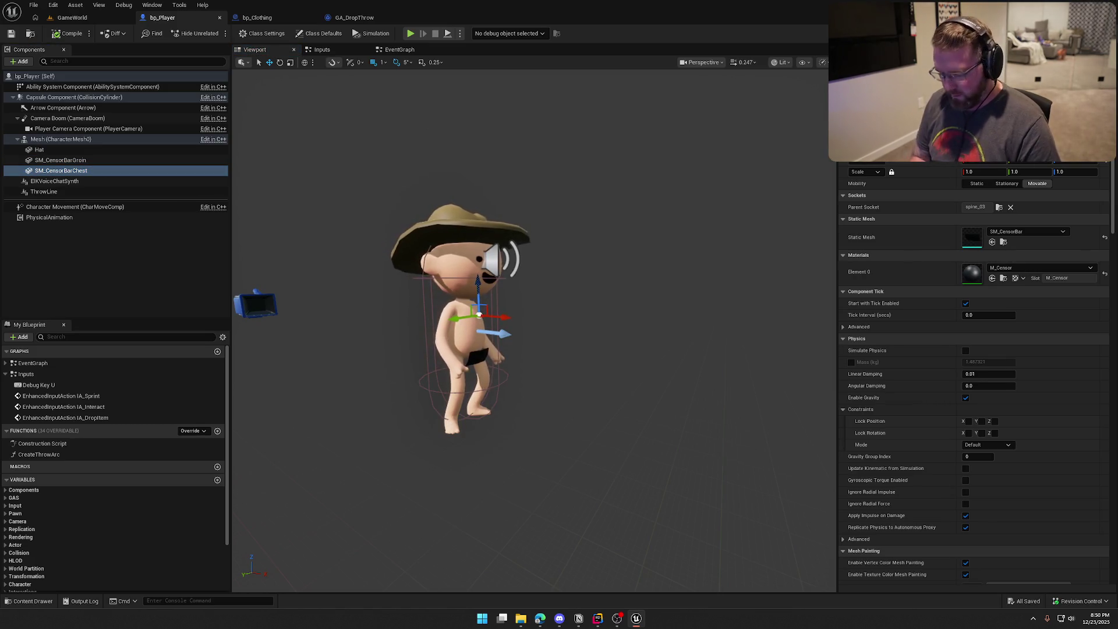
scroll(978, 372, "down", 15)
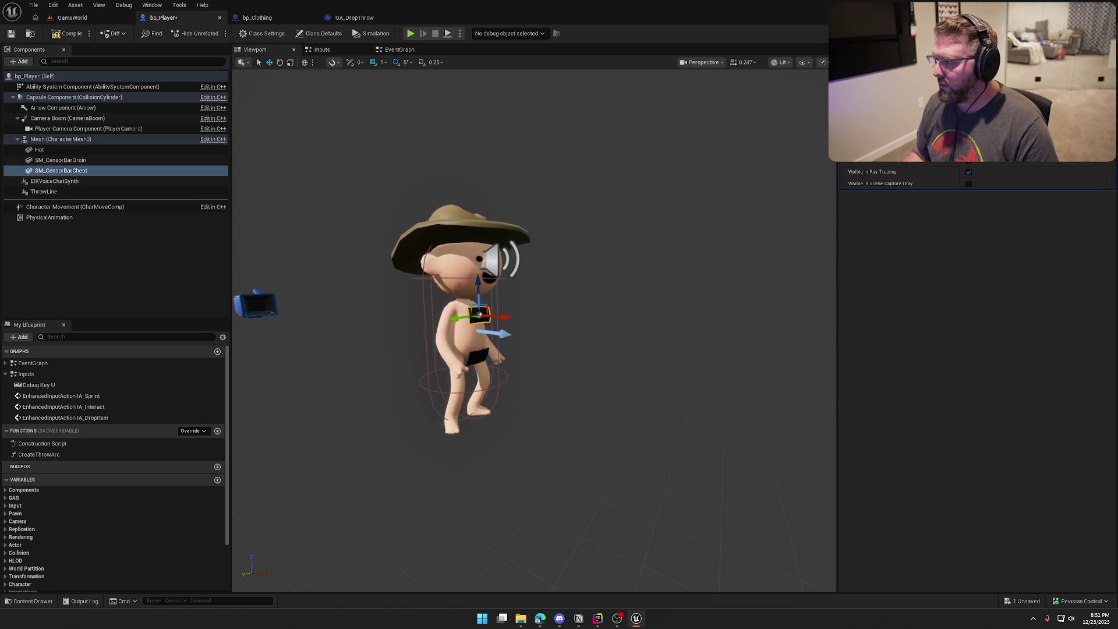
left_click(99, 149)
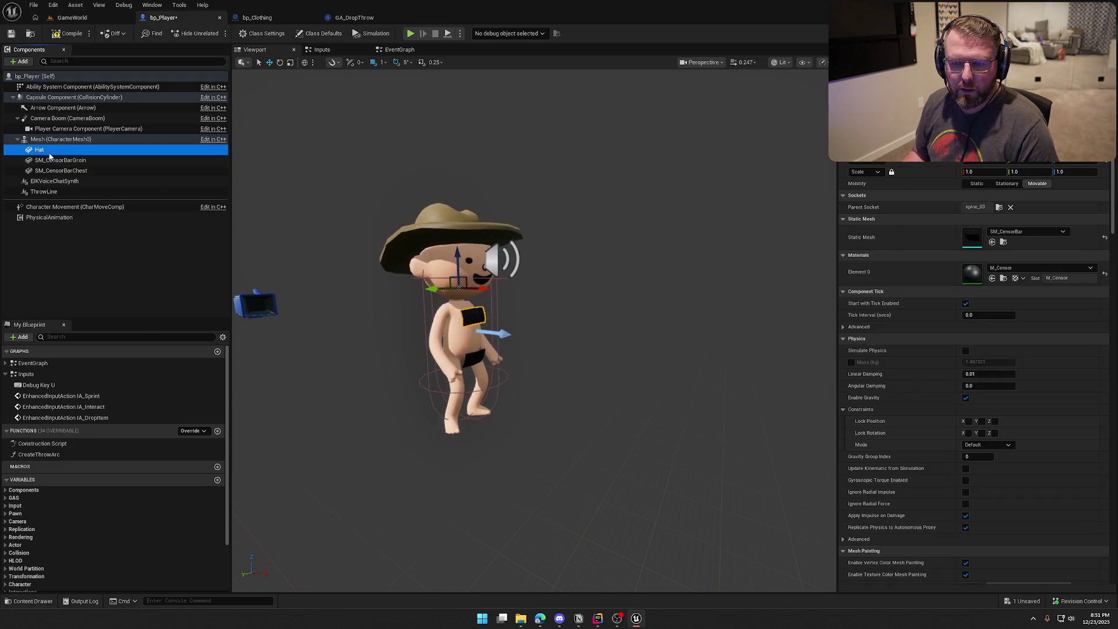
left_click(1003, 243)
left_click(300, 448)
left_click(992, 242)
Step: Switch the body mesh to SK_Char_Female_Naked and recompile bp_Player
left_click(466, 349)
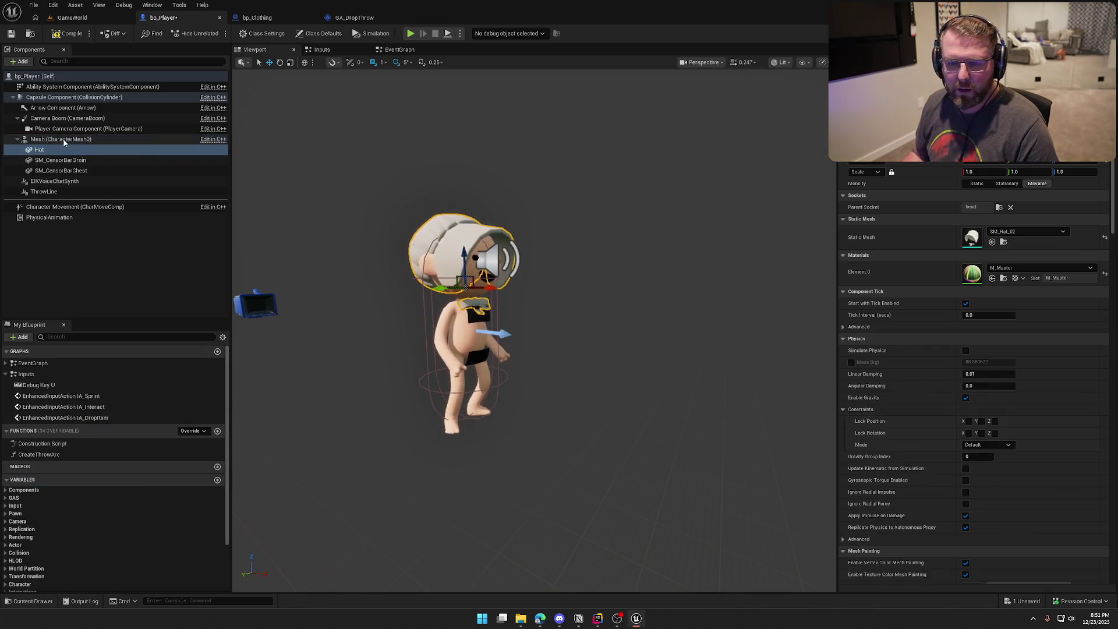
left_click(1035, 350)
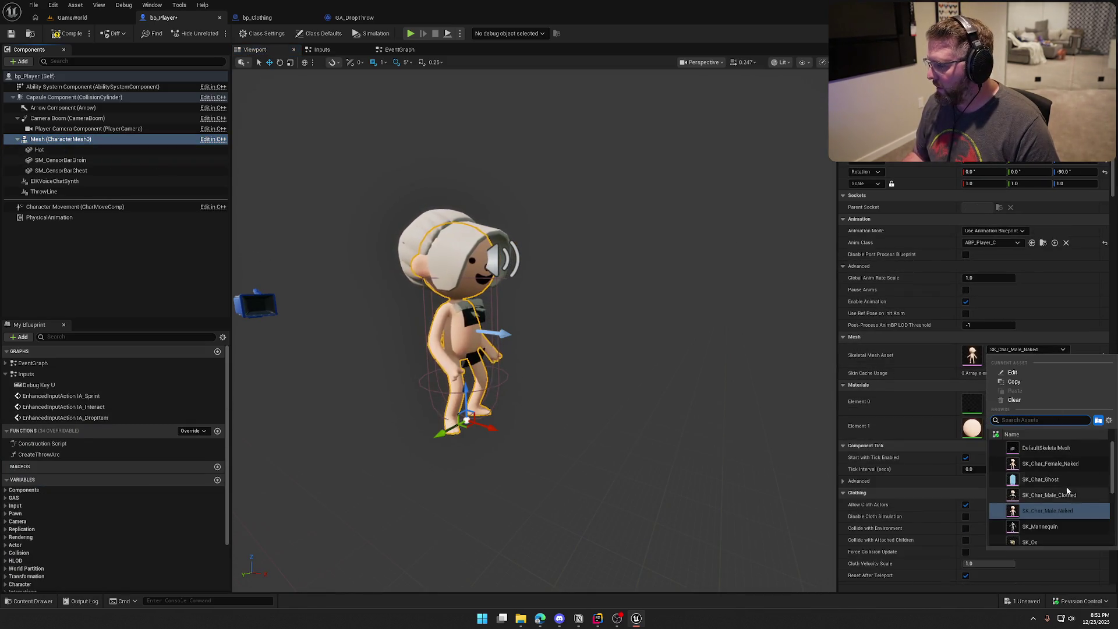
left_click(1049, 463)
left_click(53, 36)
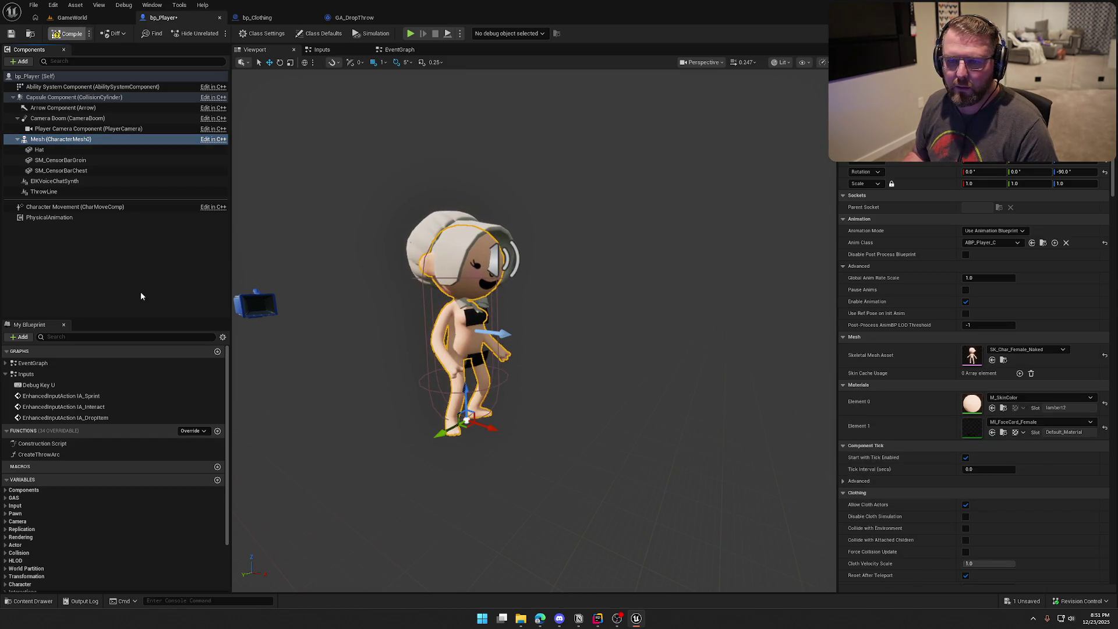
left_click(104, 19)
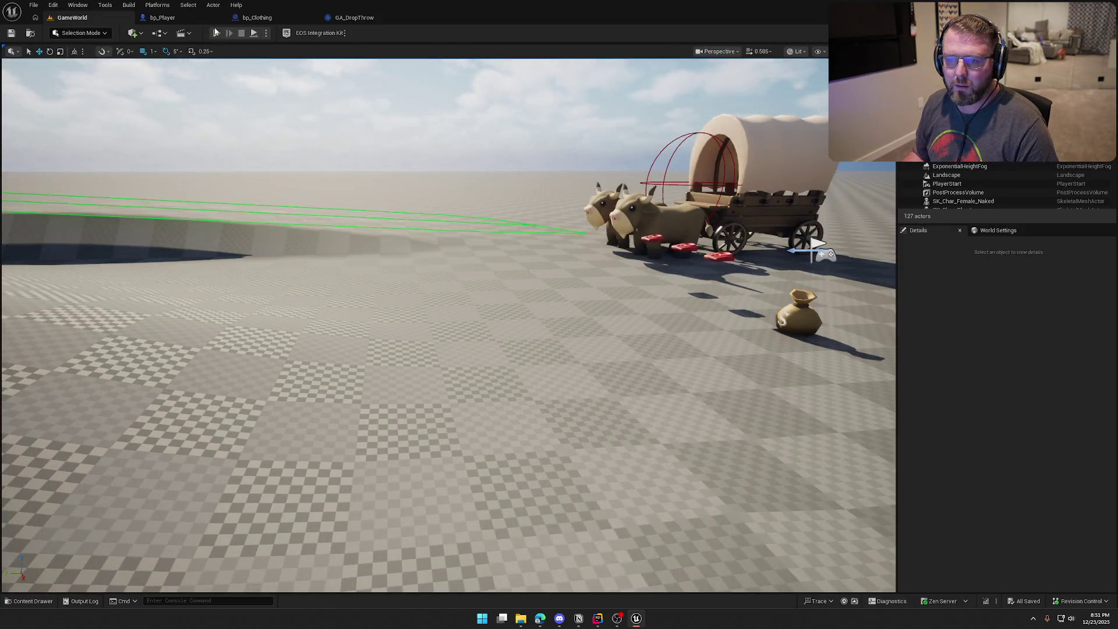
left_click(215, 33)
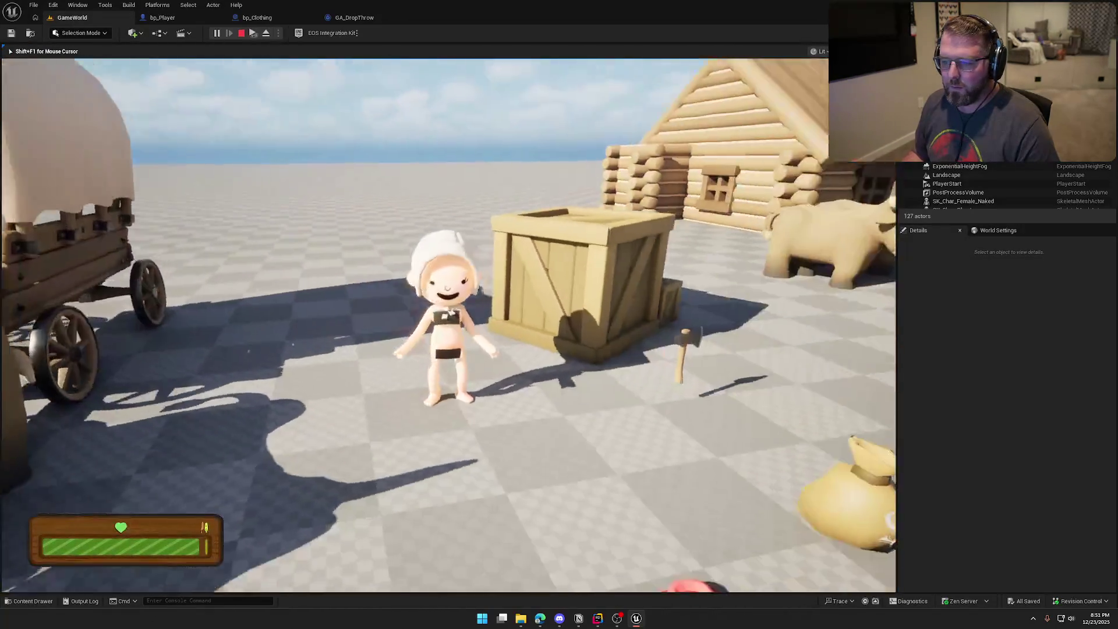
key("w")
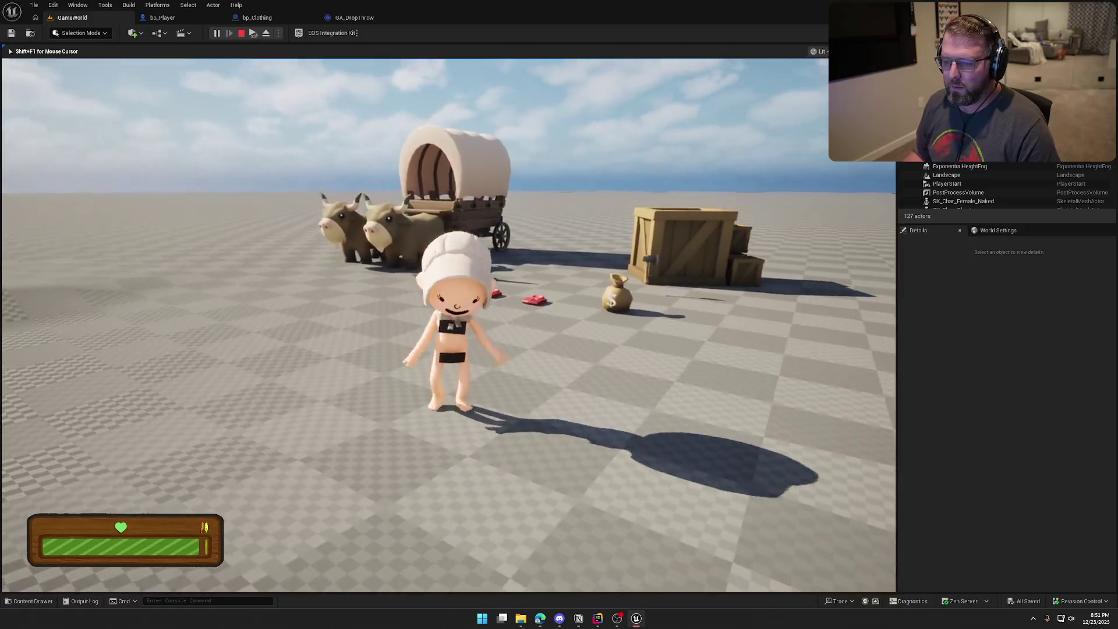
key("w")
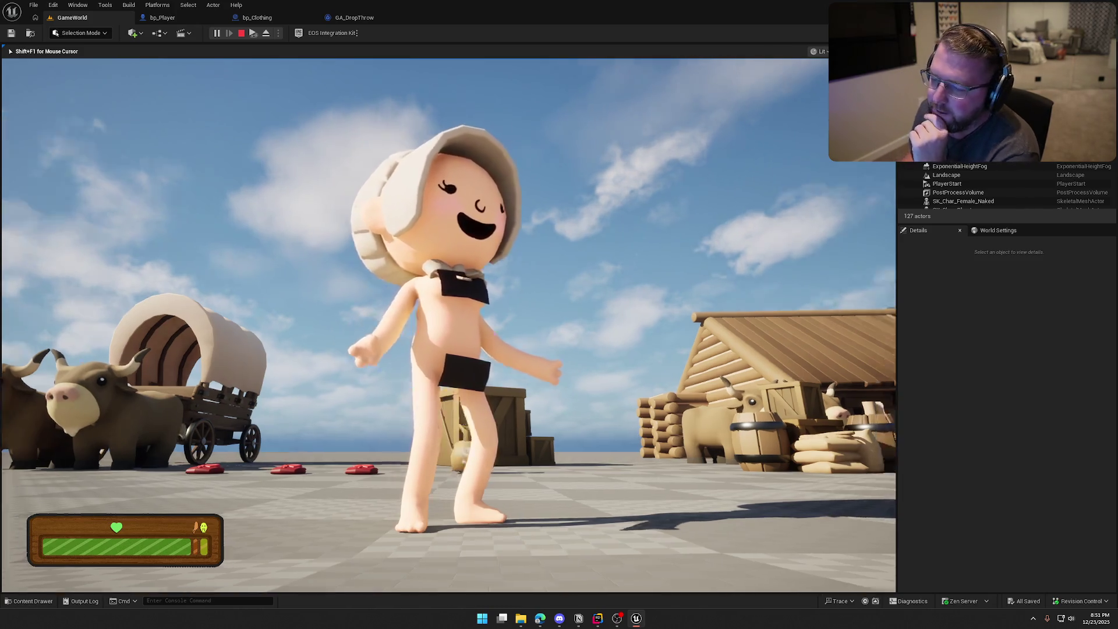
key("w")
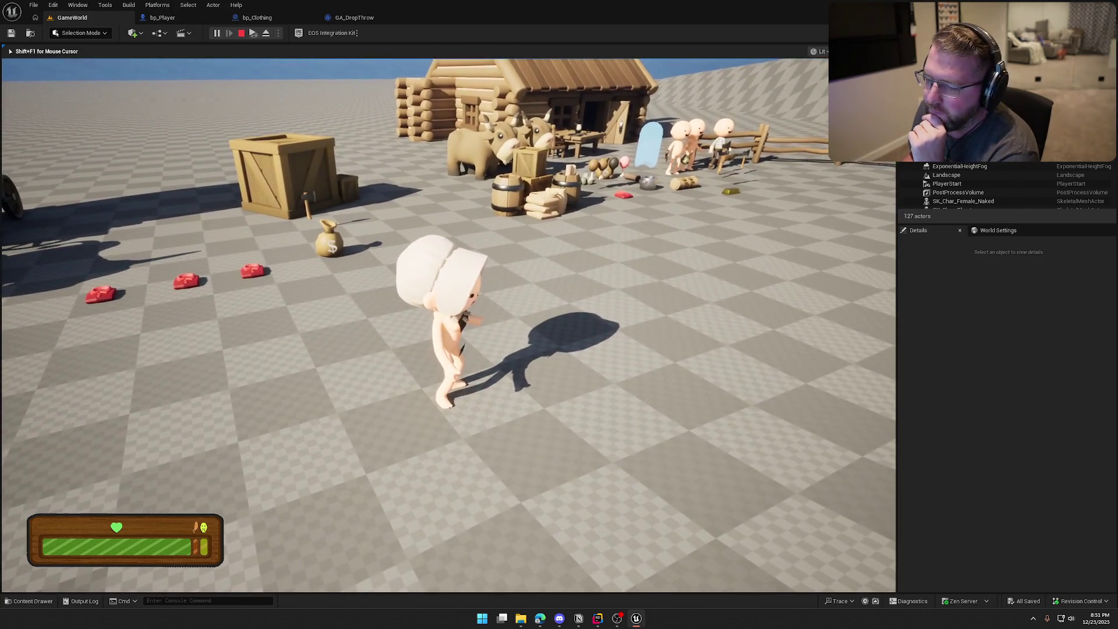
key("w")
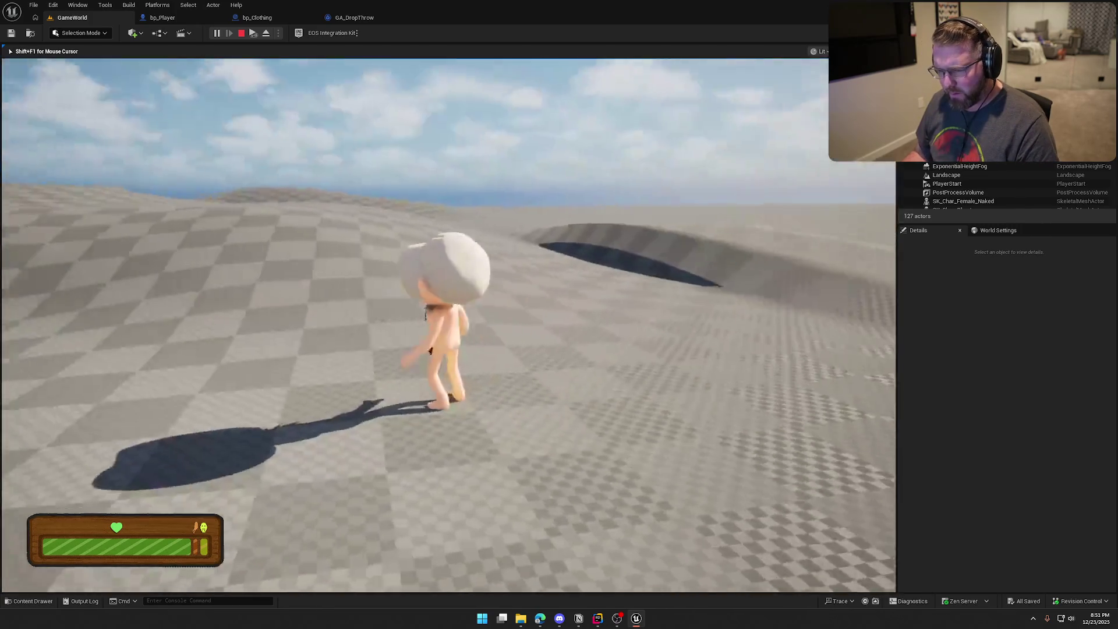
key("w")
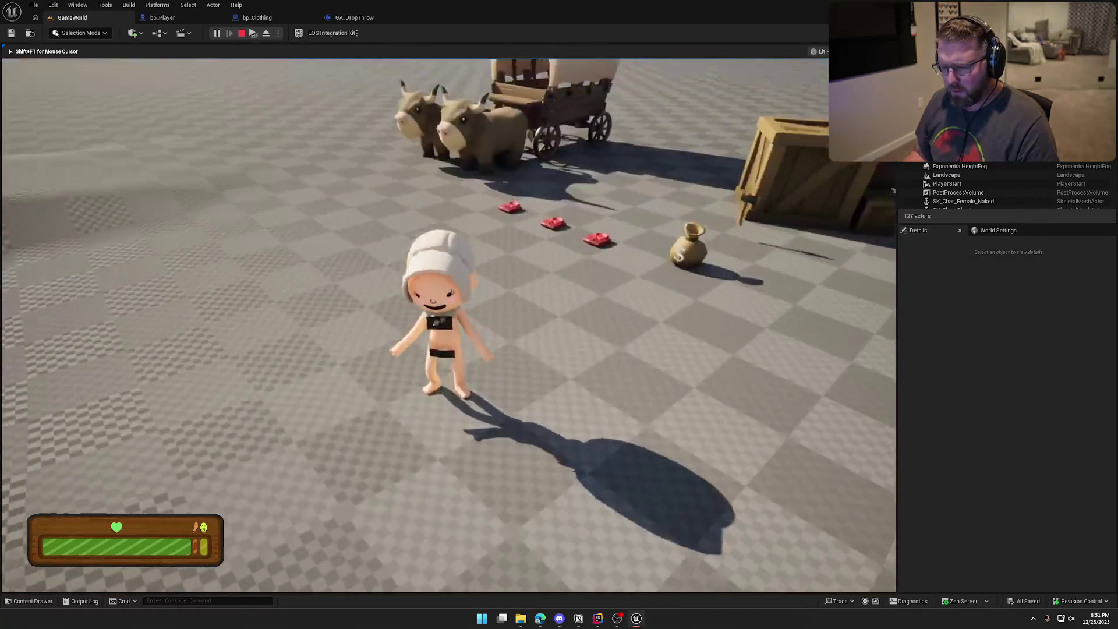
key("w")
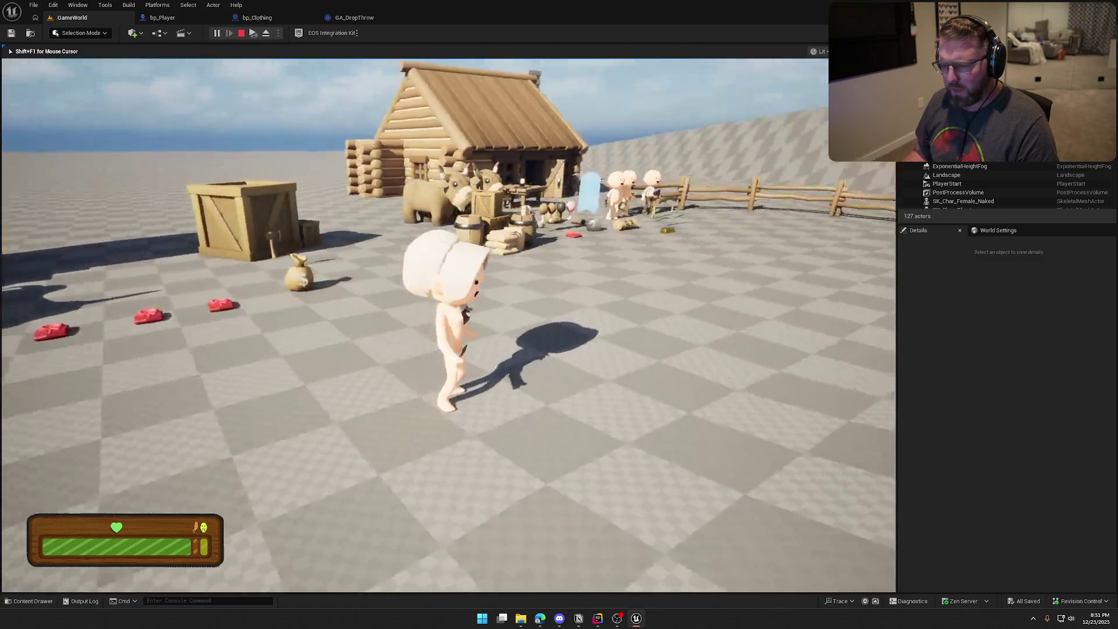
key("Escape")
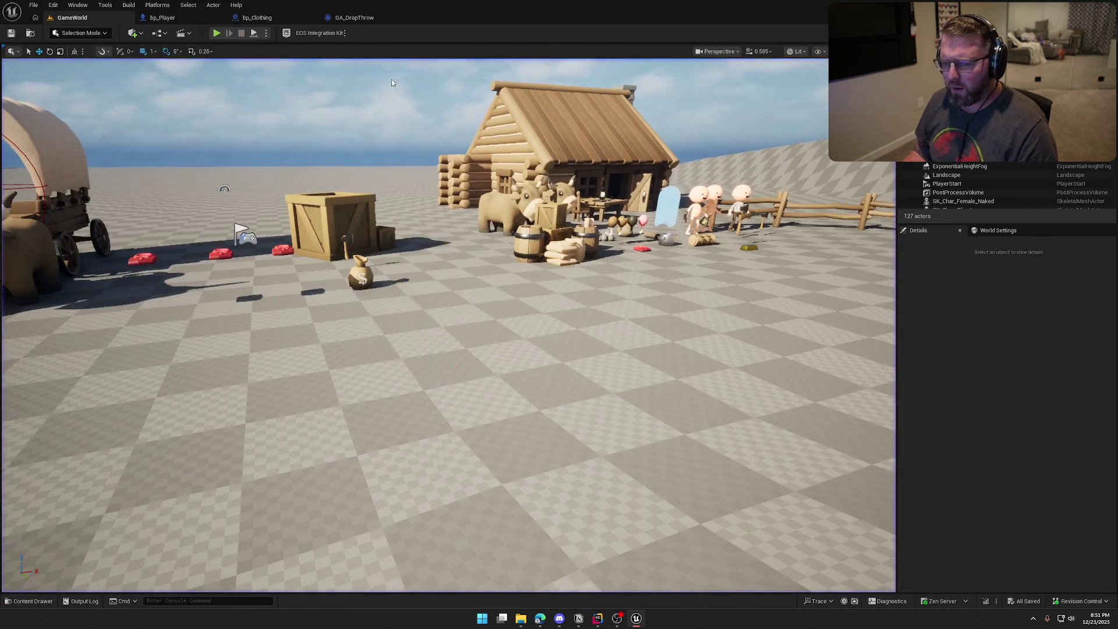
Step: Switch the bp_Player body mesh back to SK_Char_Male_Naked
left_click(203, 22)
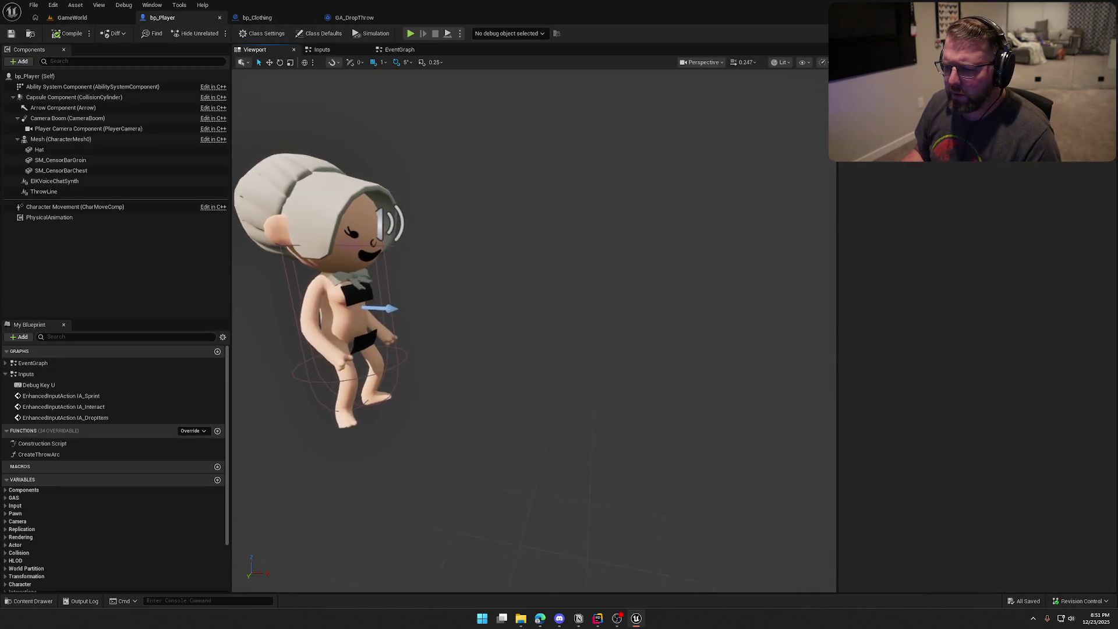
scroll(550, 324, "down", 3)
left_click(550, 324)
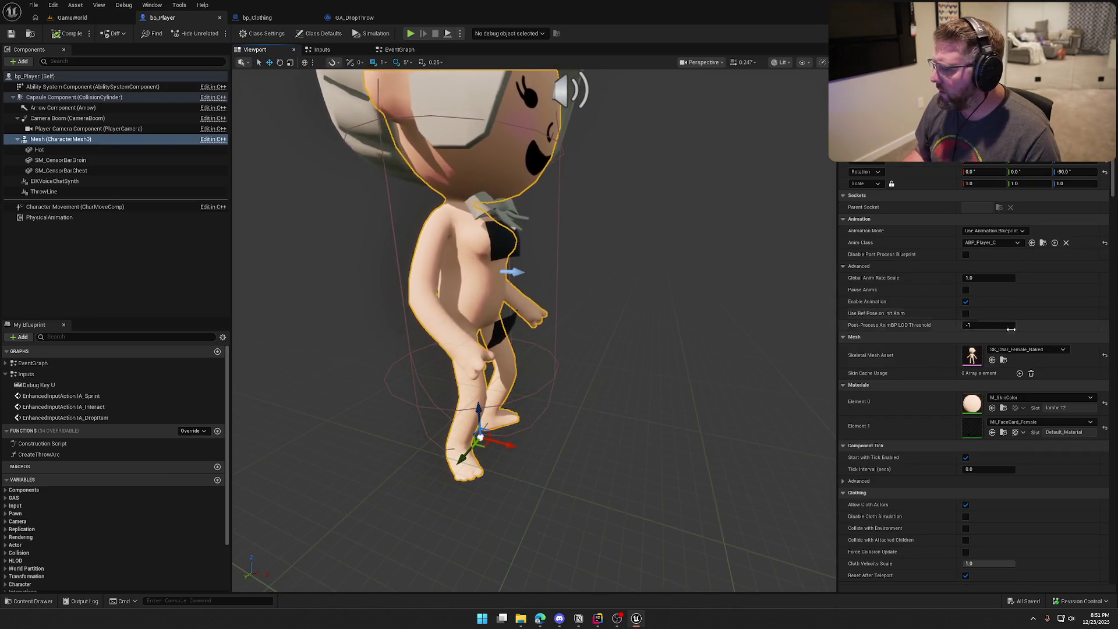
left_click(1036, 350)
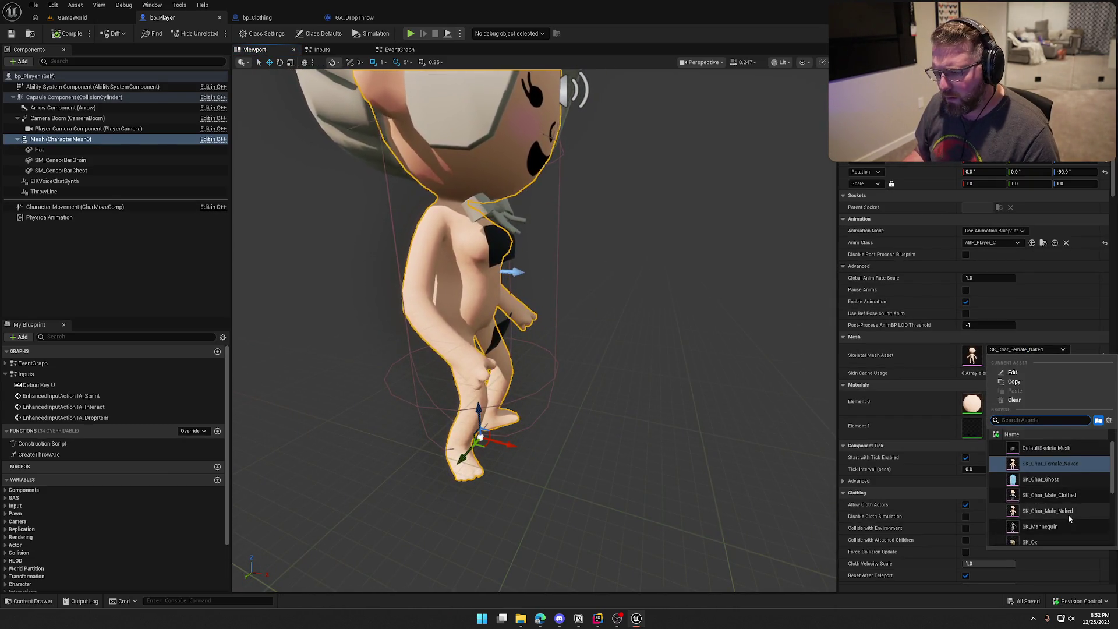
left_click(1030, 510)
Step: Tilt the groin censor bar by 5 degrees to fit the male body
left_click_drag(803, 420, 818, 419)
left_click(509, 323)
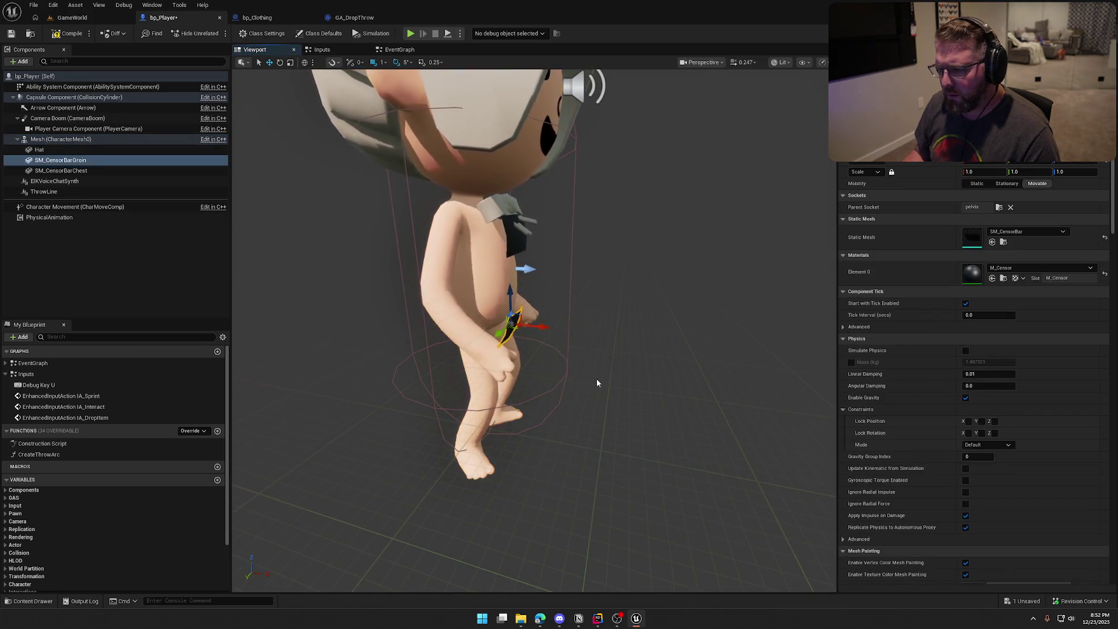
scroll(597, 379, "up", 5)
scroll(527, 339, "up", 3)
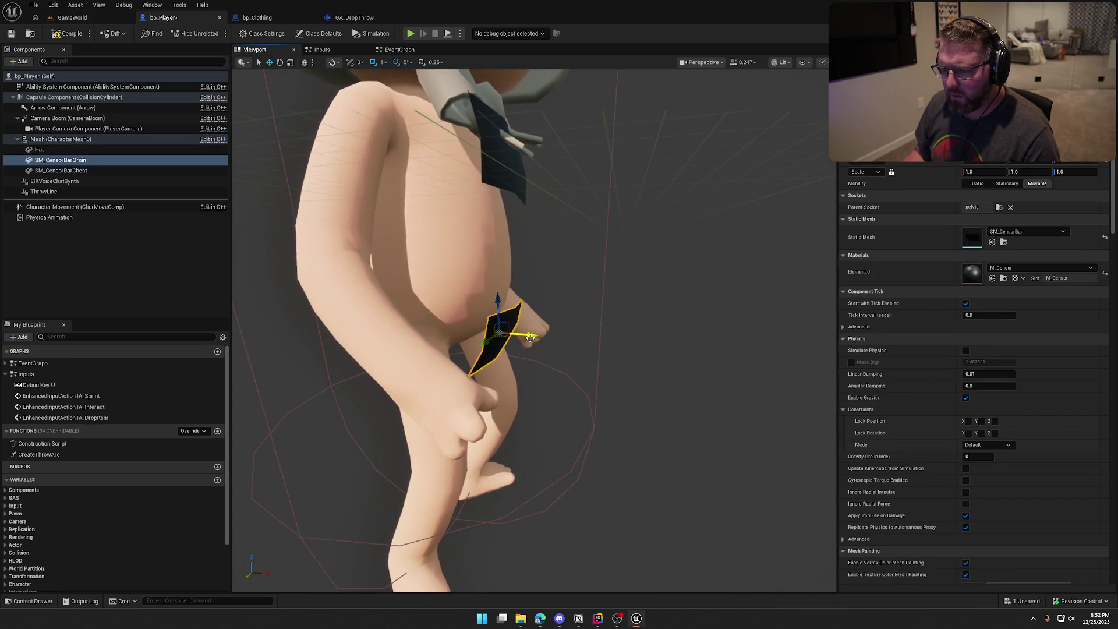
left_click_drag(514, 322, 826, 266)
key("Up")
key("Up")
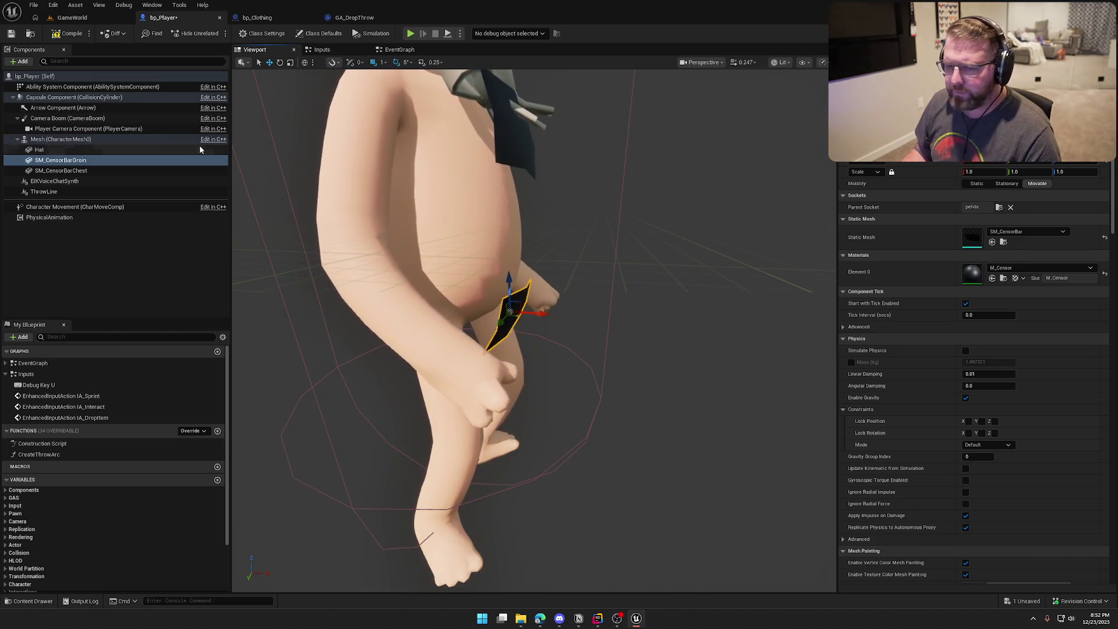
left_click(508, 315)
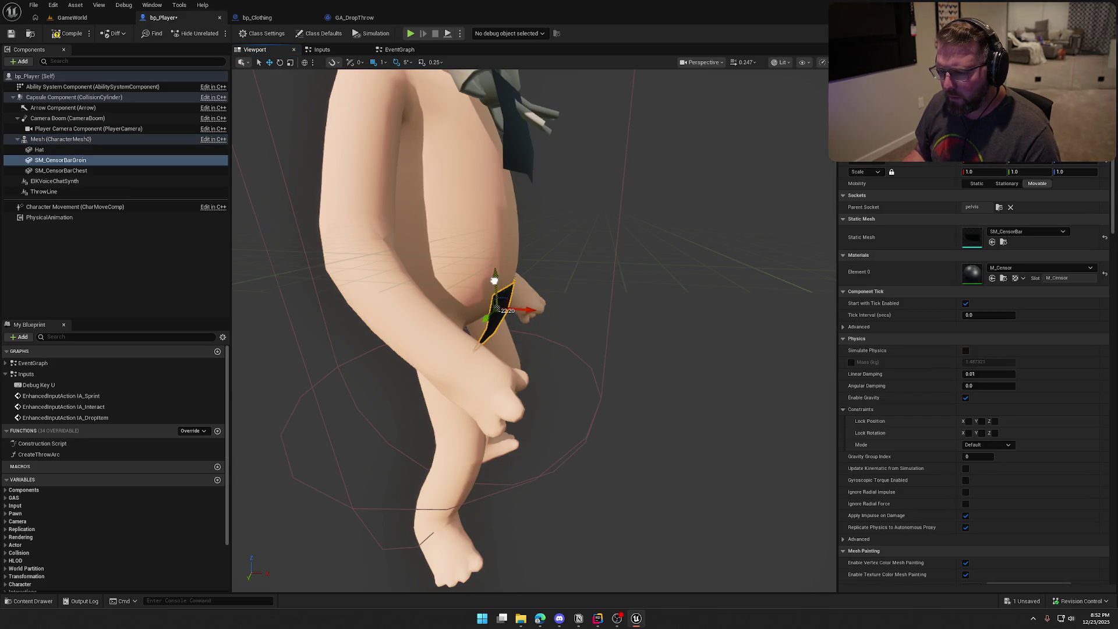
left_click_drag(547, 317, 465, 318)
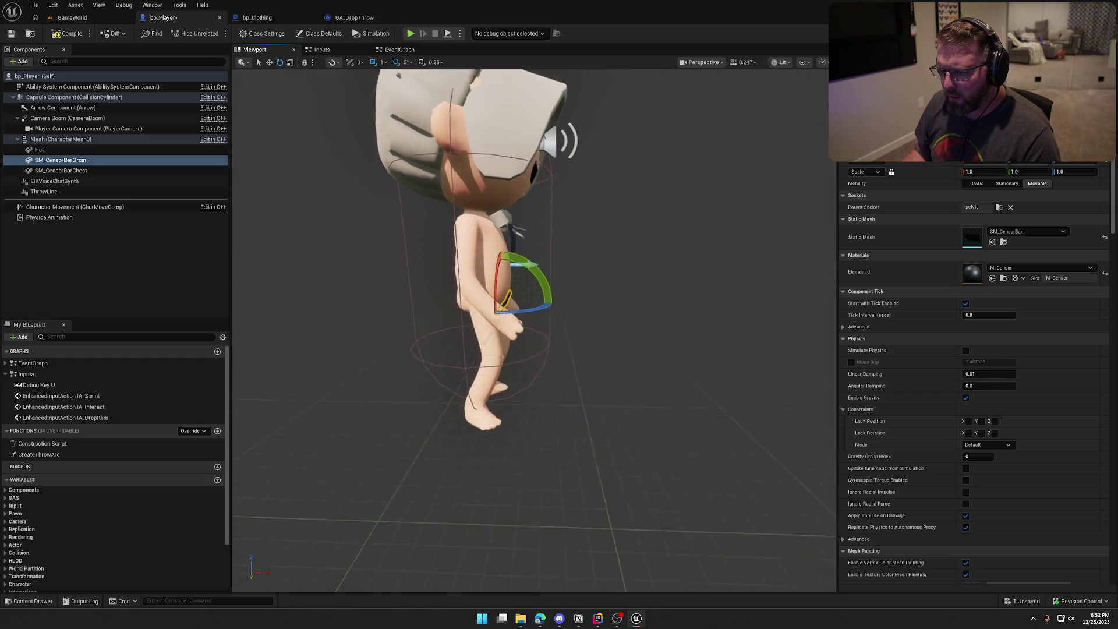
scroll(512, 291, "up", 3)
left_click_drag(538, 273, 543, 294)
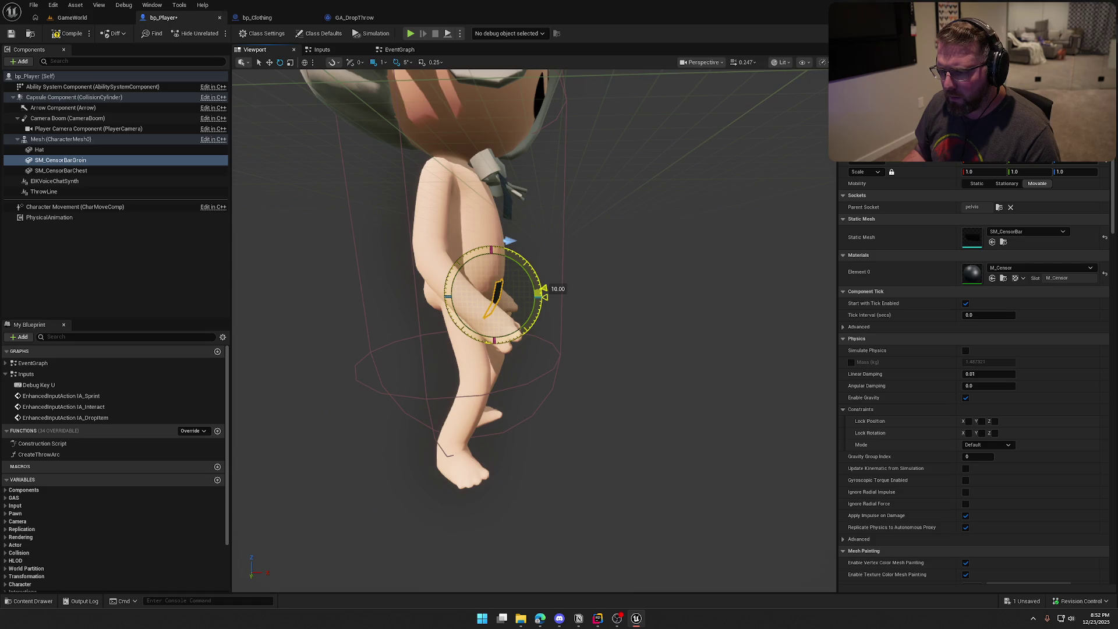
left_click(605, 331)
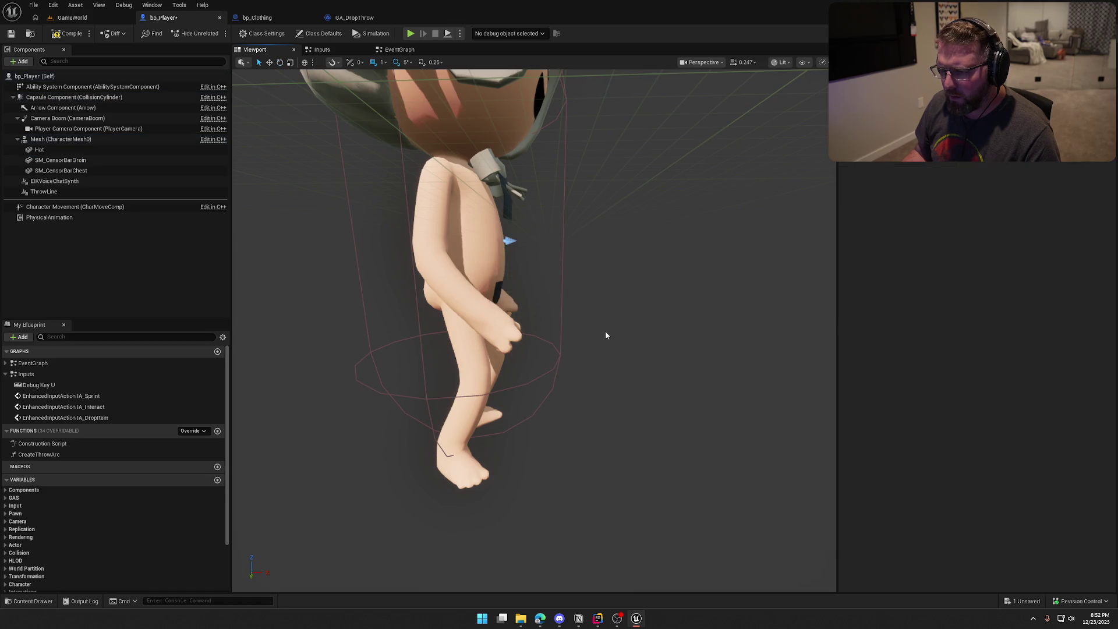
Step: Frame the chest censor bar, then bring up the body's Skeletal Mesh Asset list
scroll(605, 331, "down", 5)
left_click_drag(559, 291, 569, 281)
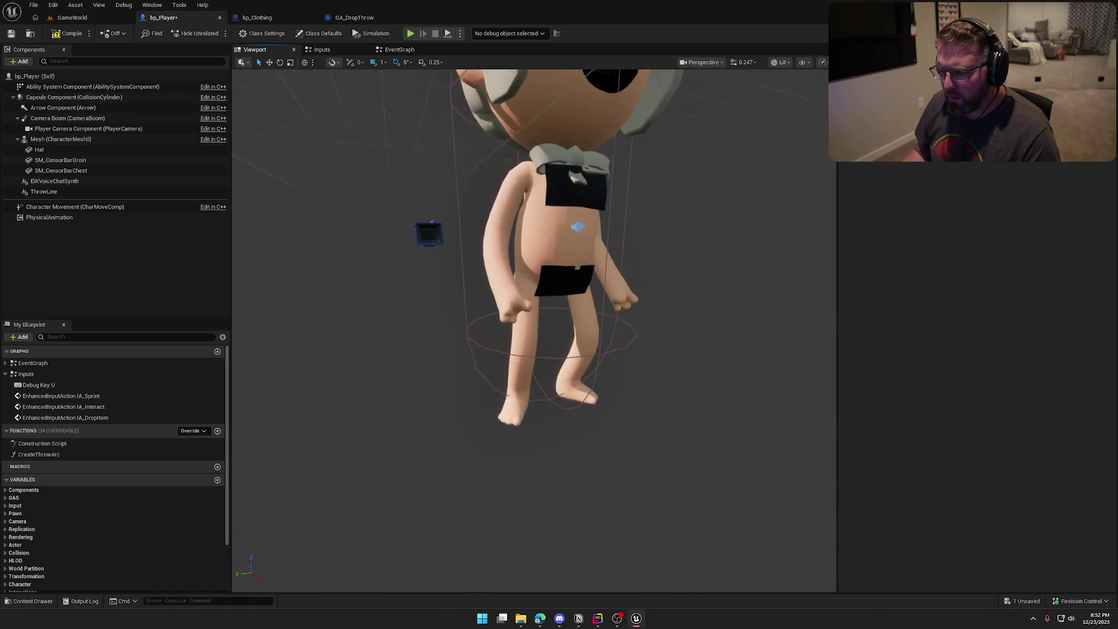
left_click(576, 289)
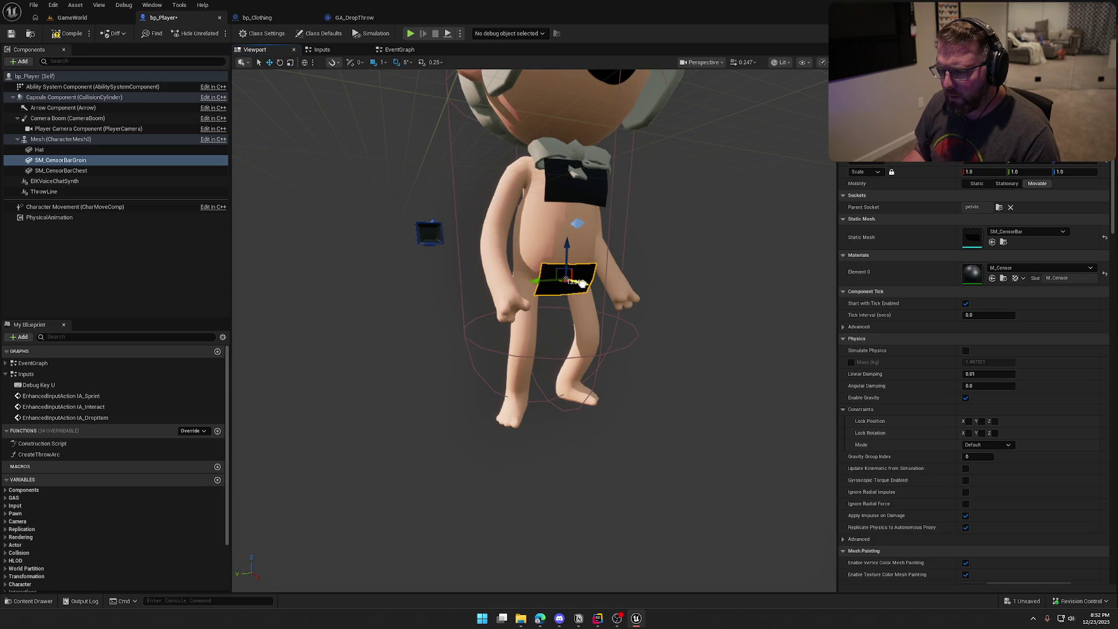
left_click(711, 316)
left_click_drag(710, 316, 640, 314)
left_click(488, 268)
scroll(488, 268, "up", 3)
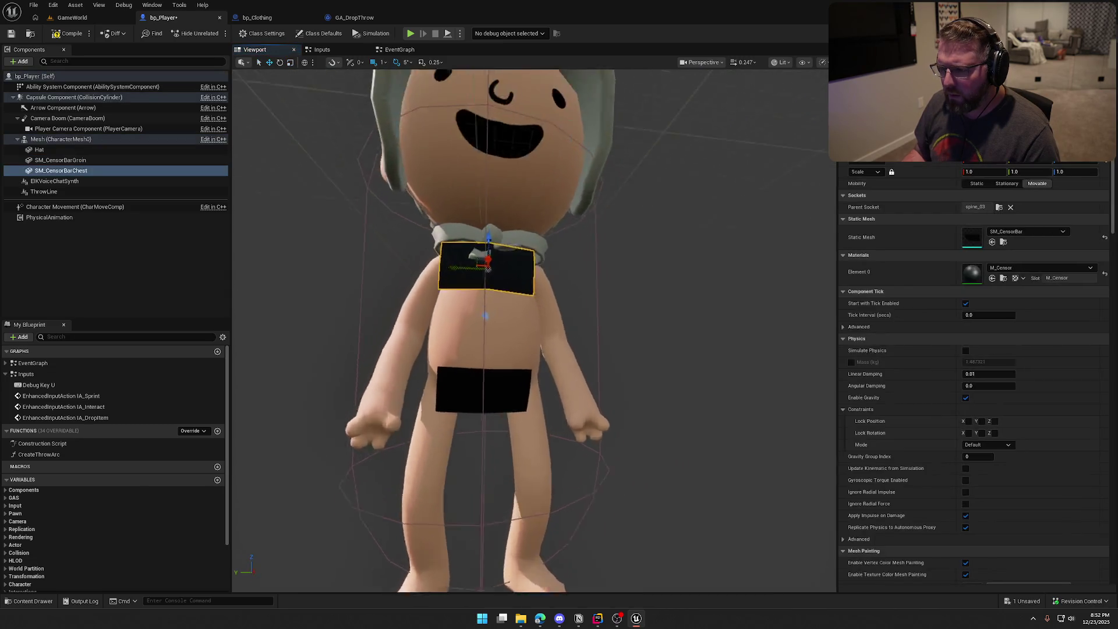
key("f")
left_click_drag(488, 268, 499, 311)
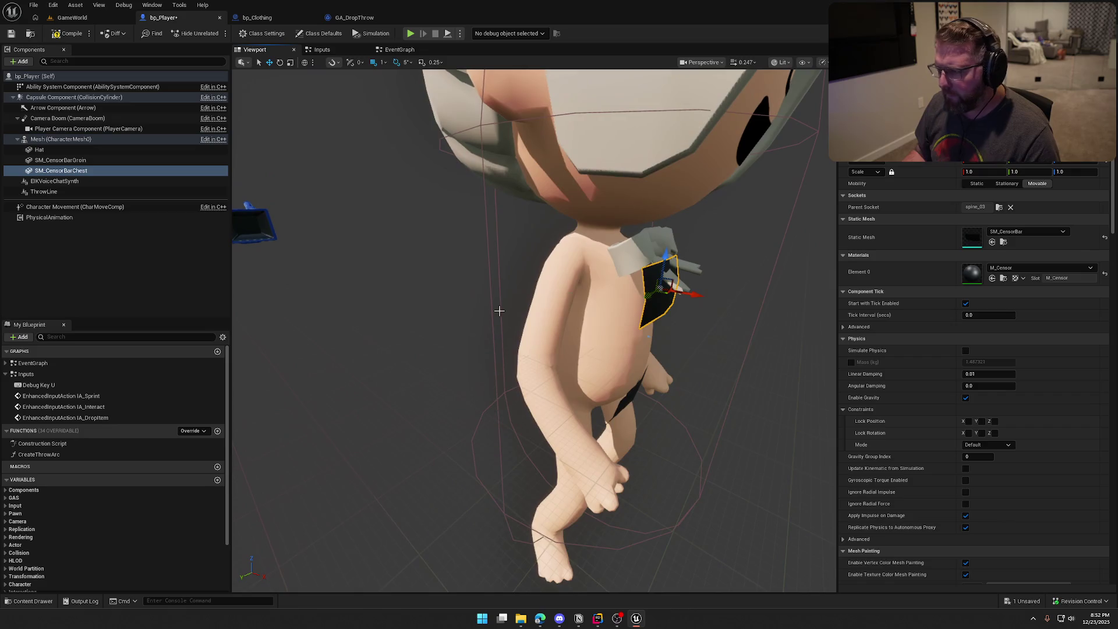
left_click(53, 140)
left_click(1025, 350)
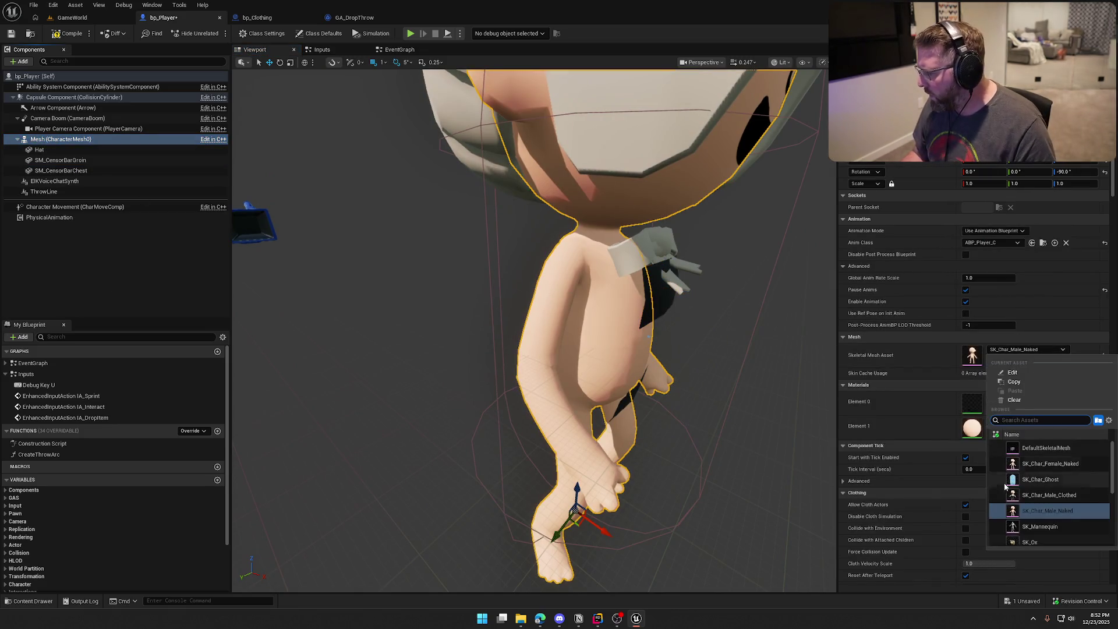
Step: Swap the body to SK_Char_Female_Naked and check the legs and feet
left_click(1048, 464)
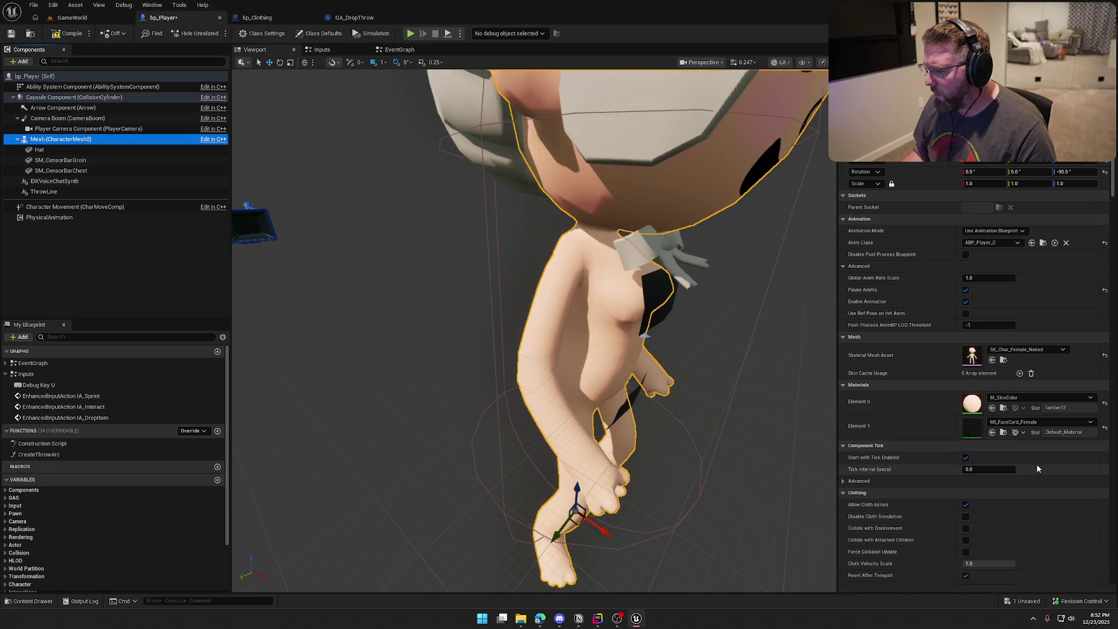
scroll(736, 381, "up", 3)
scroll(529, 326, "down", 3)
mouse_move(530, 326)
left_mouse_down()
mouse_move(523, 280)
mouse_move(541, 291)
mouse_move(512, 314)
mouse_move(477, 303)
left_mouse_up()
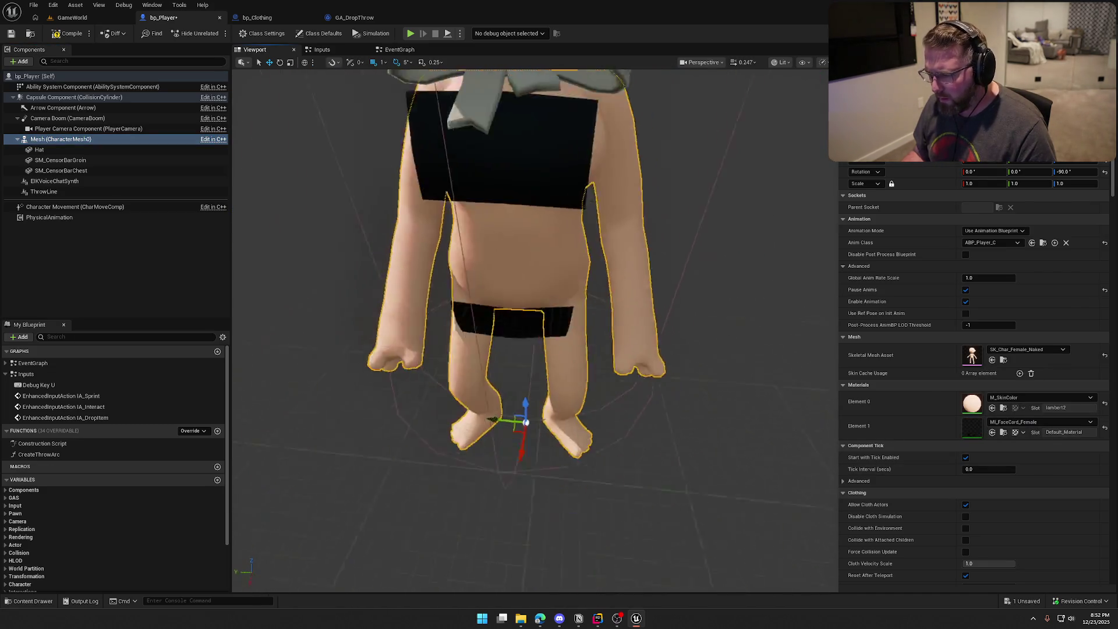
scroll(501, 302, "up", 3)
scroll(477, 303, "down", 3)
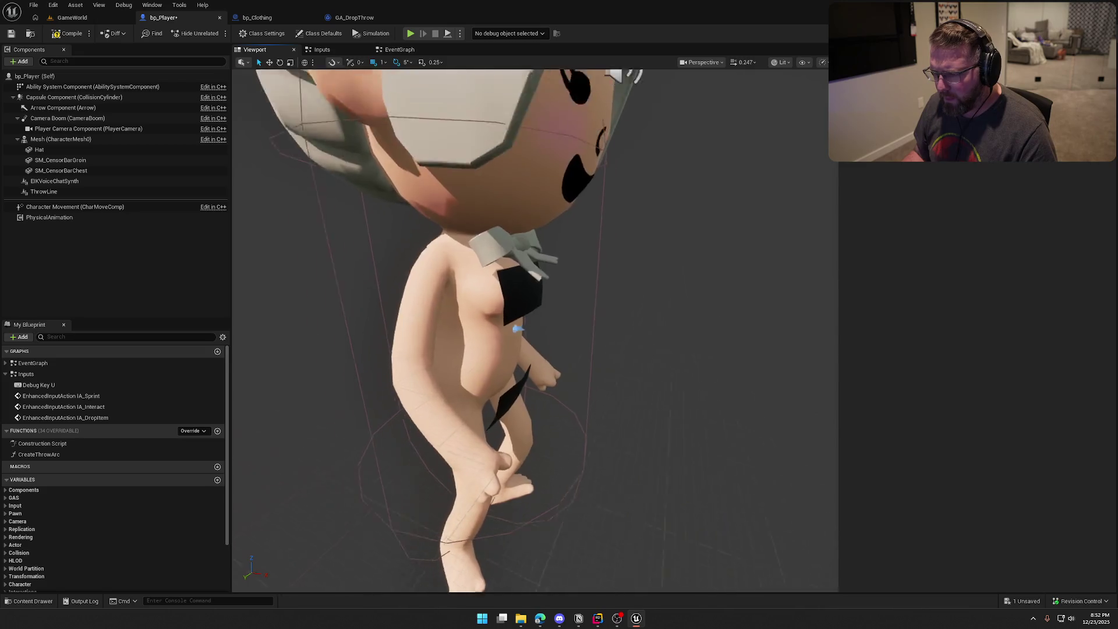
scroll(477, 303, "up", 3)
Step: Inspect the chest censor bar on the female torso from the side, then return to GameWorld
left_click(410, 266)
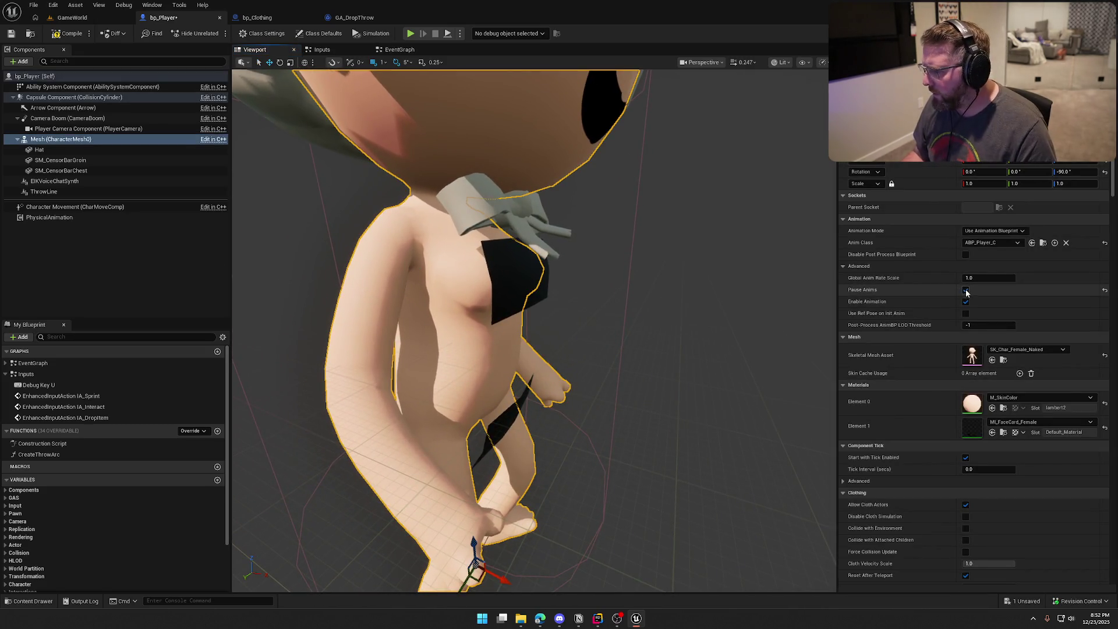
scroll(713, 299, "down", 3)
left_click(713, 299)
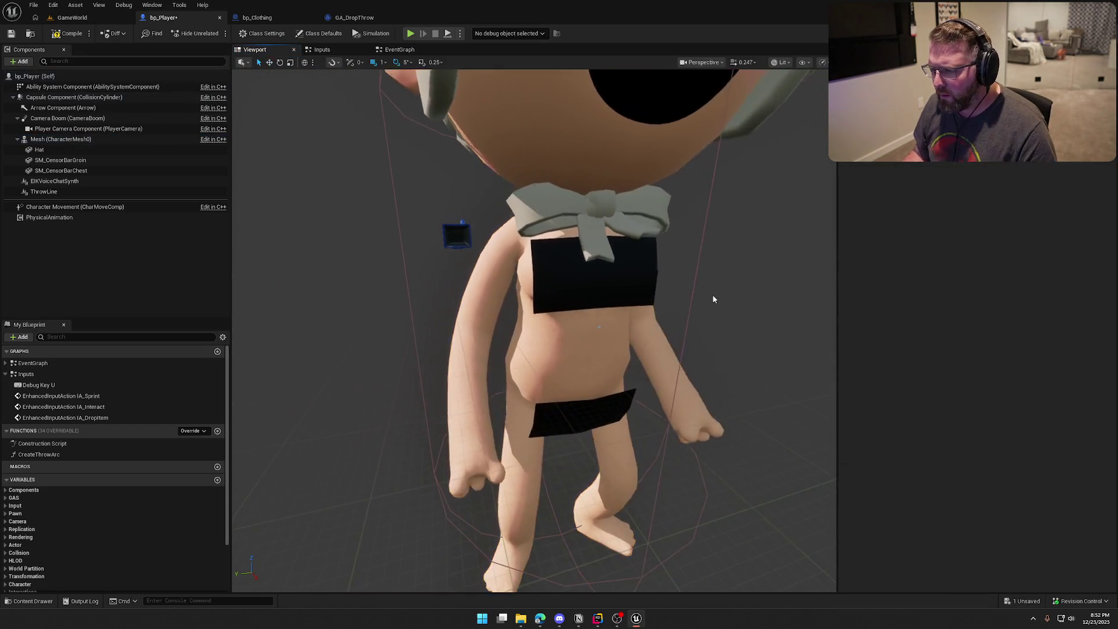
scroll(714, 299, "up", 5)
left_click_drag(534, 330, 493, 330)
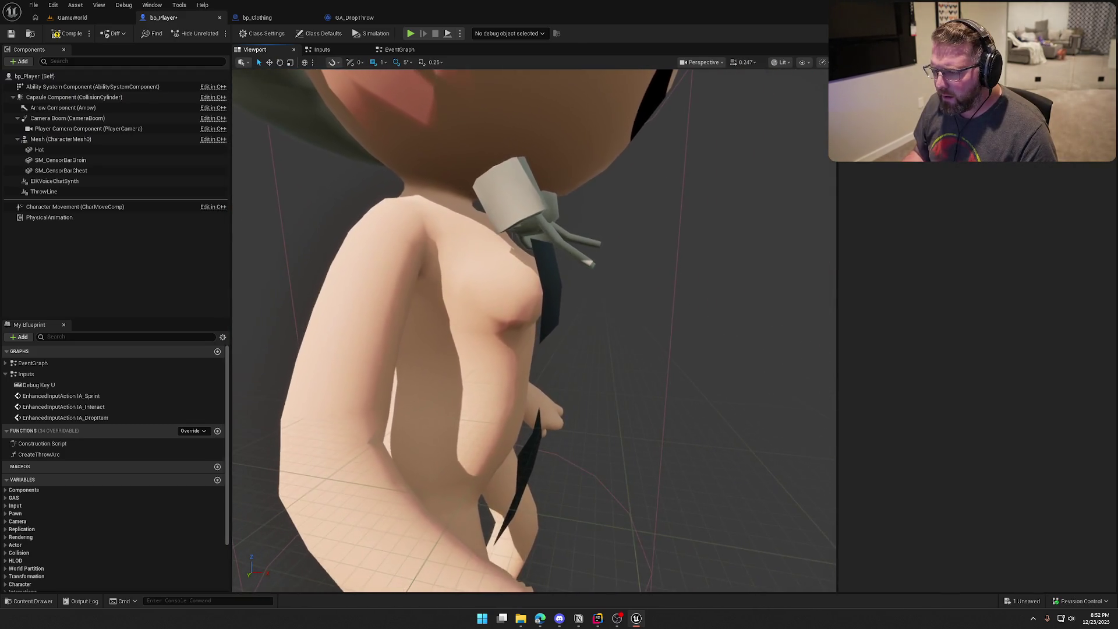
left_click(580, 275)
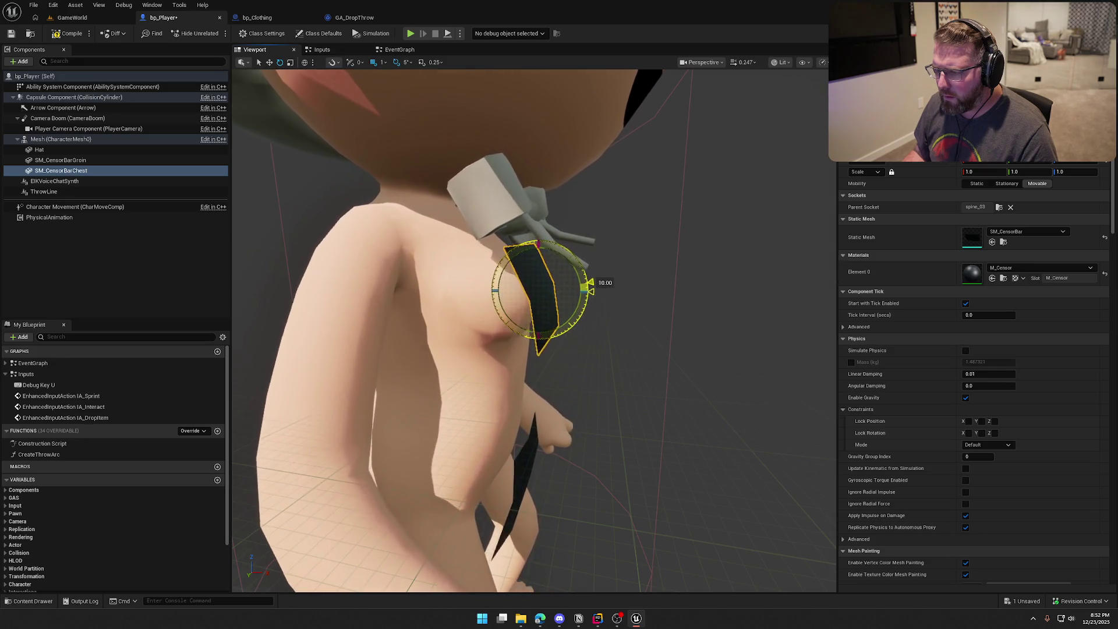
left_click(694, 308)
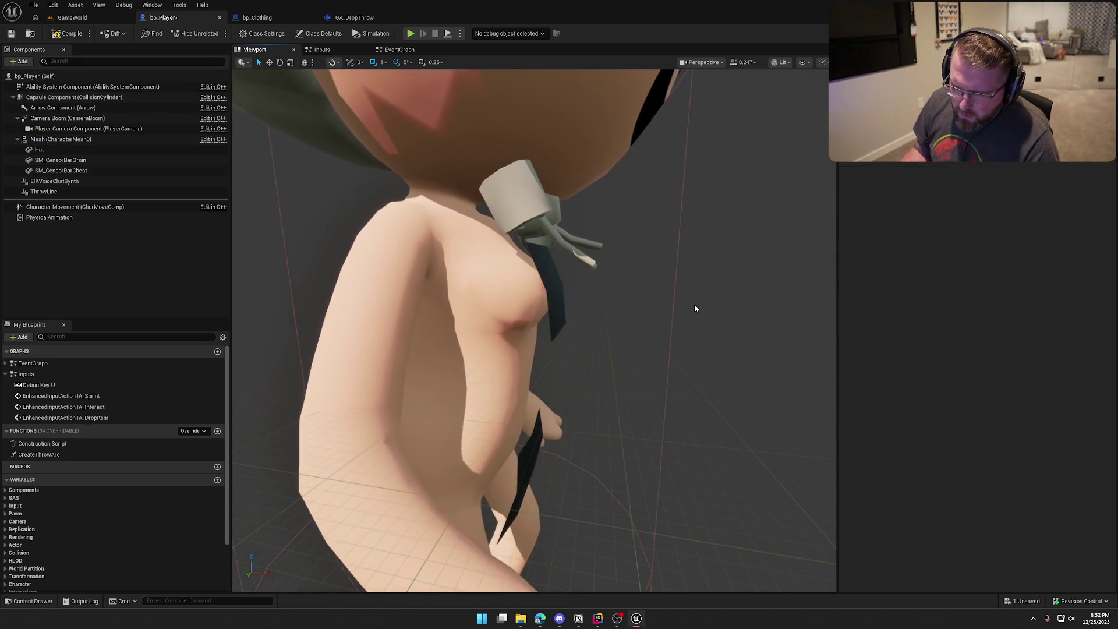
mouse_move(533, 330)
left_mouse_down()
mouse_move(559, 330)
mouse_move(501, 330)
left_mouse_up()
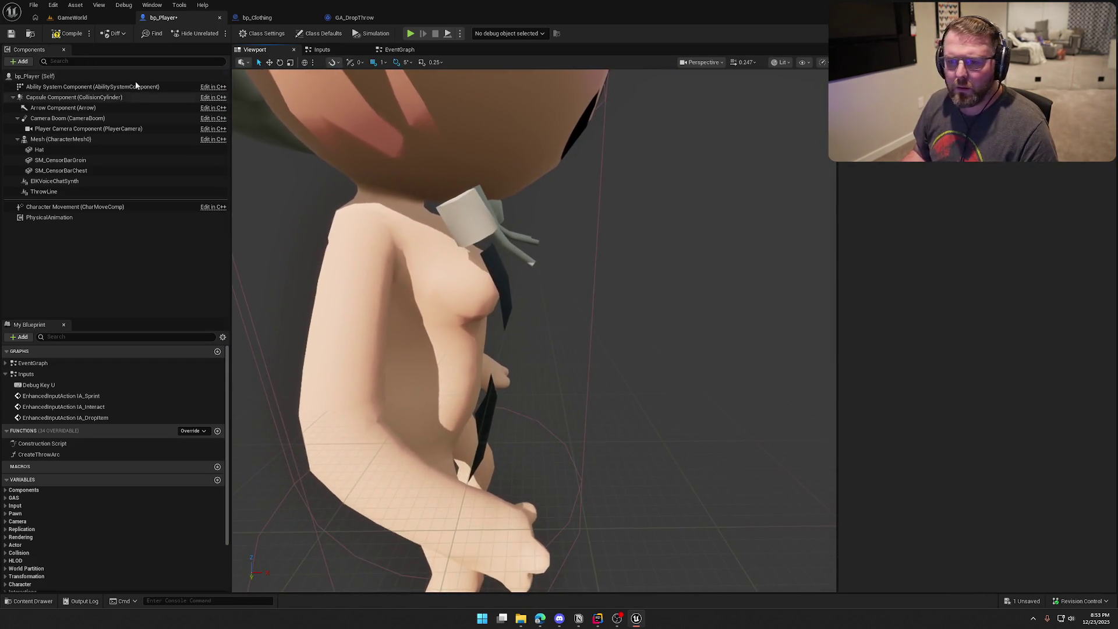
left_click(72, 17)
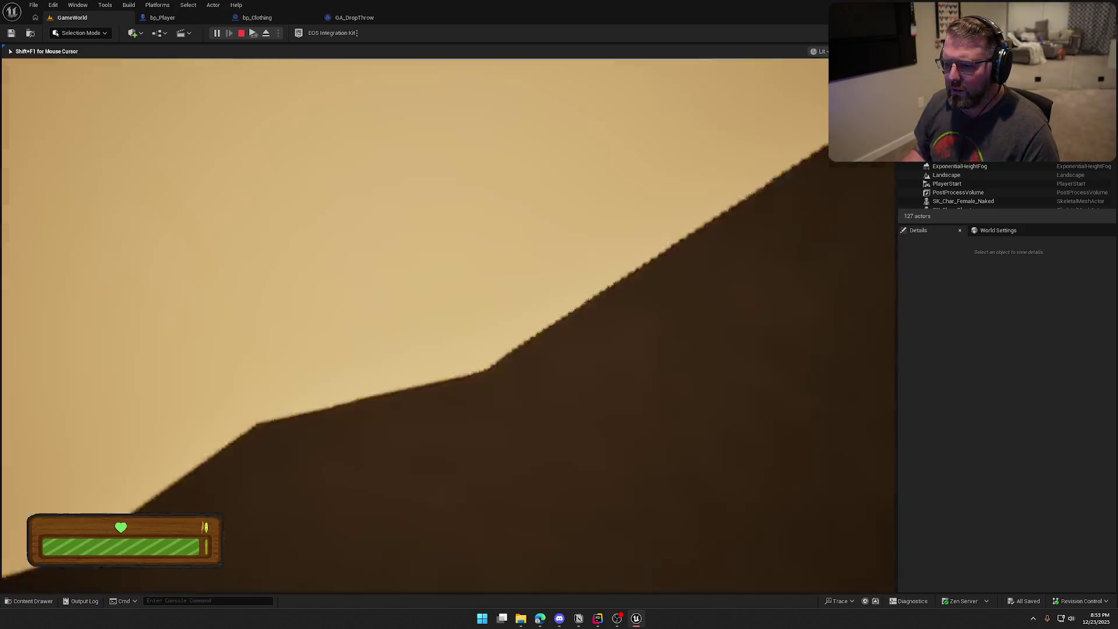
Step: Walk to the sack and wagon, picking up and using the red items, then end play
key("w")
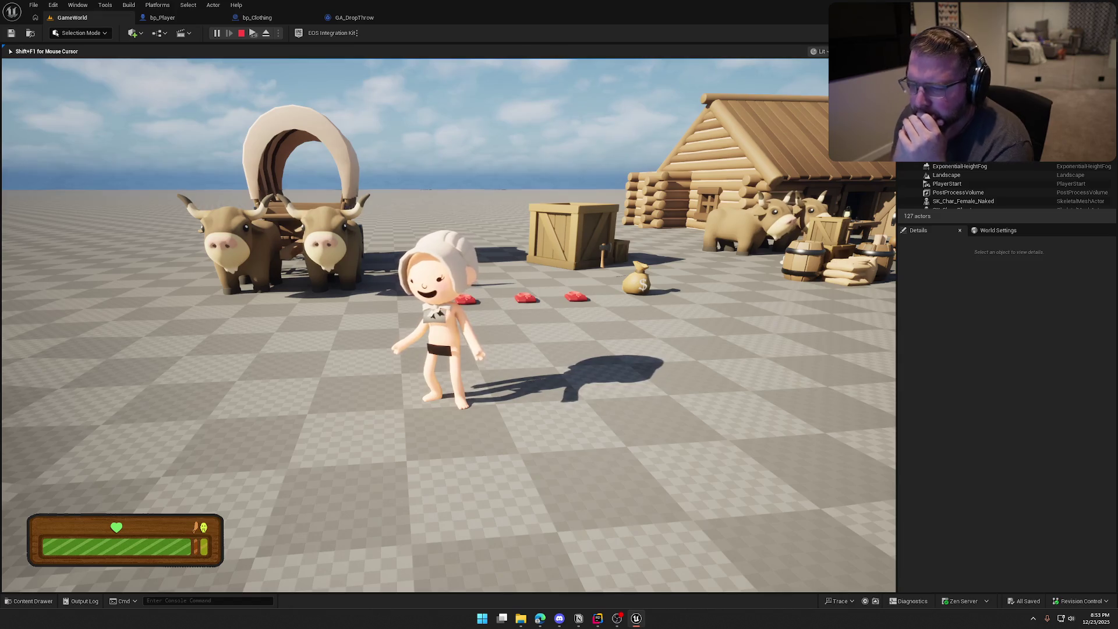
key("w")
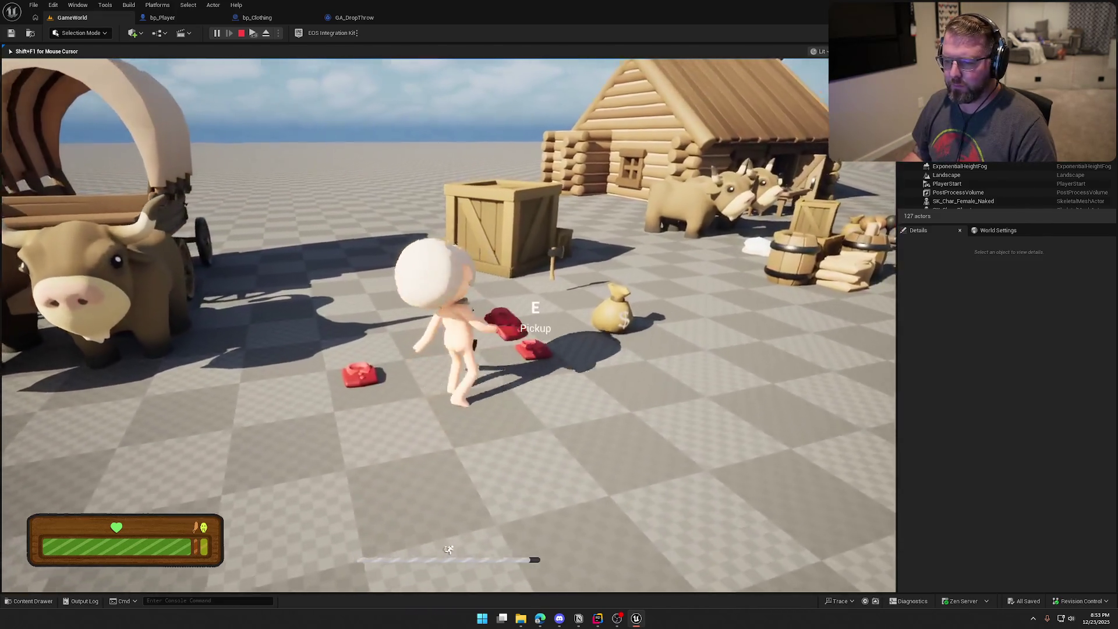
key("s")
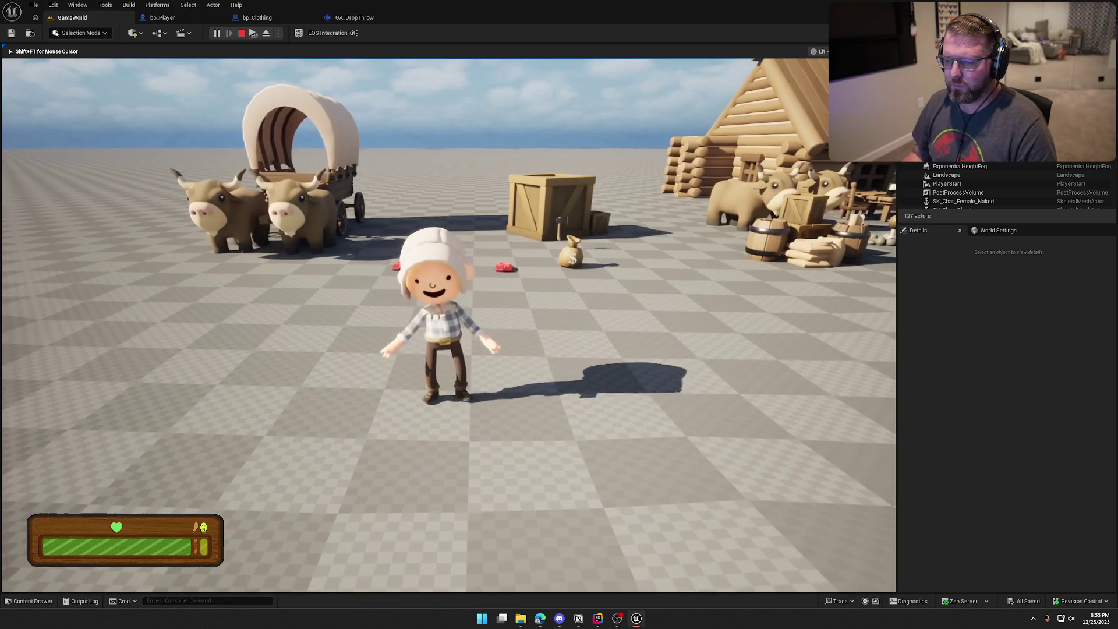
key("w")
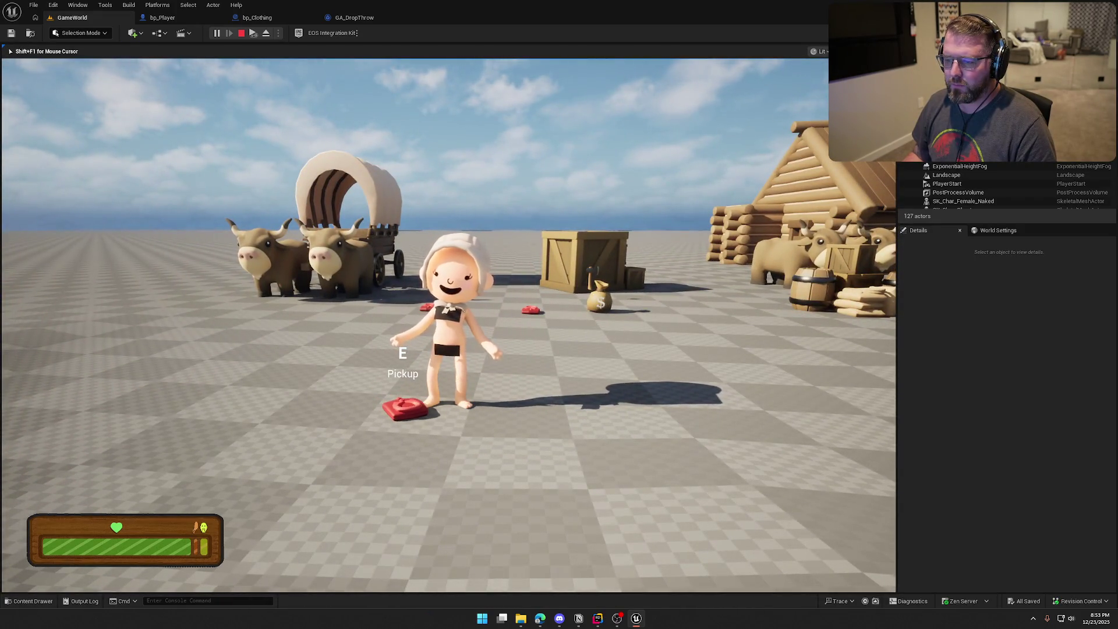
key("e")
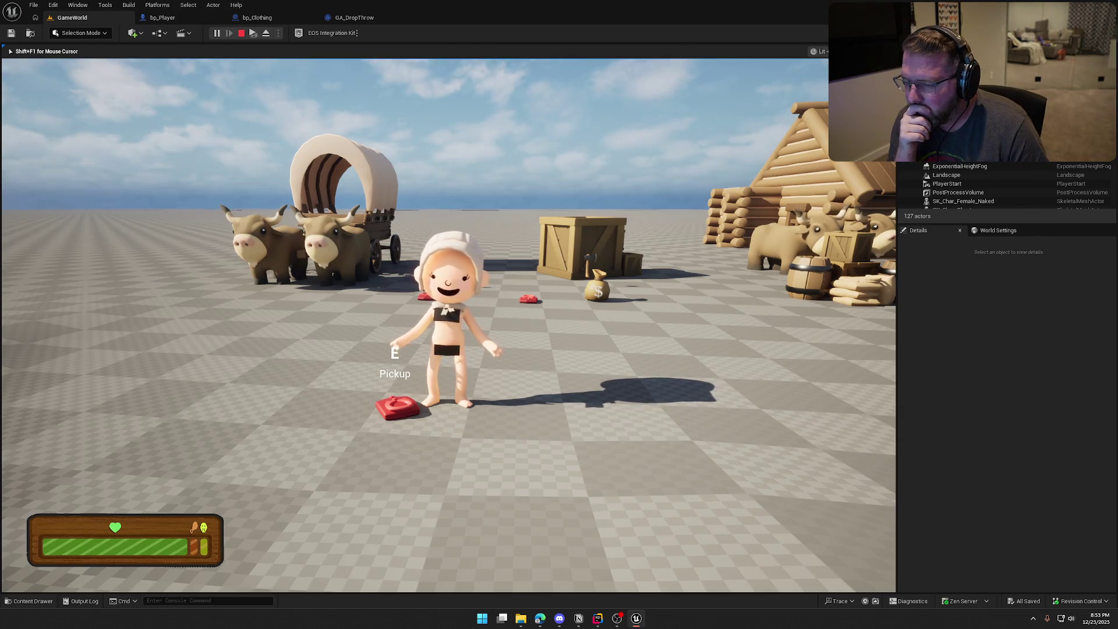
key("Escape")
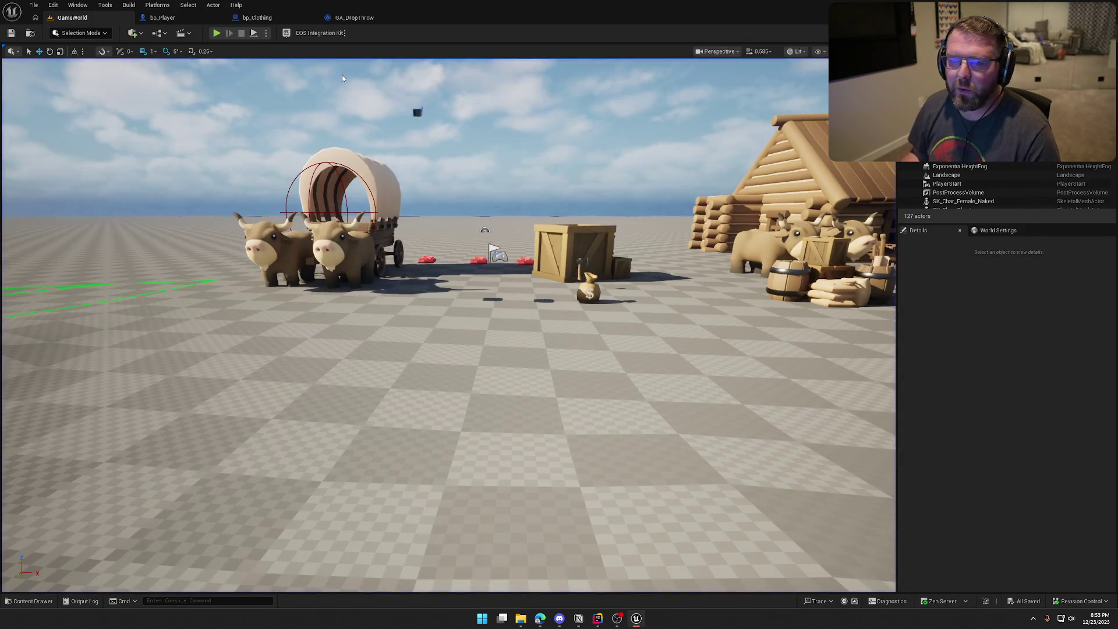
left_click(166, 17)
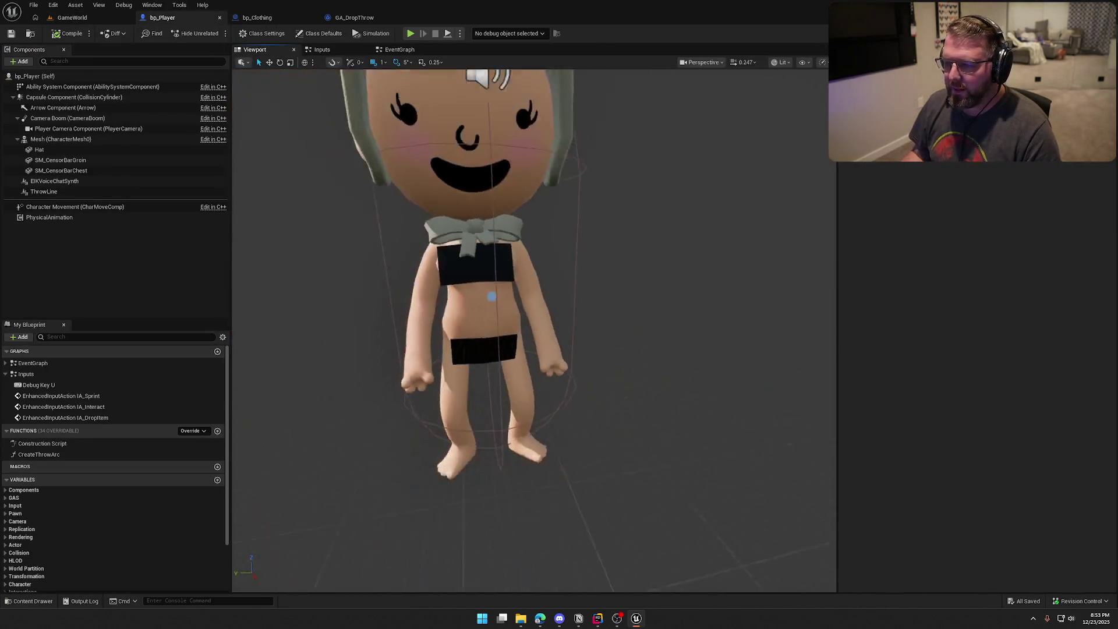
Step: Nudge SM_CensorBarChest onto the female chest with the local-space move gizmo
scroll(510, 350, "up", 3)
left_click_drag(510, 349, 454, 349)
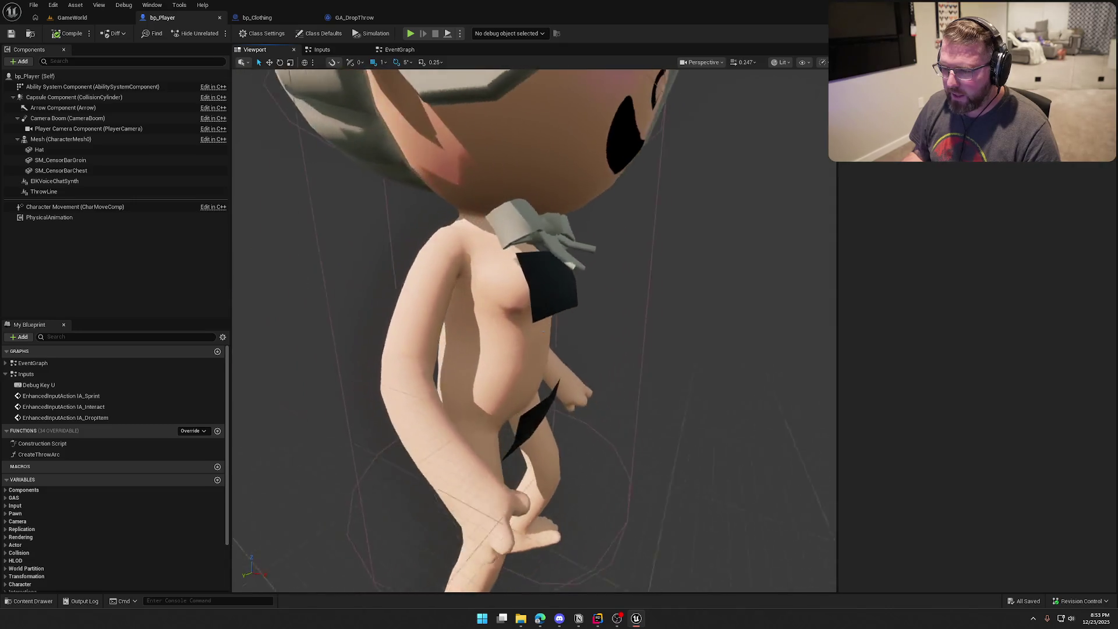
left_click(467, 234)
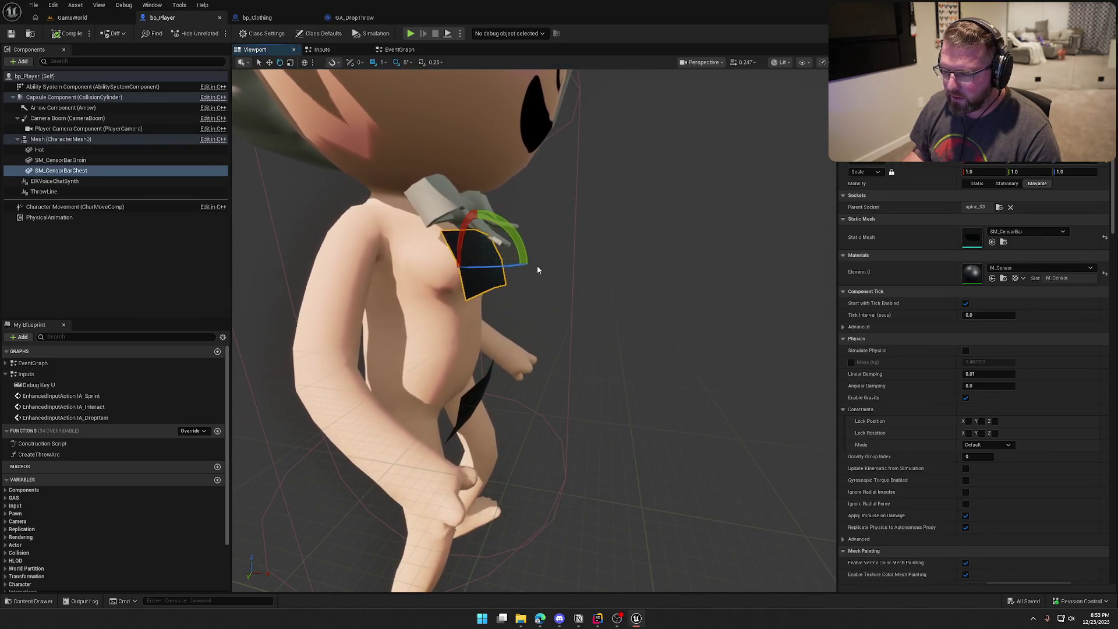
left_click(304, 62)
left_click_drag(407, 291, 370, 291)
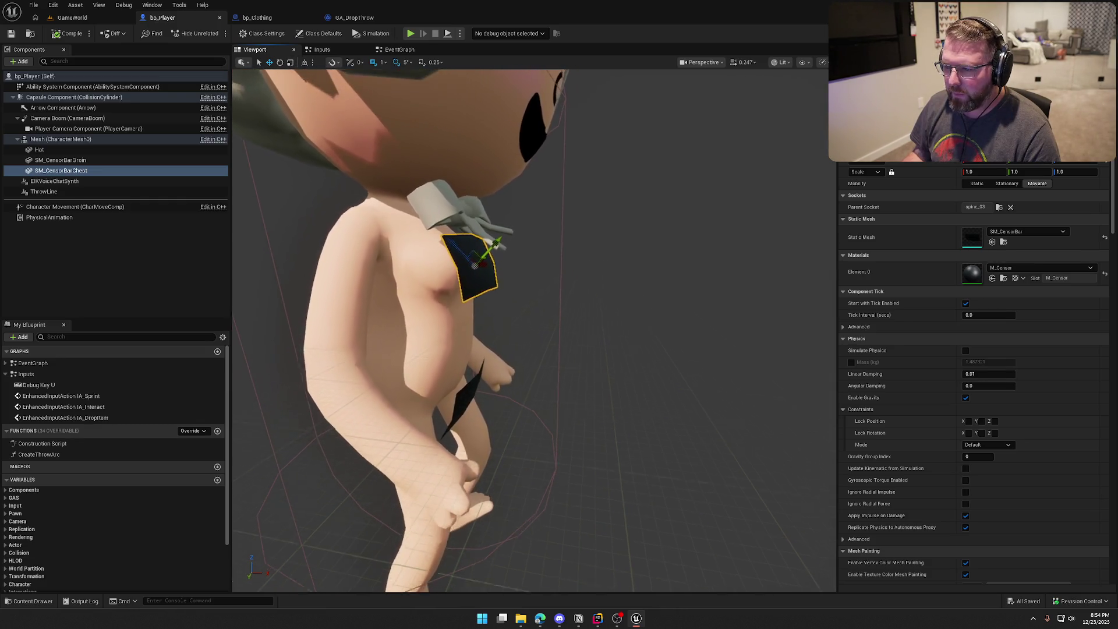
left_click_drag(489, 247, 486, 249)
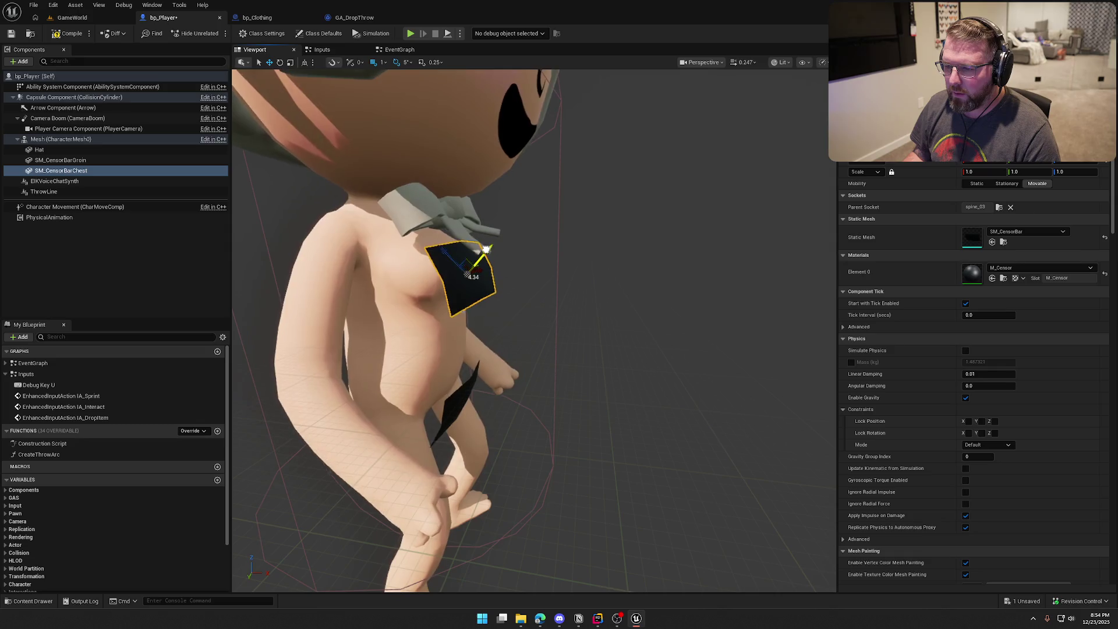
left_click(634, 294)
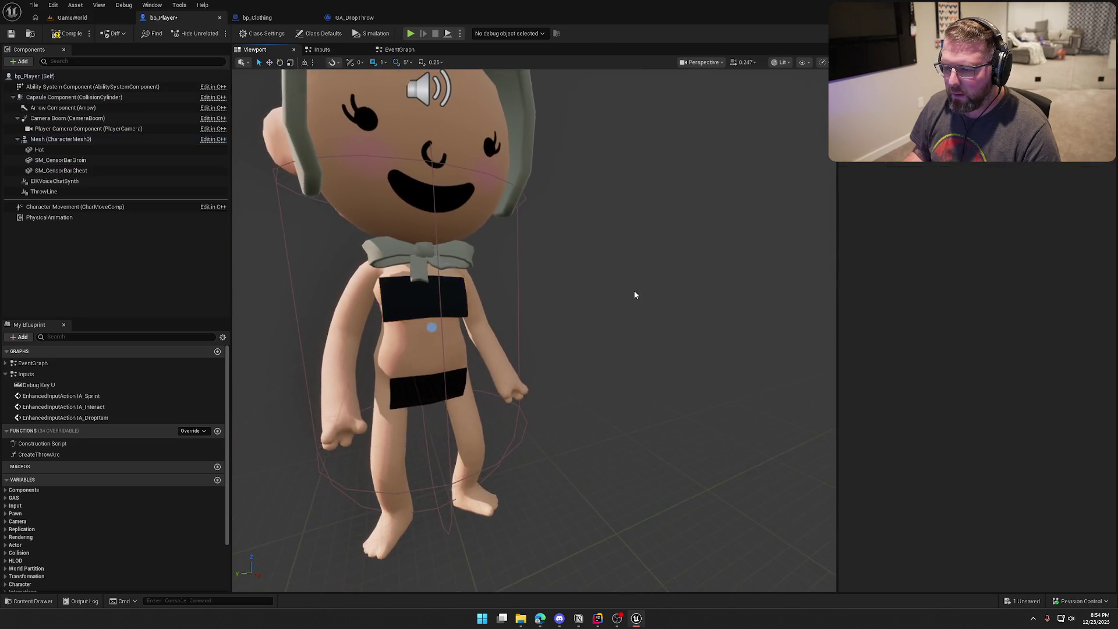
scroll(633, 293, "up", 5)
left_click_drag(634, 294, 605, 294)
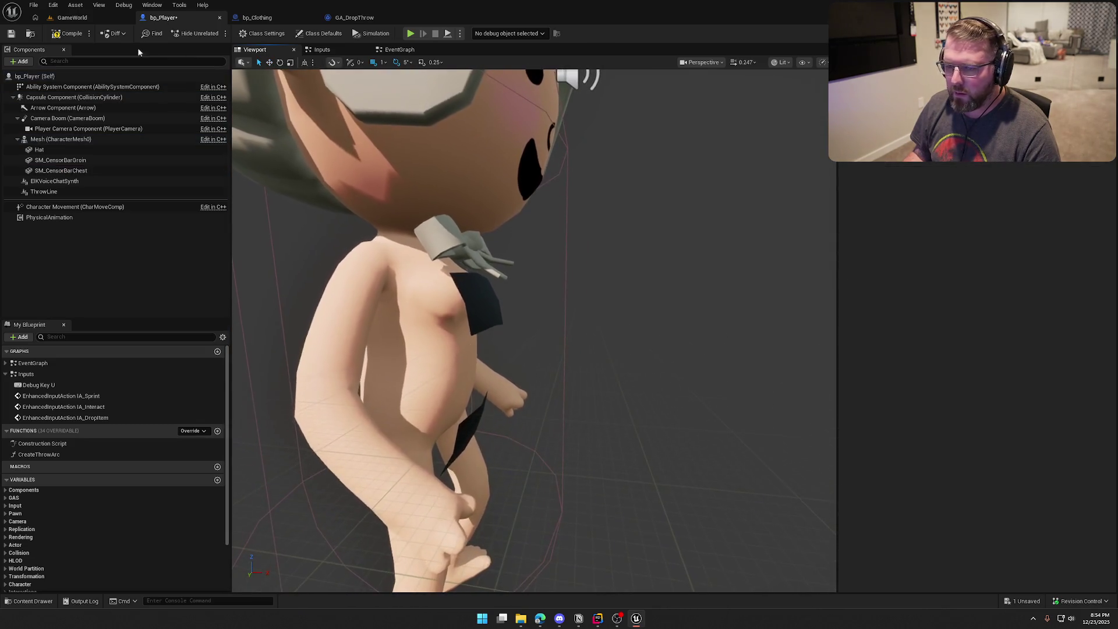
left_click(86, 18)
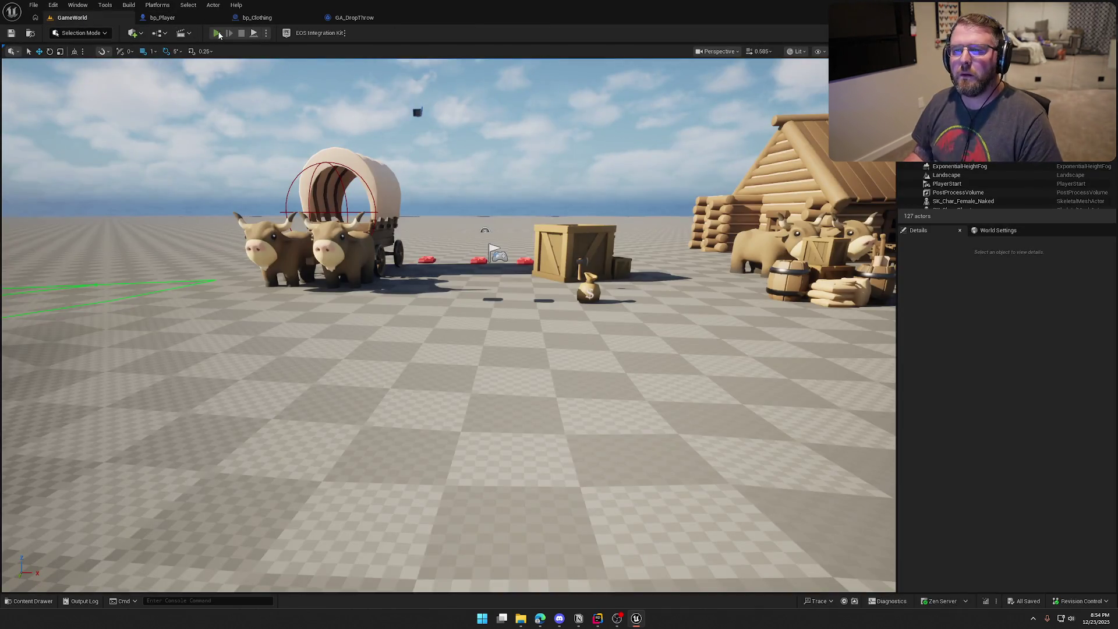
Step: Playtest again, picking up the middle red shirt and dropping it at her feet
left_click(217, 33)
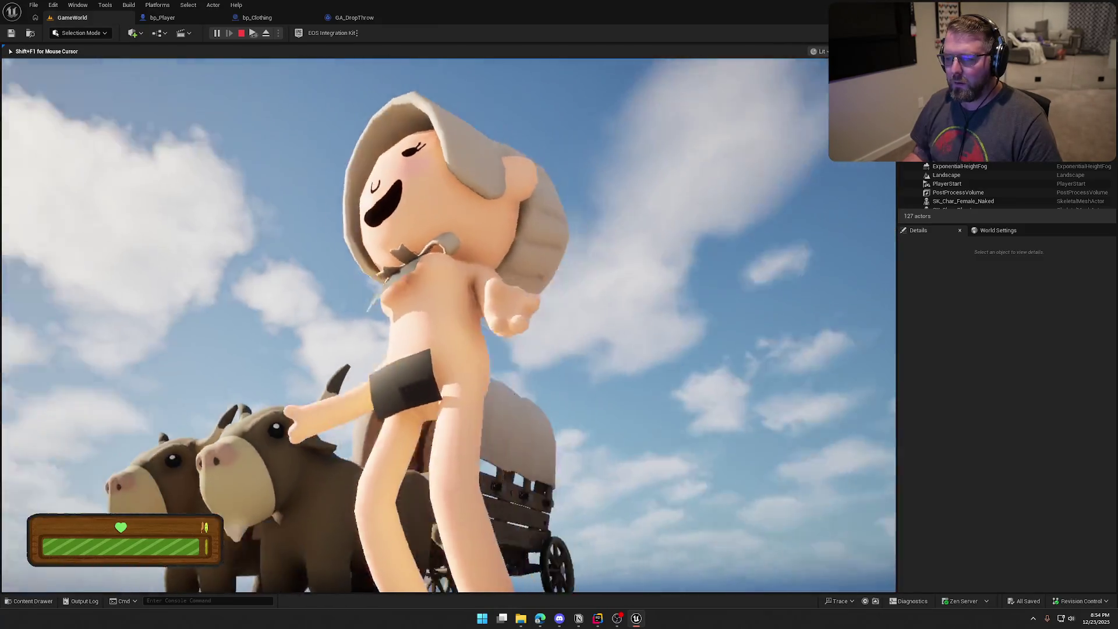
key("Escape")
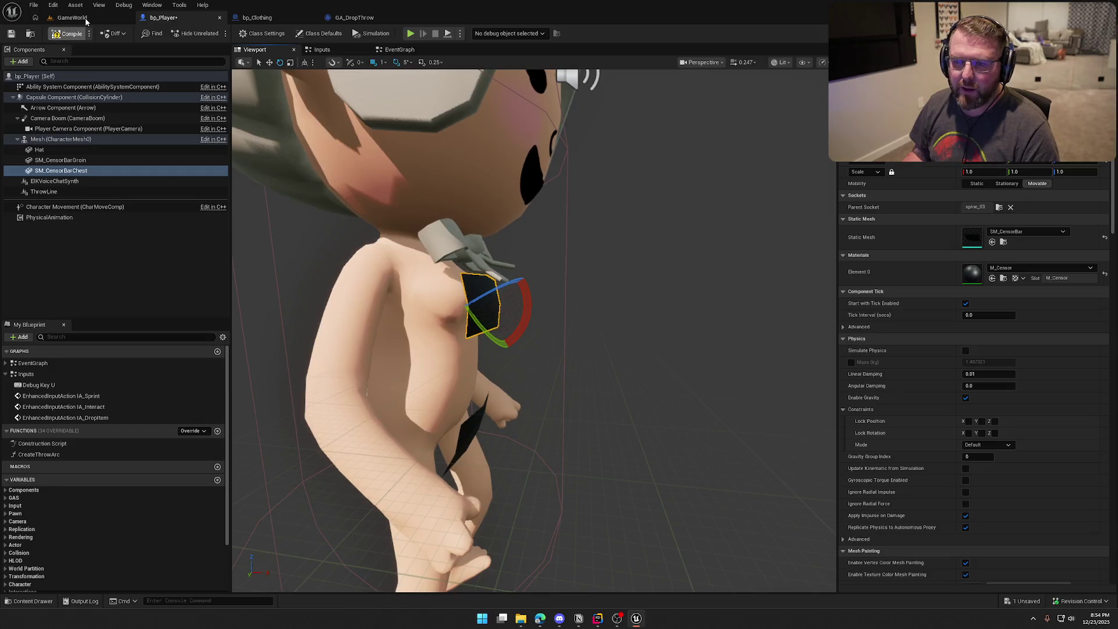
left_click(71, 17)
key("alt+p")
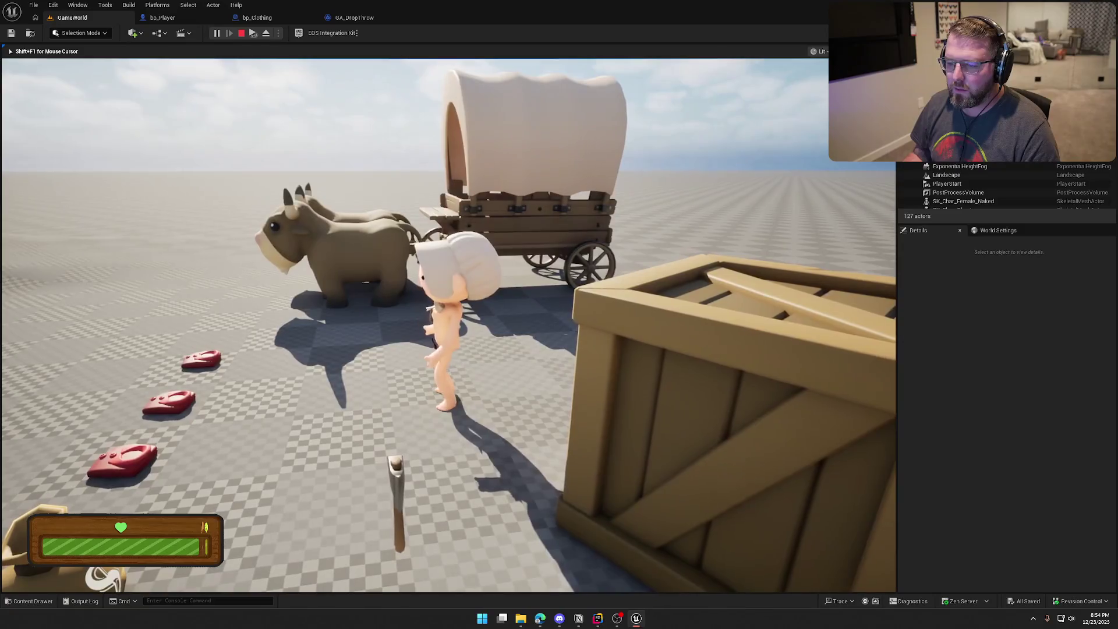
key("e")
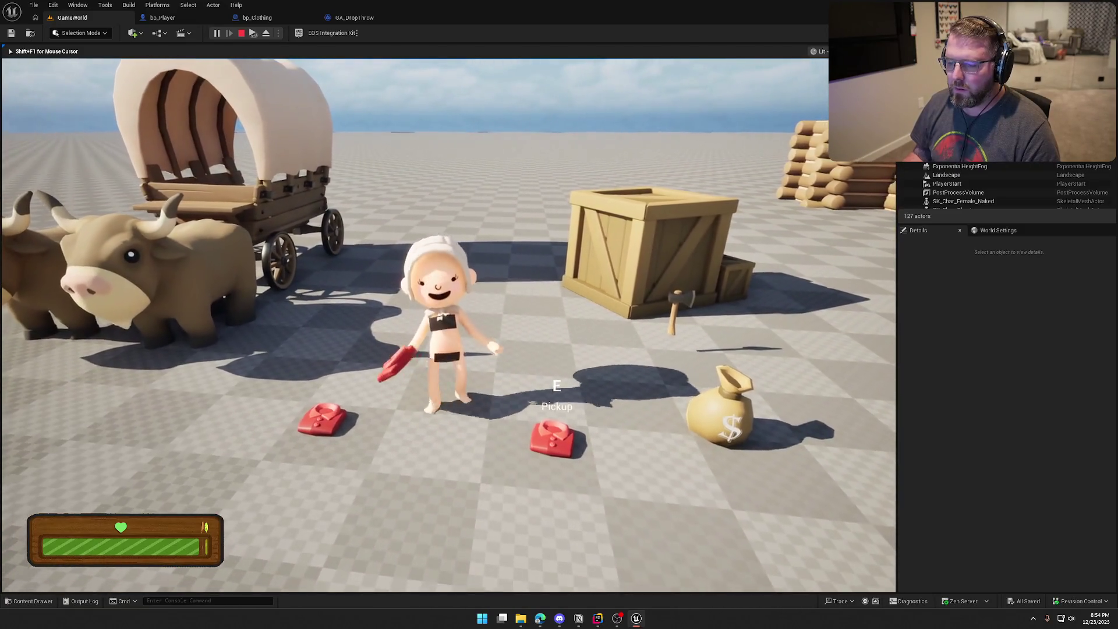
key("g")
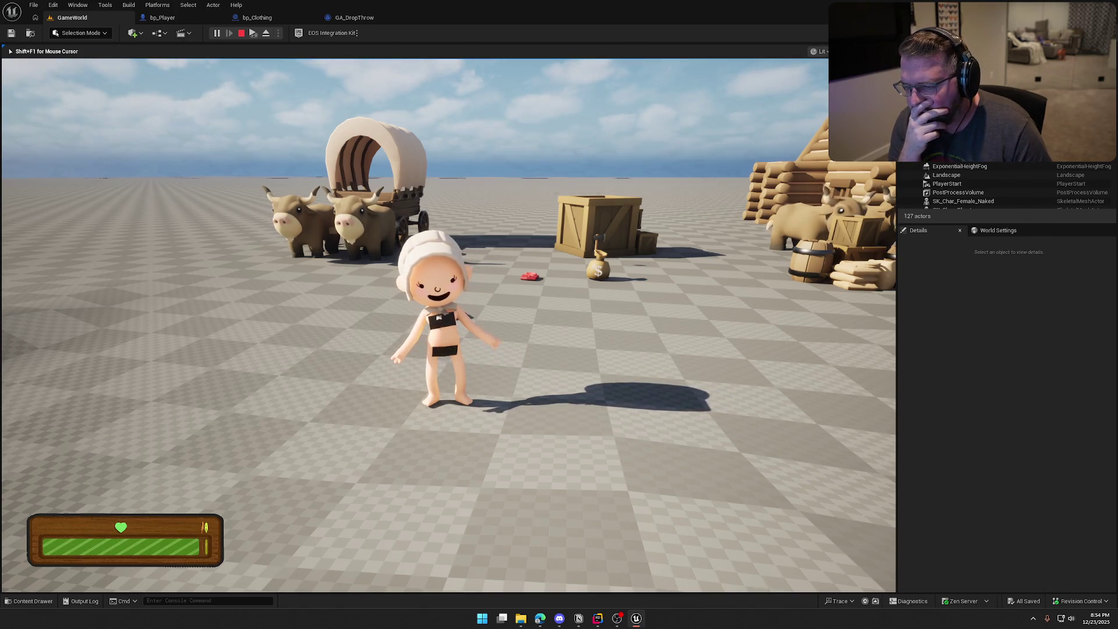
key("Escape")
left_click(166, 19)
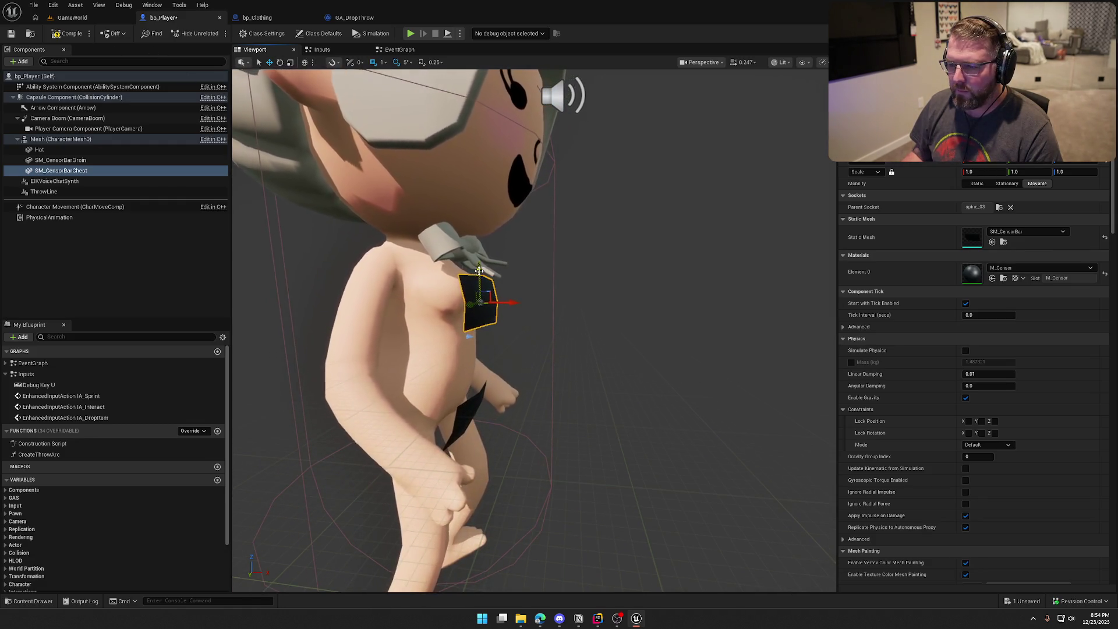
Step: Compile and save bp_Player, then start a new playtest in GameWorld
left_click(583, 284)
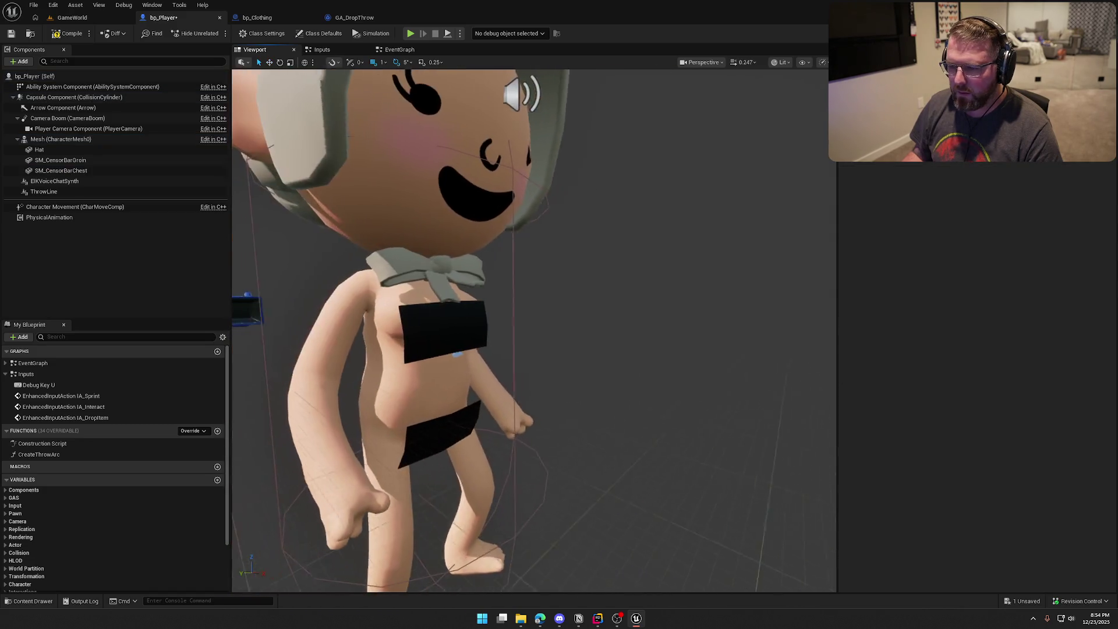
left_click(67, 33)
left_click(72, 18)
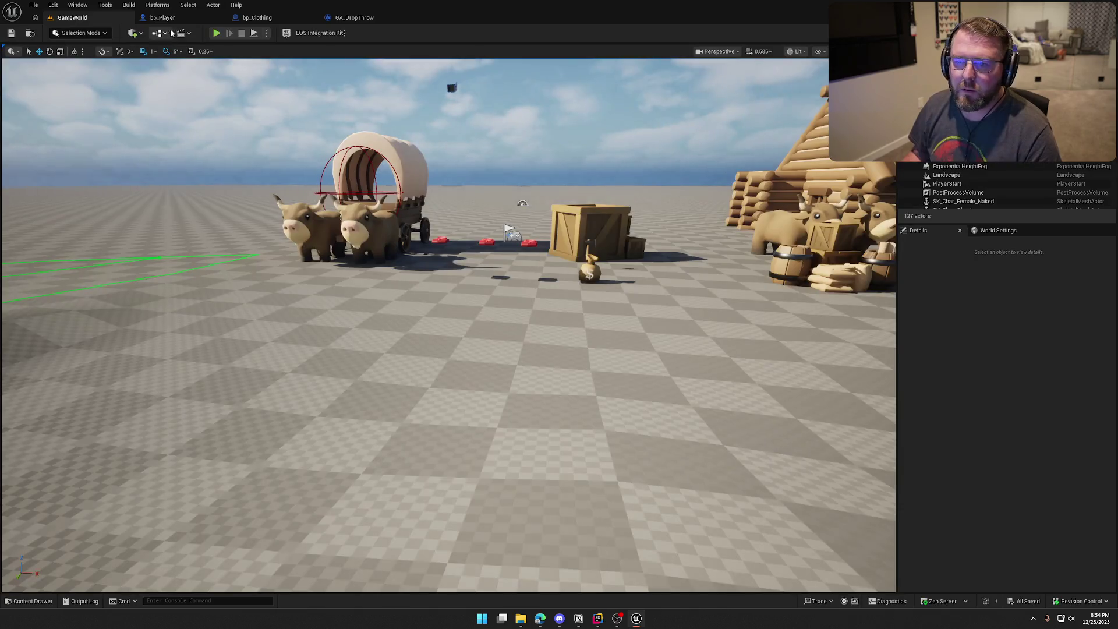
left_click(217, 33)
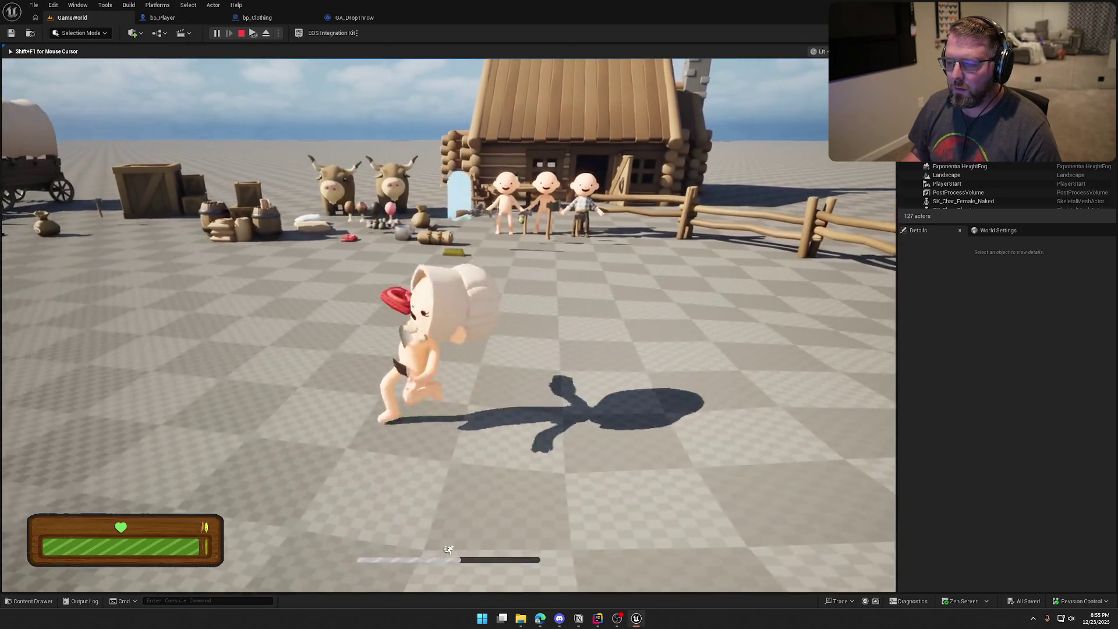
Step: Put on the held clothing item, take it off and drop it, then throw
key("e")
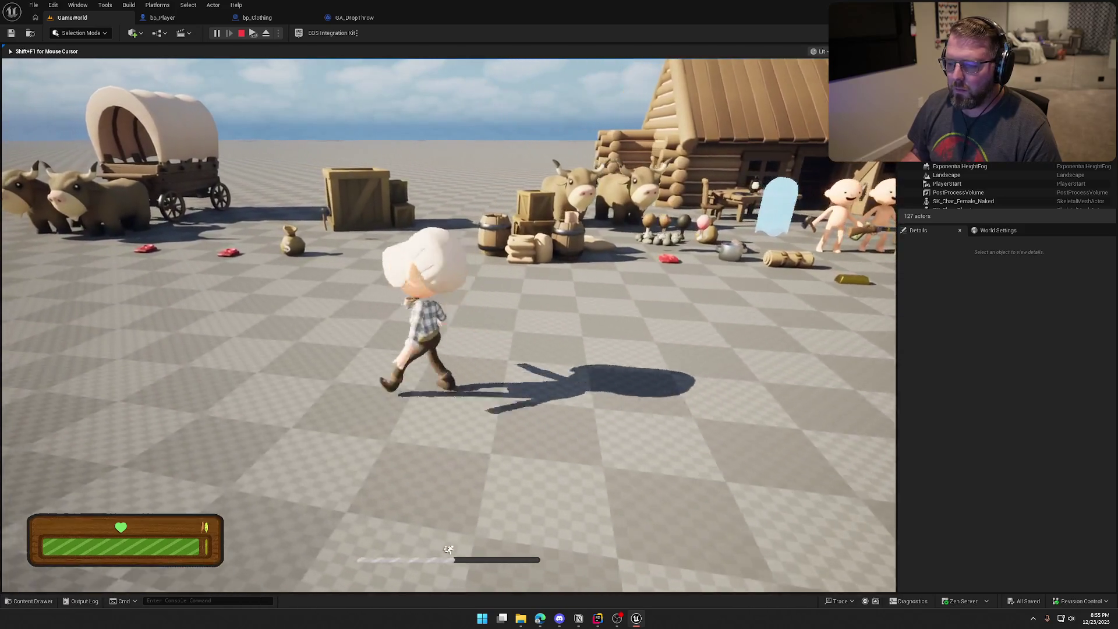
key("q")
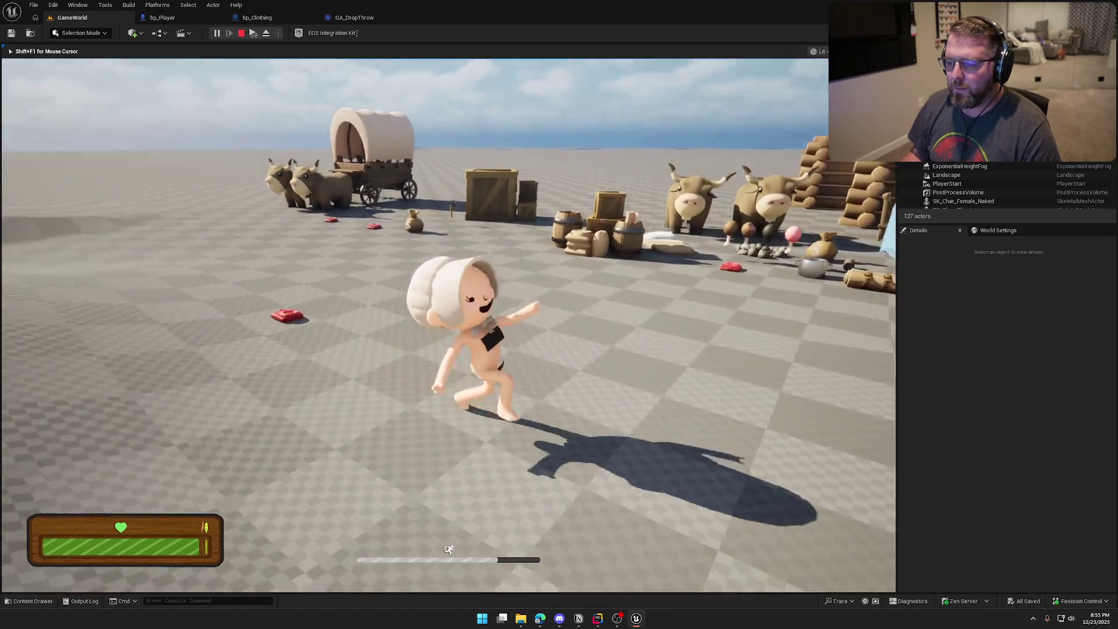
key("w")
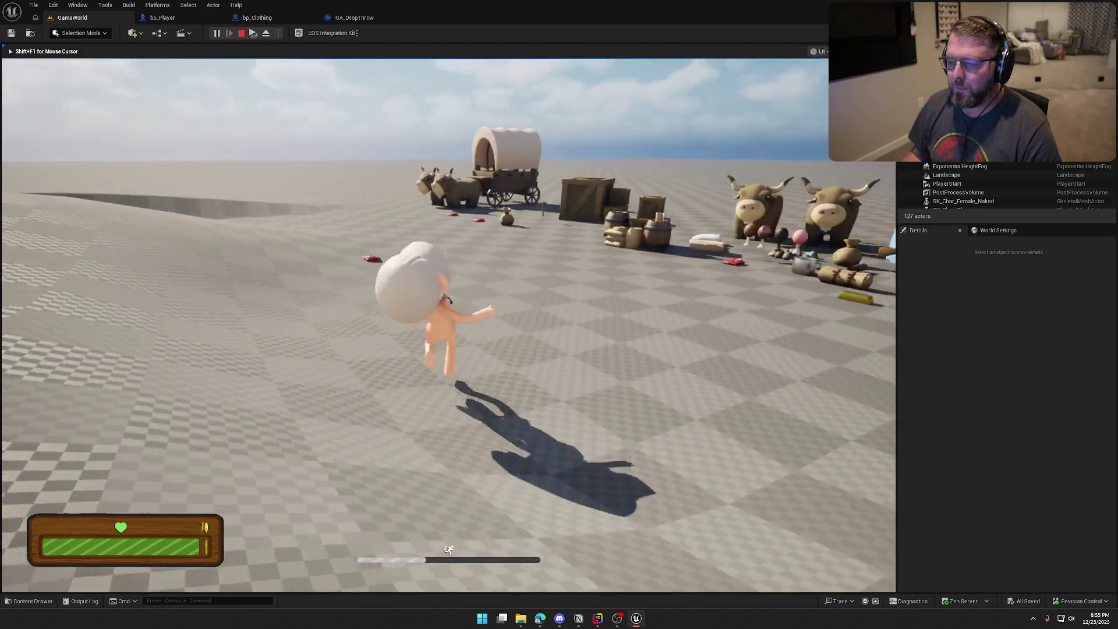
key("s")
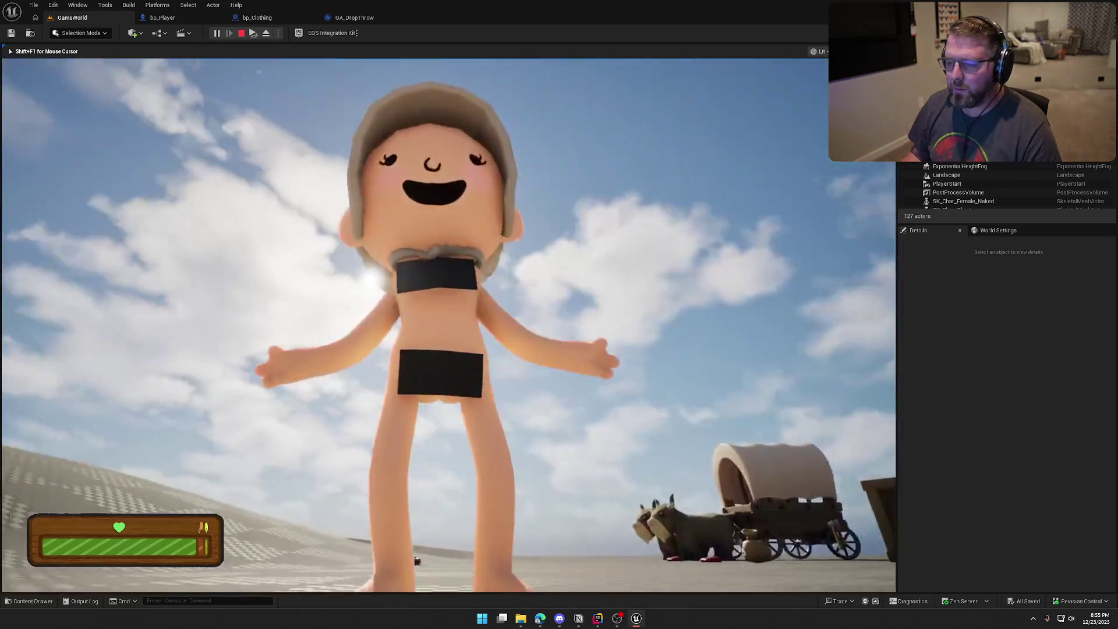
key("g")
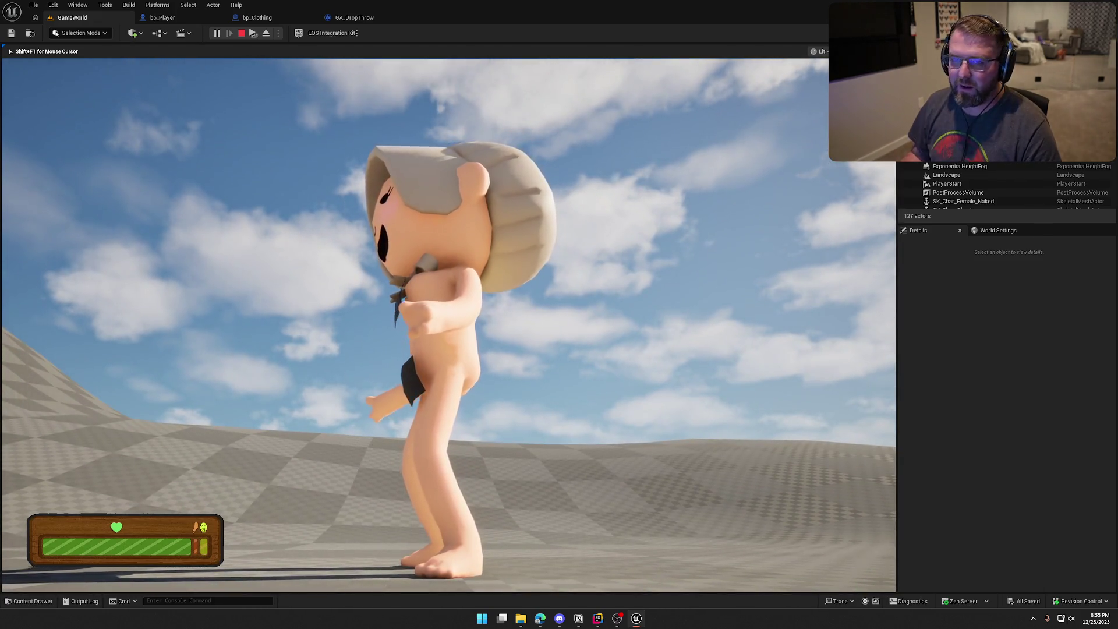
Step: Sprint toward the wagon and cabin in several directions to check the censor bars
key("shift+w")
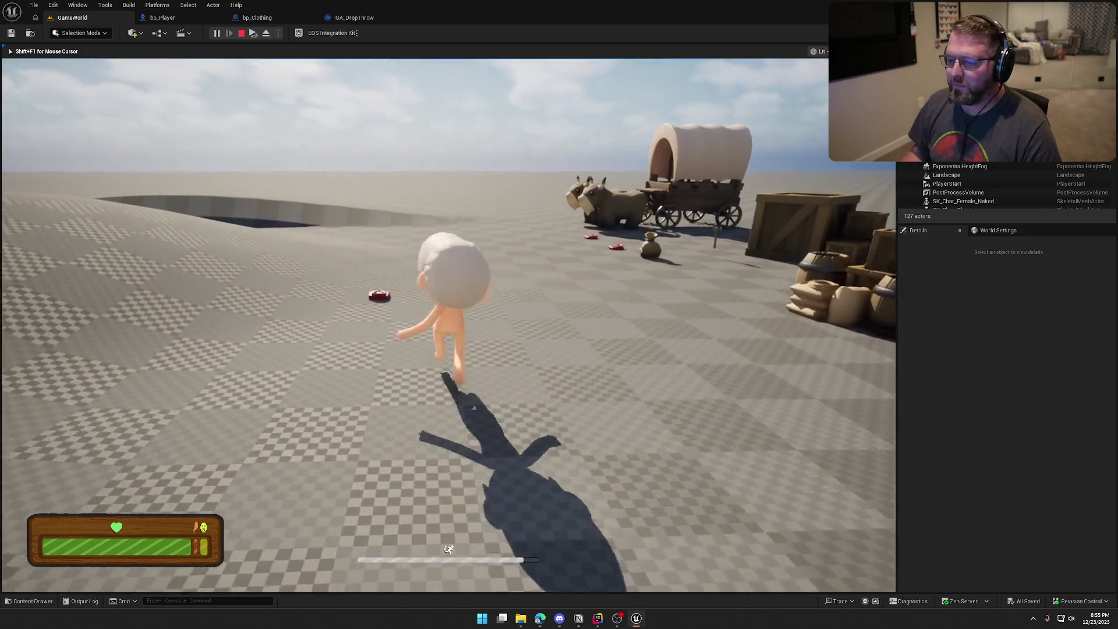
key("s")
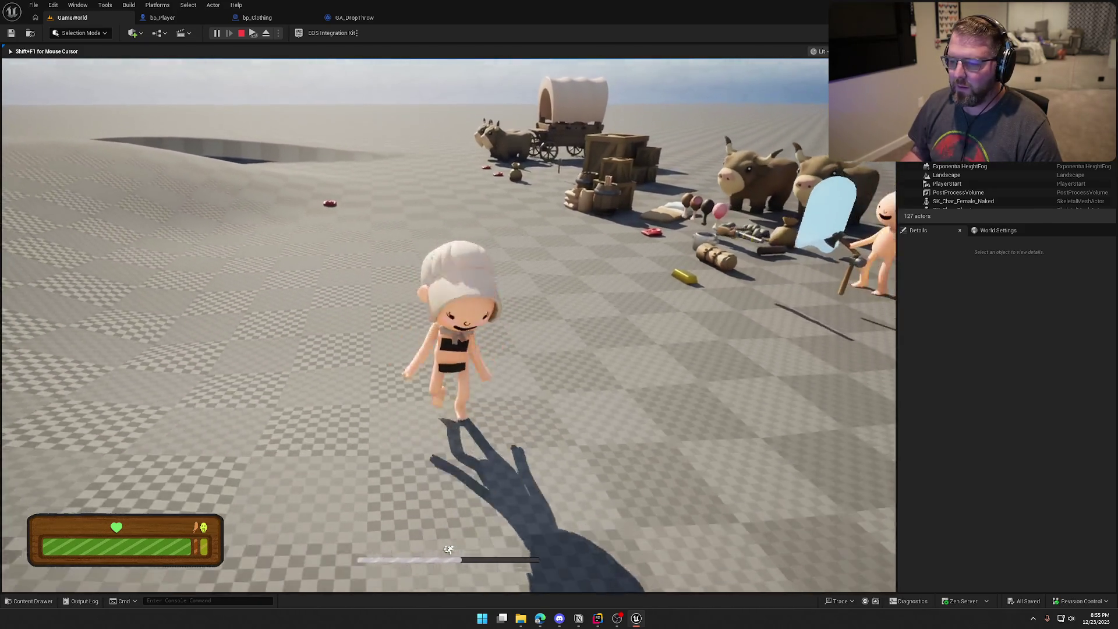
key("a")
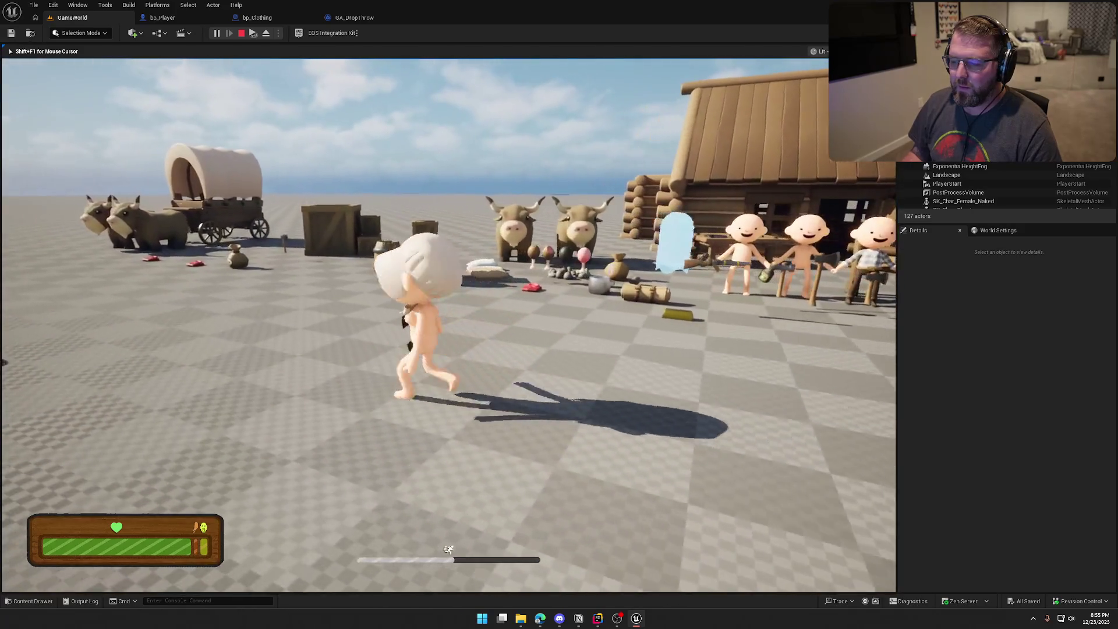
key("s")
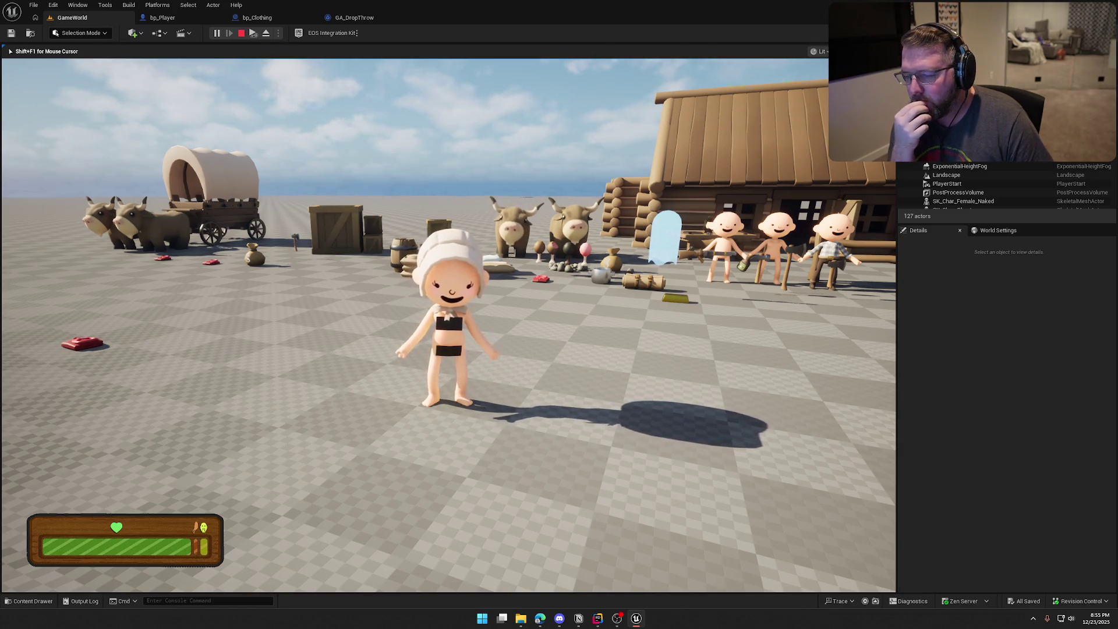
key("shift+w")
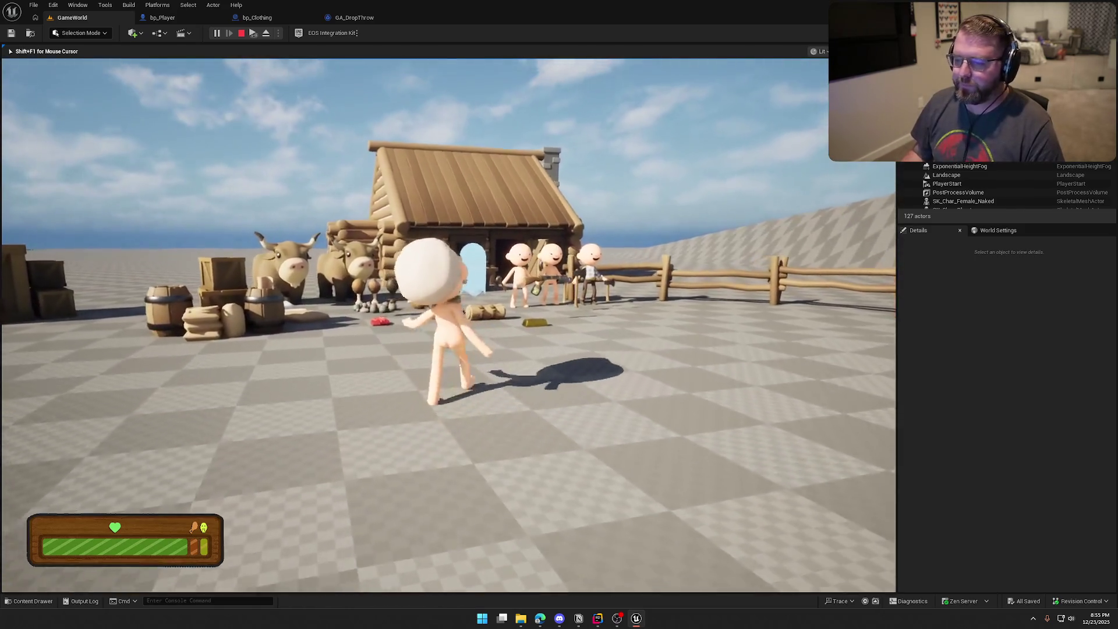
key("s")
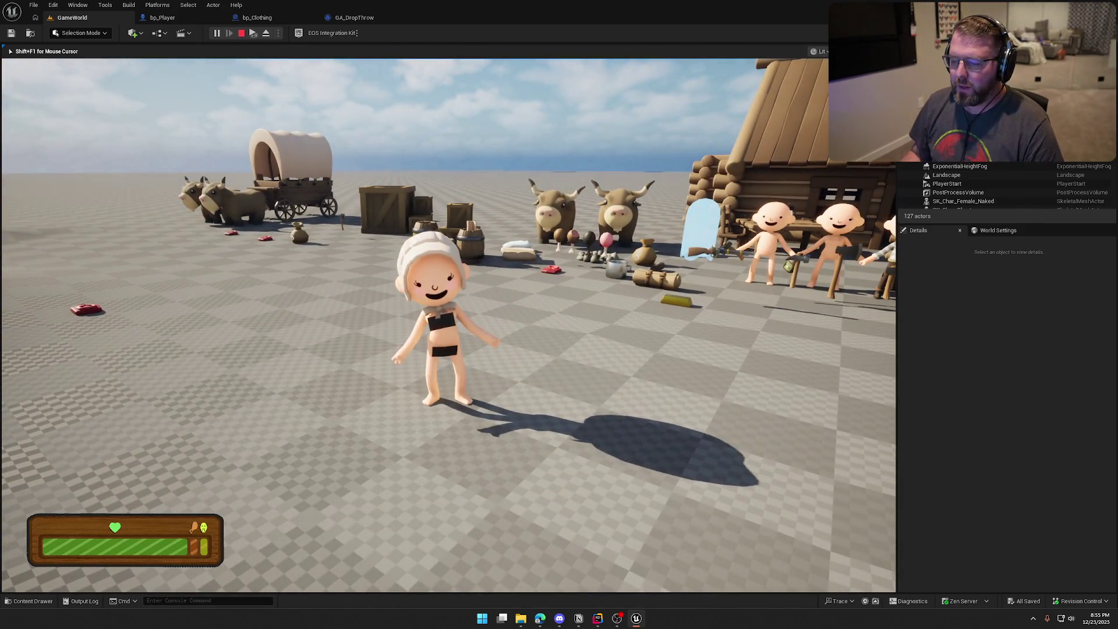
key("a")
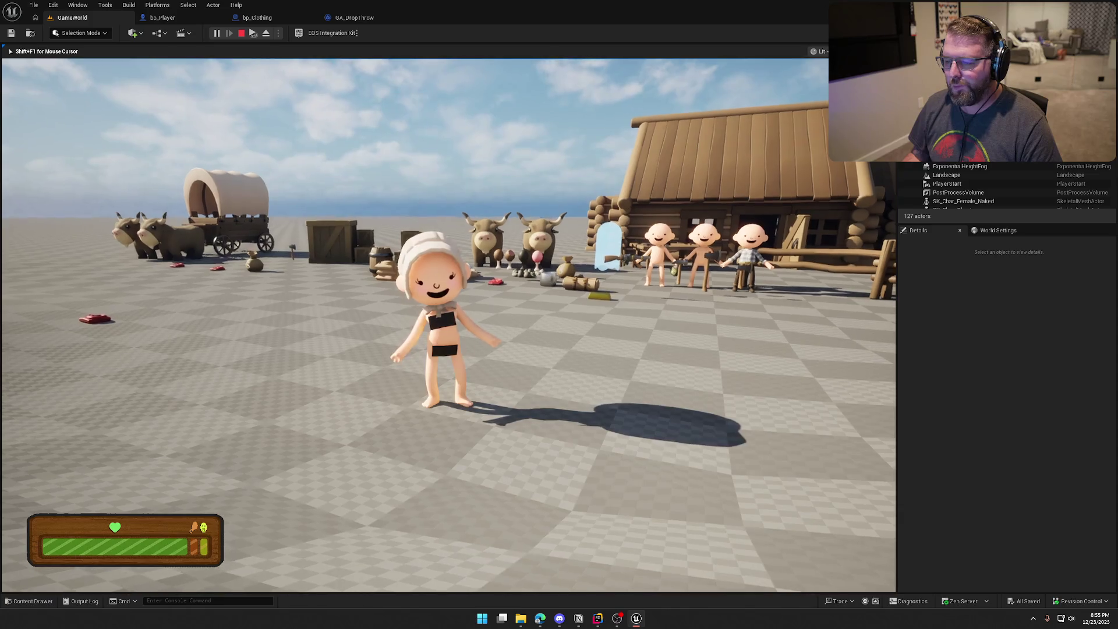
Step: Pick up, drop and re-pick the red item, then wear and drop the plaid outfit
key("shift+w")
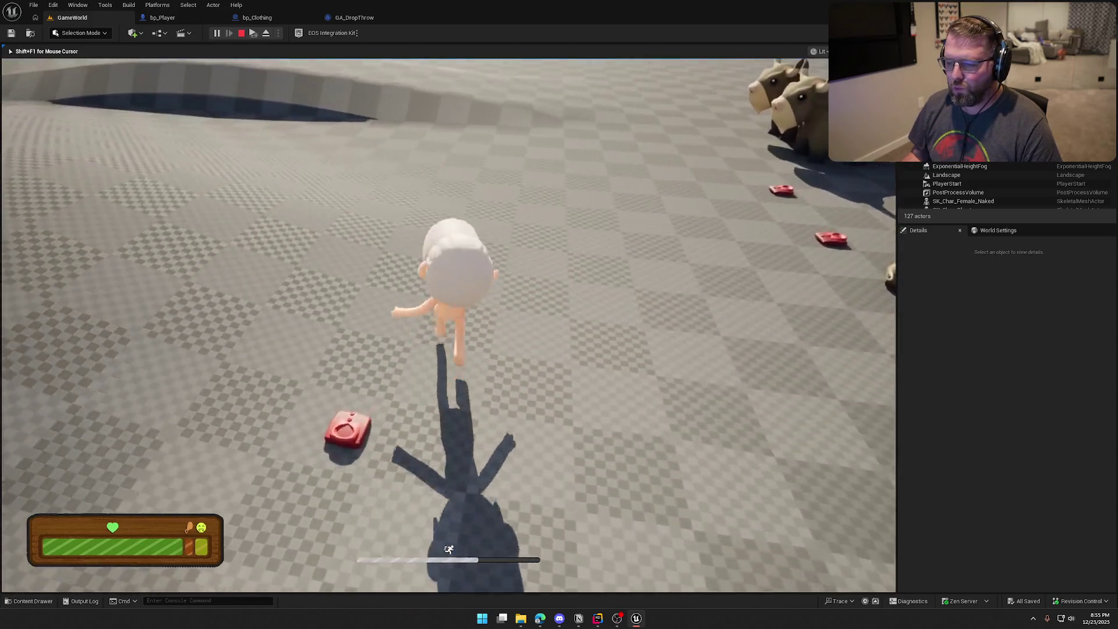
key("s")
key("e")
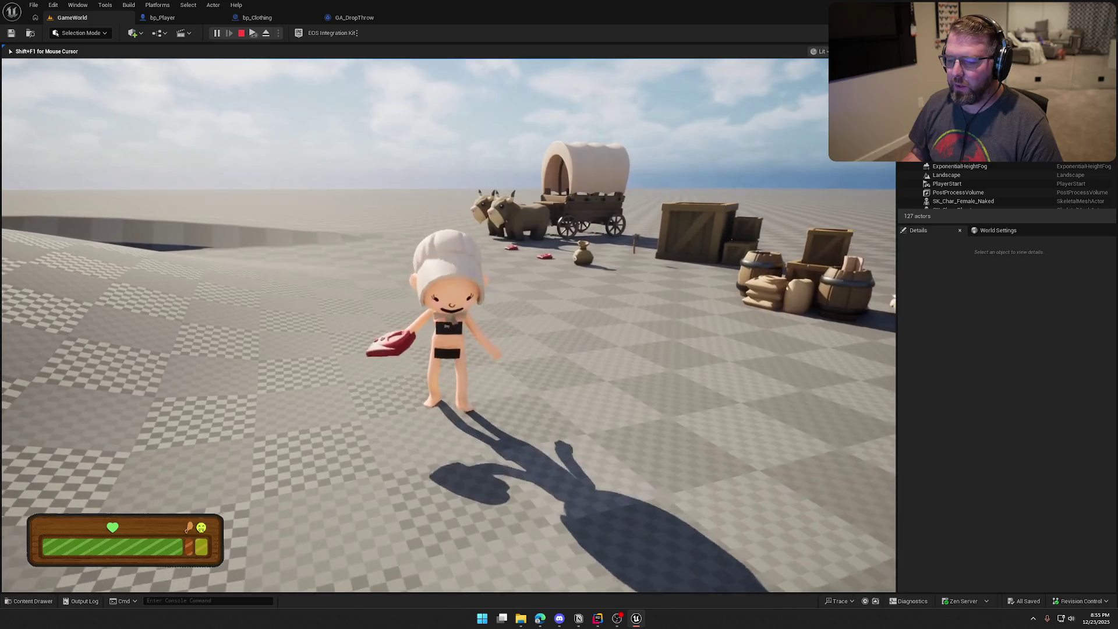
key("w")
key("e")
key("s")
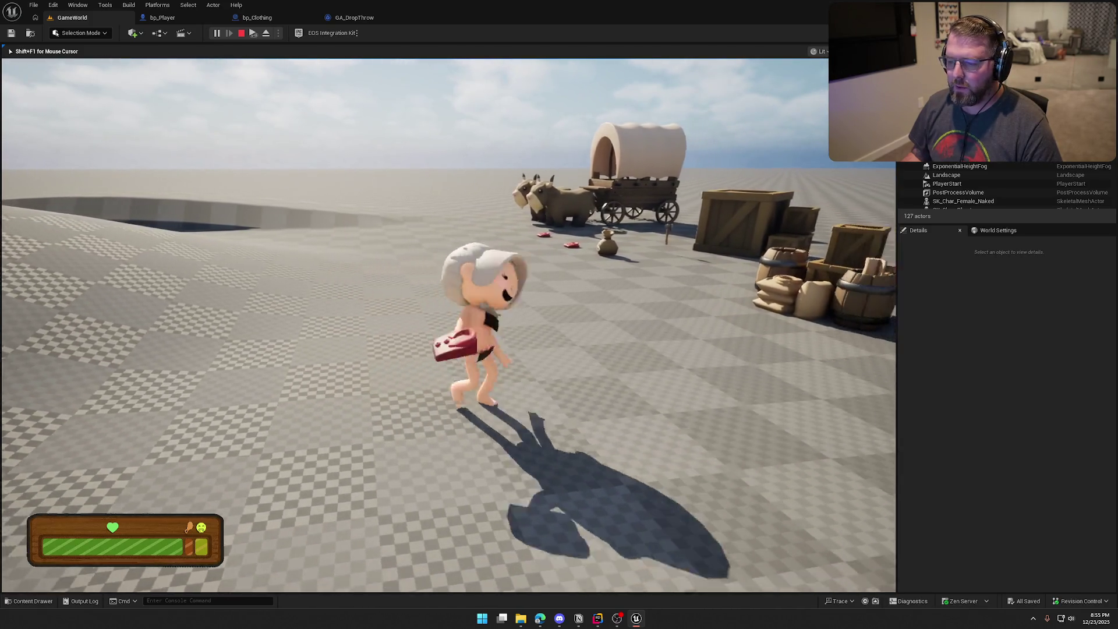
key("e")
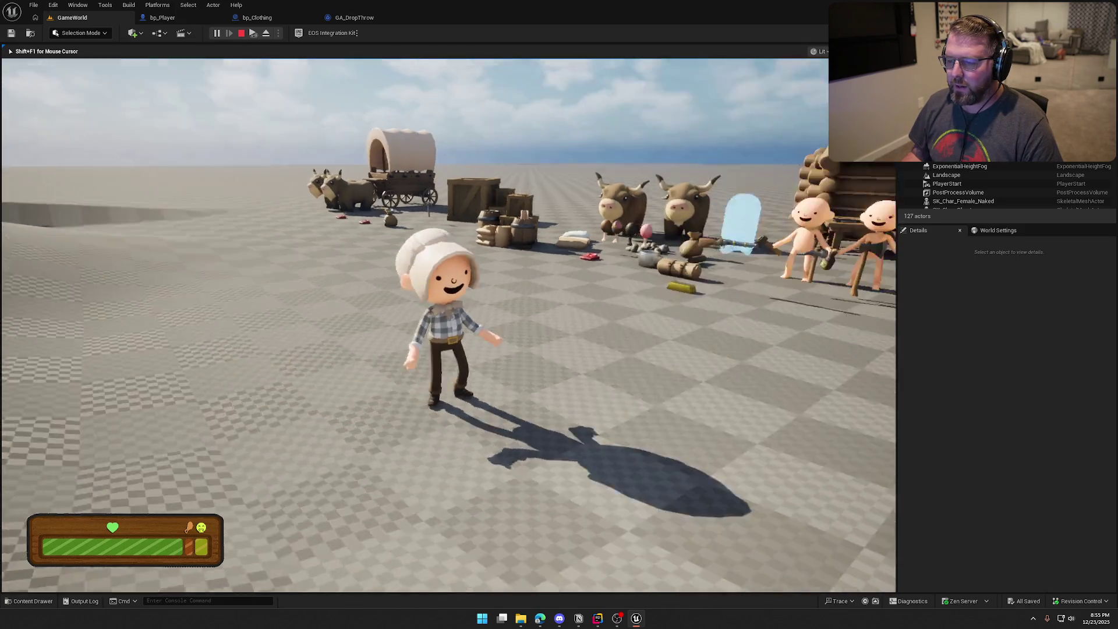
key("q")
key("w")
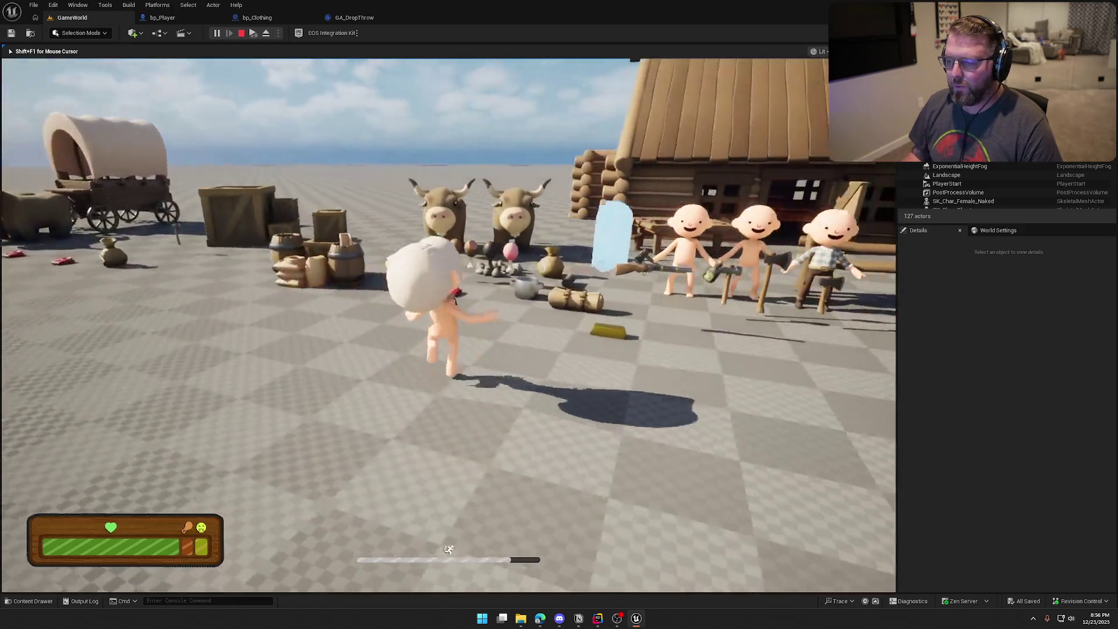
Step: Run toward the wagons and crates, then stop the playtest
key("s")
key("w")
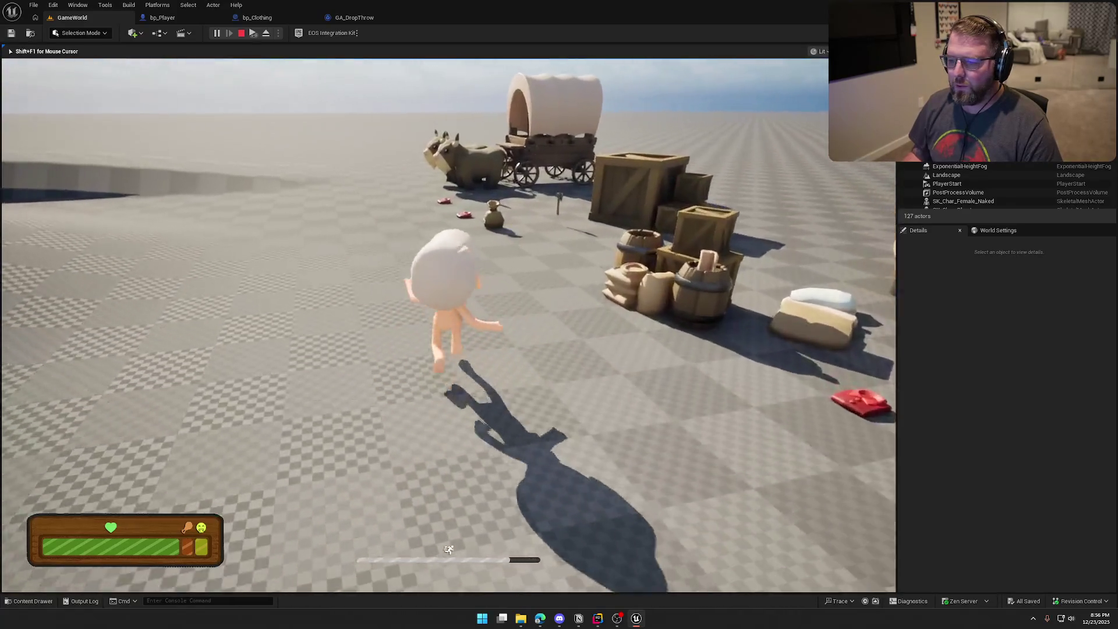
key("s")
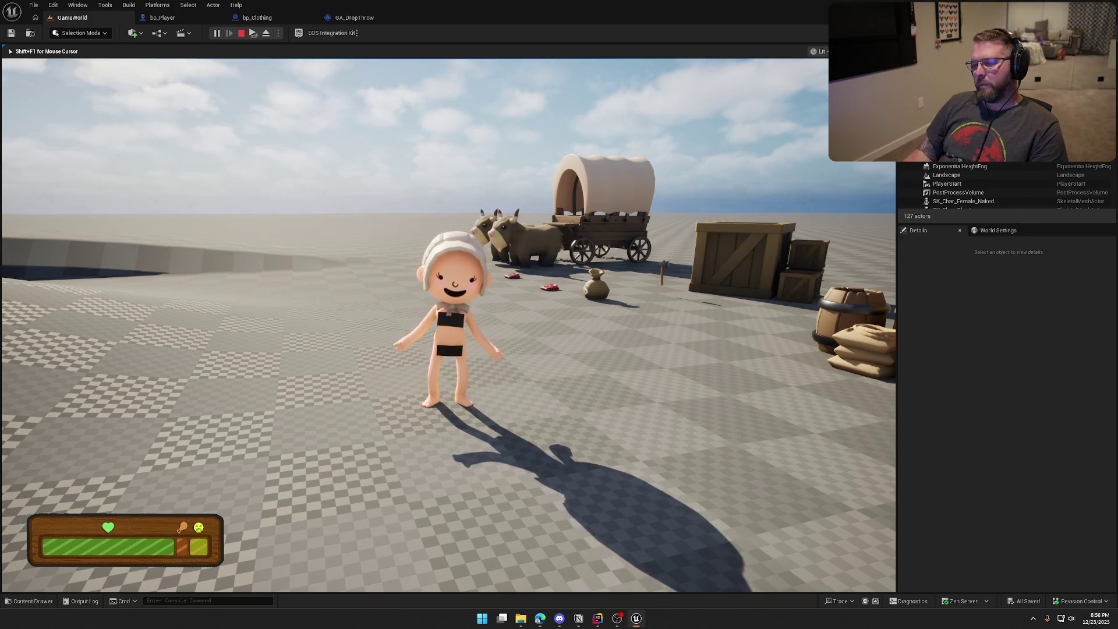
mouse_move(447, 314)
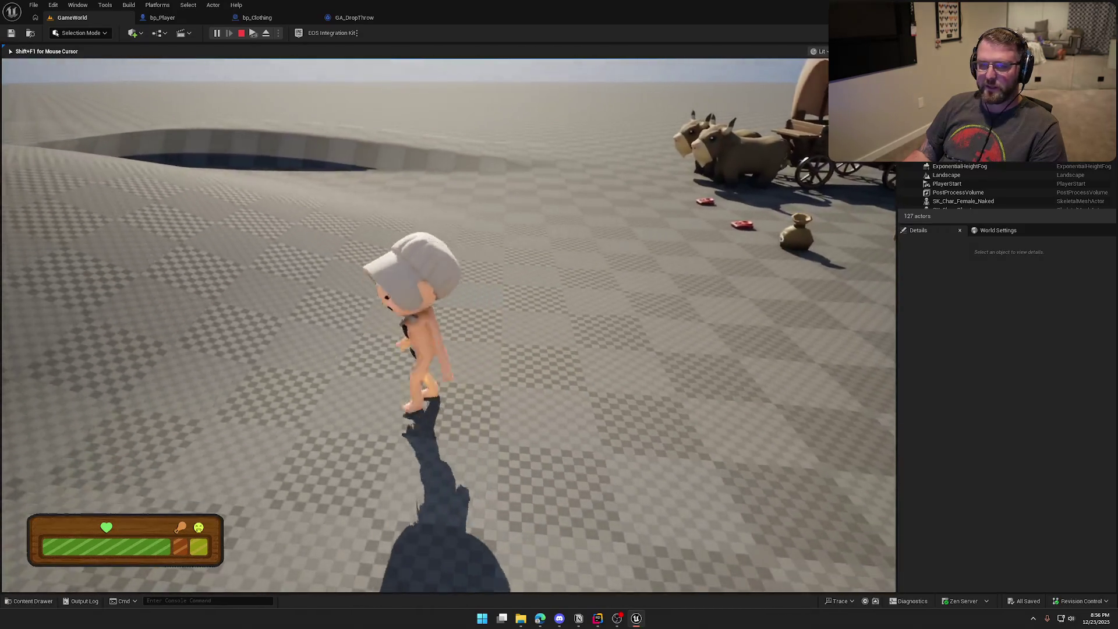
key("shift")
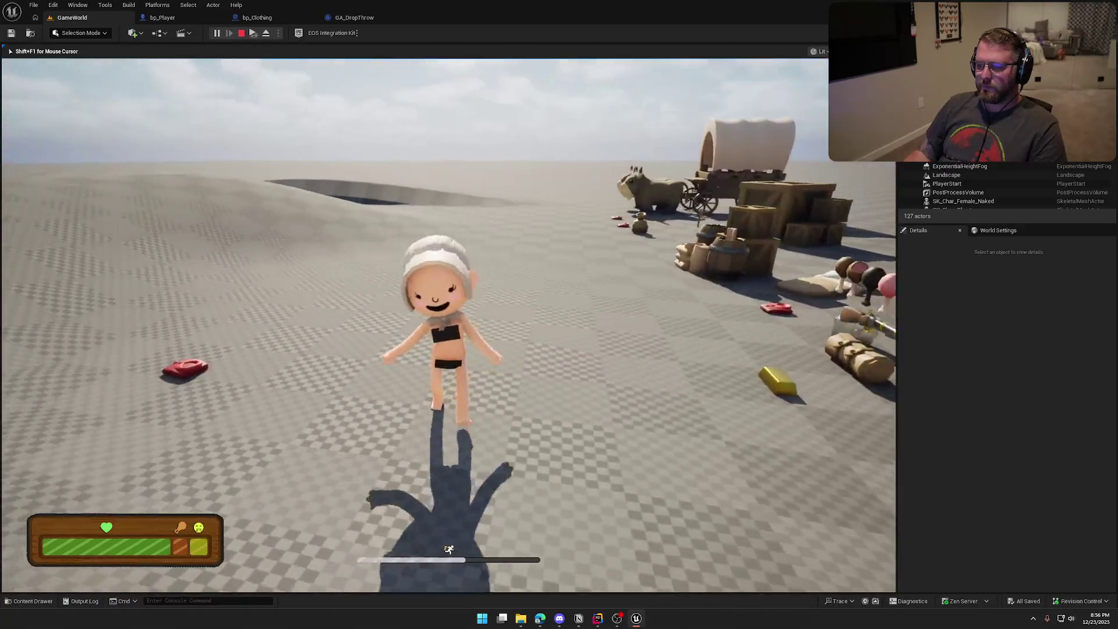
key("Escape")
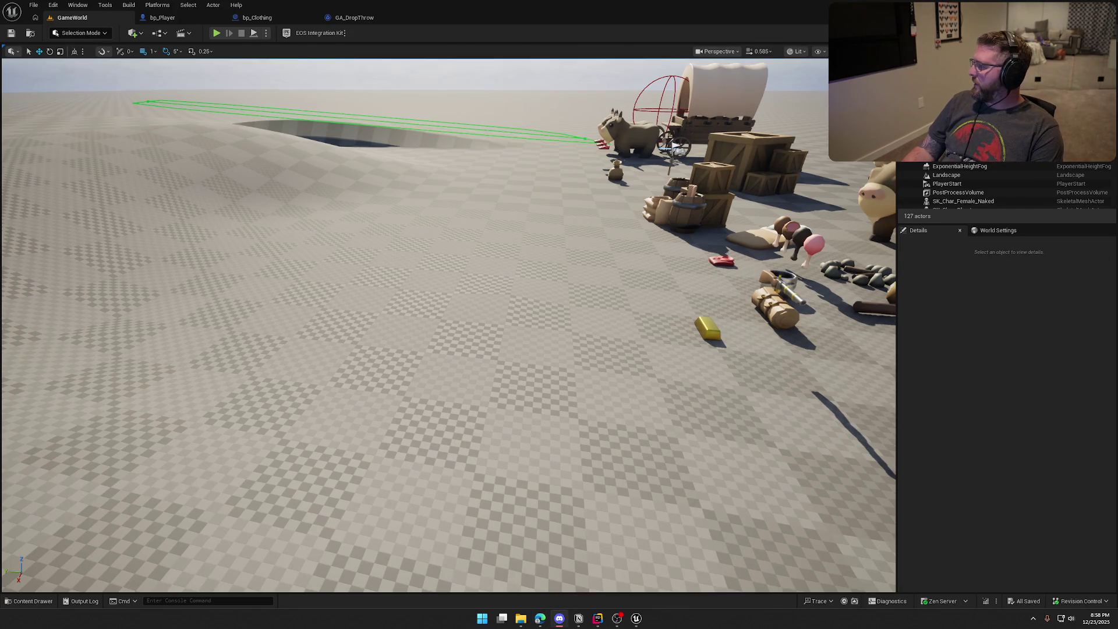
Step: Bring up the Fab Mosaic Pixelization Effect page in the browser, maximized
key("alt+Tab")
double_click(440, 89)
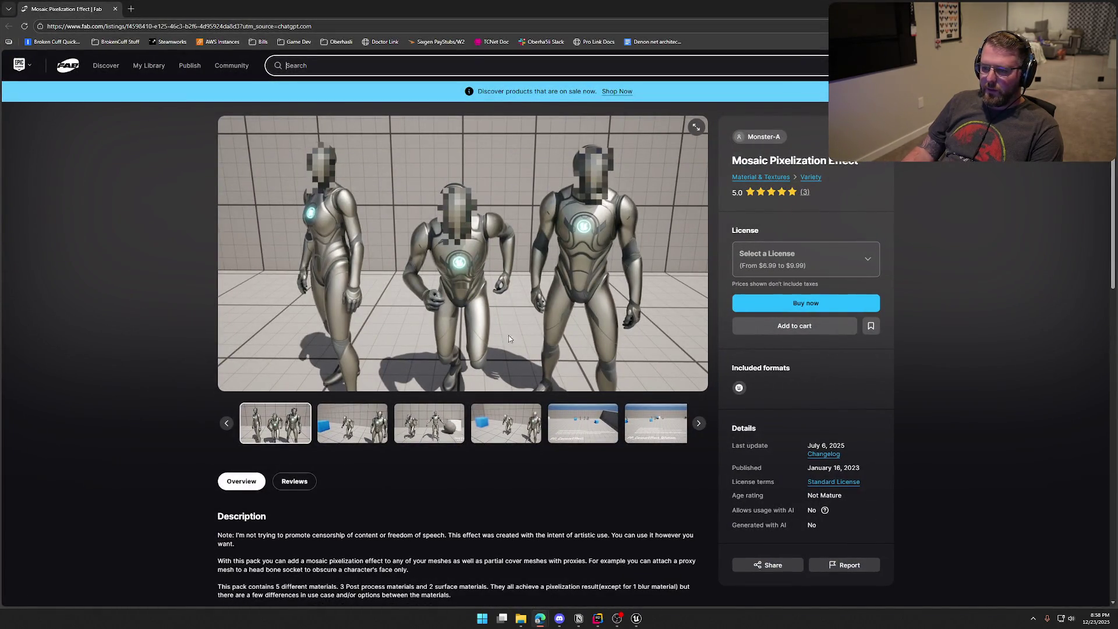
Step: Step through all preview images including PP_CensorEffect variants, wrap to the first, then scroll down
left_click(352, 423)
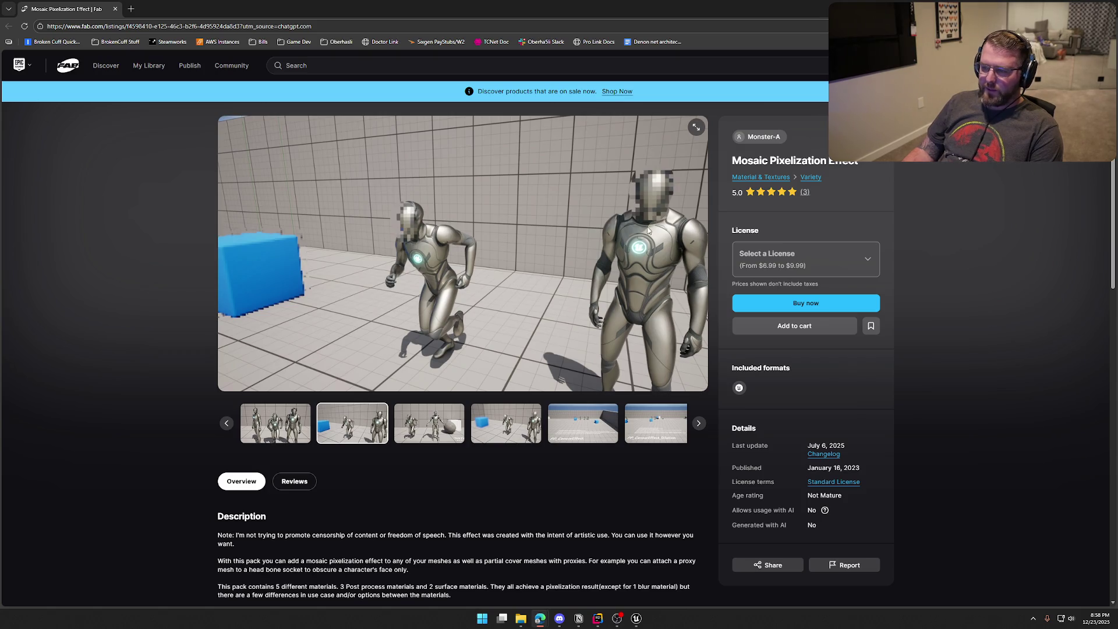
left_click(456, 441)
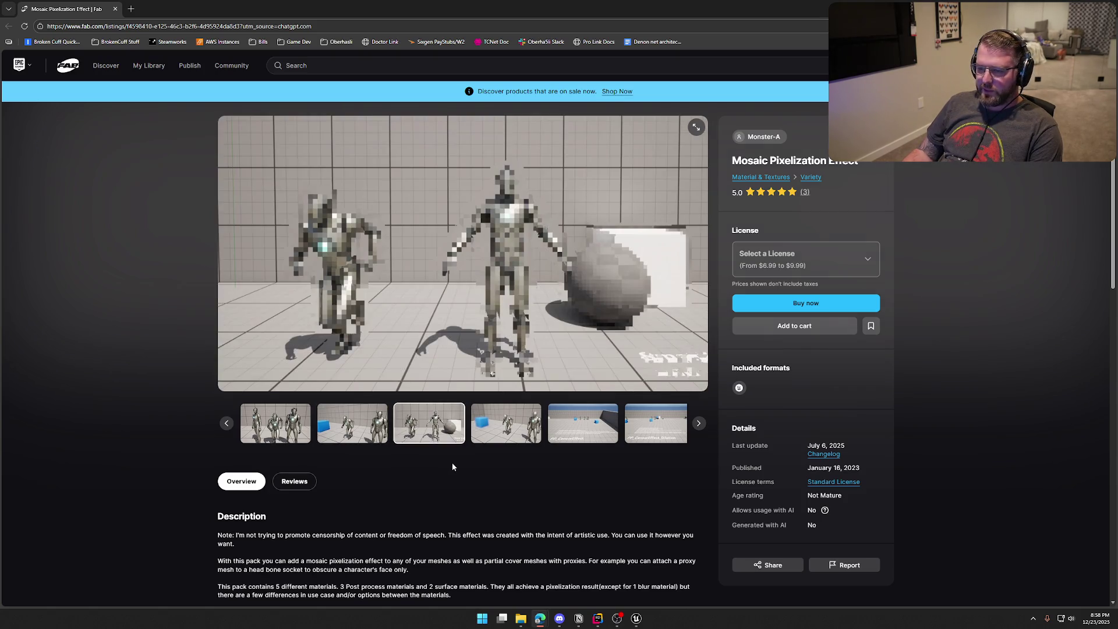
left_click(483, 443)
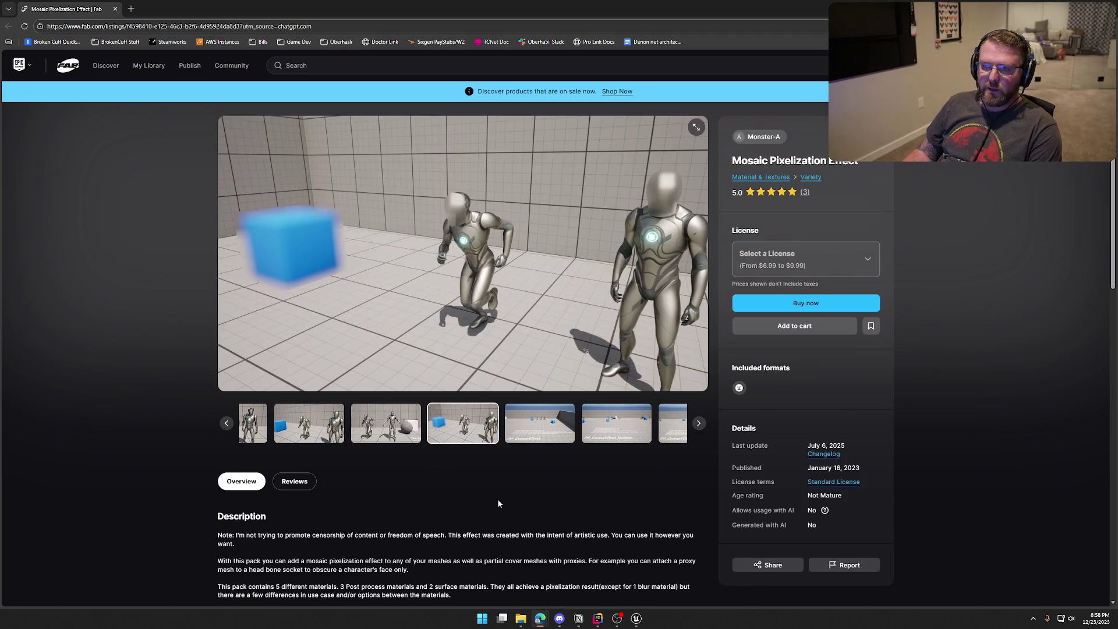
left_click(525, 439)
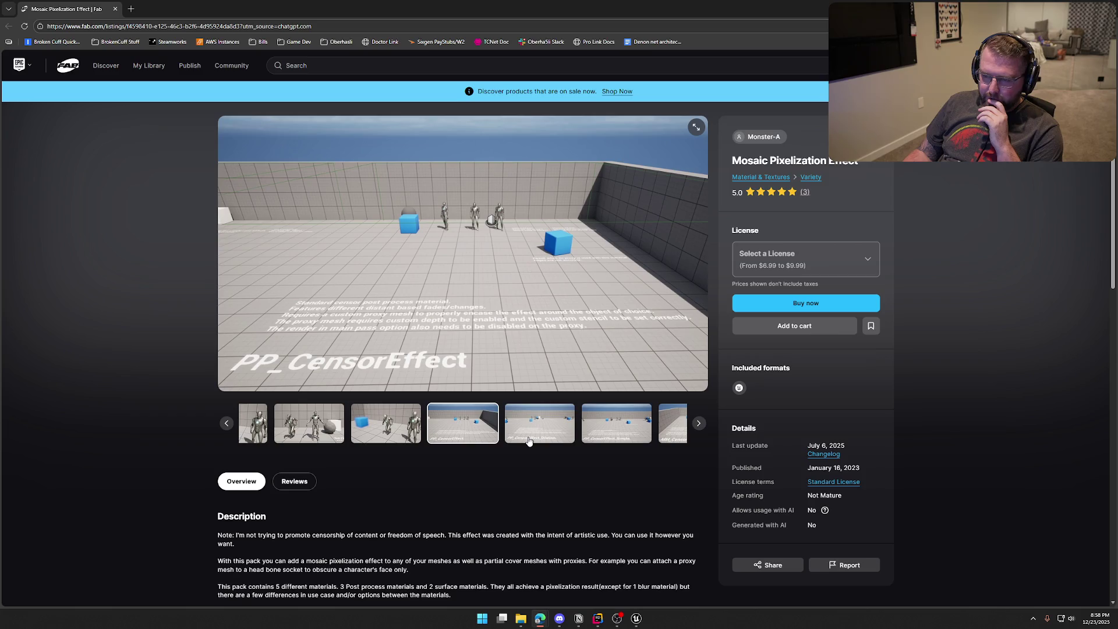
left_click(533, 425)
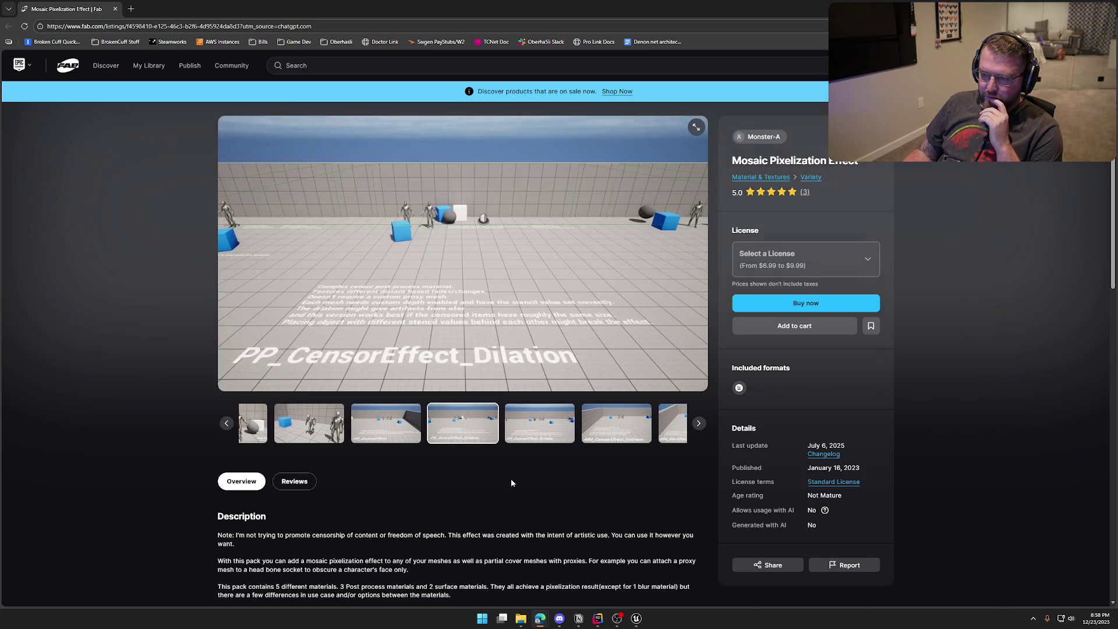
left_click(545, 436)
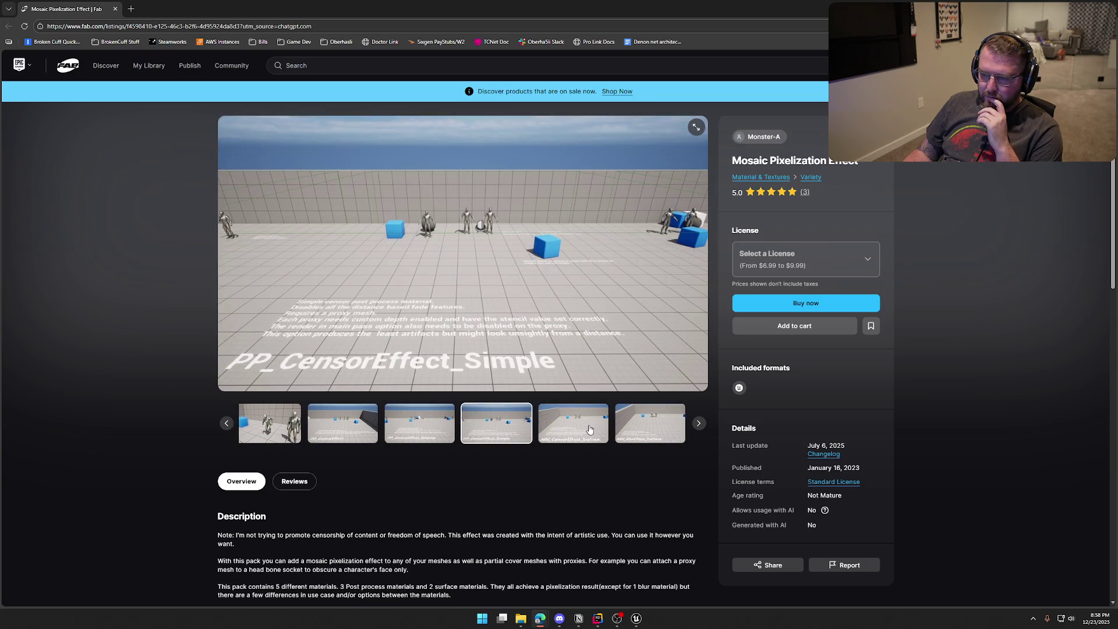
left_click(588, 431)
left_click(644, 429)
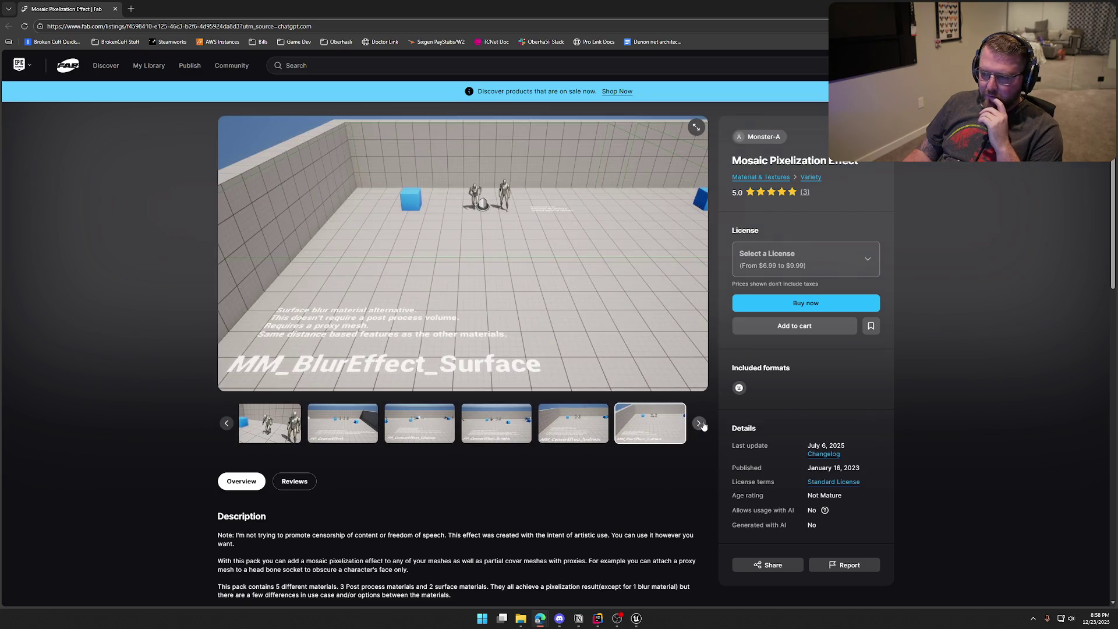
left_click(698, 424)
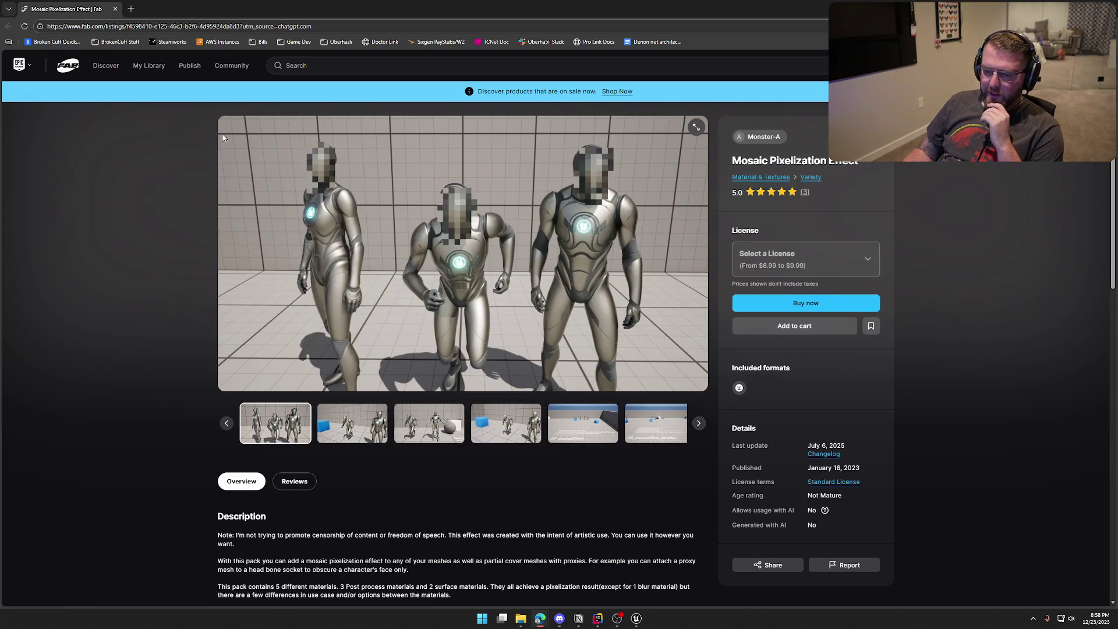
scroll(99, 378, "down", 2)
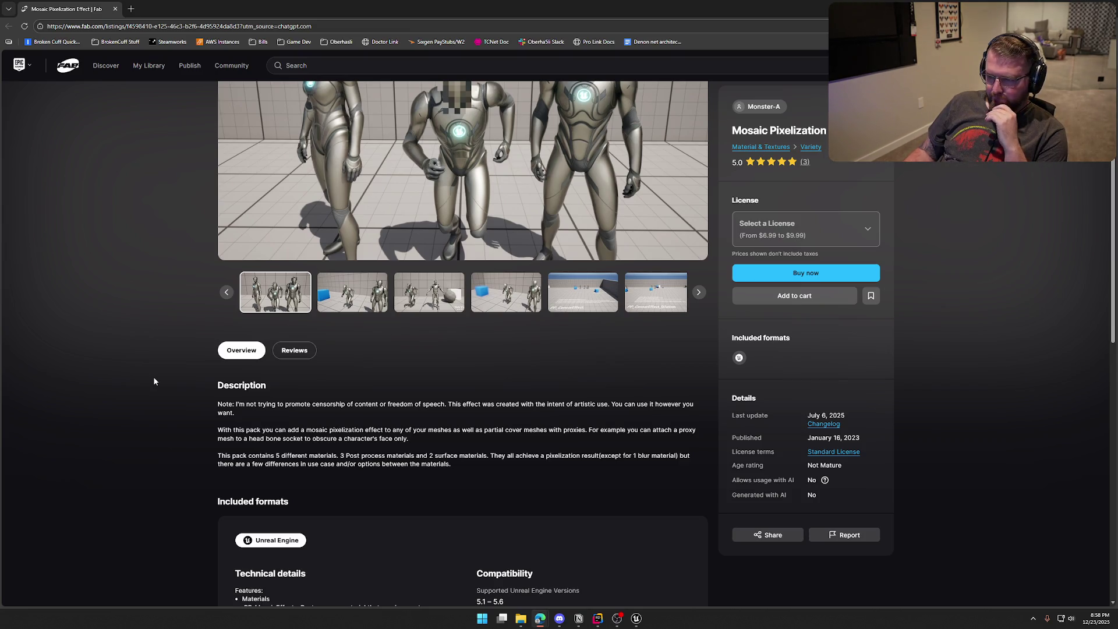
left_click_drag(340, 441, 505, 433)
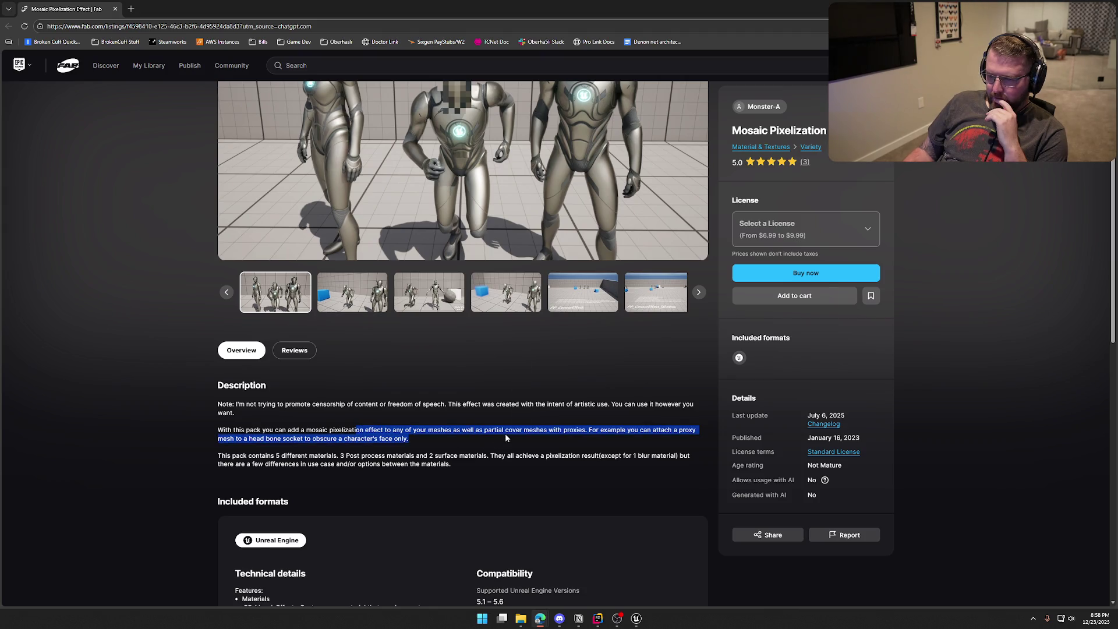
left_click(452, 448)
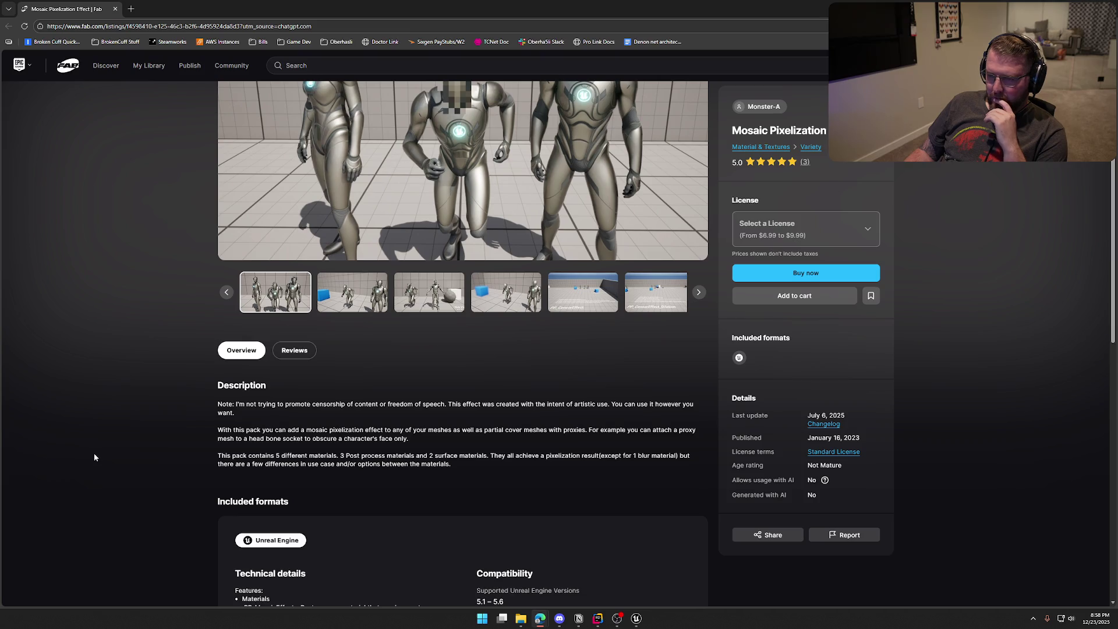
scroll(96, 457, "down", 5)
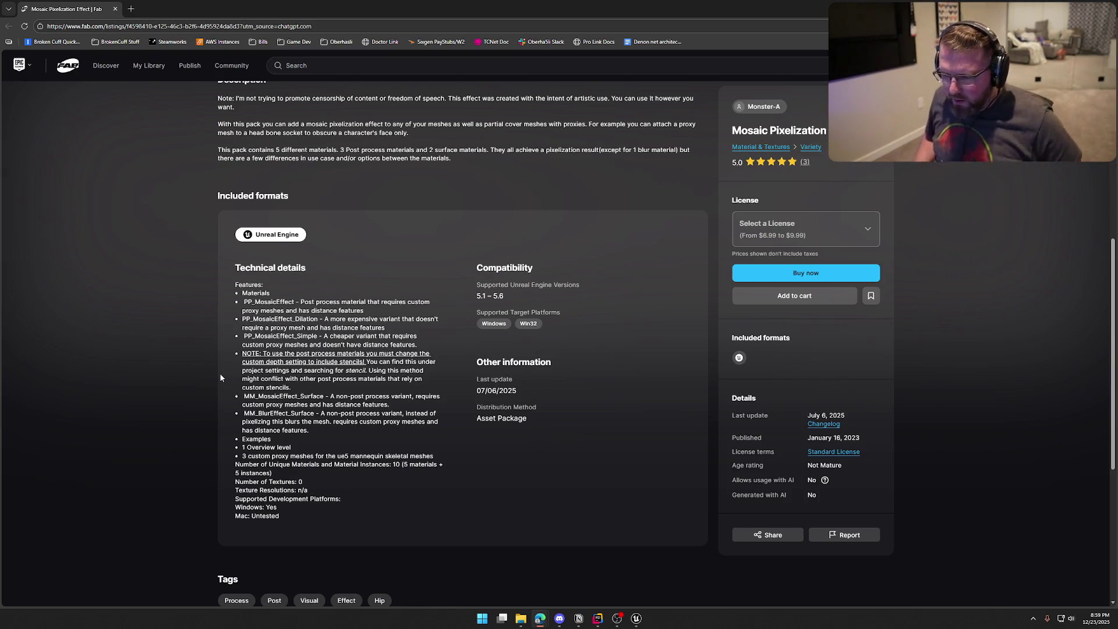
scroll(197, 362, "down", 2)
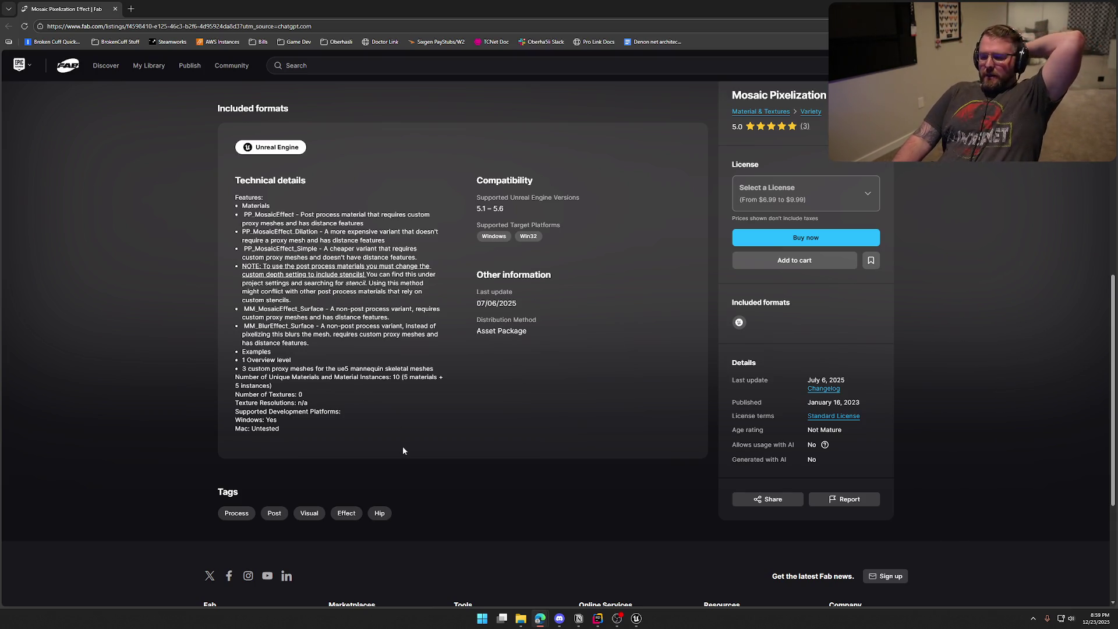
scroll(403, 450, "up", 10)
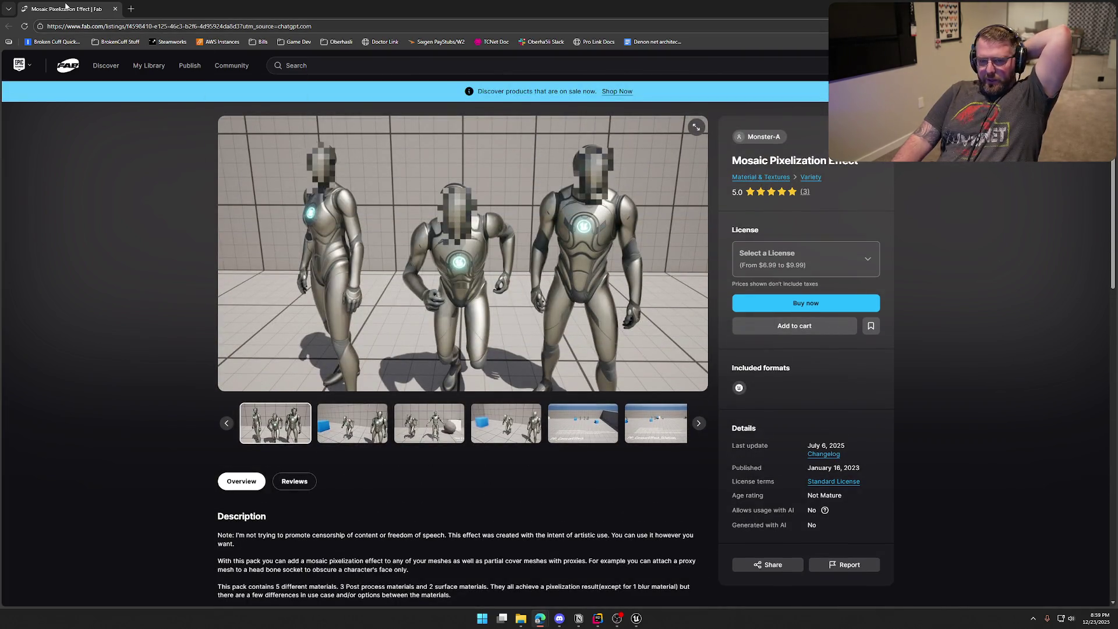
Step: Switch from the Fab browser back to the Unreal Editor
key("alt+Tab")
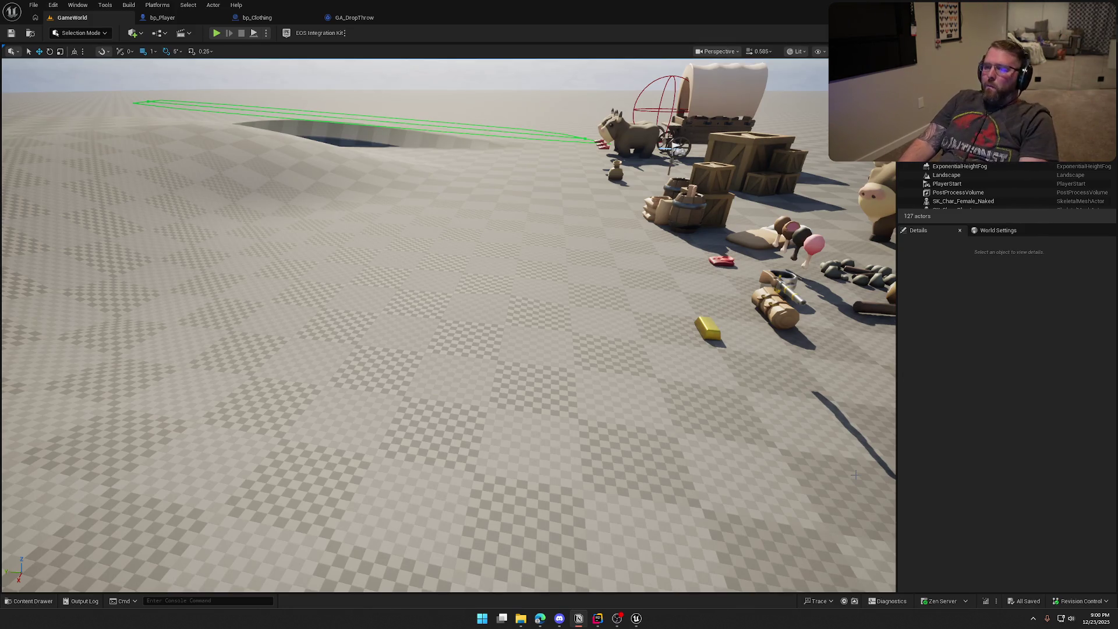
Step: Close the GA_DropThrow and bp_Clothing editor tabs
left_click(257, 18)
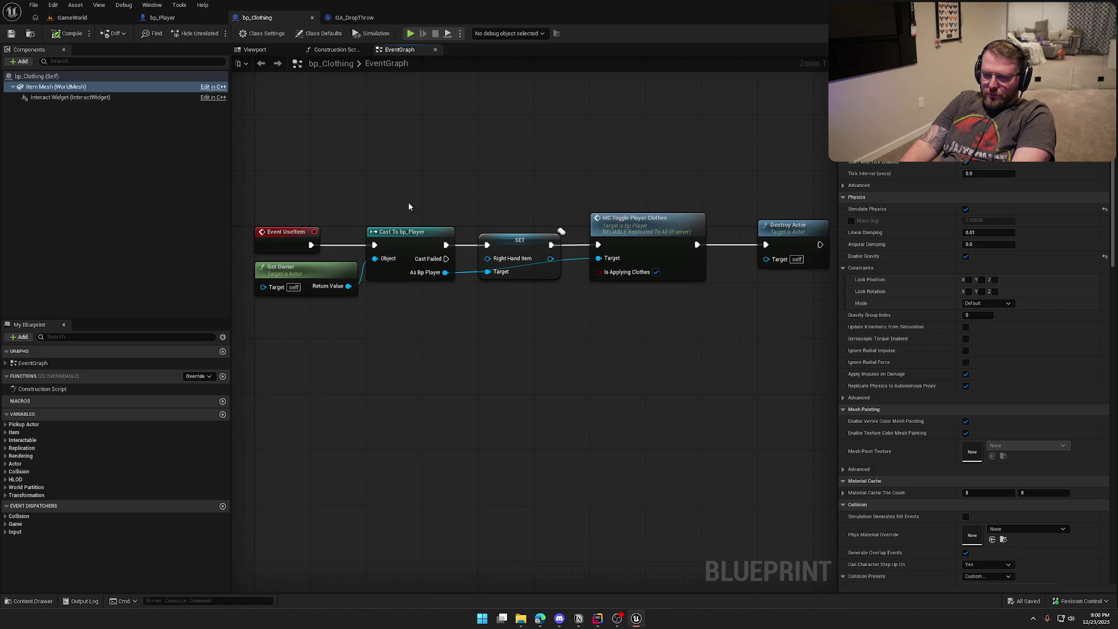
left_click(417, 346)
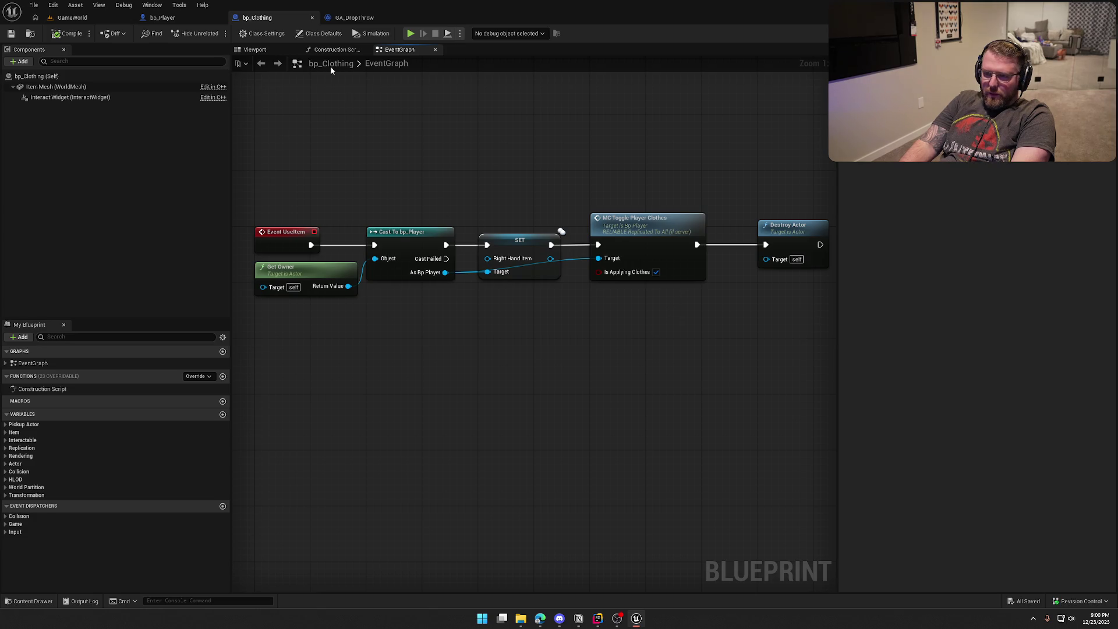
left_click(353, 18)
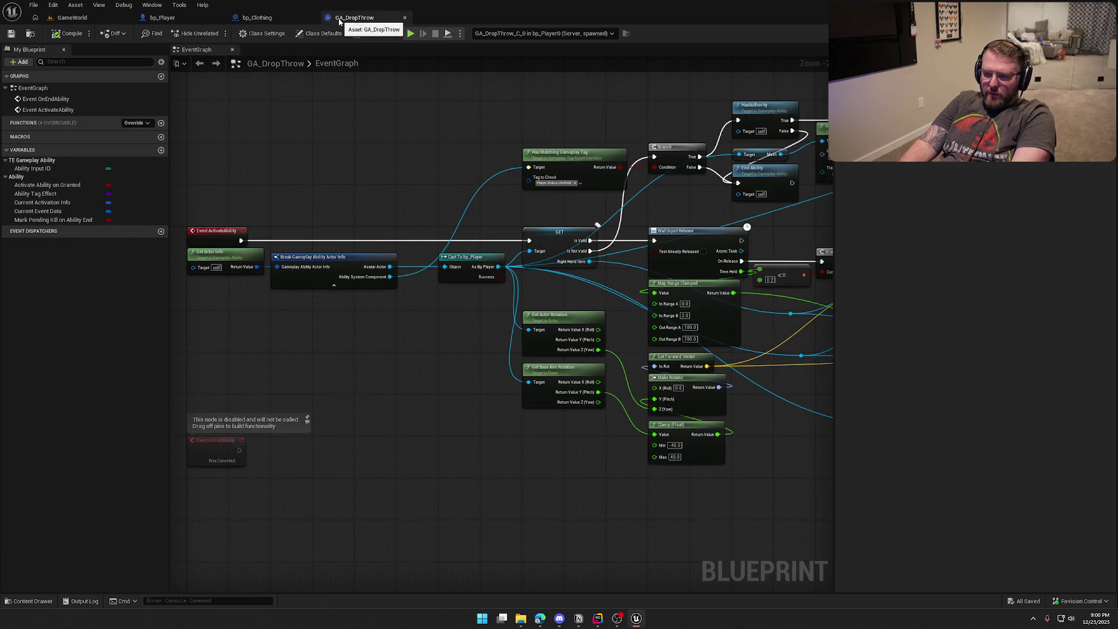
middle_click(326, 18)
middle_click(262, 18)
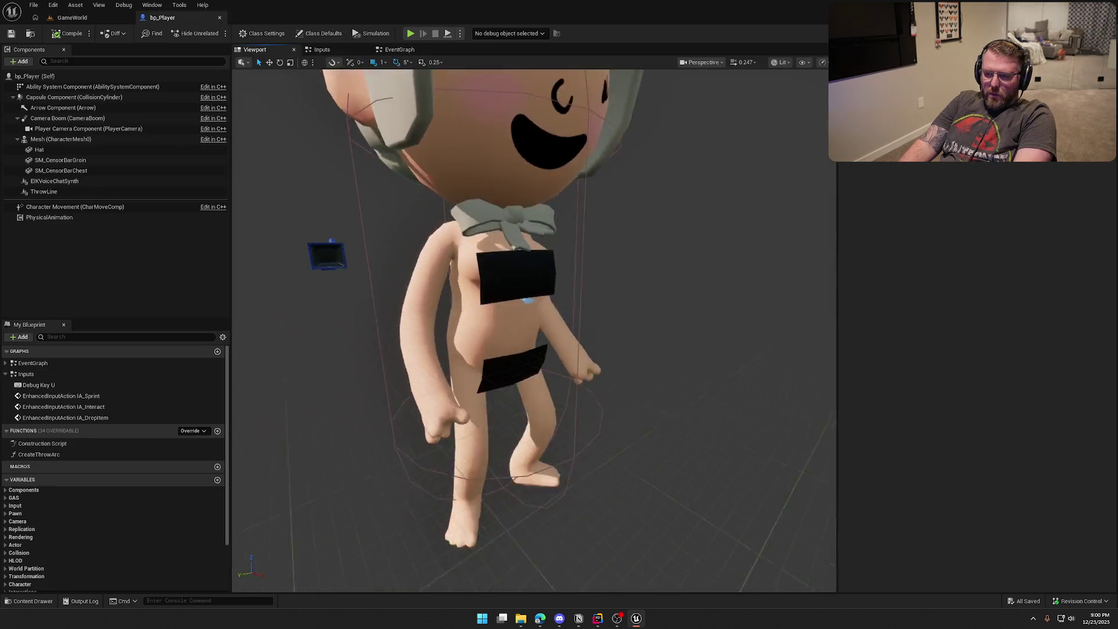
Step: Hide SM_CensorBarChest on bp_Player by unchecking Visible, then return to GameWorld
left_click(82, 170)
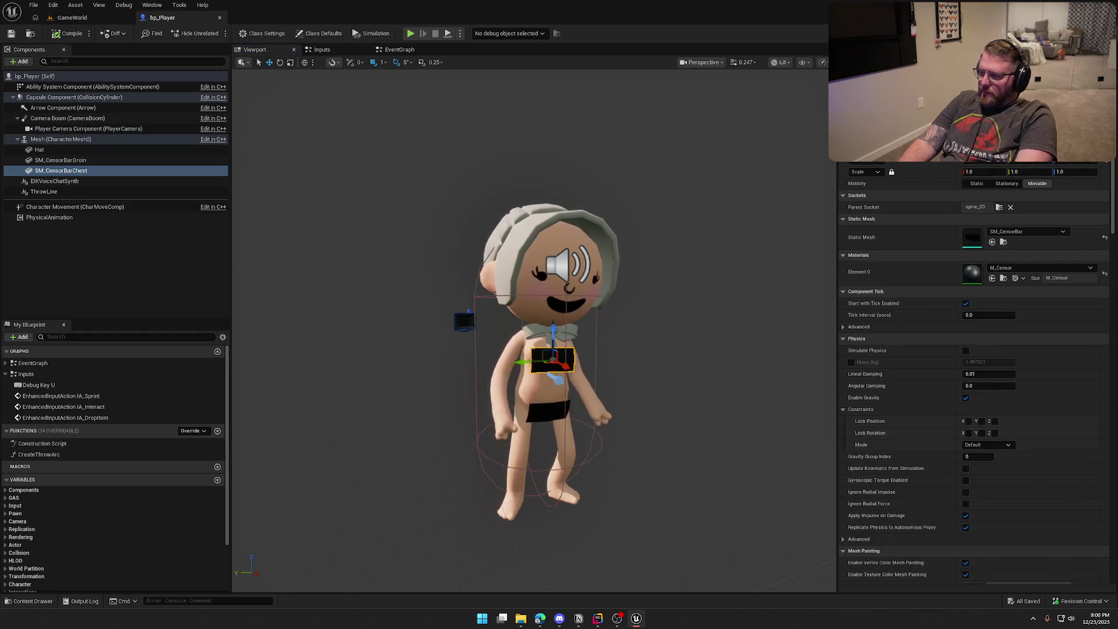
scroll(977, 372, "down", 15)
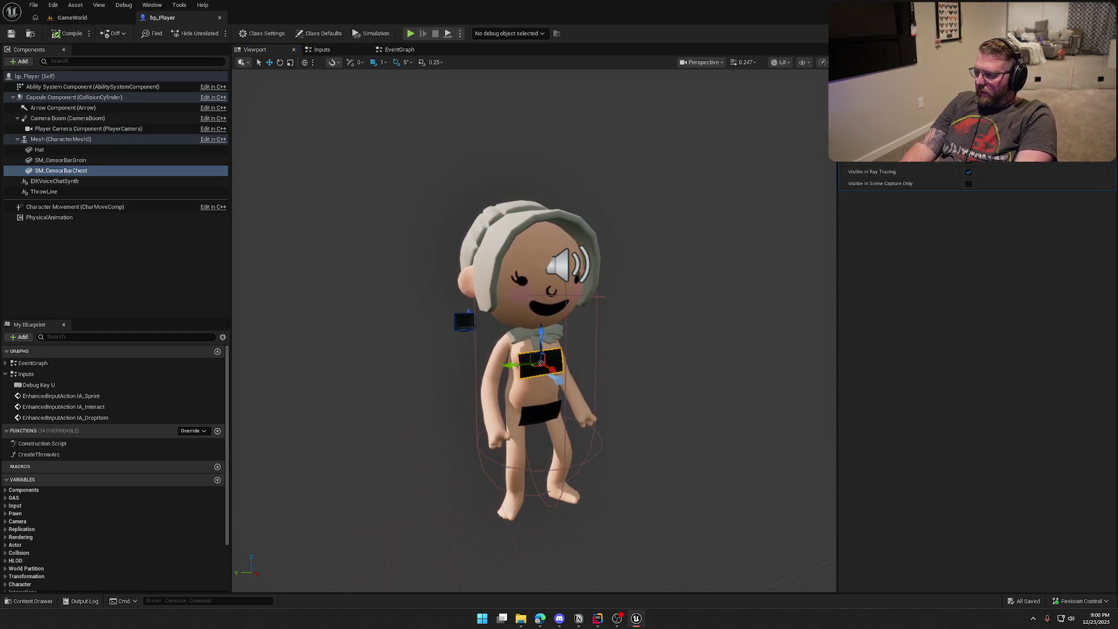
left_click(969, 160)
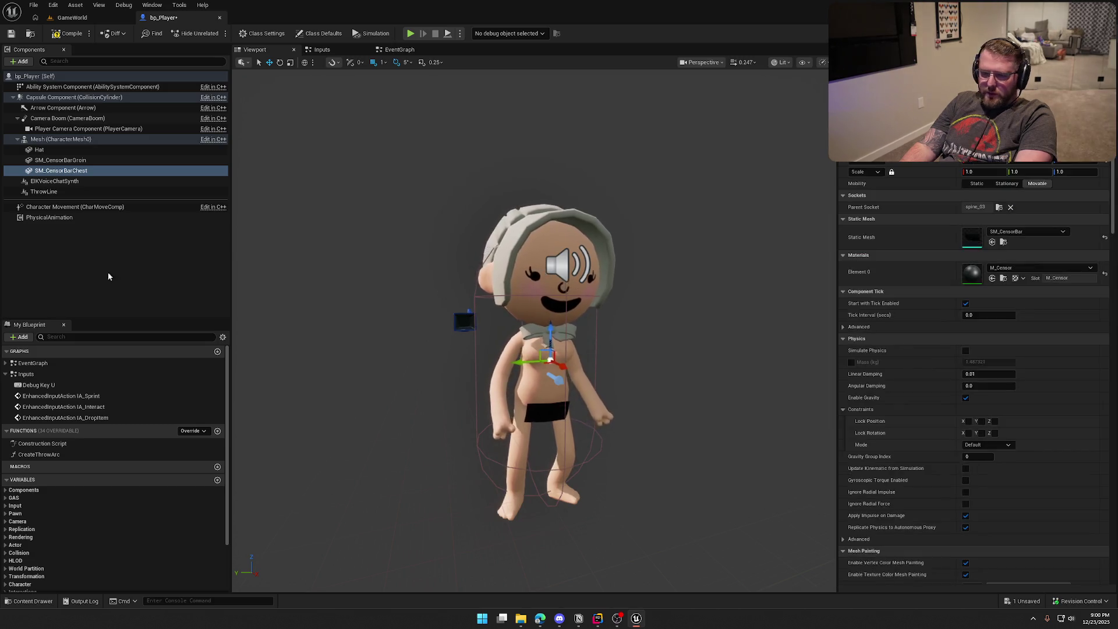
left_click(54, 140)
left_click(72, 17)
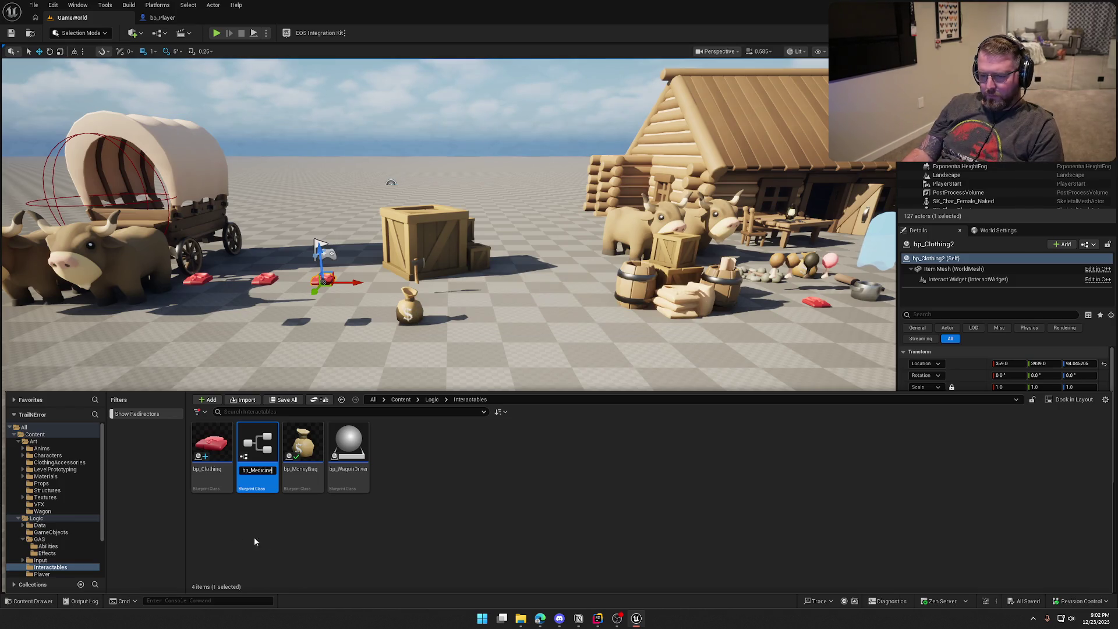
Step: Name the blueprint bp_Medicine and duplicate DA_MoneyBag in Data/Items as DA_Medicine
key("Return")
left_click(39, 524)
left_click(204, 446)
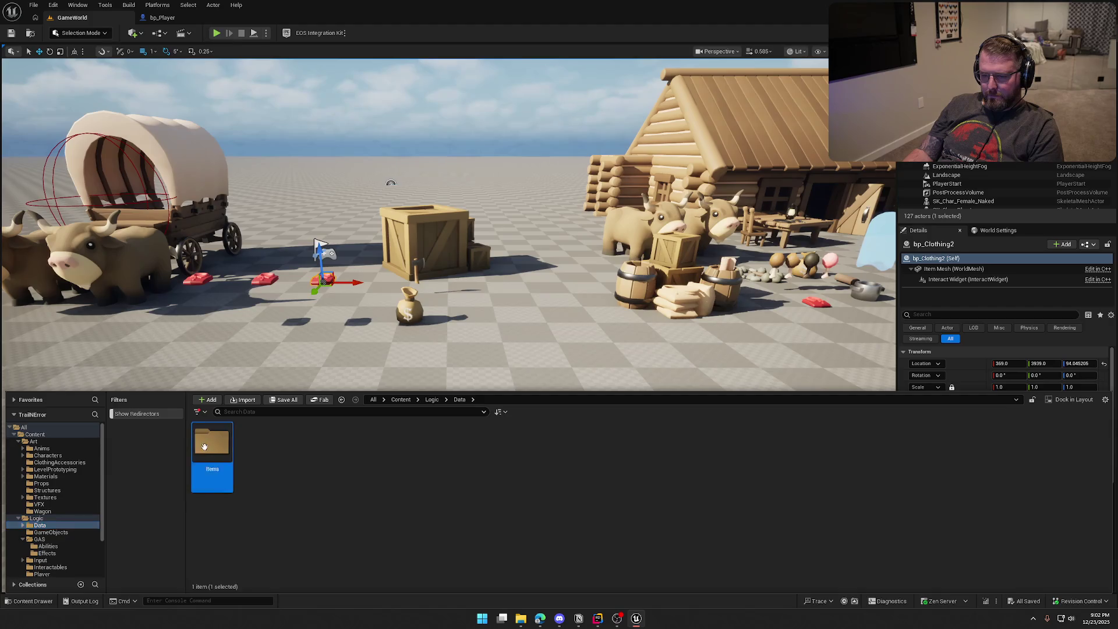
double_click(204, 446)
left_click(393, 442)
key("ctrl+d")
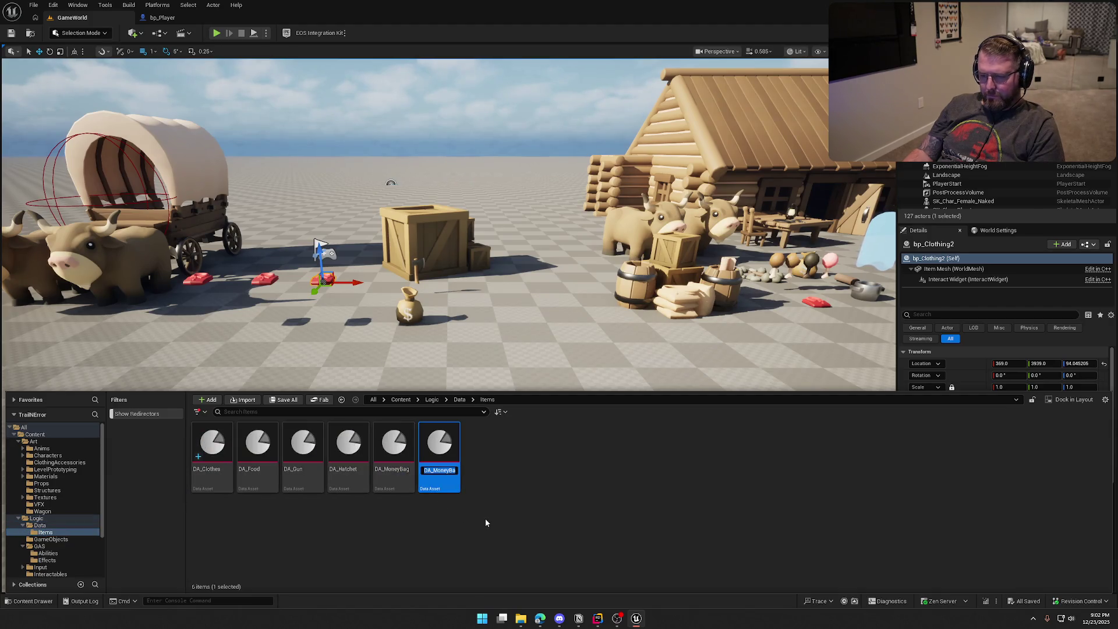
type("DA_Medicine")
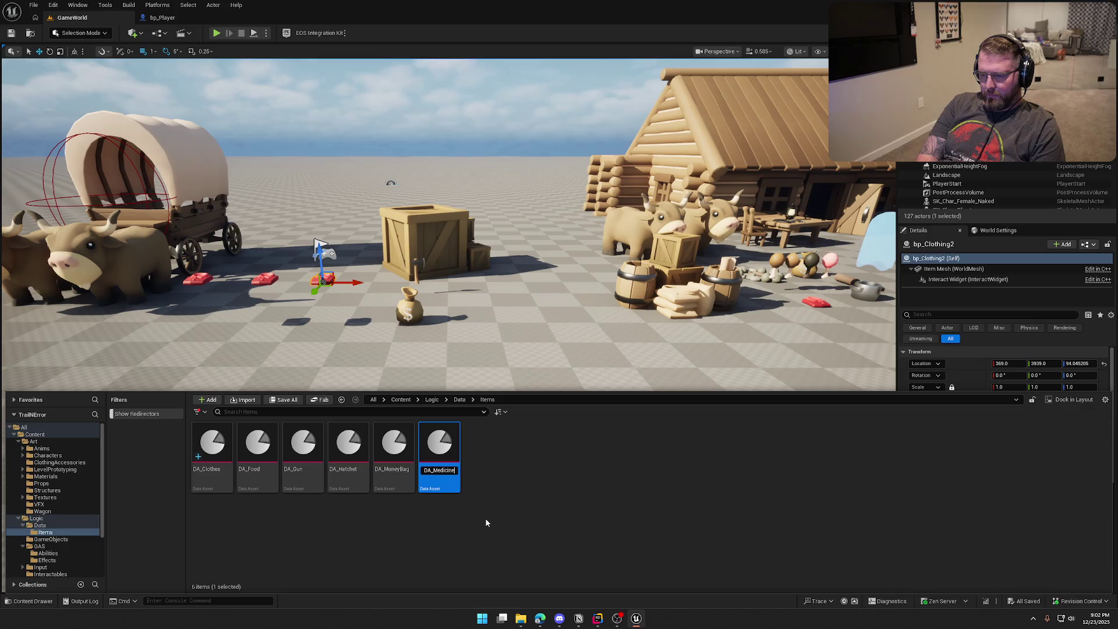
key("Return")
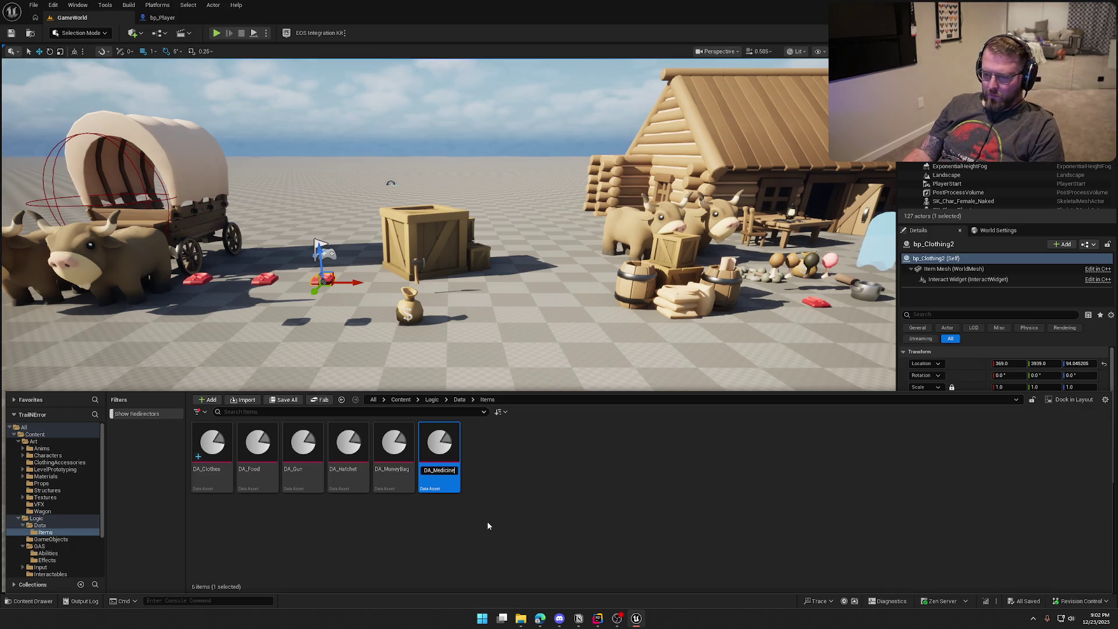
Step: Fill in DA_Medicine: name 'Medicine', description 'Might make you feel better...or worse...who knows...', cost 10
double_click(387, 447)
mouse_move(78, 21)
left_mouse_down()
mouse_move(533, 90)
mouse_move(382, 19)
left_mouse_up()
left_click(469, 89)
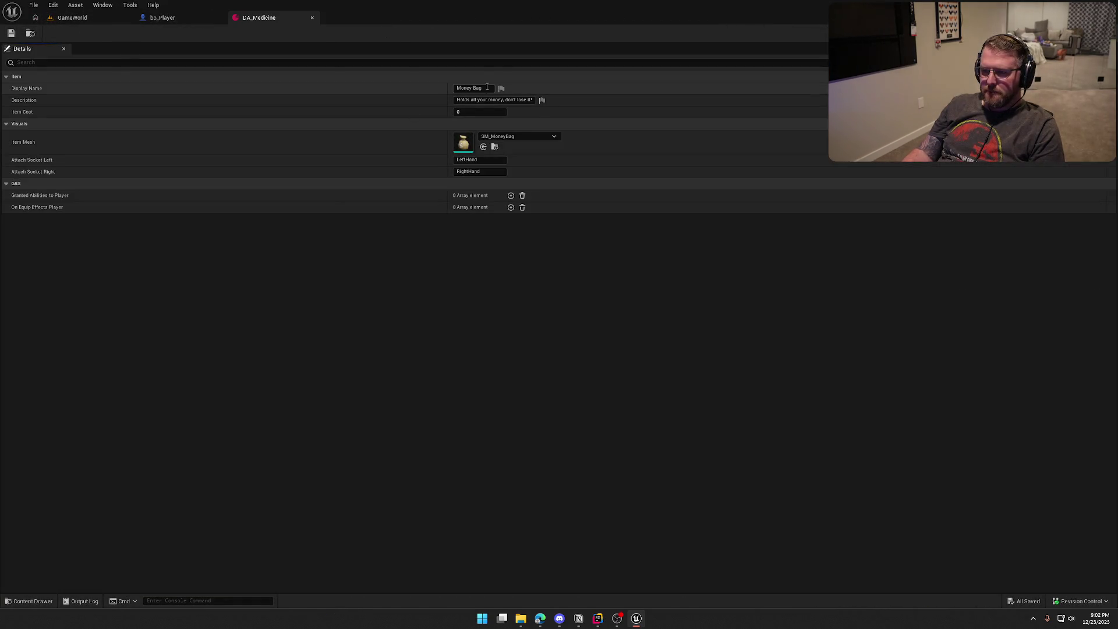
type("Medicine")
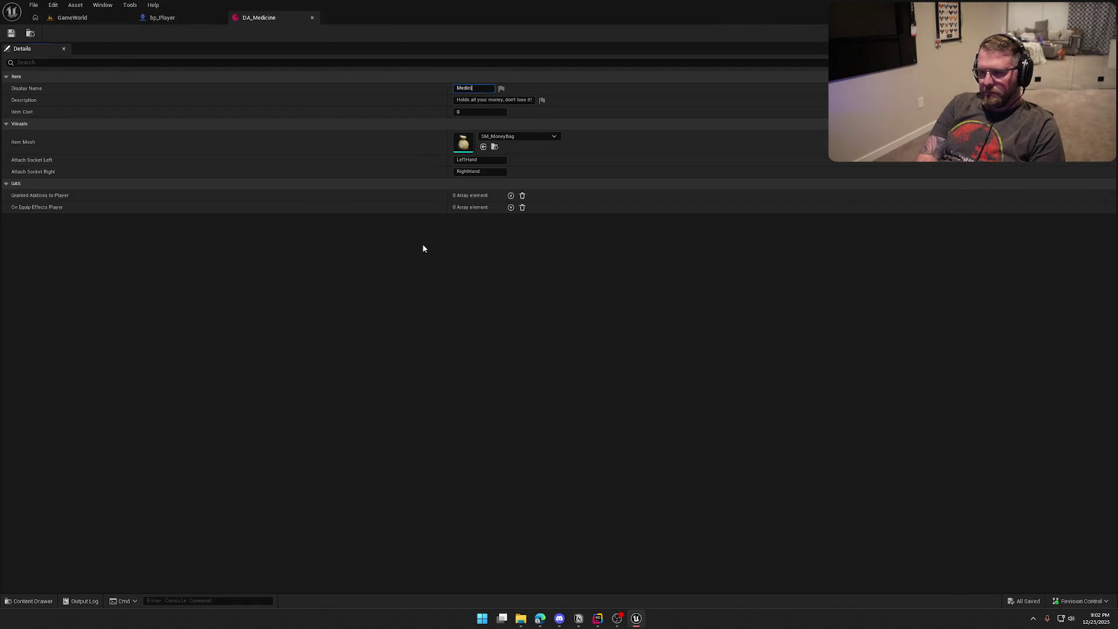
key("Tab")
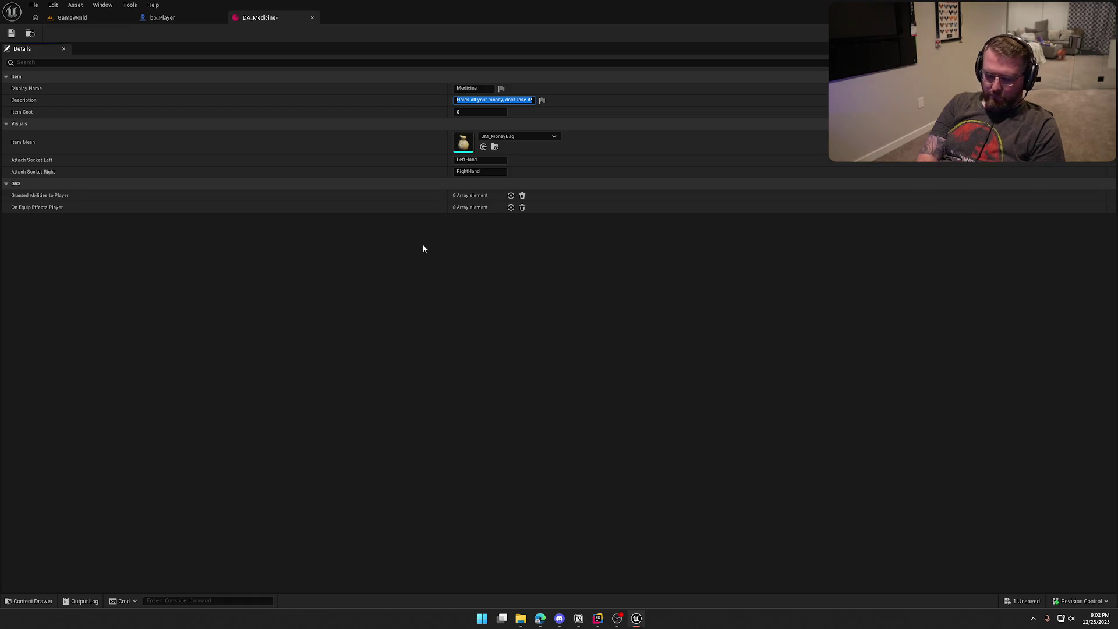
type("Might make you feel better...or worse...w")
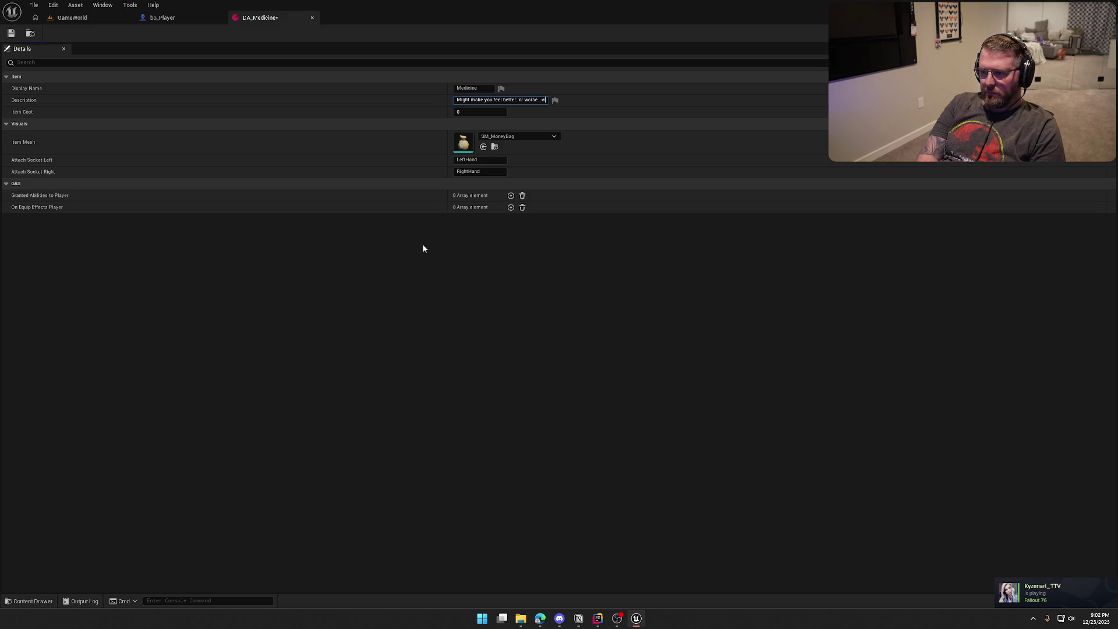
type("ho knows...")
key("Return")
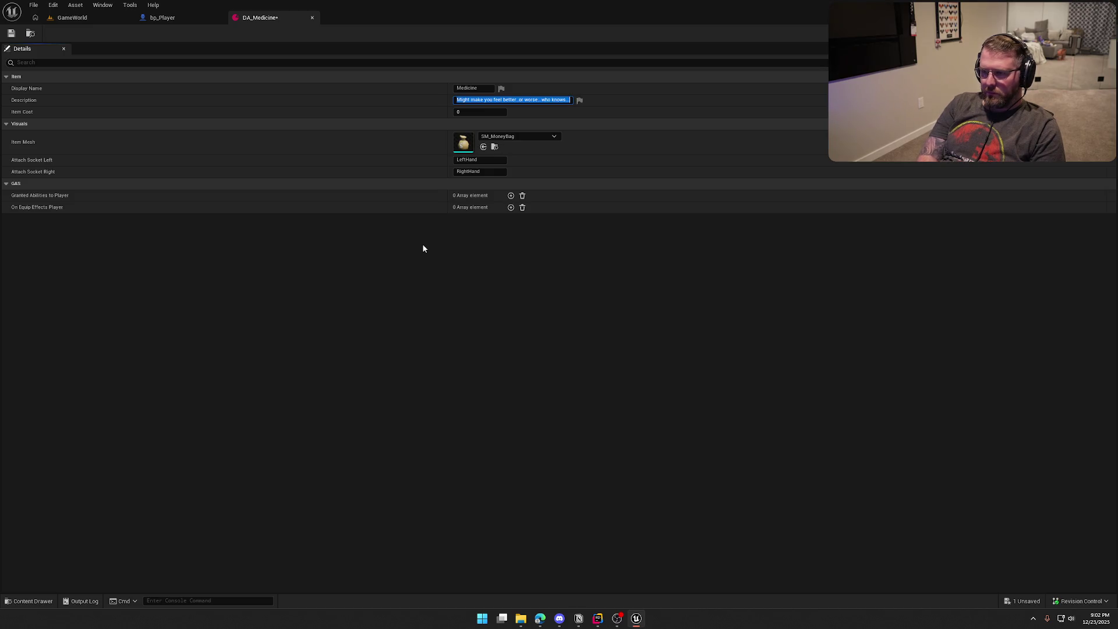
key("Tab")
type("10")
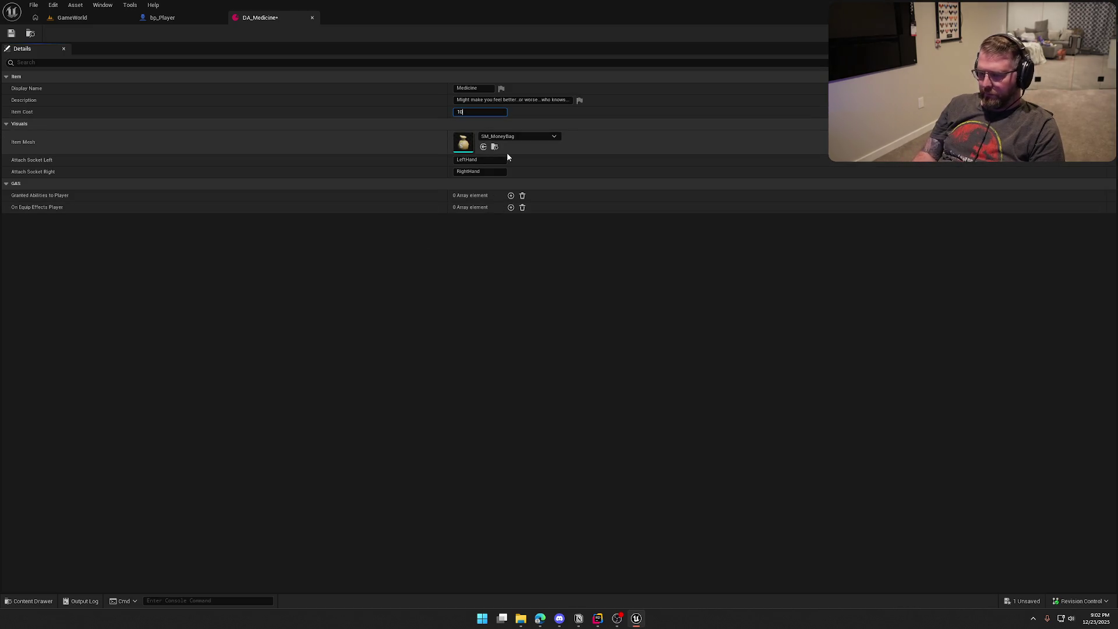
Step: Assign the SM_Medicine mesh to DA_Medicine, save it and close its tab
left_click(546, 137)
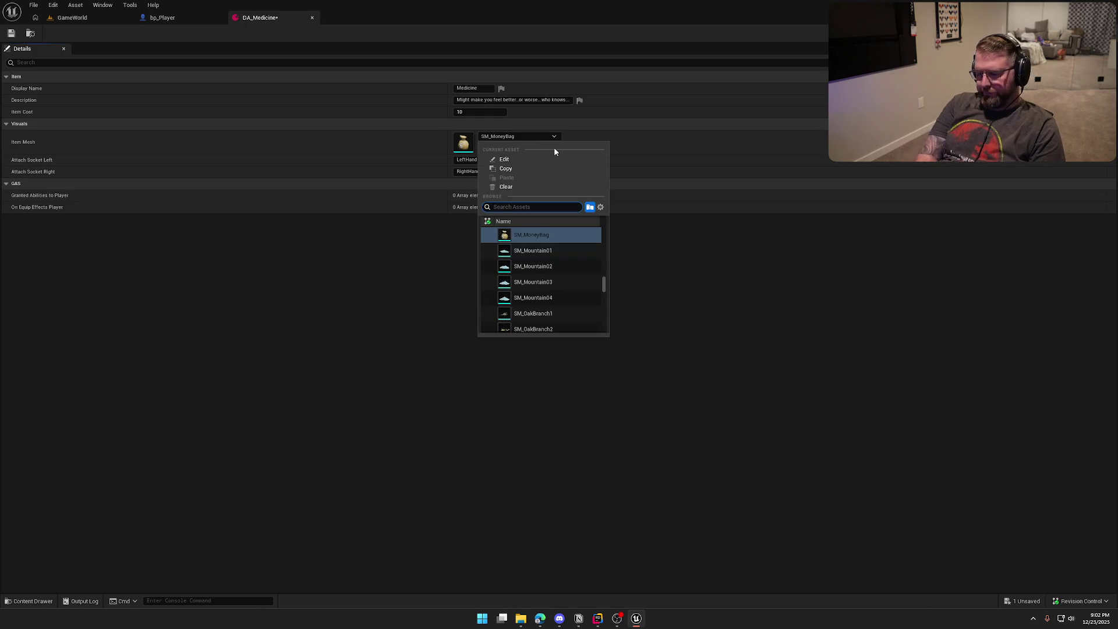
type("med")
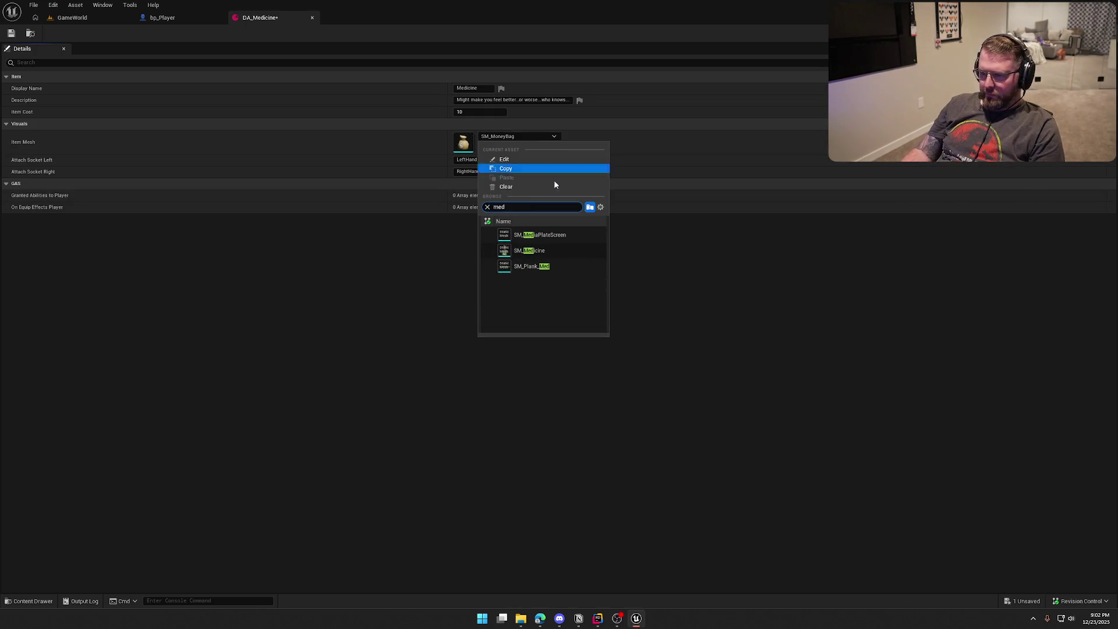
left_click(539, 250)
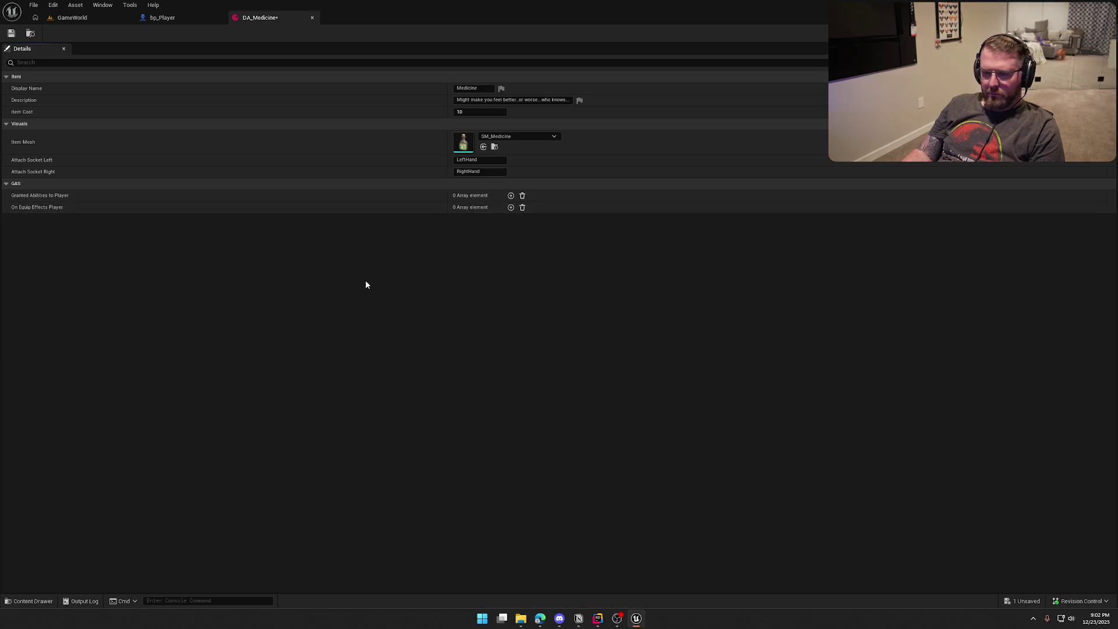
left_click(11, 33)
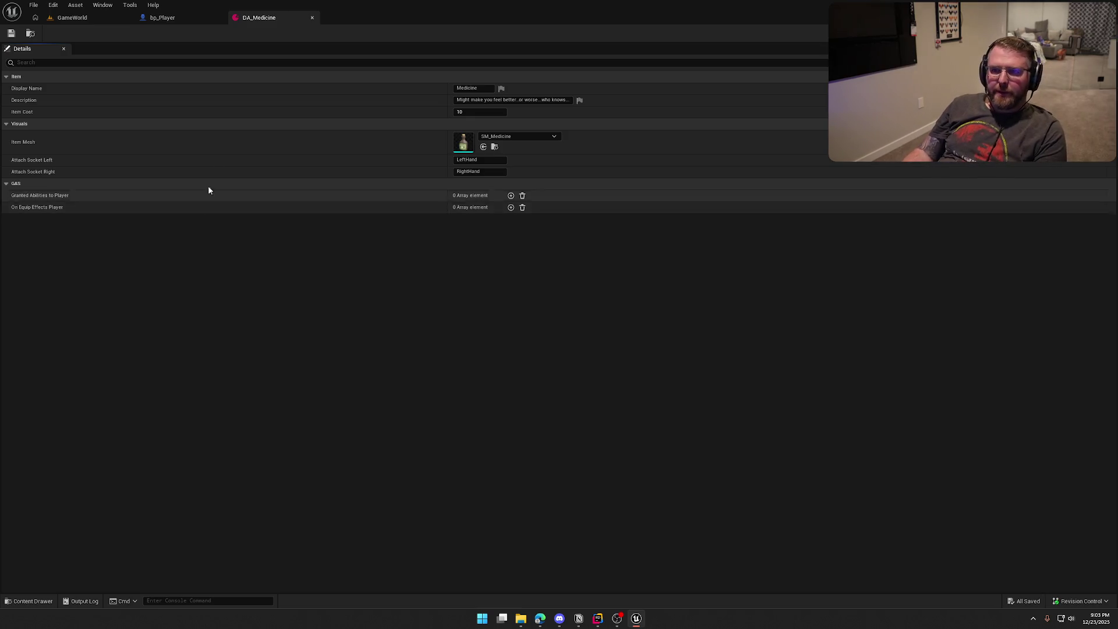
middle_click(270, 17)
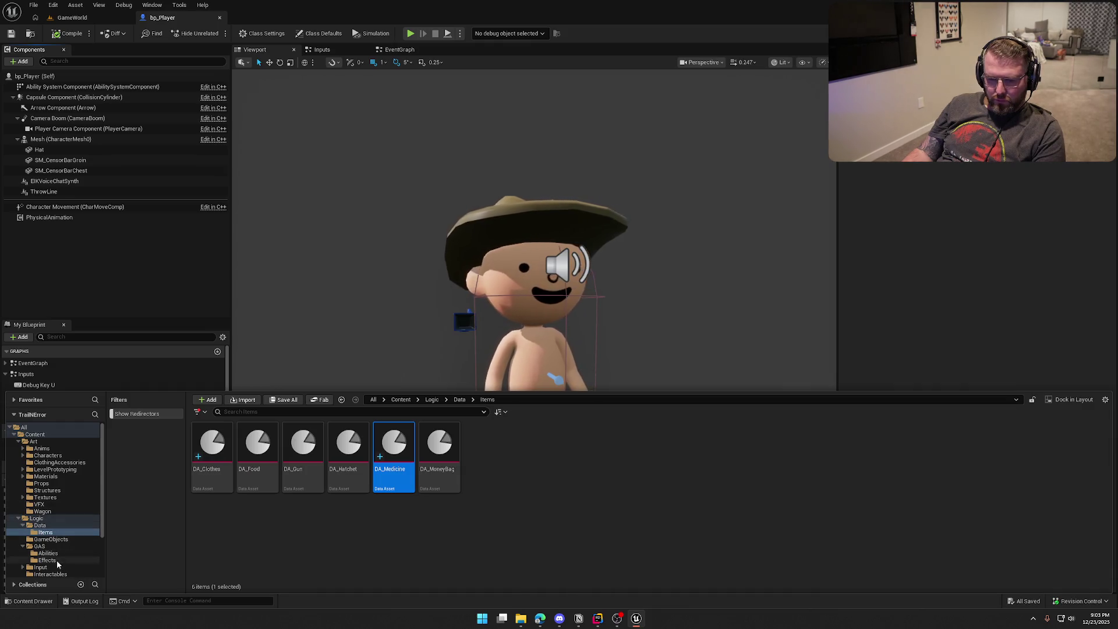
Step: Open bp_Medicine, set its Definition variable's default value, and compile
scroll(57, 563, "down", 2)
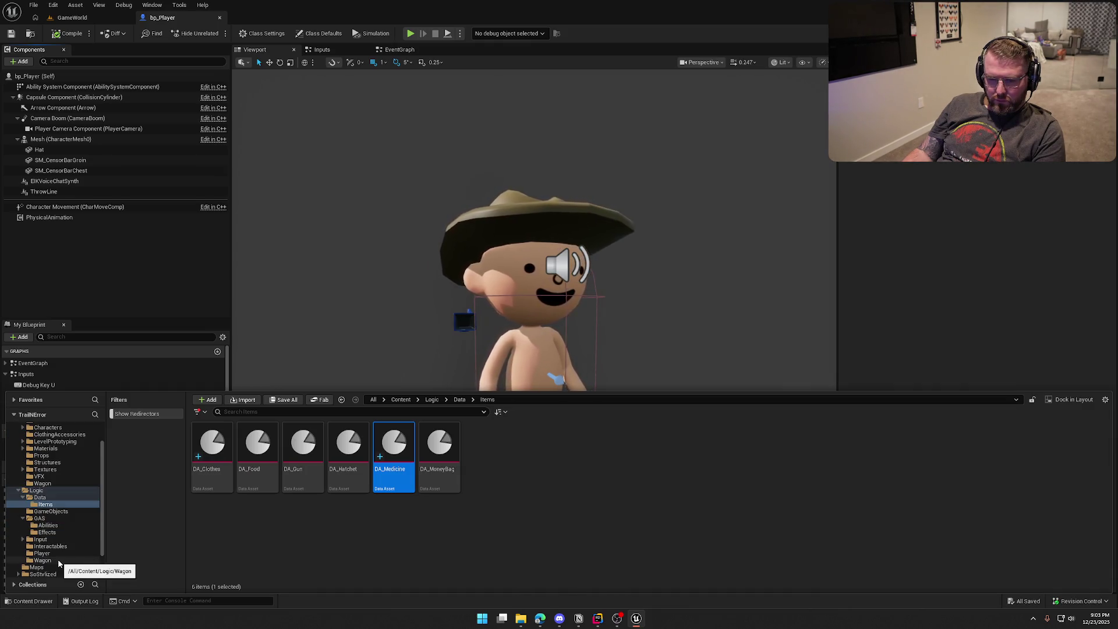
left_click(51, 546)
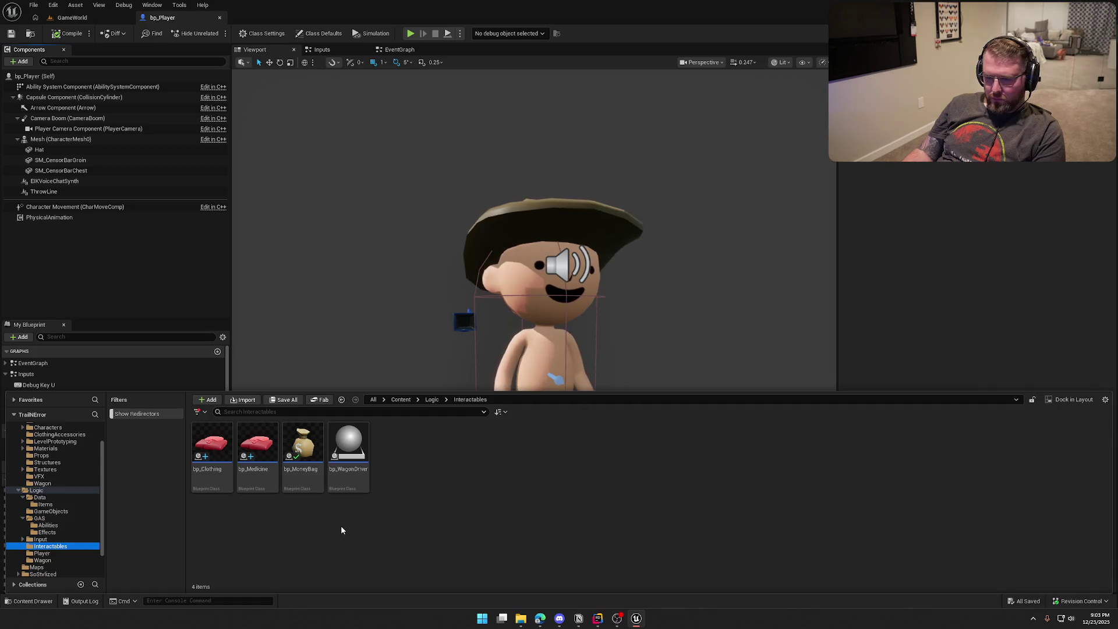
double_click(256, 449)
mouse_move(90, 18)
left_mouse_down()
mouse_move(243, 63)
mouse_move(253, 22)
left_mouse_up()
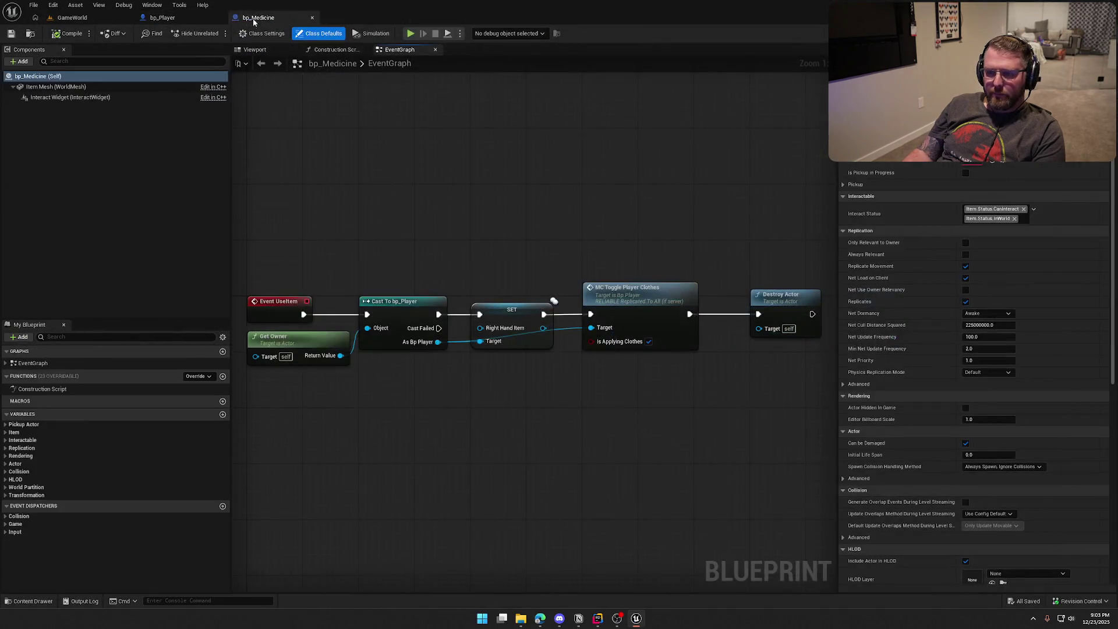
left_click(14, 432)
left_click(26, 448)
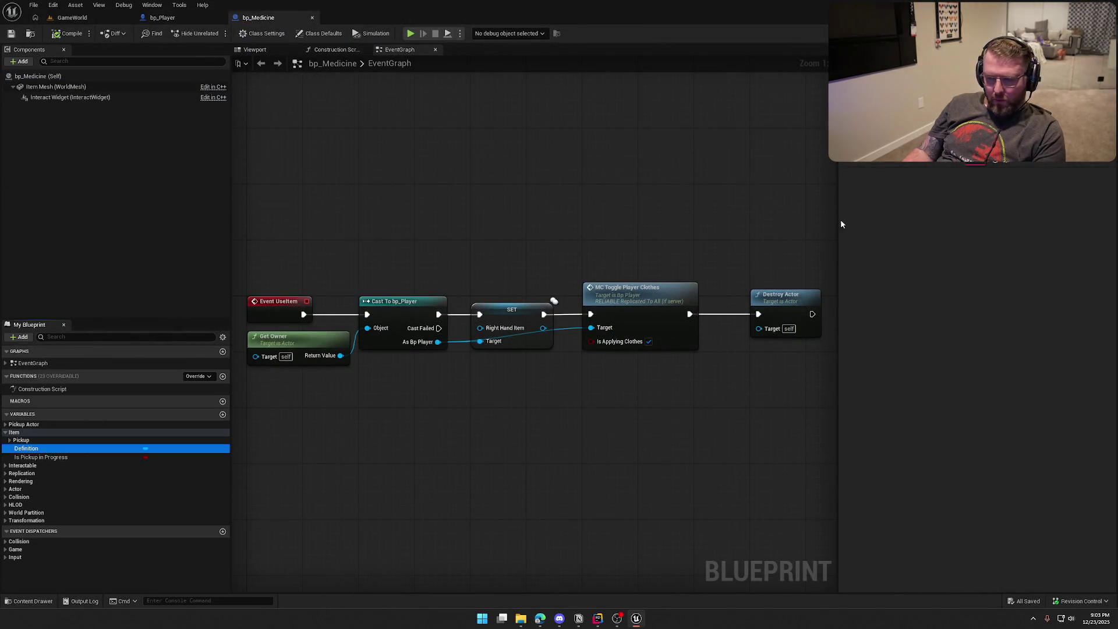
left_click(1025, 168)
left_click(1058, 314)
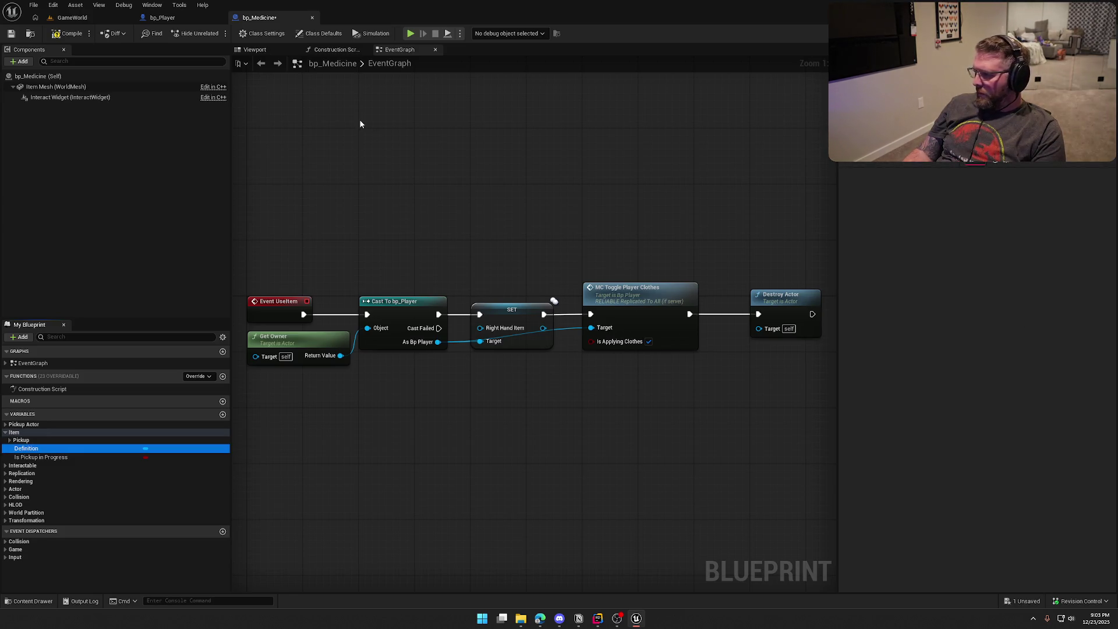
left_click(70, 33)
Step: Delete the MC Toggle Player Clothes node from the UseItem graph
scroll(375, 198, "down", 2)
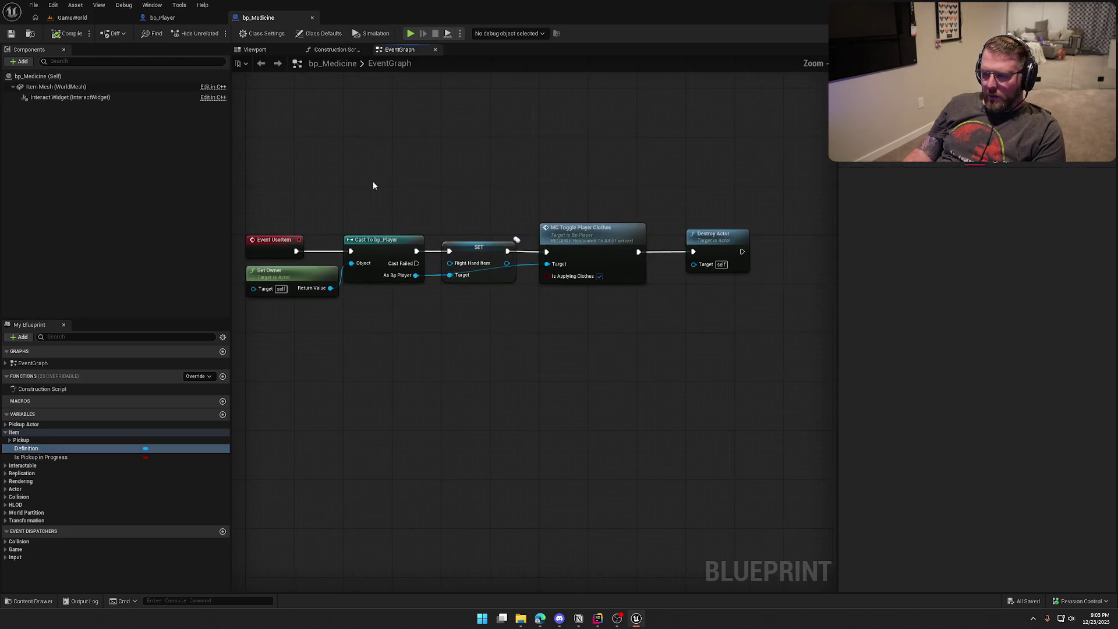
left_click_drag(323, 217, 708, 416)
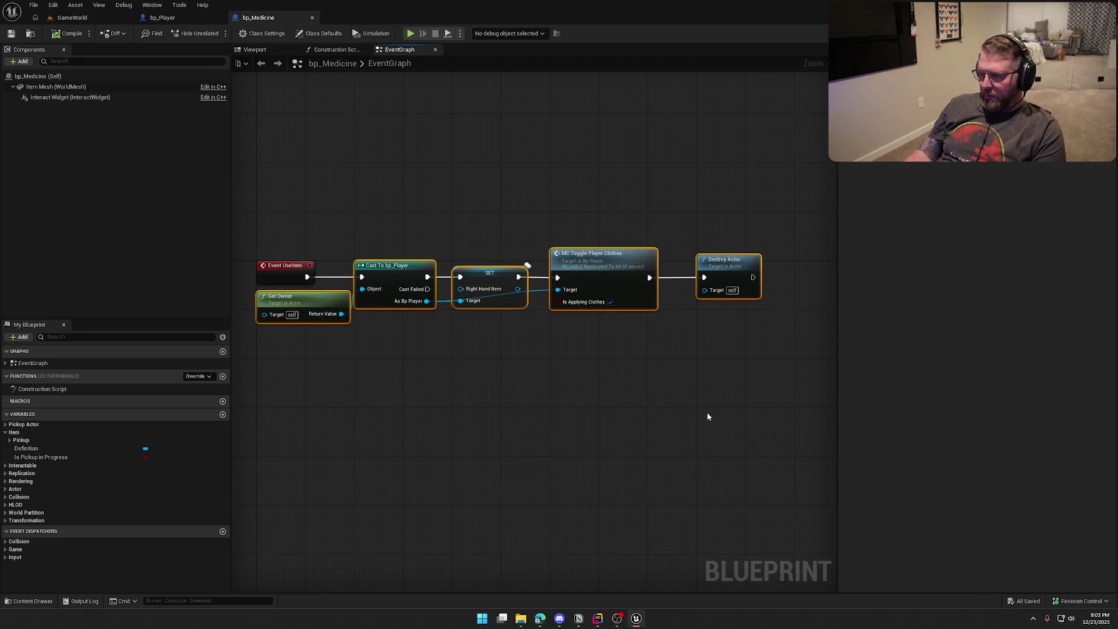
left_click(708, 416)
mouse_move(320, 221)
left_mouse_down()
mouse_move(439, 353)
mouse_move(611, 456)
left_mouse_up()
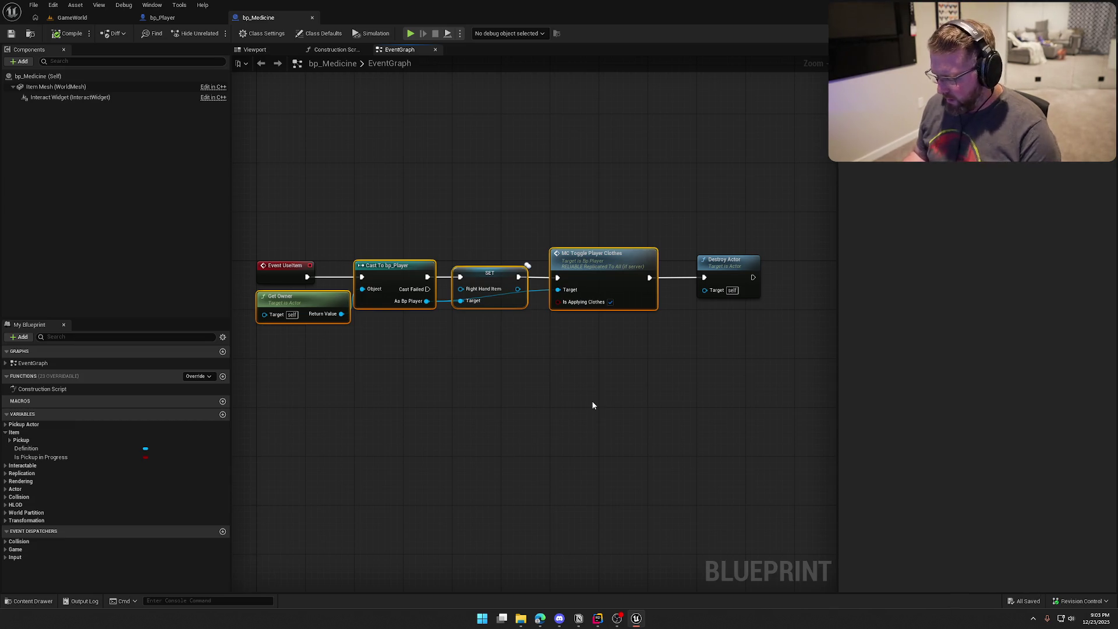
key("Delete")
mouse_move(307, 277)
left_mouse_down()
mouse_move(322, 287)
mouse_move(397, 284)
left_mouse_up()
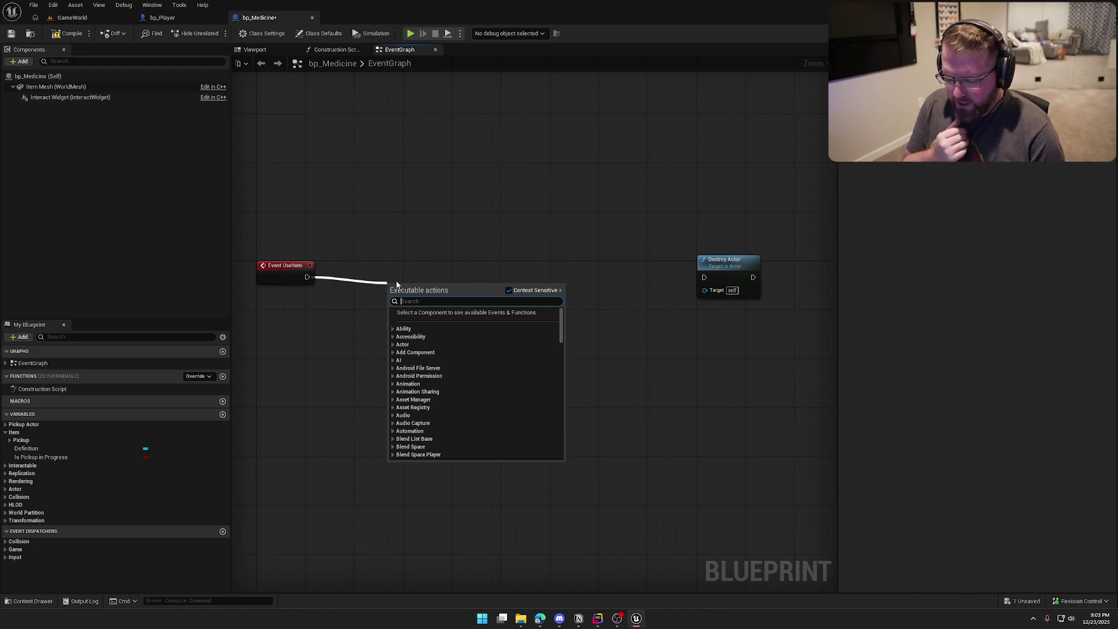
left_click(282, 198)
key("ctrl+z")
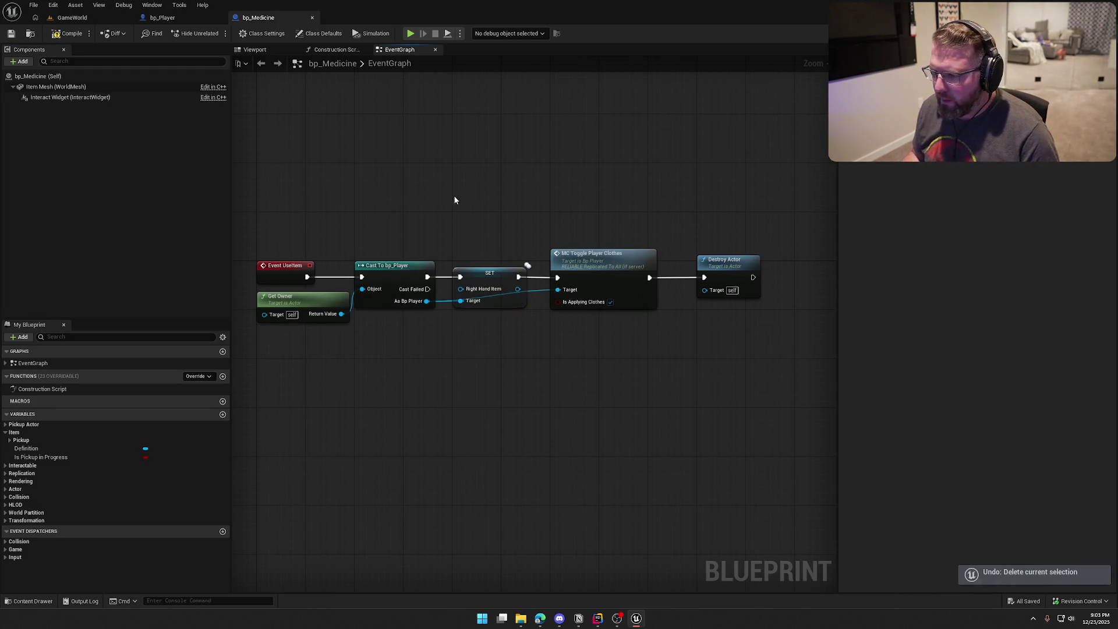
key("Delete")
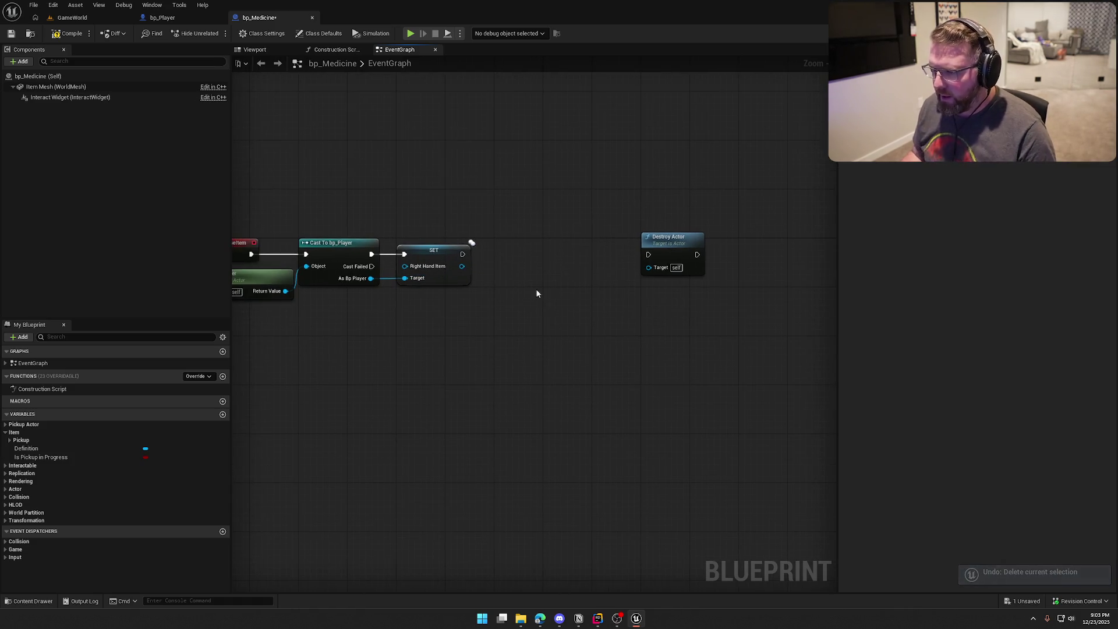
Step: Add a Get Ability System Component node fed from the As Bp Player output
left_click_drag(406, 272, 511, 291)
type("get")
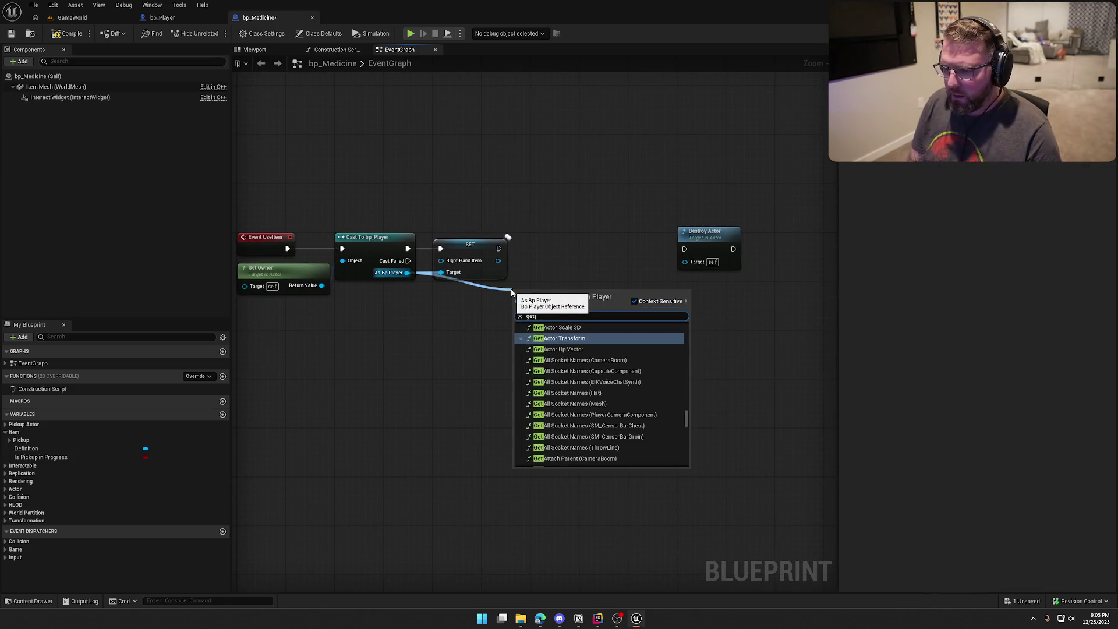
type(" ability system")
key("Return")
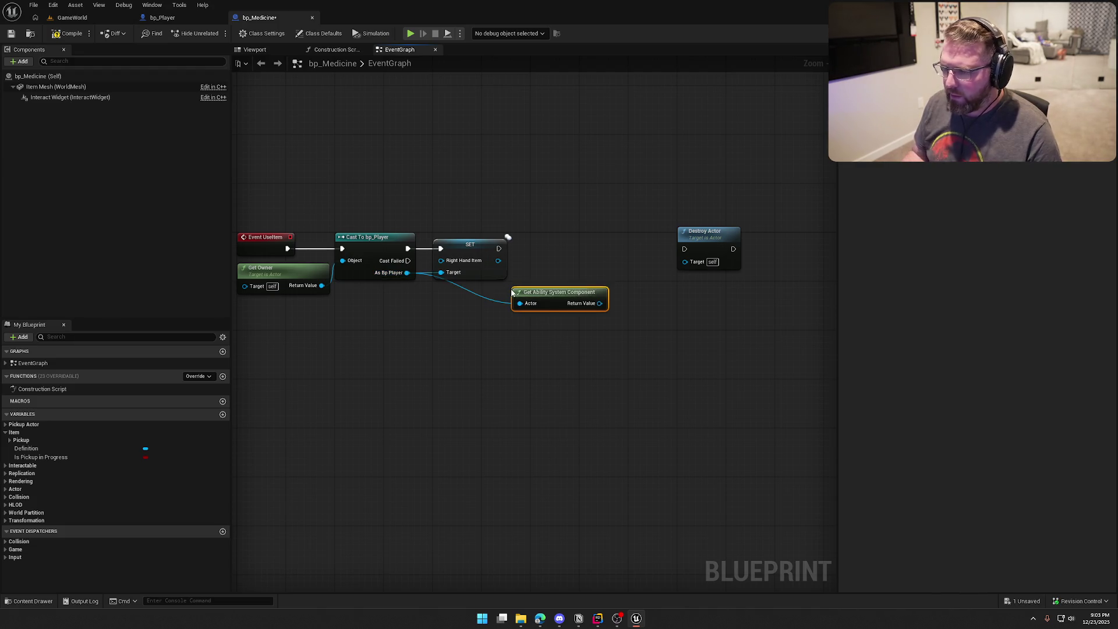
mouse_move(553, 292)
left_mouse_down()
mouse_move(474, 292)
mouse_move(565, 311)
left_mouse_up()
key("Escape")
mouse_move(492, 304)
left_mouse_down()
mouse_move(433, 304)
mouse_move(442, 312)
left_mouse_up()
key("Delete")
type("get ability ")
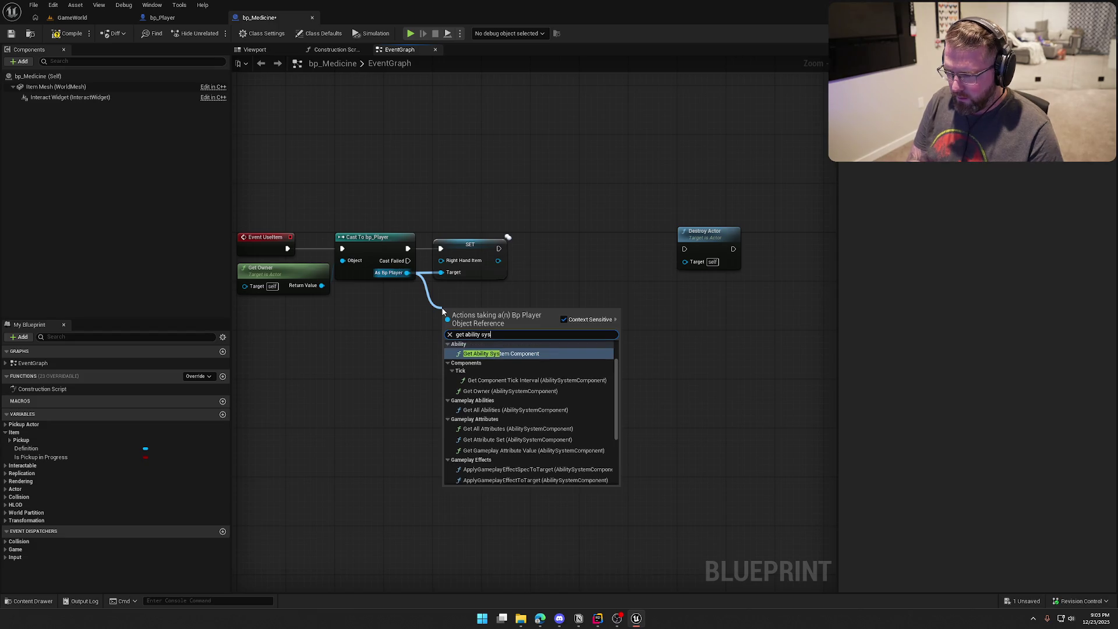
type("sys")
left_click(522, 482)
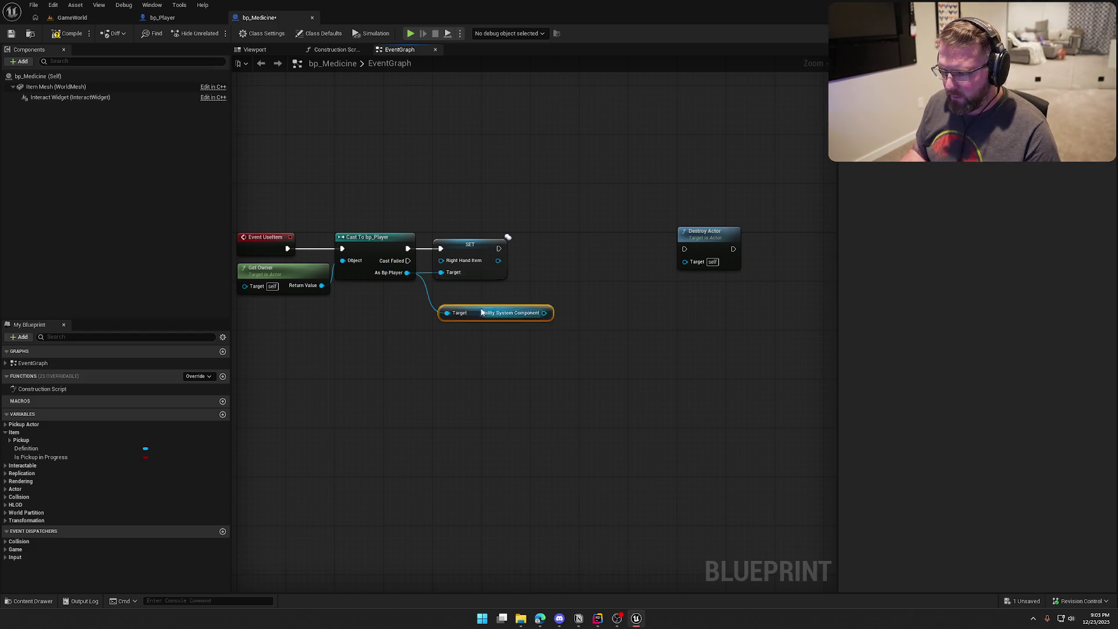
mouse_move(483, 312)
left_mouse_down()
mouse_move(366, 291)
mouse_move(484, 307)
mouse_move(503, 296)
left_mouse_up()
Step: Add ApplyGameplayEffectToSelf on the ability system component, wired after SET, and tidy the nodes
type("apply")
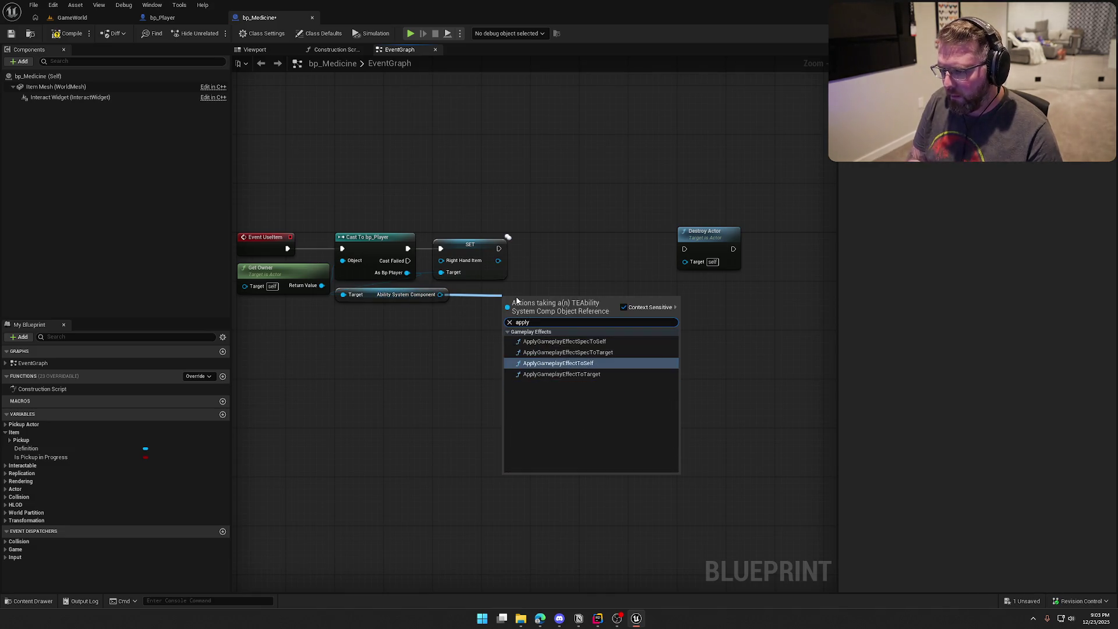
key("Return")
left_click_drag(507, 316, 499, 249)
mouse_move(553, 300)
left_mouse_down()
mouse_move(574, 286)
mouse_move(583, 233)
left_mouse_up()
left_click_drag(404, 300, 465, 300)
left_click(553, 291)
left_click(561, 183)
left_click(570, 240)
key("ctrl+space")
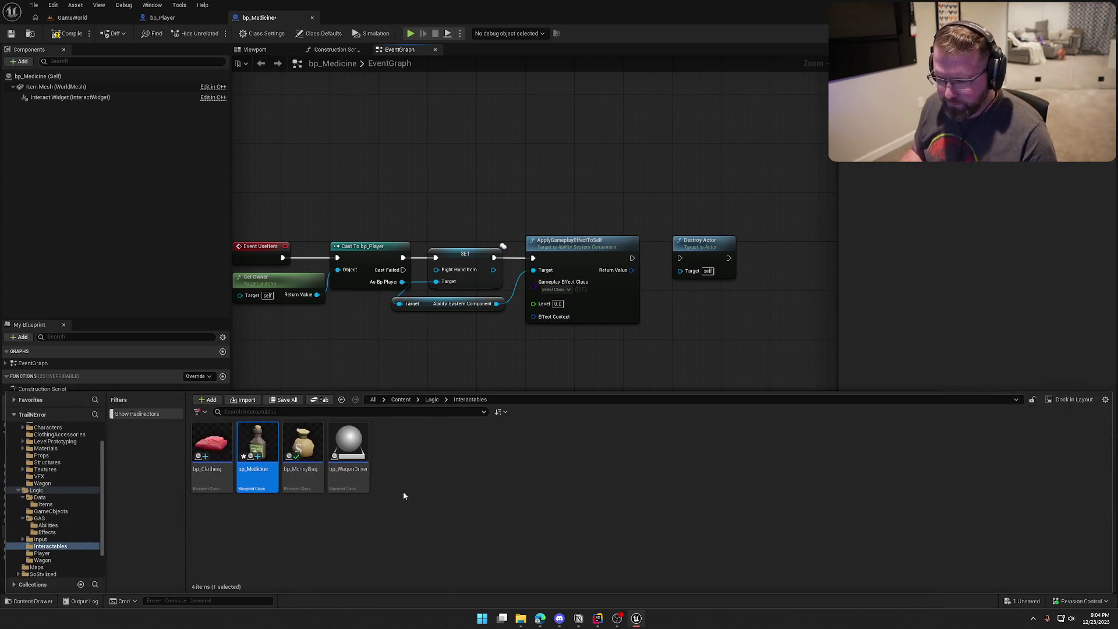
Step: Create a new gameplay effect blueprint GE_HealIllness in the Effects folder and open it
left_click(553, 289)
left_click(596, 369)
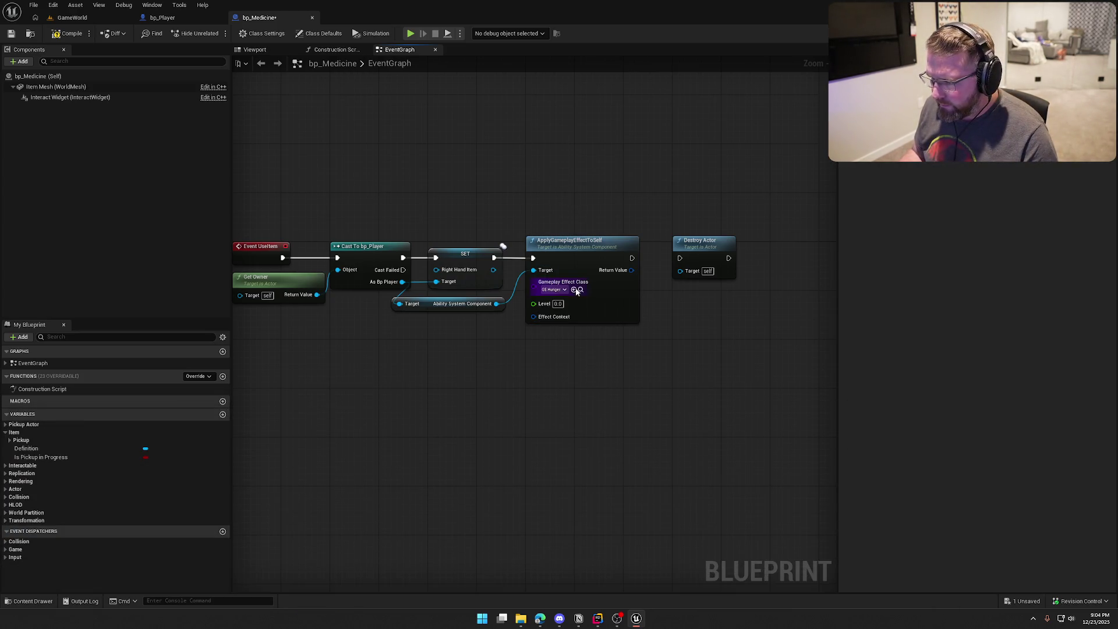
left_click(581, 289)
right_click(690, 446)
mouse_move(751, 261)
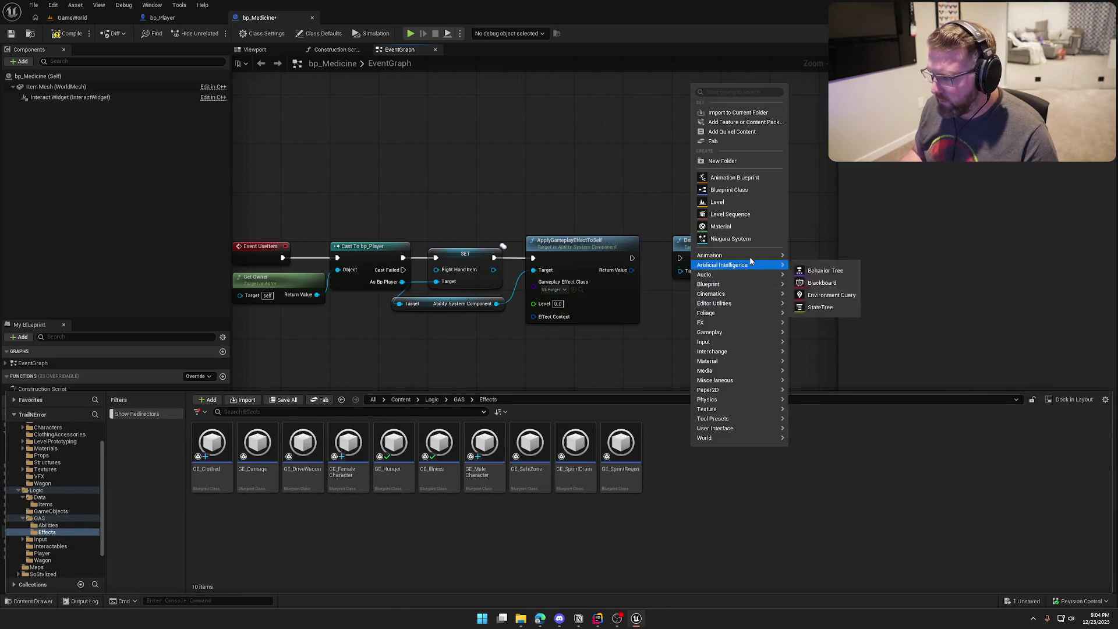
left_click(627, 450)
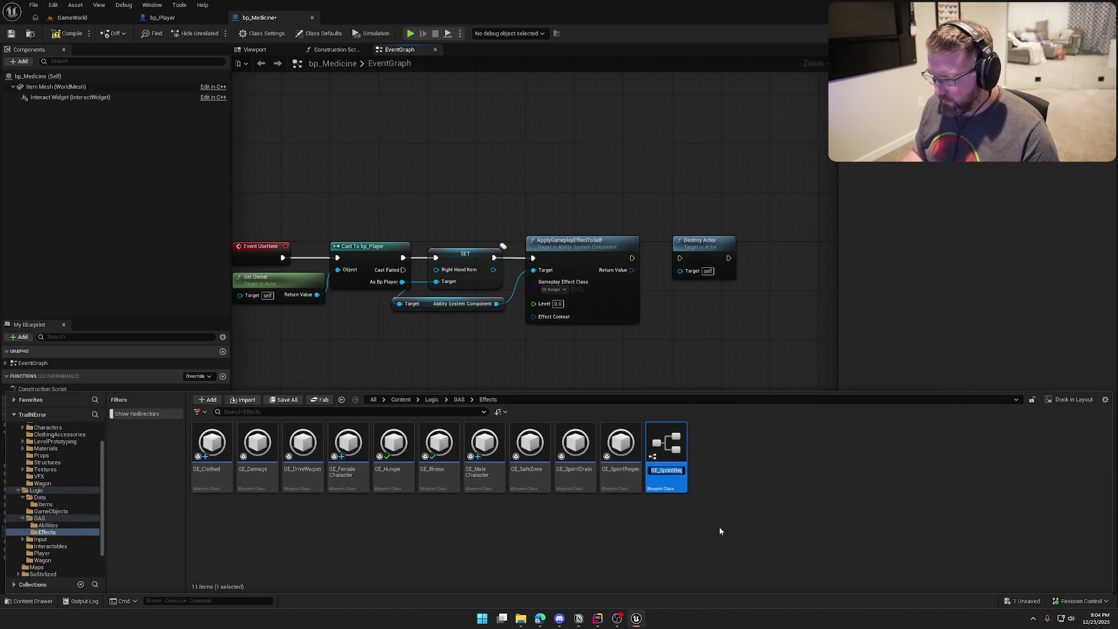
type("GE_Hea")
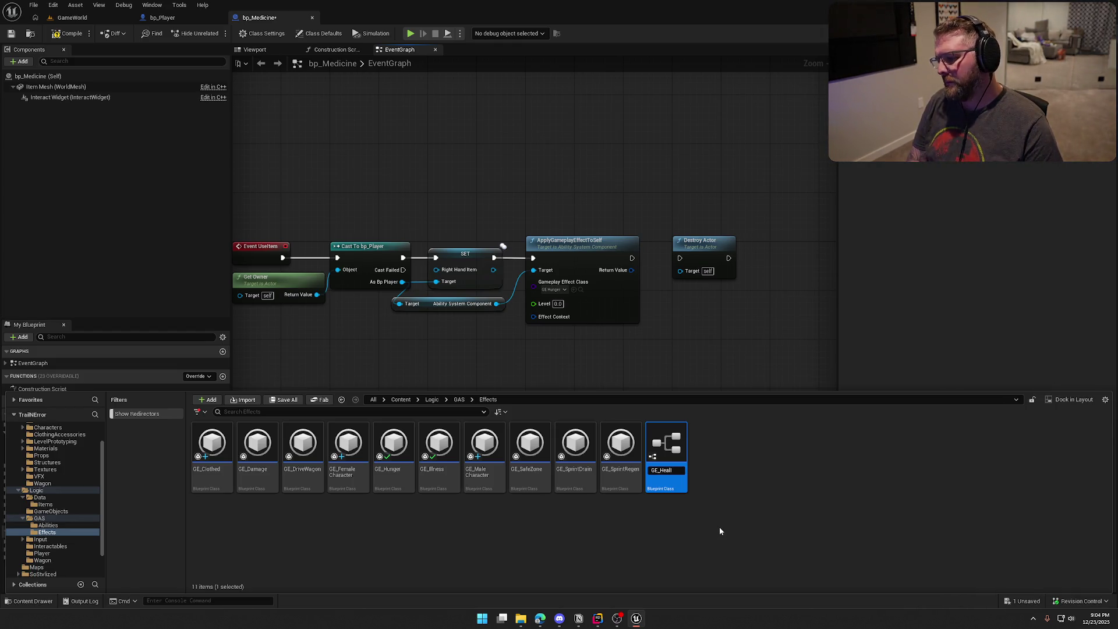
type("llness")
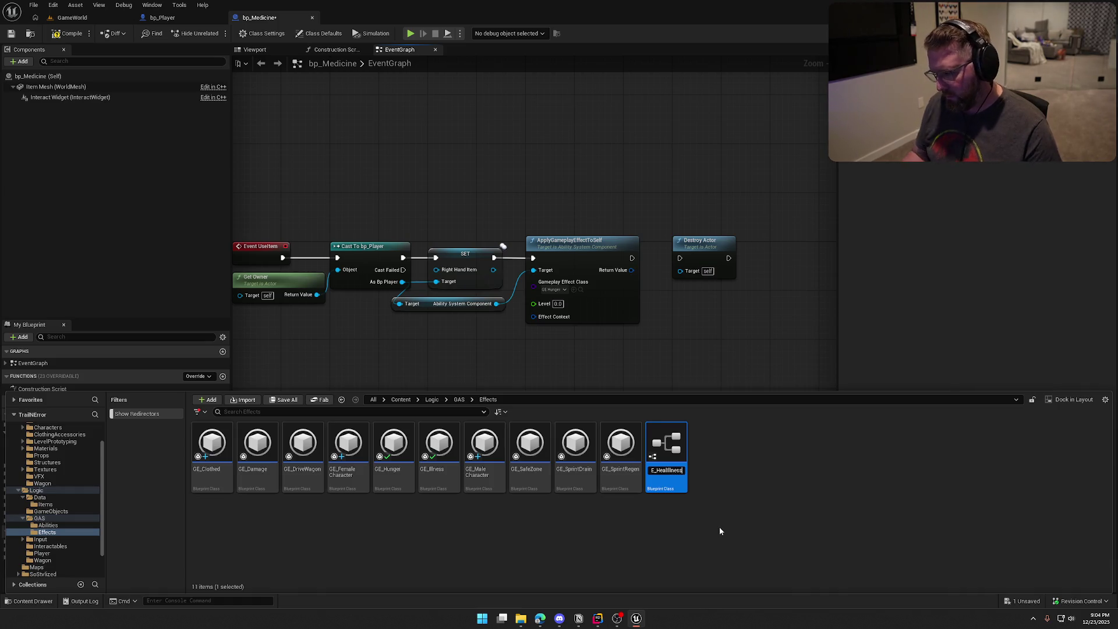
key("Return")
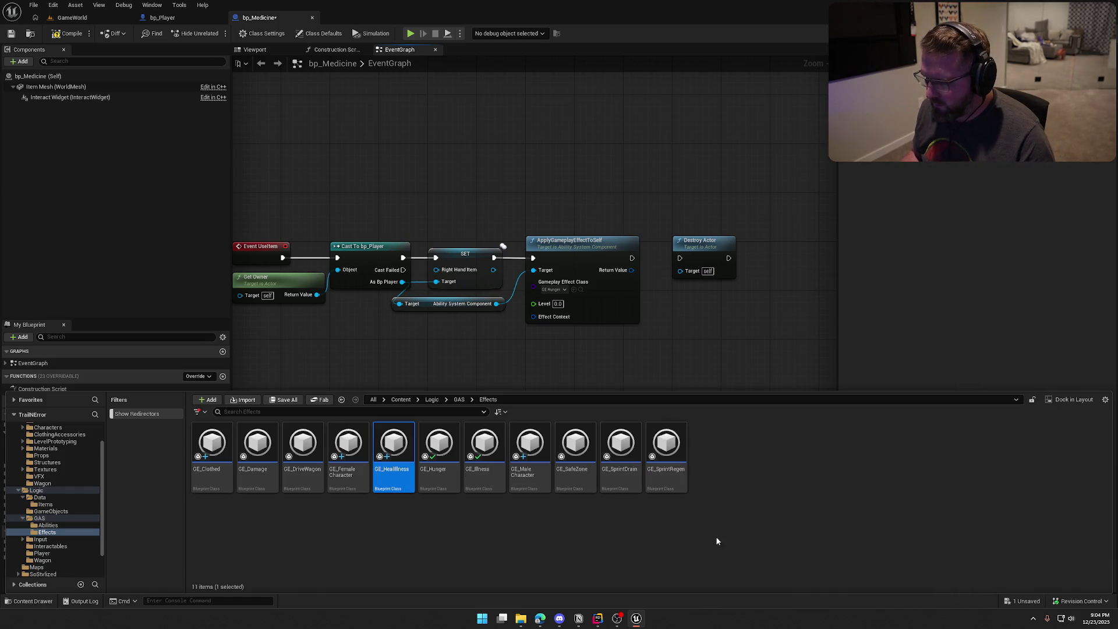
double_click(394, 448)
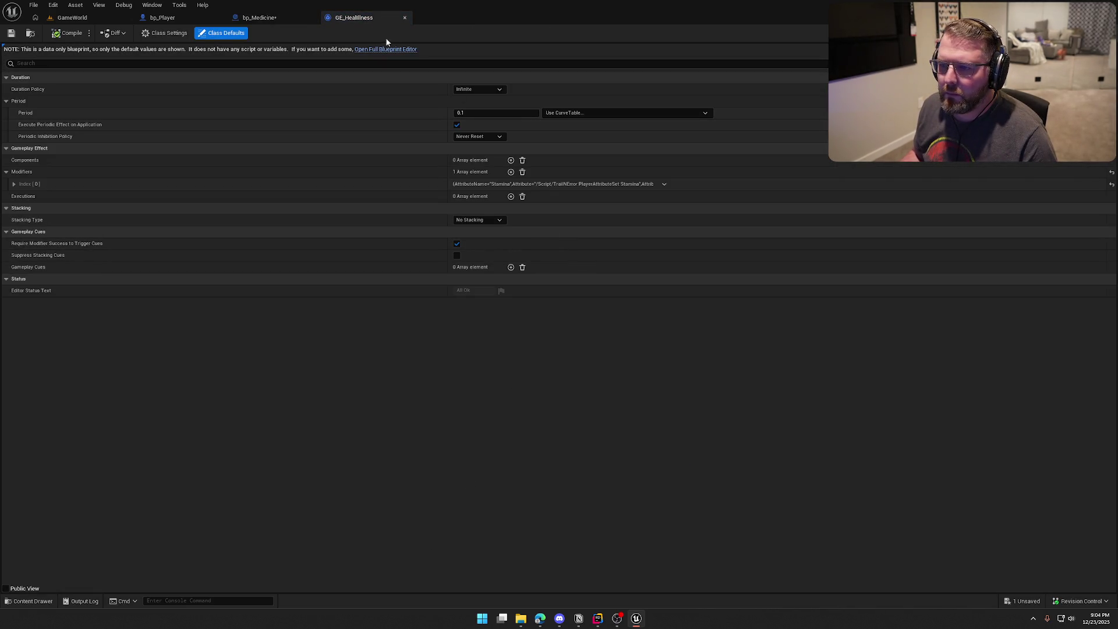
Step: Rename the effect from GE_HealIllness to GE_HealSickness
key("ctrl+space")
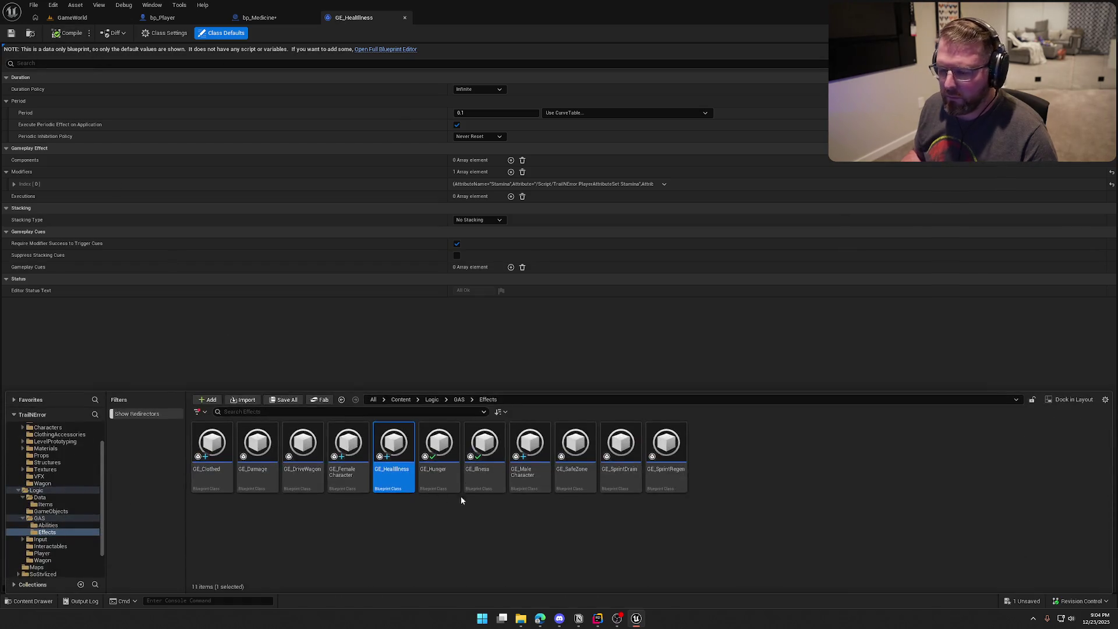
key("F2")
key("BackSpace")
key("BackSpace")
key("BackSpace")
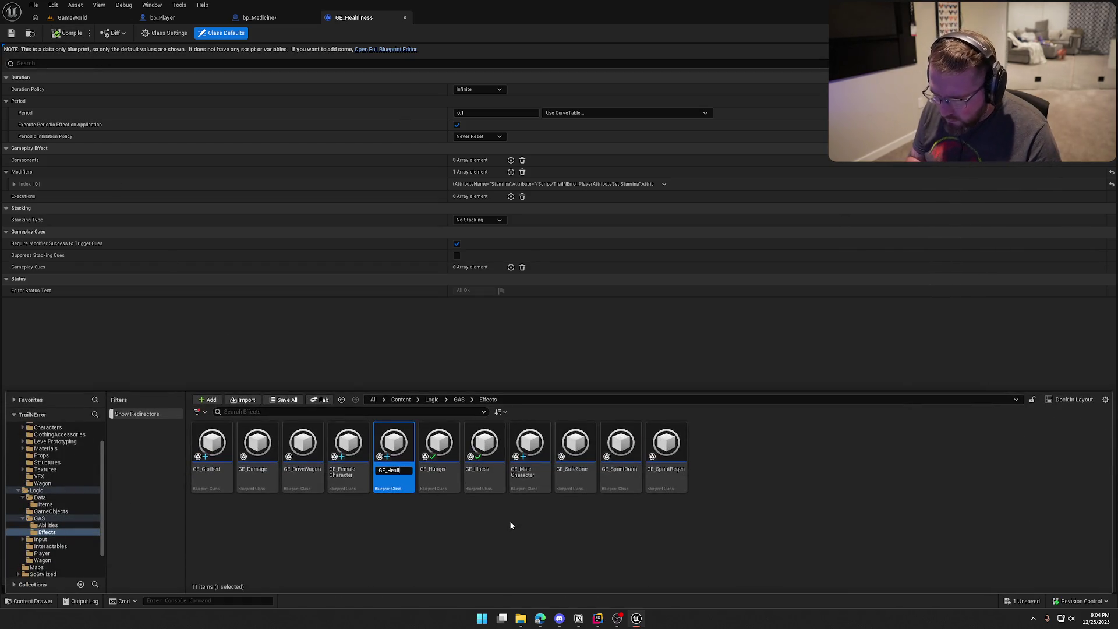
type("ickness")
key("Return")
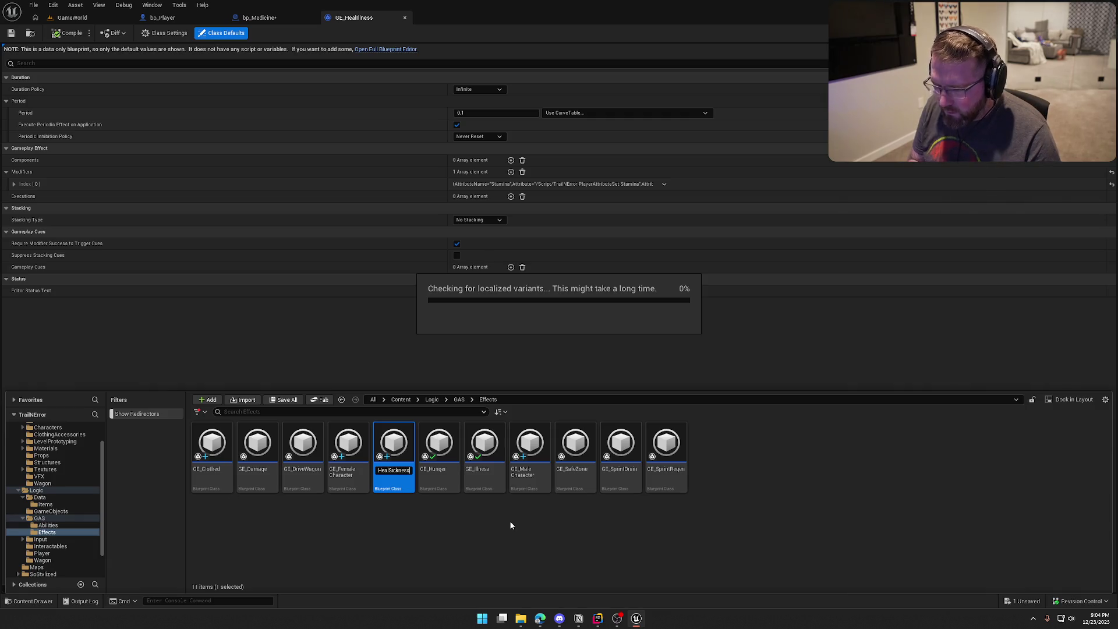
left_click(354, 331)
Step: Make GE_HealSickness instant with a modifier adding -10 to Illness via Add (Base)
left_click(477, 89)
left_click(466, 95)
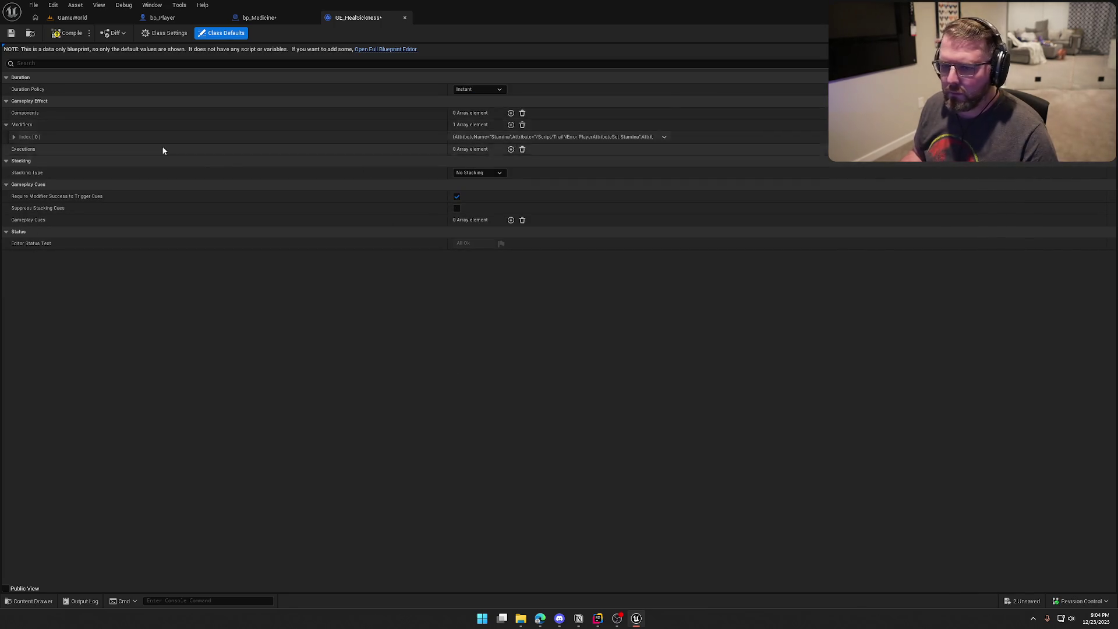
left_click(14, 137)
left_click(530, 149)
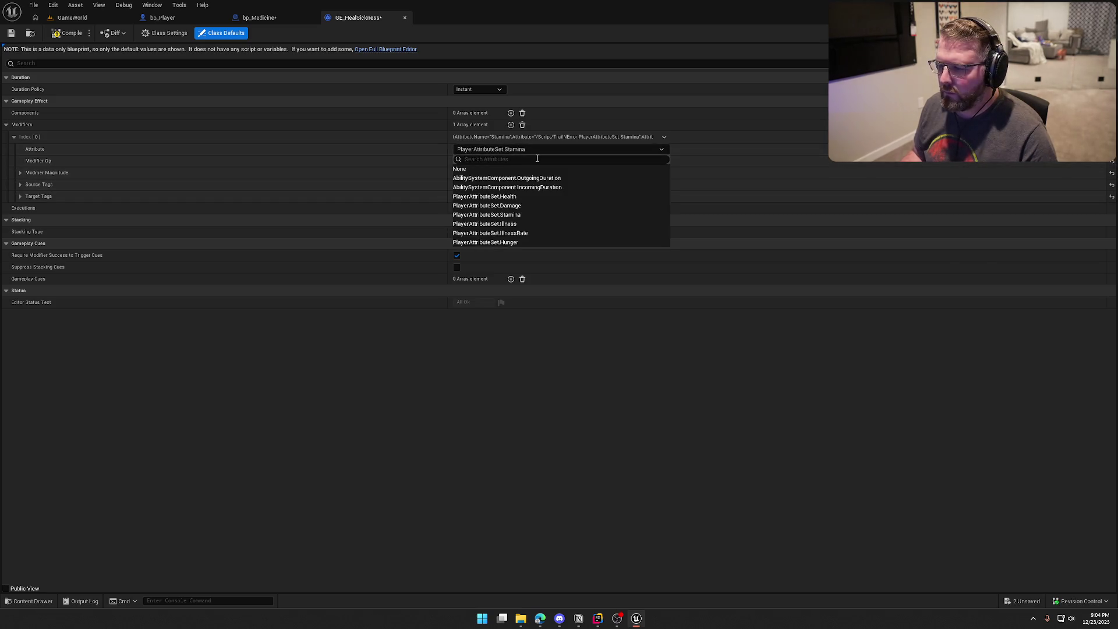
left_click(522, 224)
left_click(475, 161)
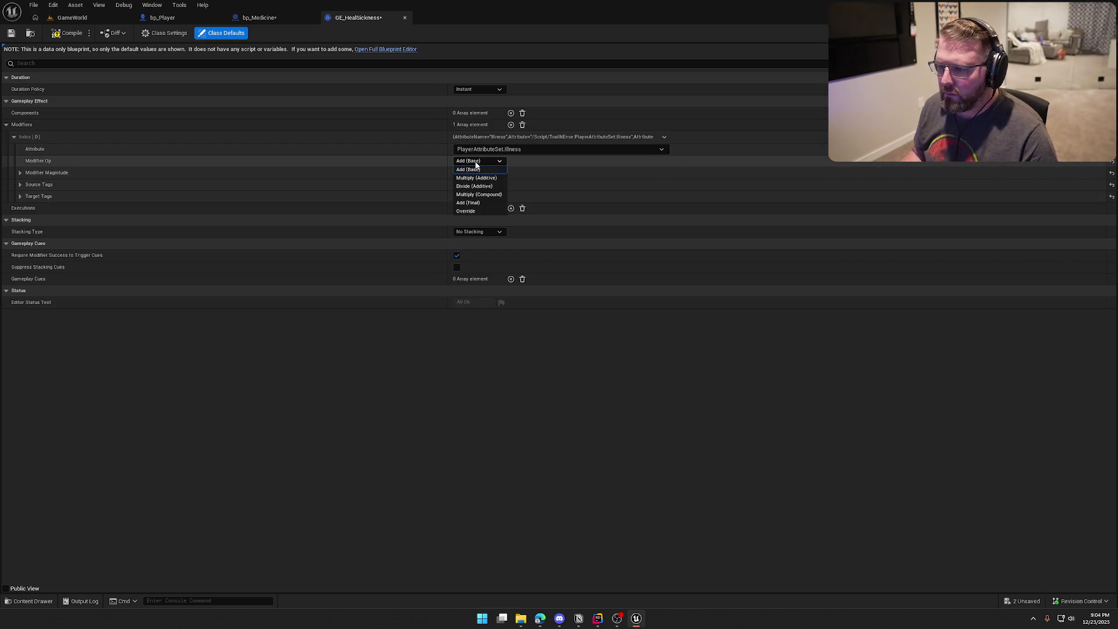
left_click(473, 169)
left_click(20, 173)
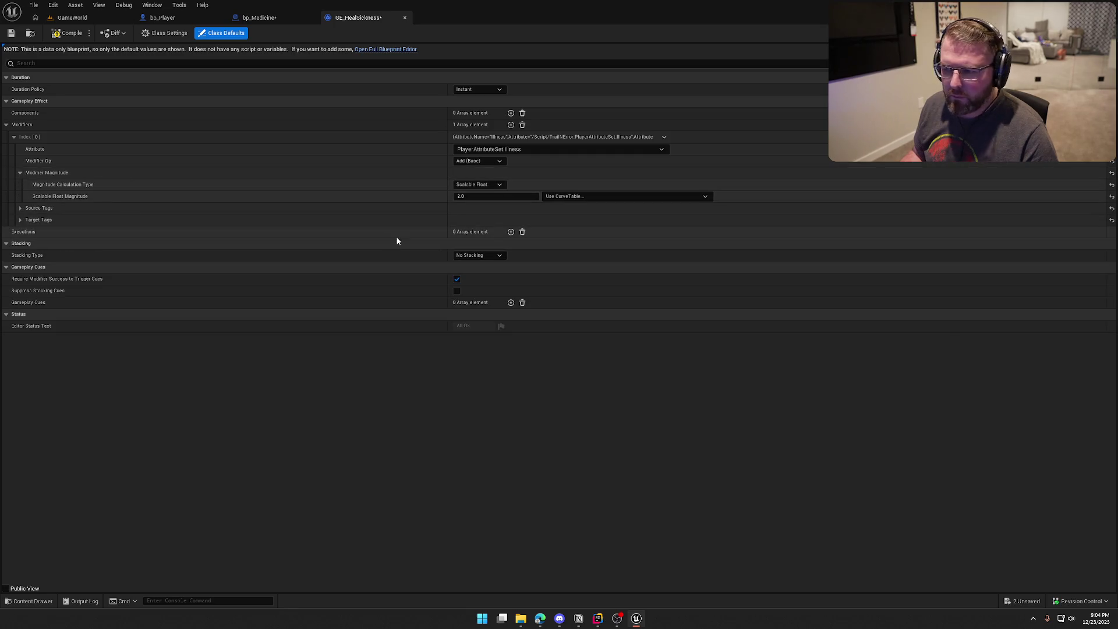
left_click(481, 198)
type("-10")
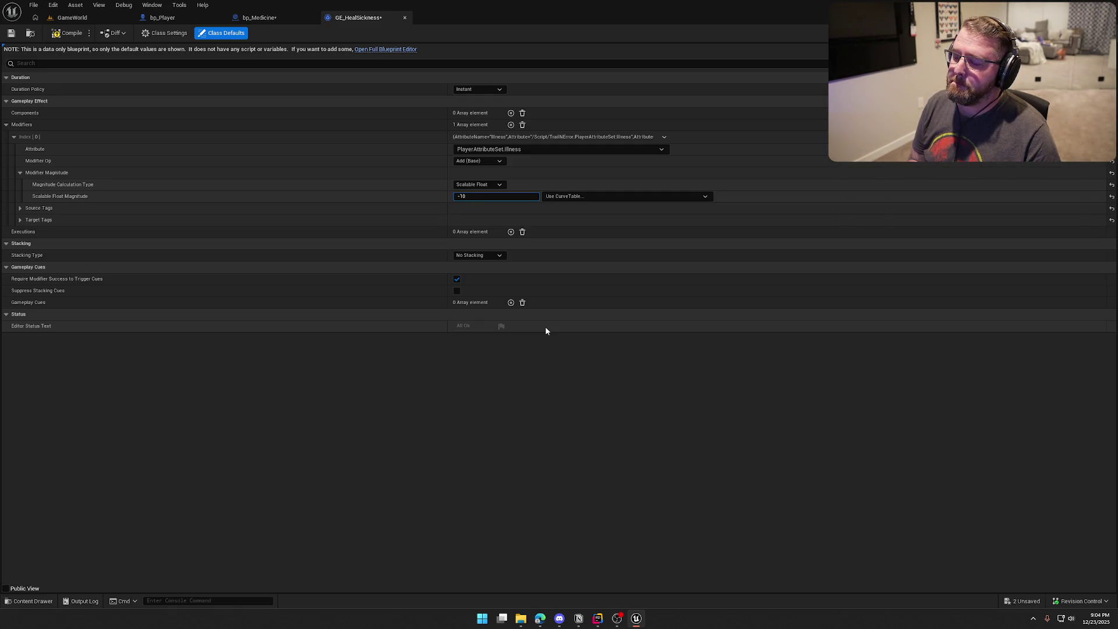
key("Return")
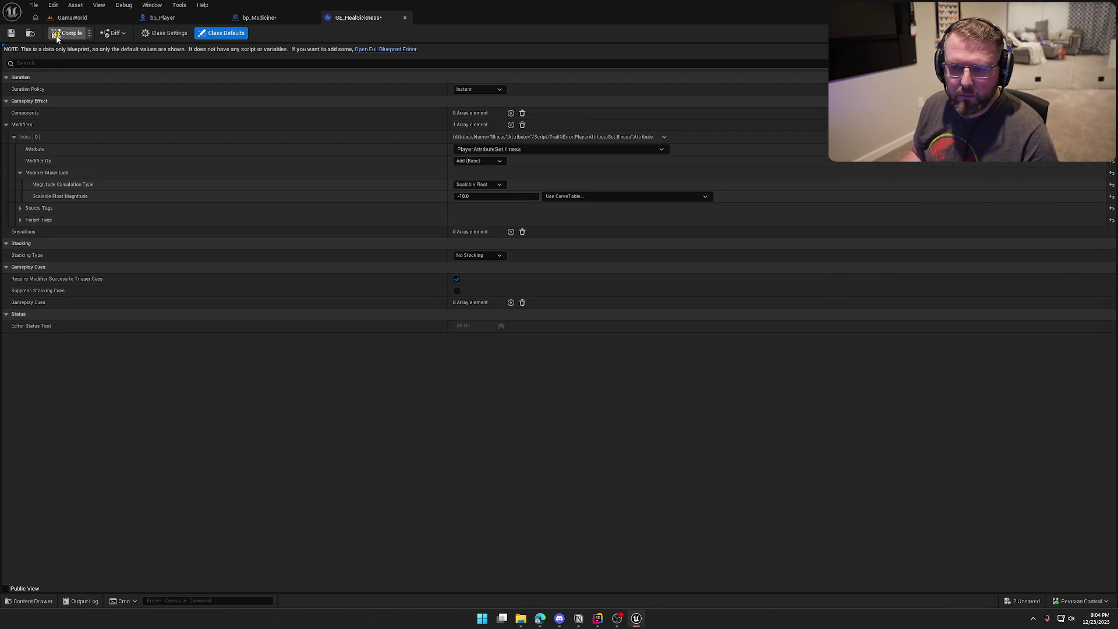
Step: Save GE_HealSickness, then save the bp_Medicine blueprint
key("ctrl+s")
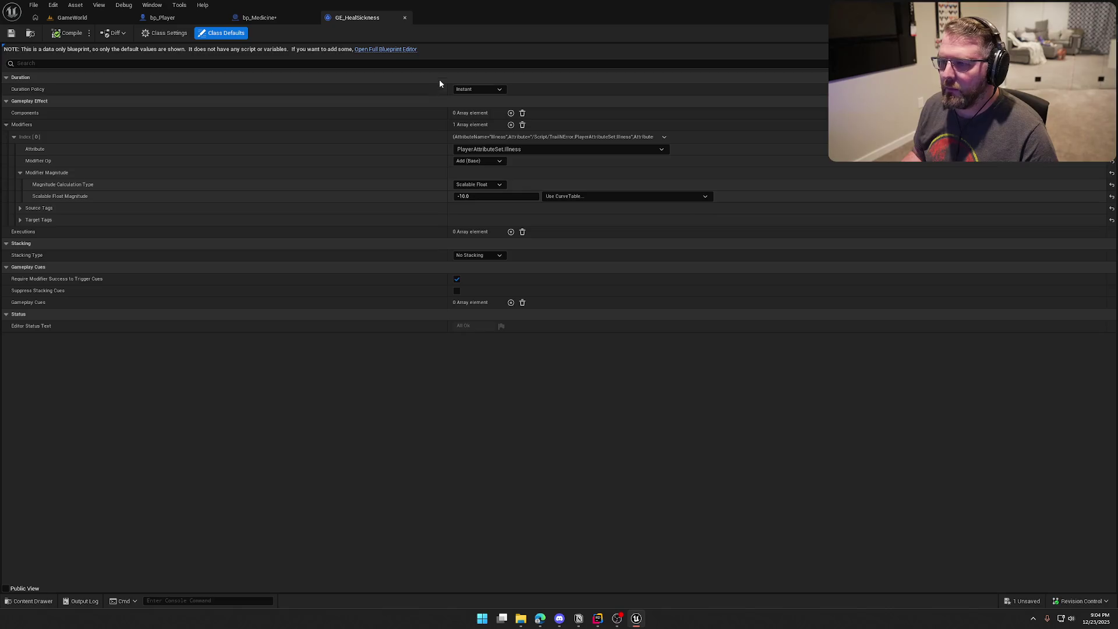
left_click(263, 16)
key("ctrl+s")
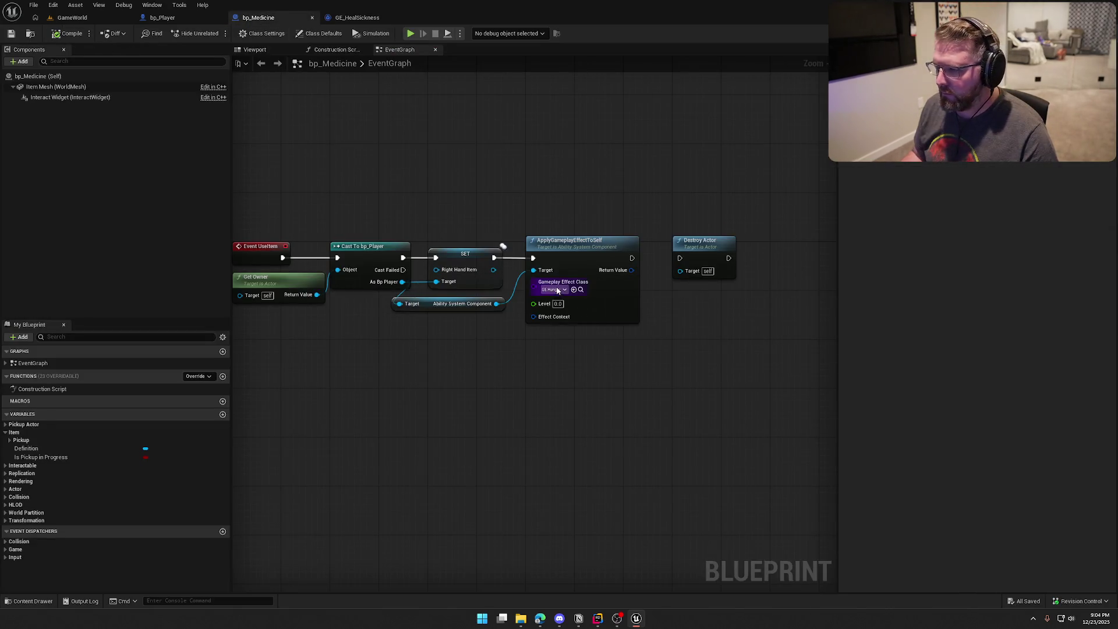
Step: Pick GE_HealSickness as ApplyGameplayEffectToSelf's effect class and save bp_Medicine
left_click(553, 289)
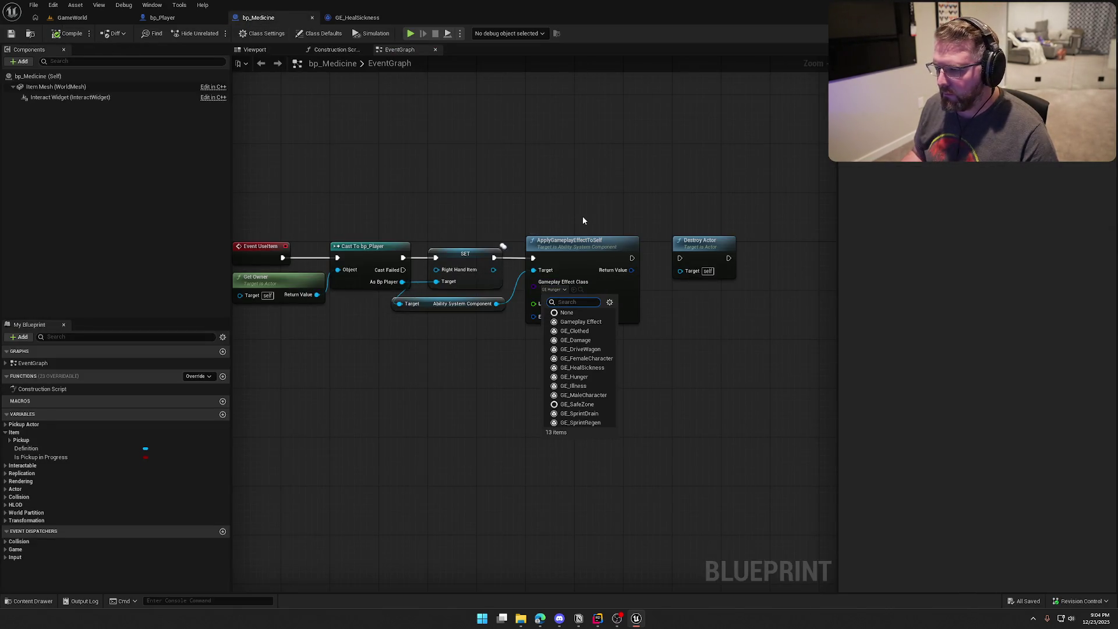
left_click(588, 368)
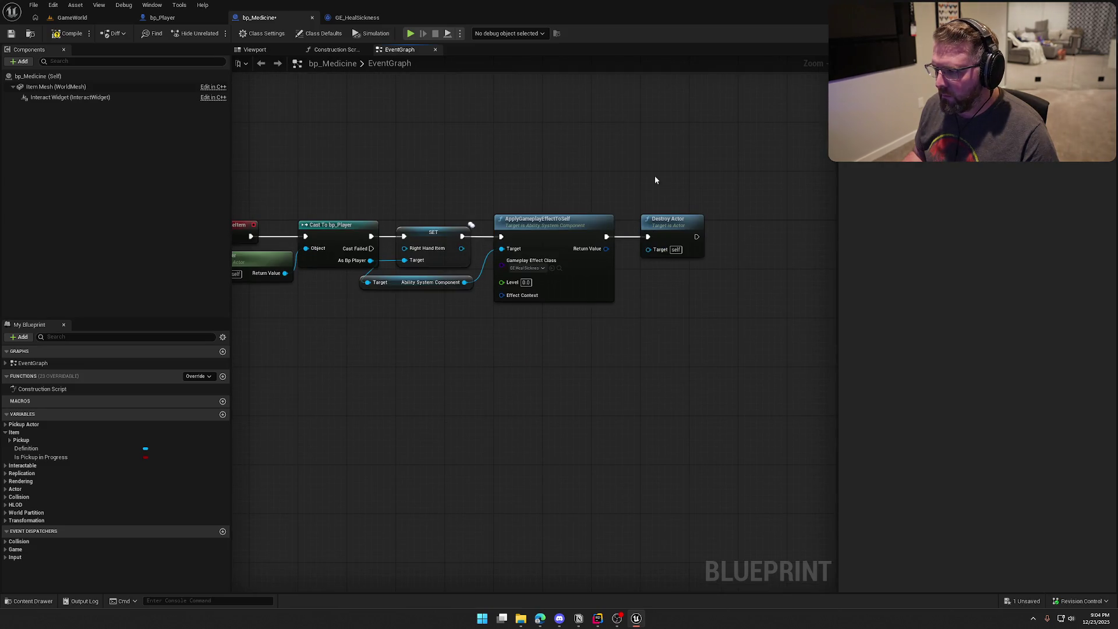
key("Home")
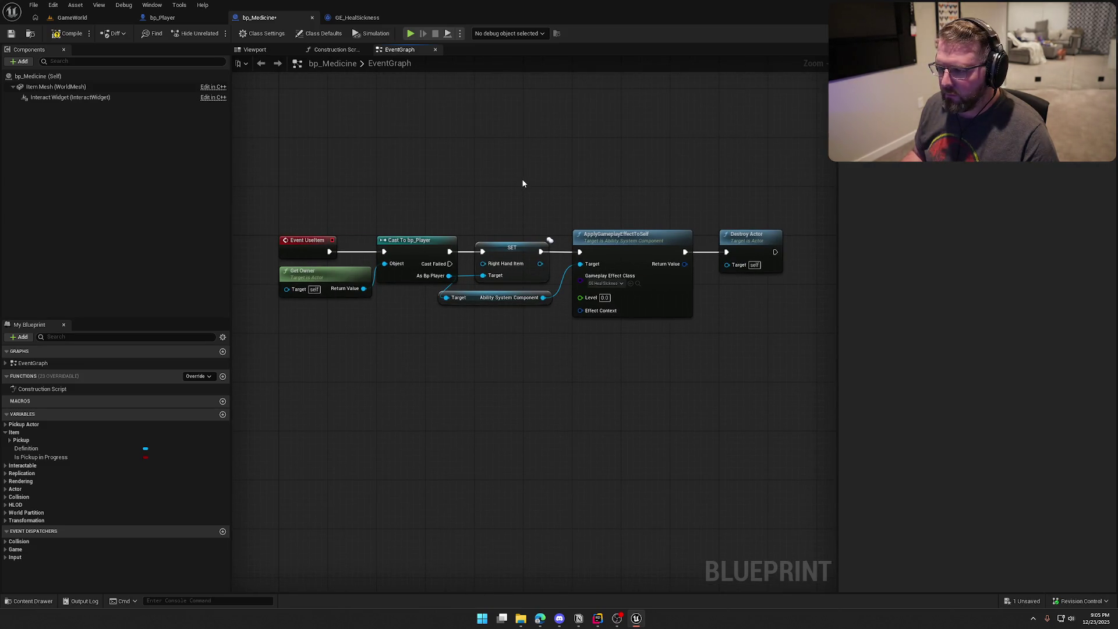
key("ctrl+s")
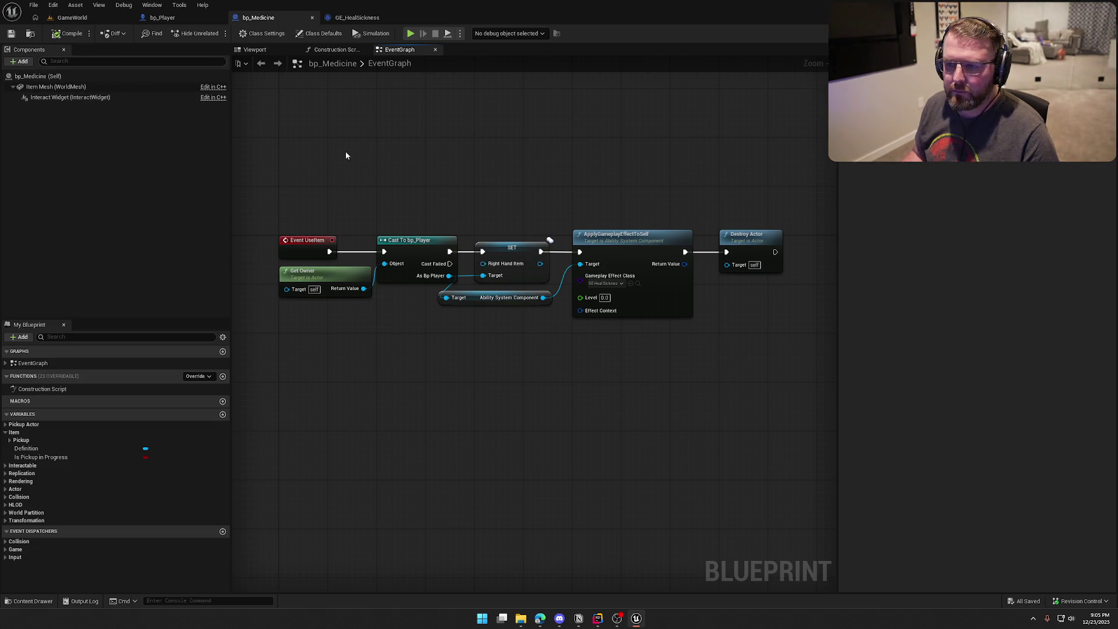
Step: Switch back to the GameWorld level and open the Content Drawer
left_click(72, 18)
key("f")
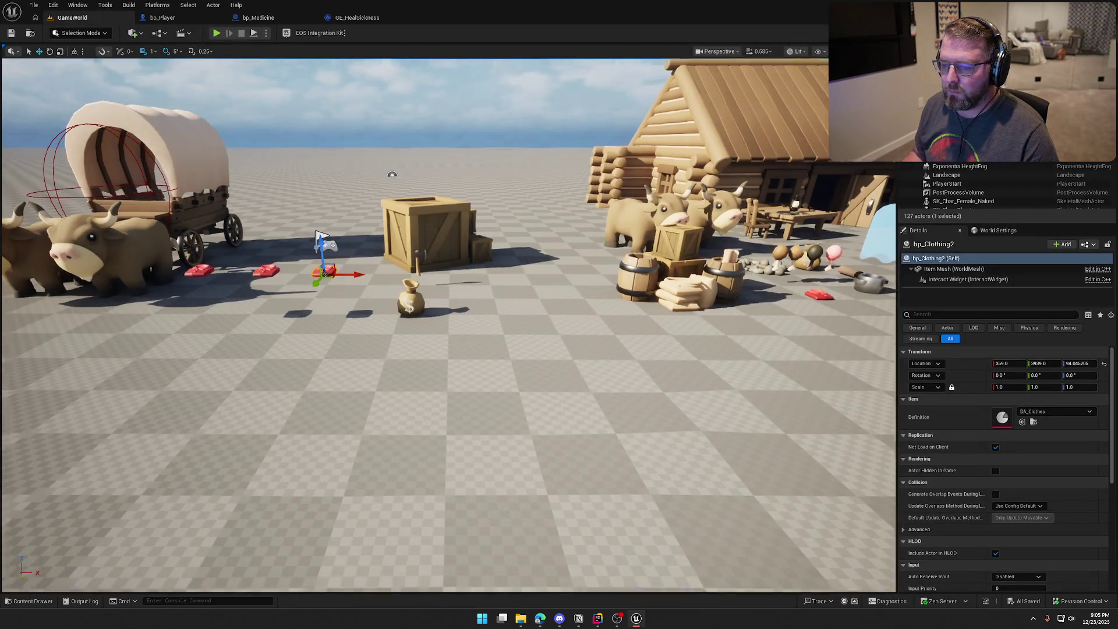
key("ctrl+space")
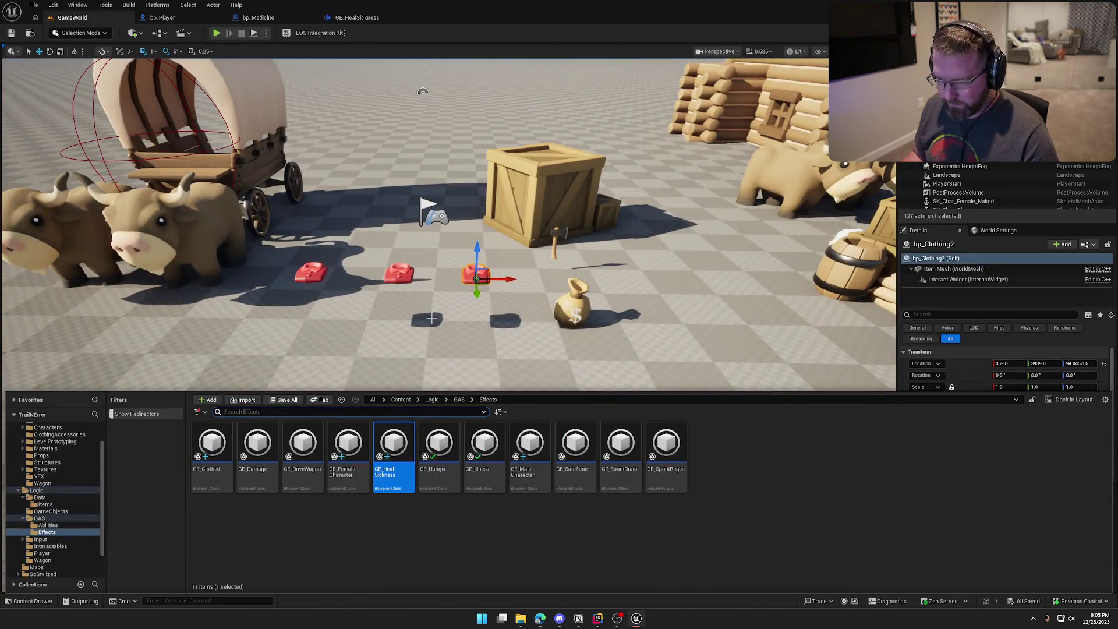
Step: Drag a bp_Medicine bottle from Interactables into the level and focus on it
key("ctrl+b")
mouse_move(277, 461)
left_mouse_down()
mouse_move(571, 326)
mouse_move(654, 300)
mouse_move(701, 305)
left_mouse_up()
left_click(699, 381)
left_click(698, 300)
key("f")
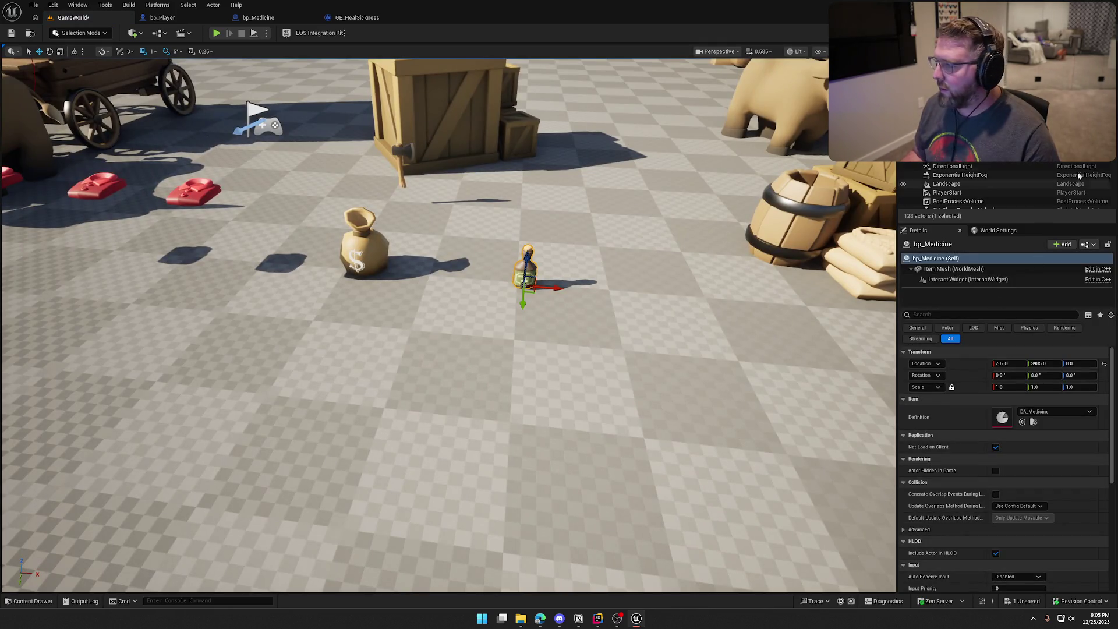
Step: Select the Item Mesh component in the bp_Medicine blueprint, then switch to Rider
left_click(258, 17)
left_click(38, 76)
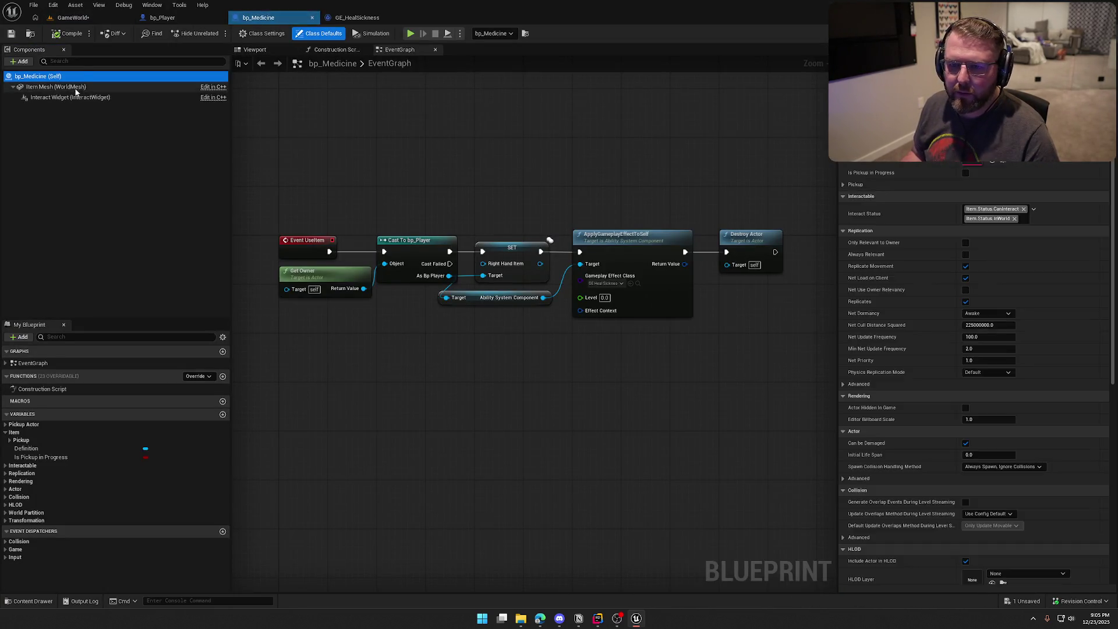
left_click(56, 86)
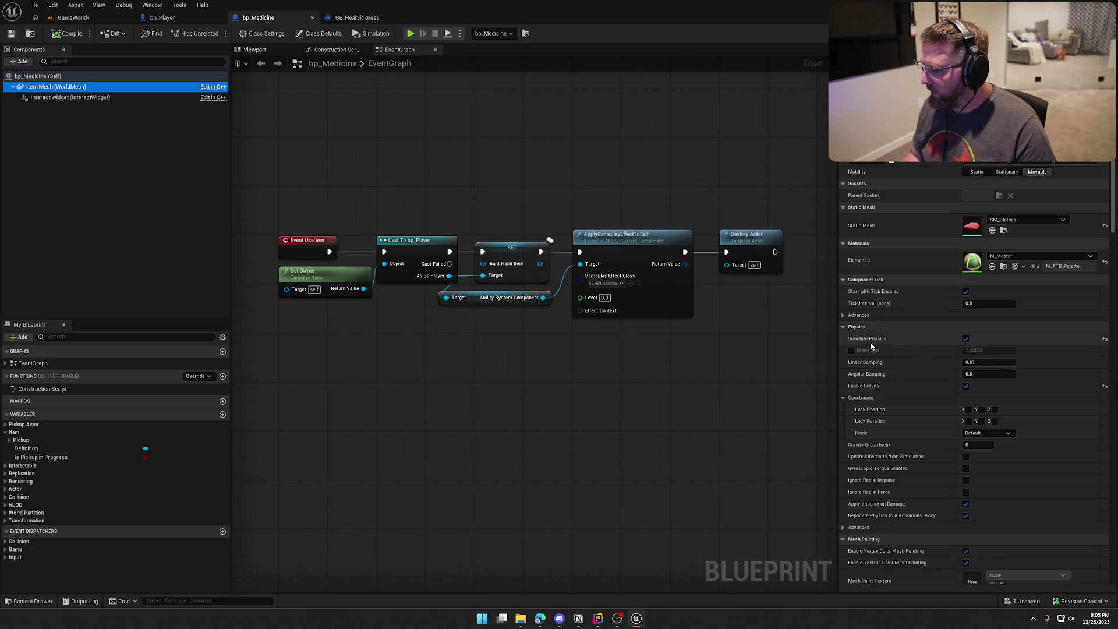
left_click(597, 618)
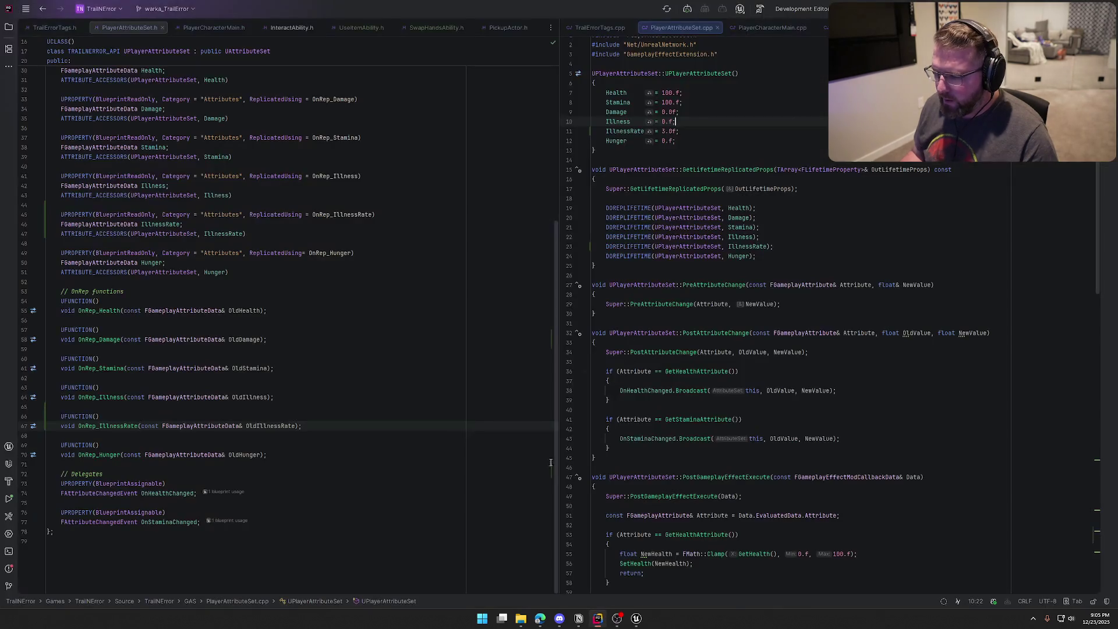
Step: Open the PickupActor source and jump to the APickupActor constructor
left_click(204, 26)
left_click(139, 27)
left_click(510, 28)
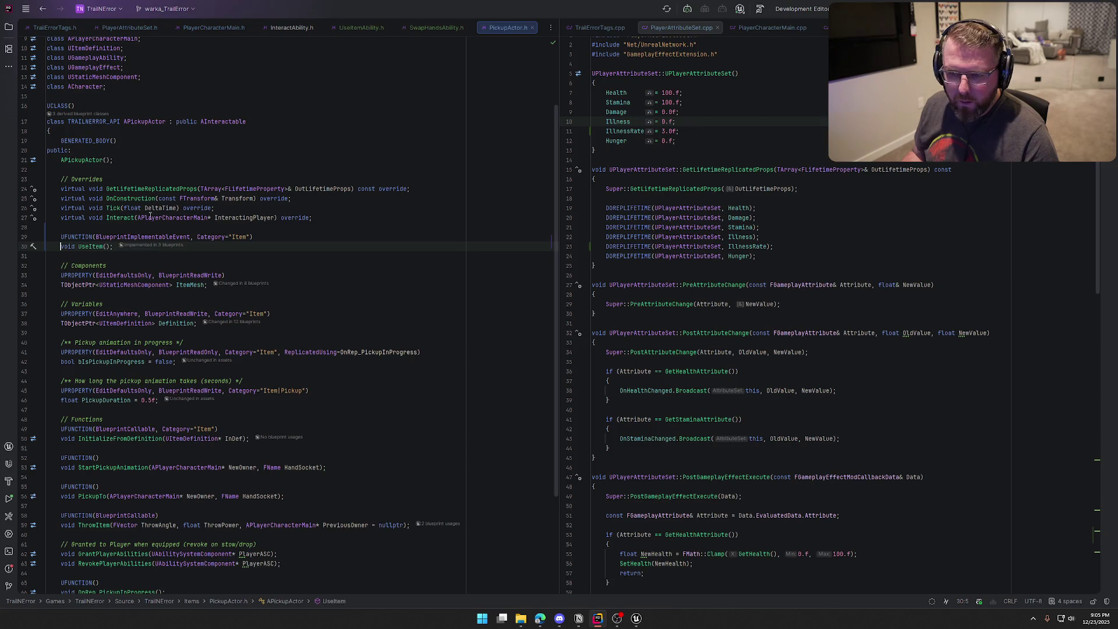
left_click(88, 160, "ctrl")
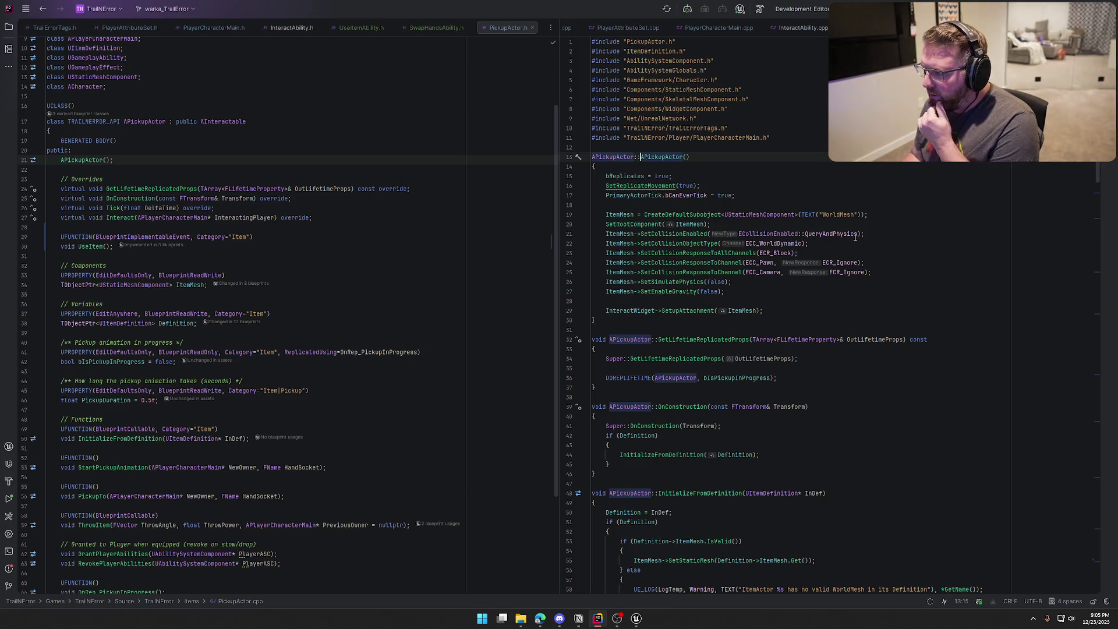
Step: Set ItemMesh's SetSimulatePhysics and SetEnableGravity to true, then return to Unreal
double_click(715, 282)
type("true")
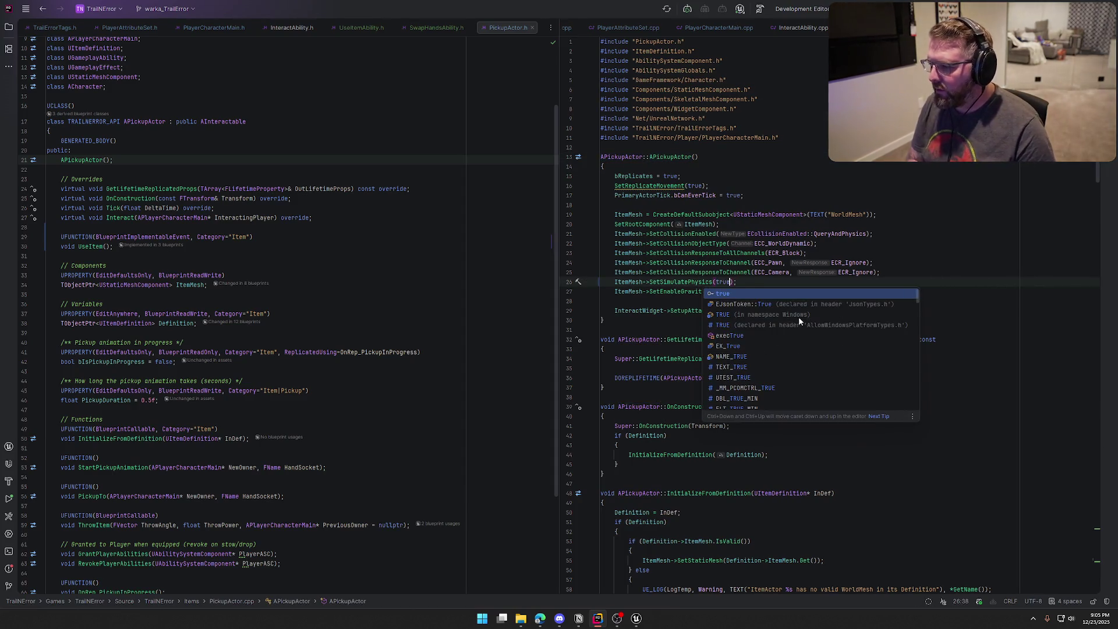
key("Escape")
double_click(717, 291)
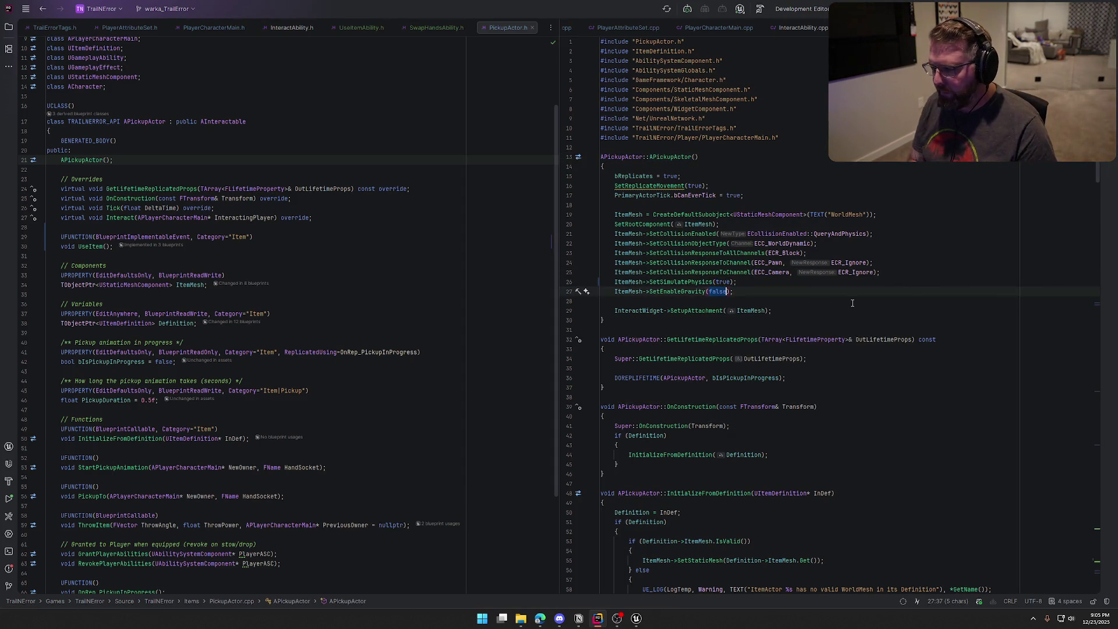
type("true")
left_click(813, 284)
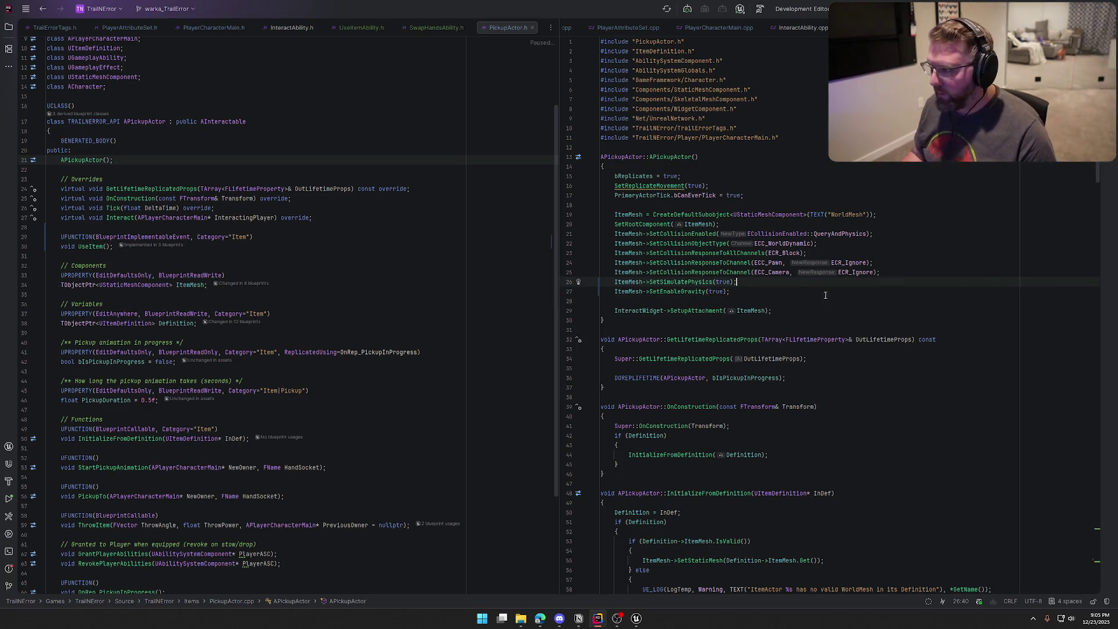
left_click(632, 622)
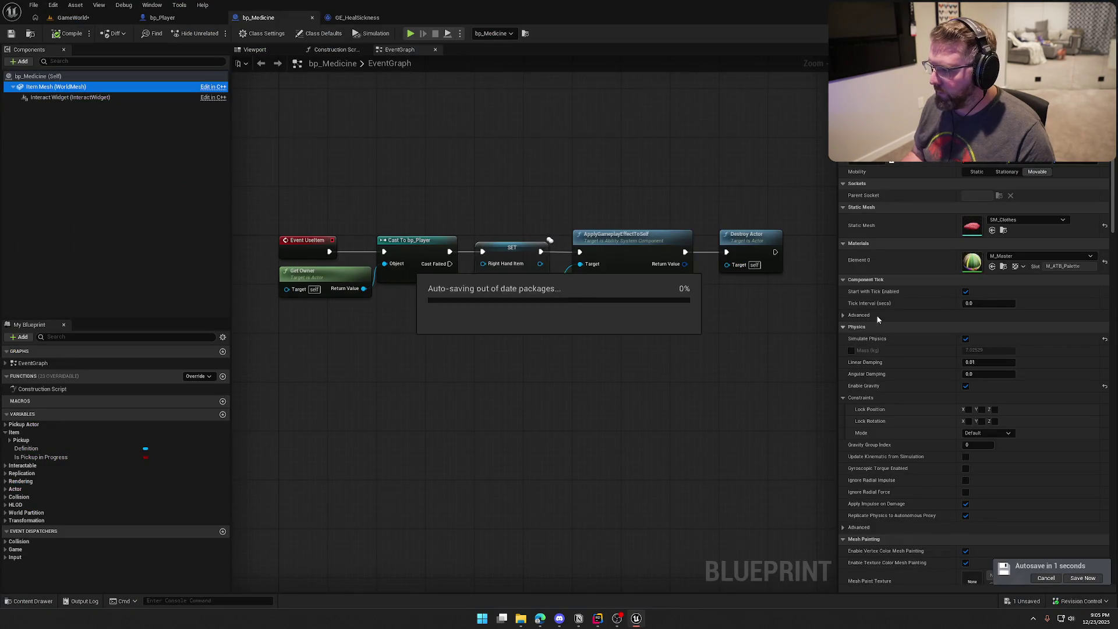
Step: Keep physics simulation enabled on the Item Mesh, compile bp_Medicine, and save the GameWorld level
left_click(1103, 341)
left_click(965, 338)
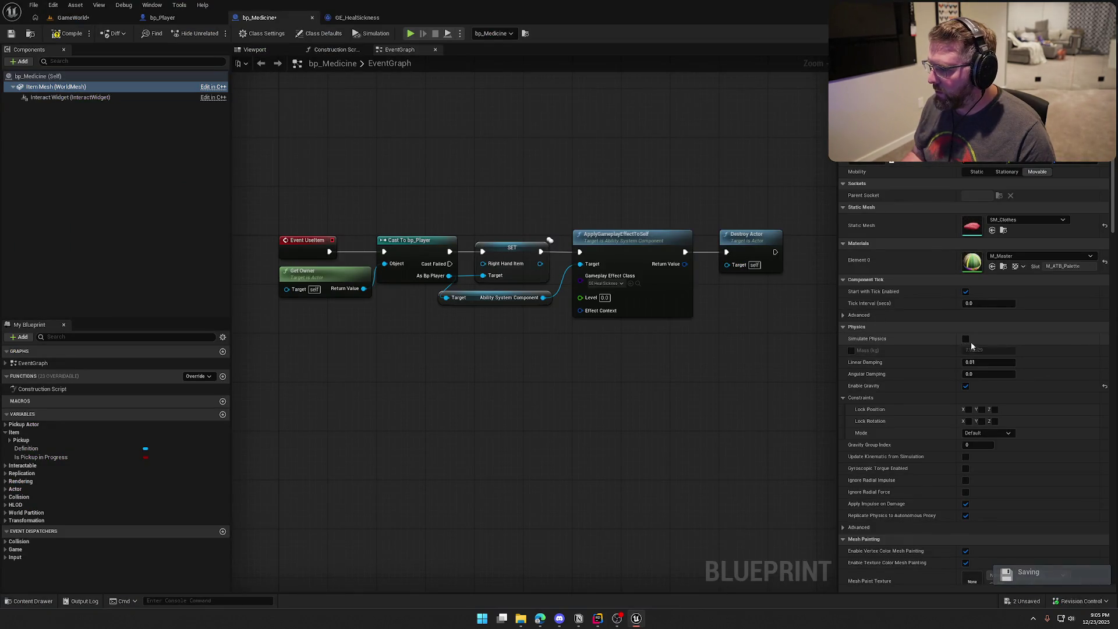
left_click(67, 33)
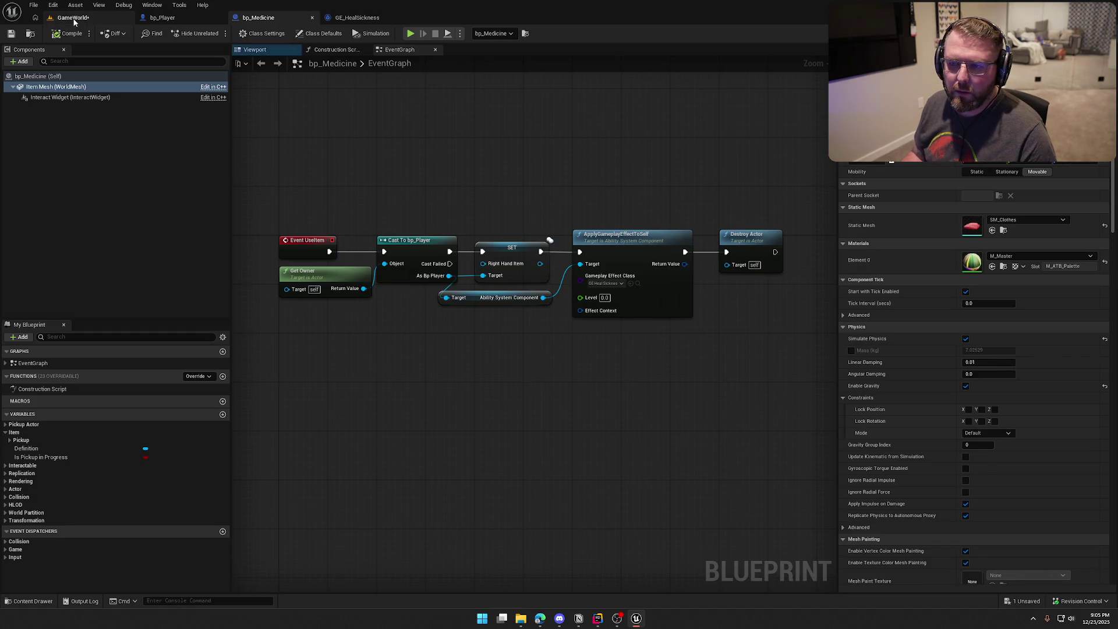
left_click(73, 18)
left_click(11, 33)
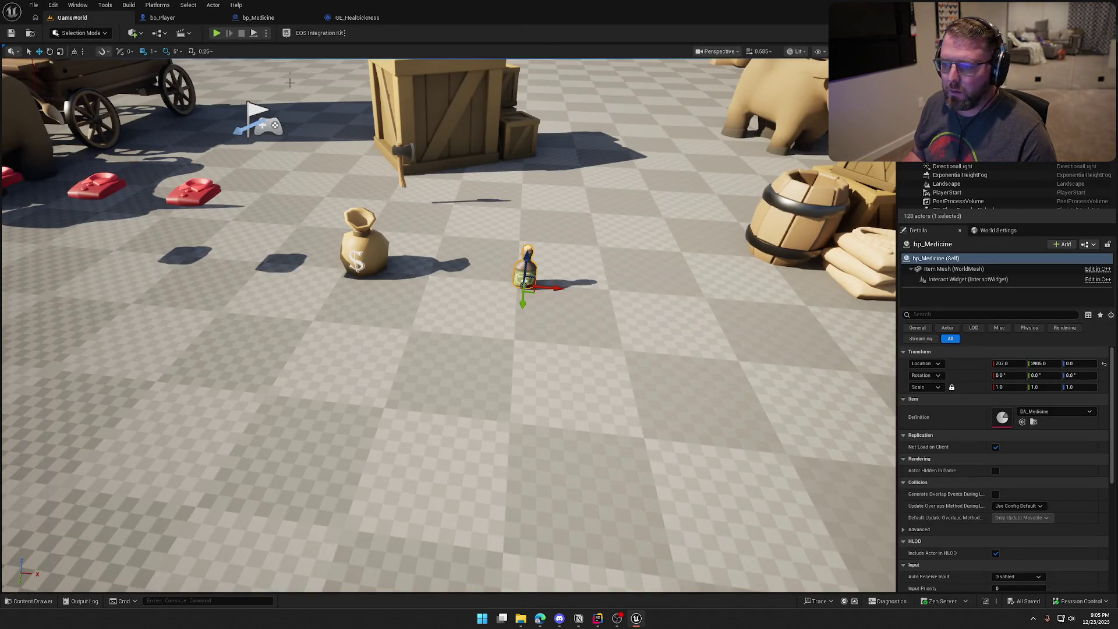
Step: Play in editor, walk to the medicine bottle, pick it up and carry it across the map
left_click(215, 33)
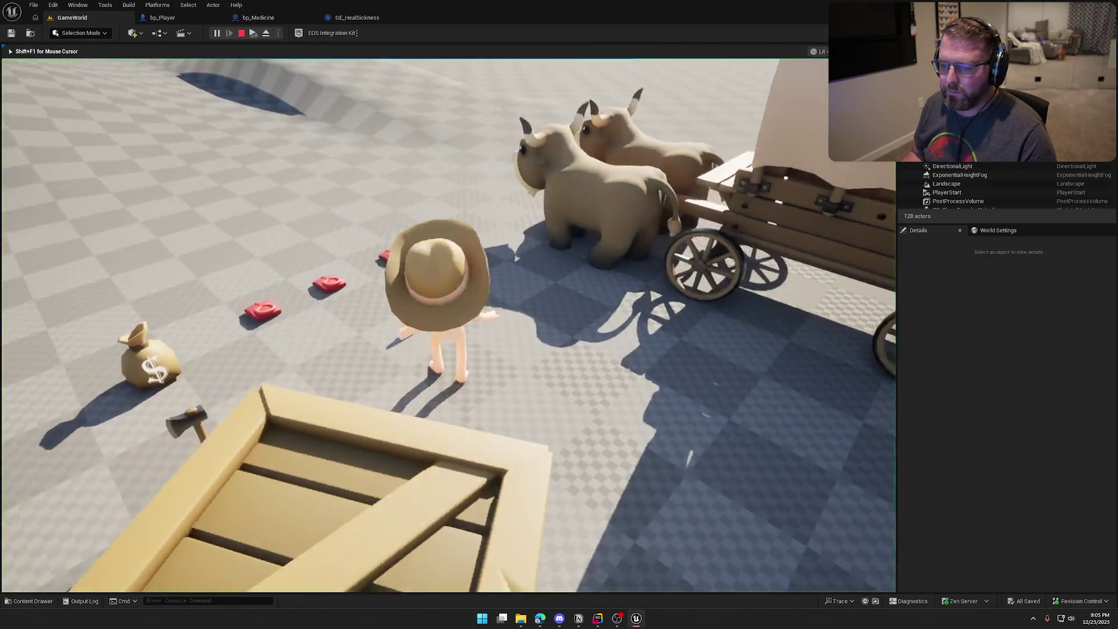
key("w")
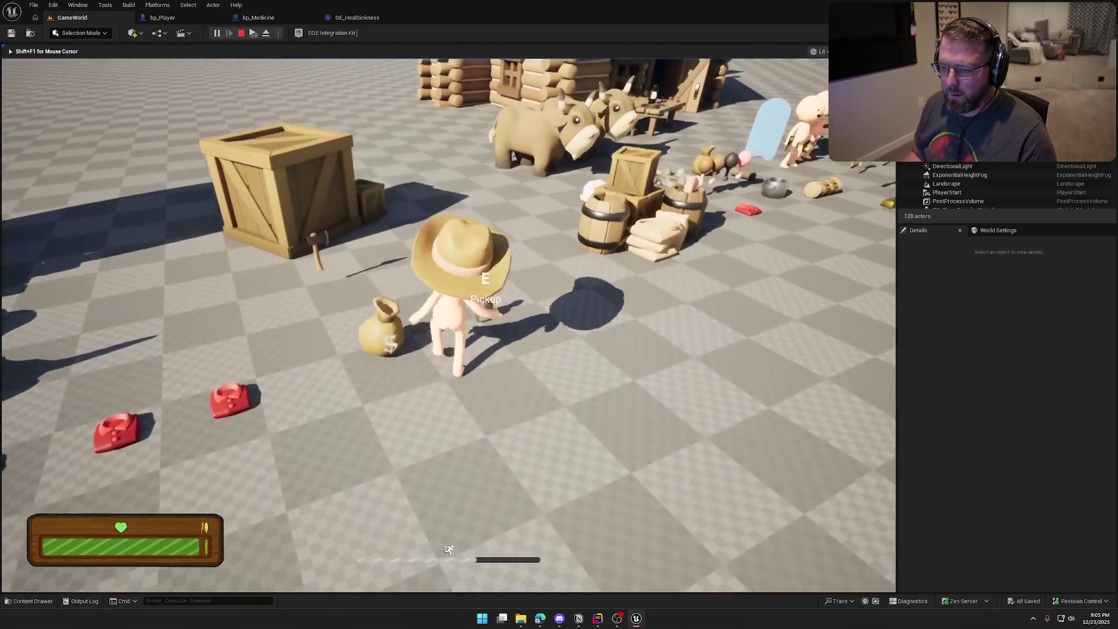
key("w")
key("e")
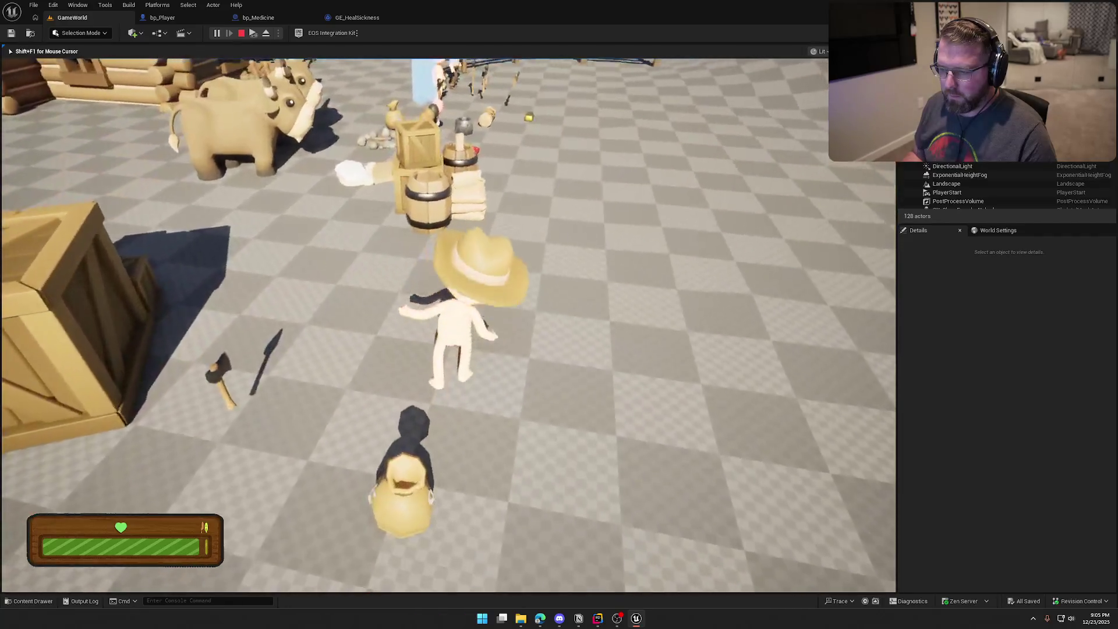
key("w")
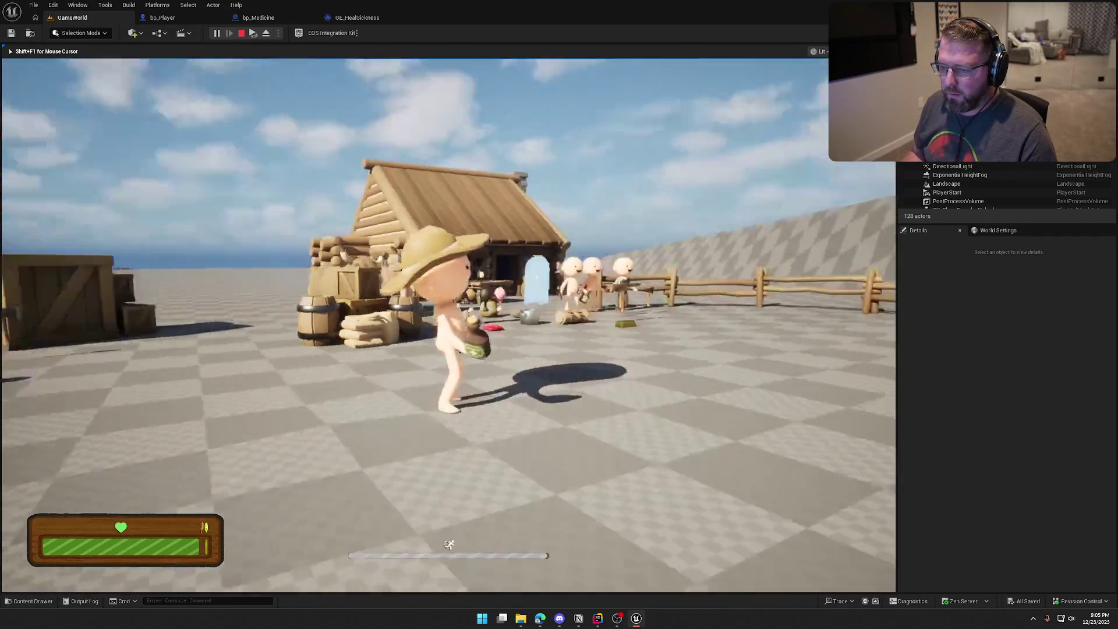
key("w")
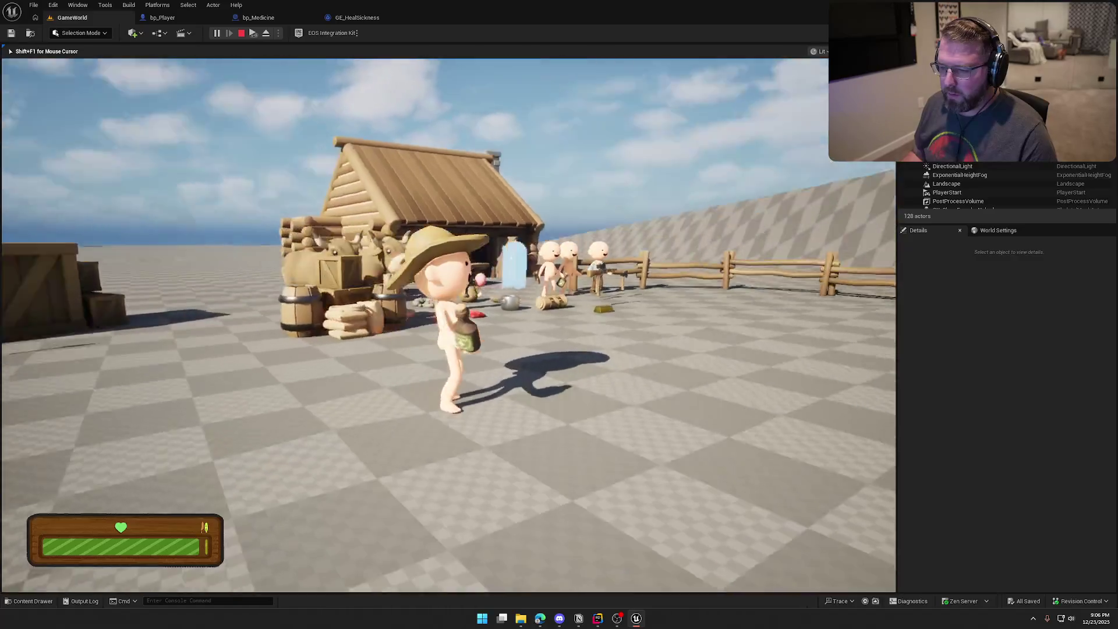
key("s")
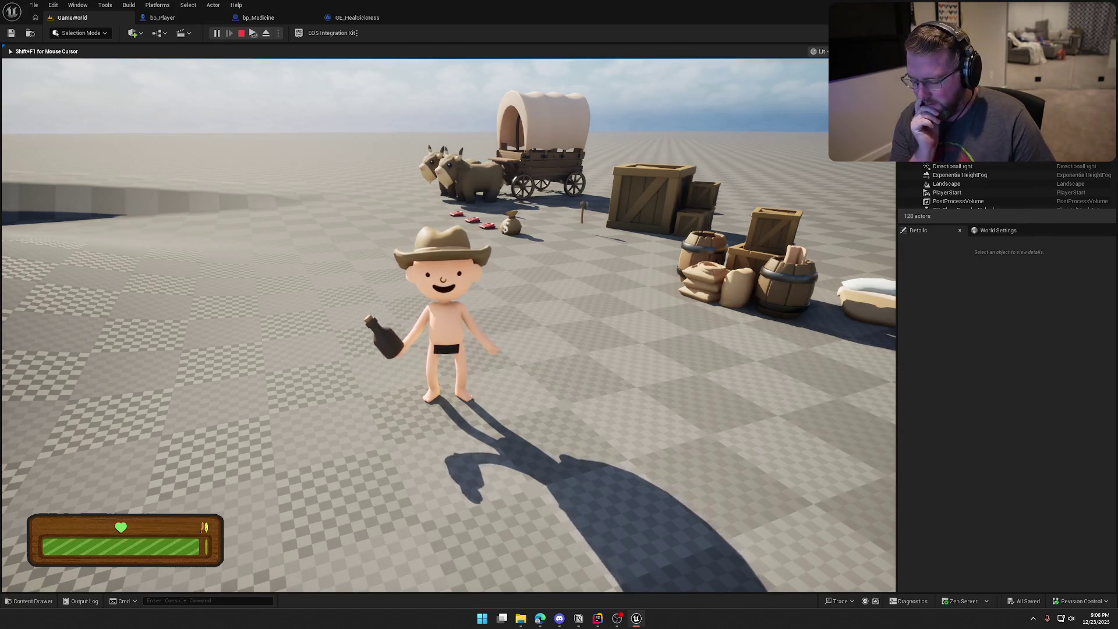
Step: Toggle the debug camera and gameplay debugger, drop the bottle, and stop the play session
key("semicolon")
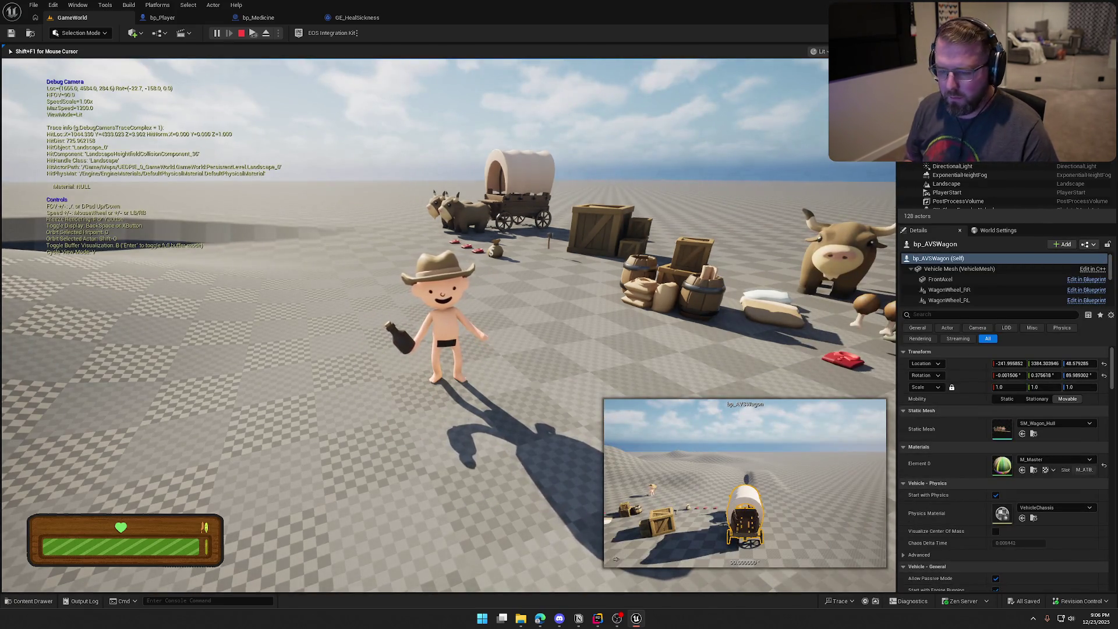
key("semicolon")
key("apostrophe")
key("apostrophe")
key("apostrophe")
key("apostrophe")
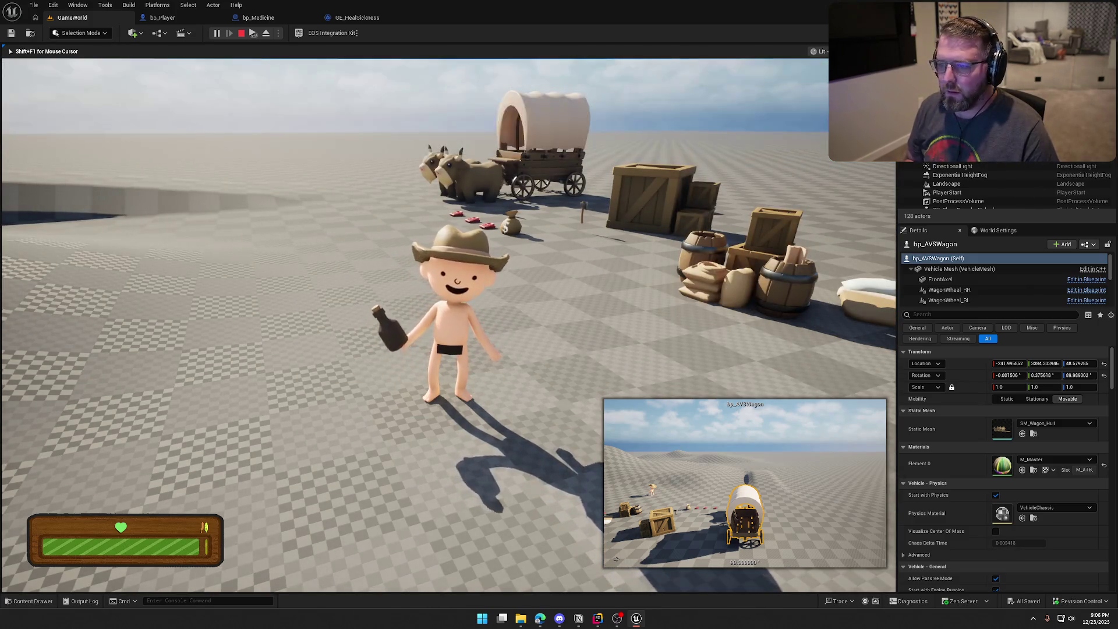
key("apostrophe")
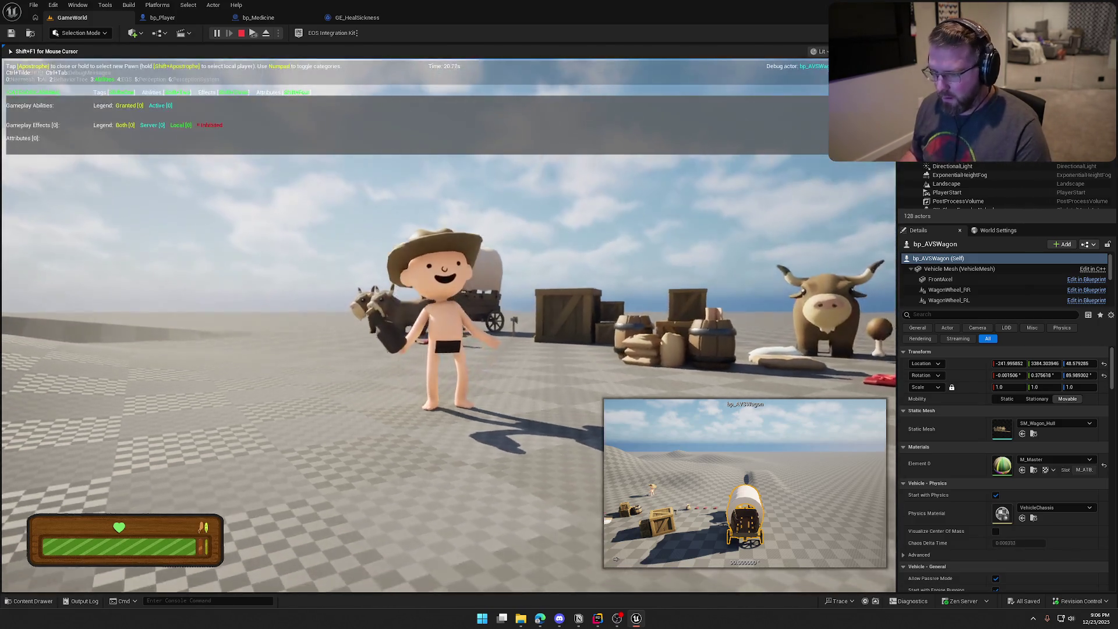
key("apostrophe")
key("Escape")
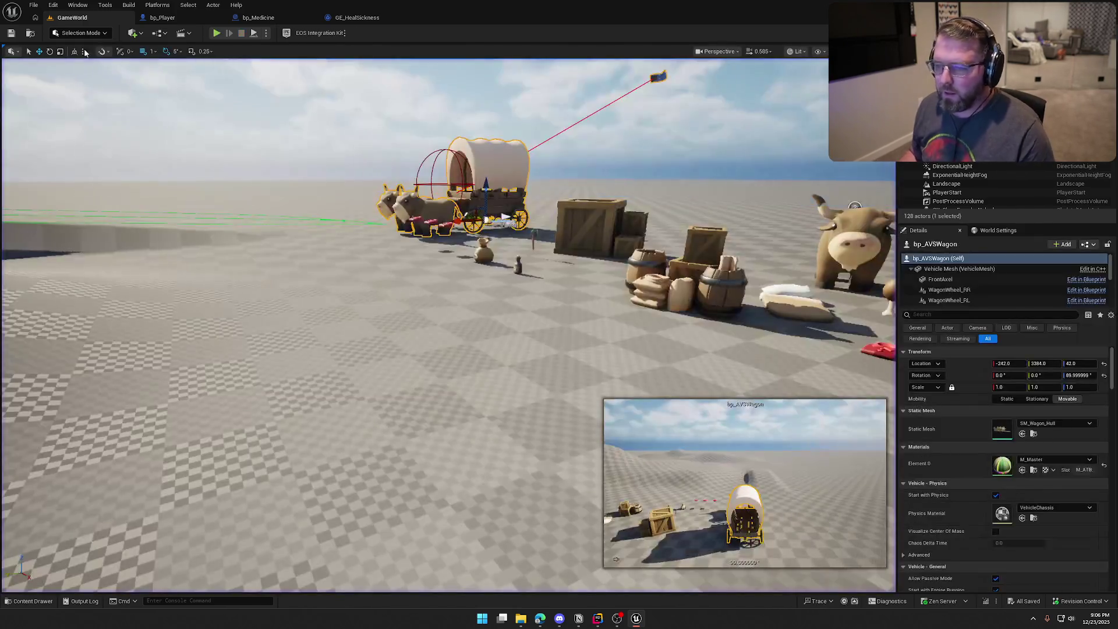
Step: Select the bp_Medicine bottle in the level, focus the view on it, and bring up the Content Drawer
key("Escape")
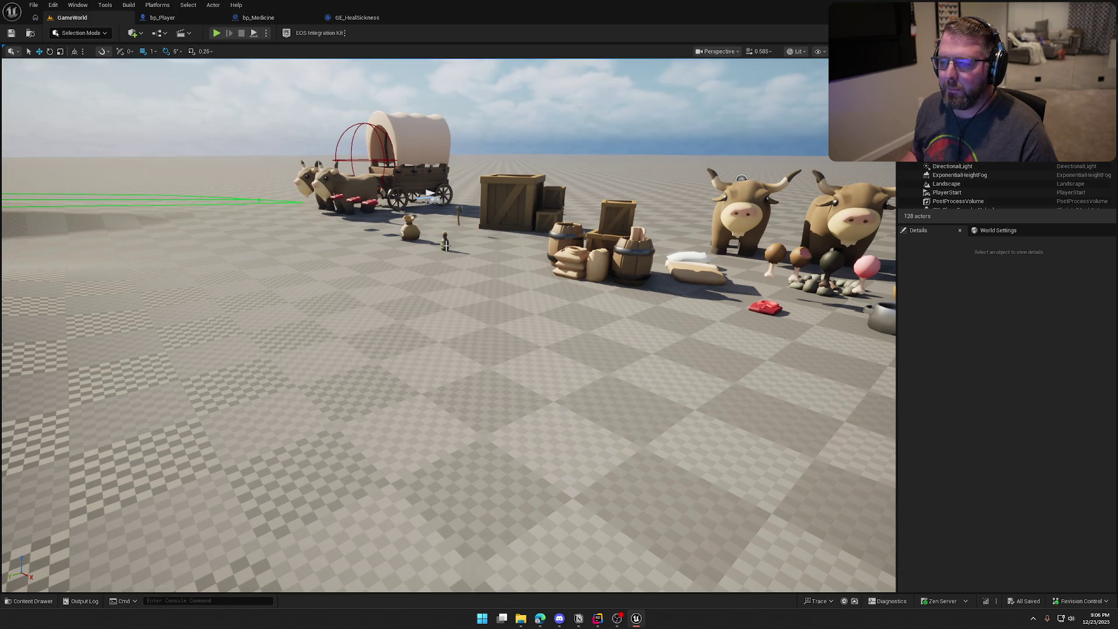
left_click(444, 244)
key("f")
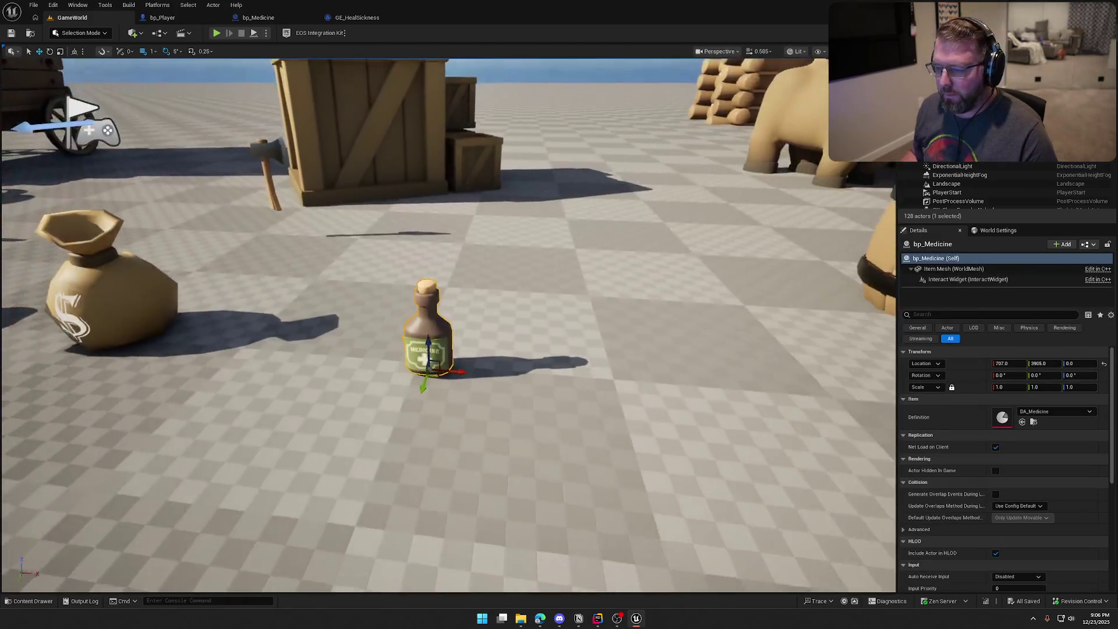
left_click(80, 32)
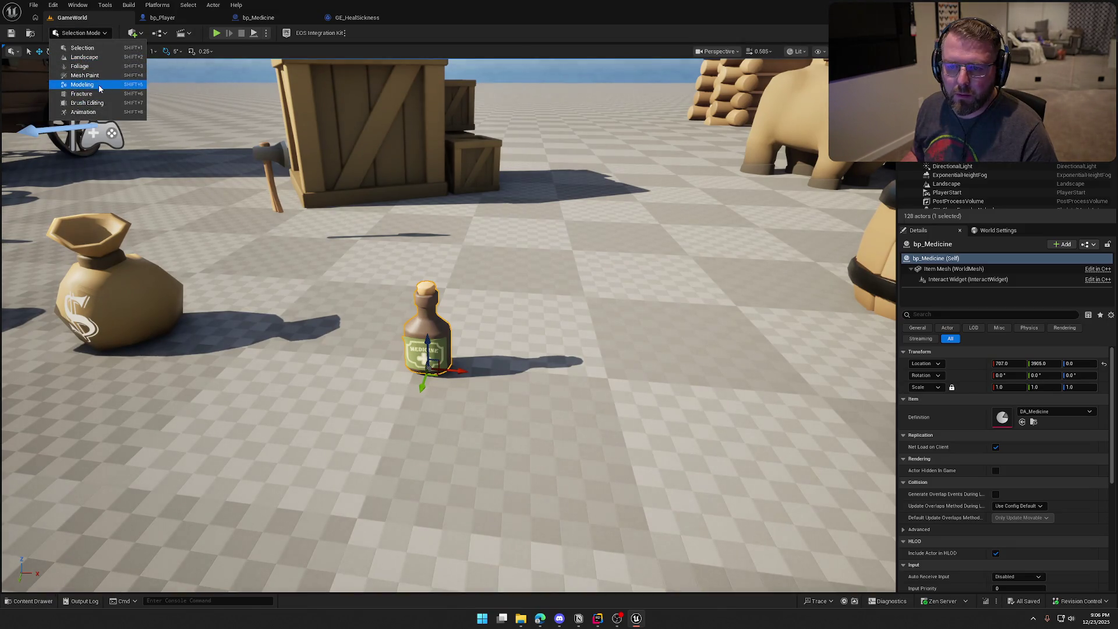
scroll(448, 321, "down", 5)
key("ctrl+space")
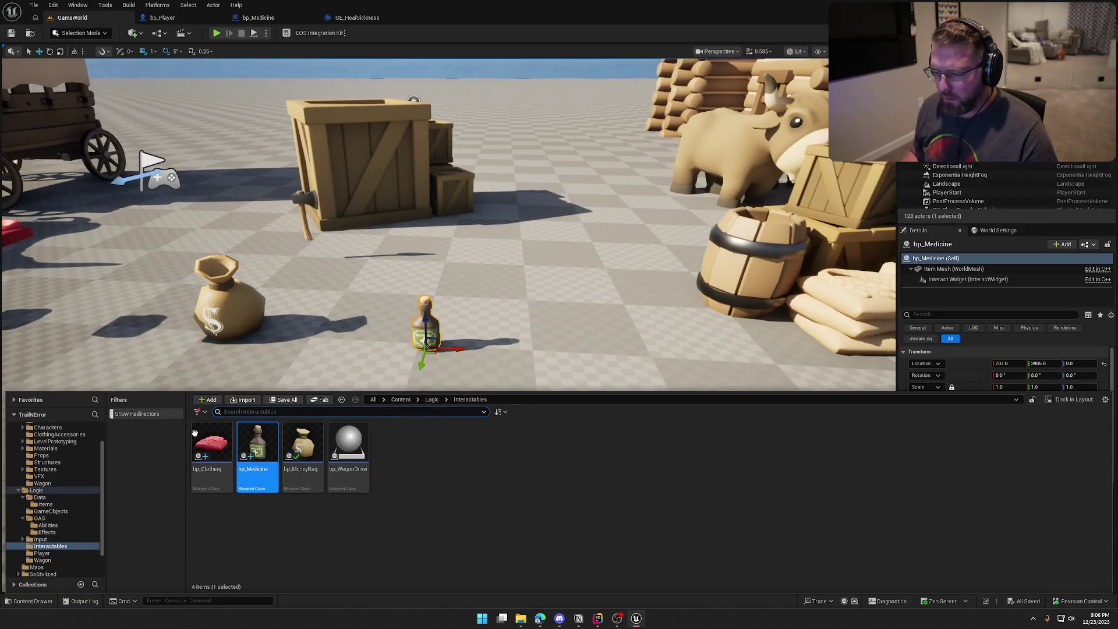
Step: Select the Item Mesh, locate SM_Medicine, and drag it into the viewport beside the bottle
left_click(954, 268)
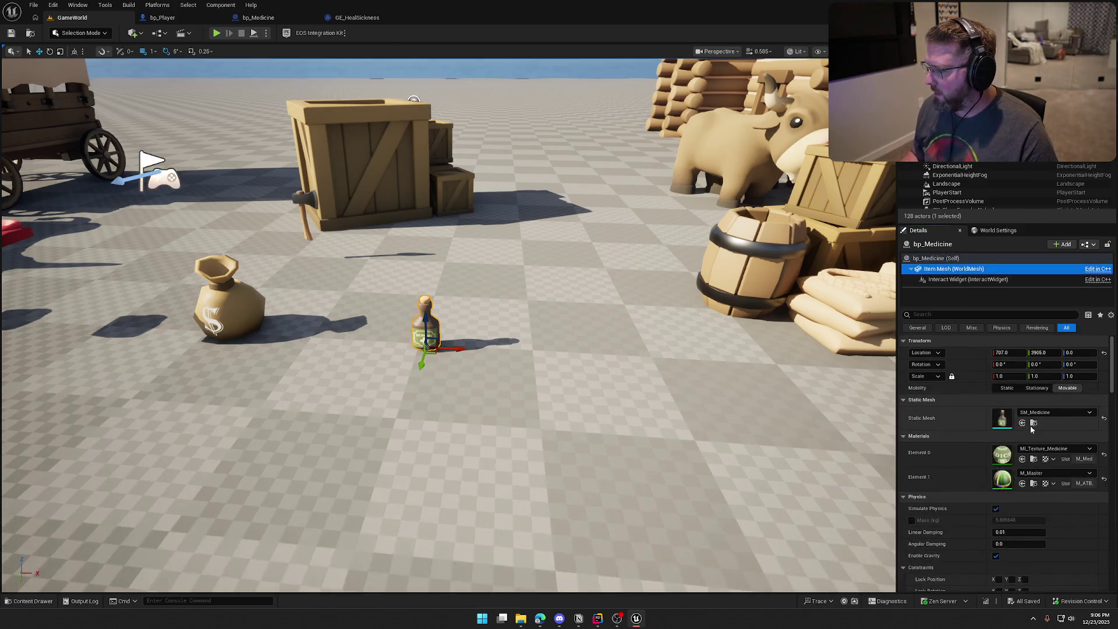
left_click(1034, 426)
left_click_drag(307, 516, 574, 349)
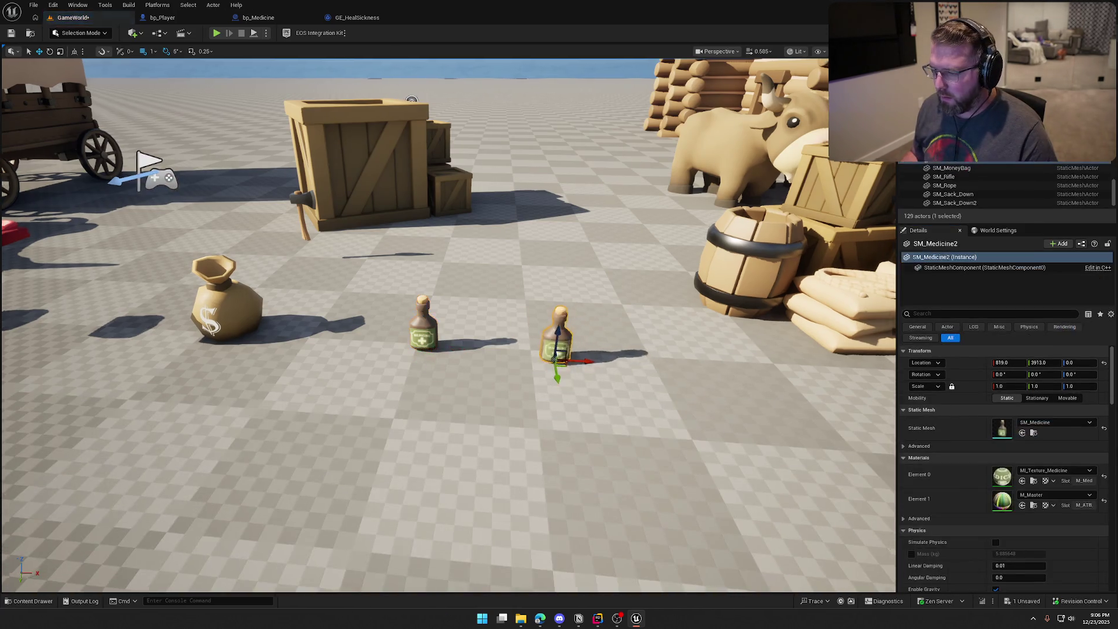
scroll(574, 349, "up", 5)
scroll(448, 325, "down", 4)
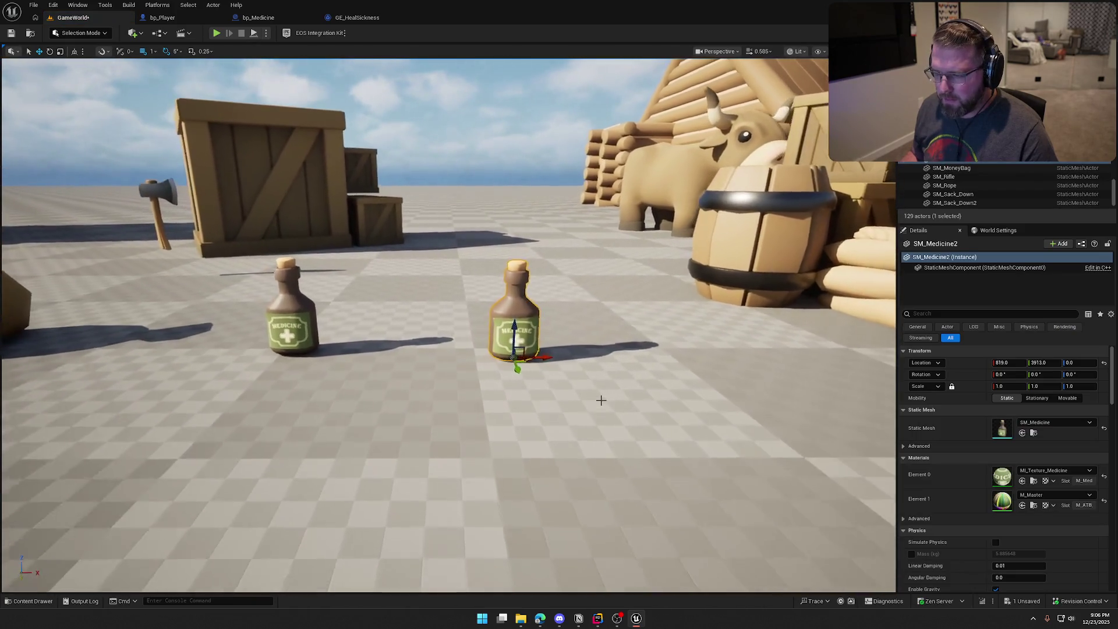
left_click(70, 33)
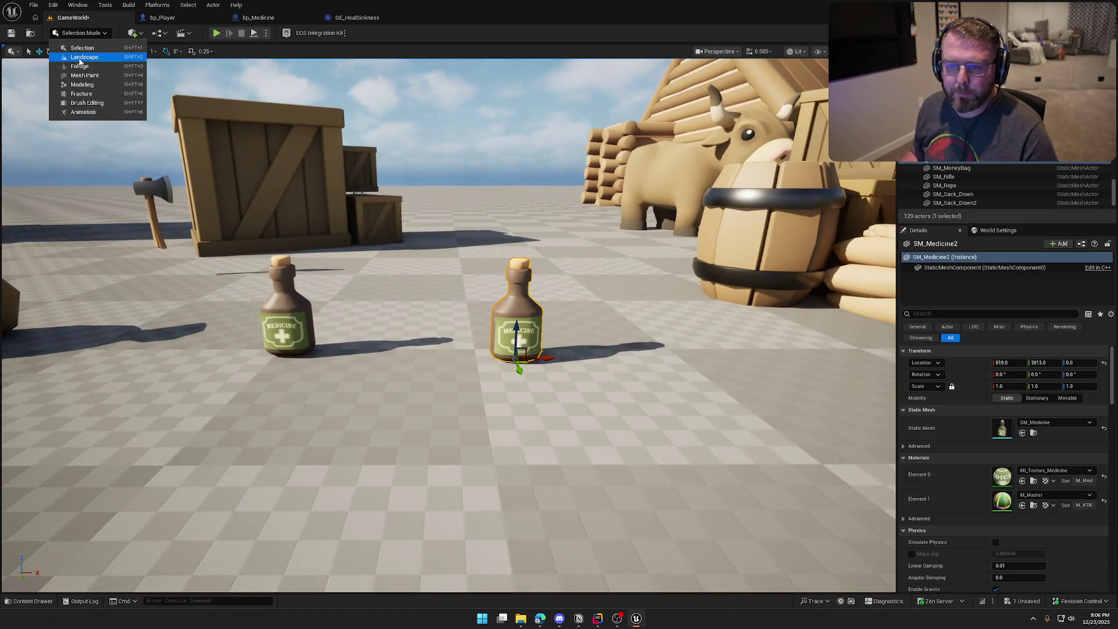
Step: In Modeling Mode, use XForm Edit Pivot to raise the SM_Medicine pivot 34 units, rotate it -90, and accept
left_click(81, 86)
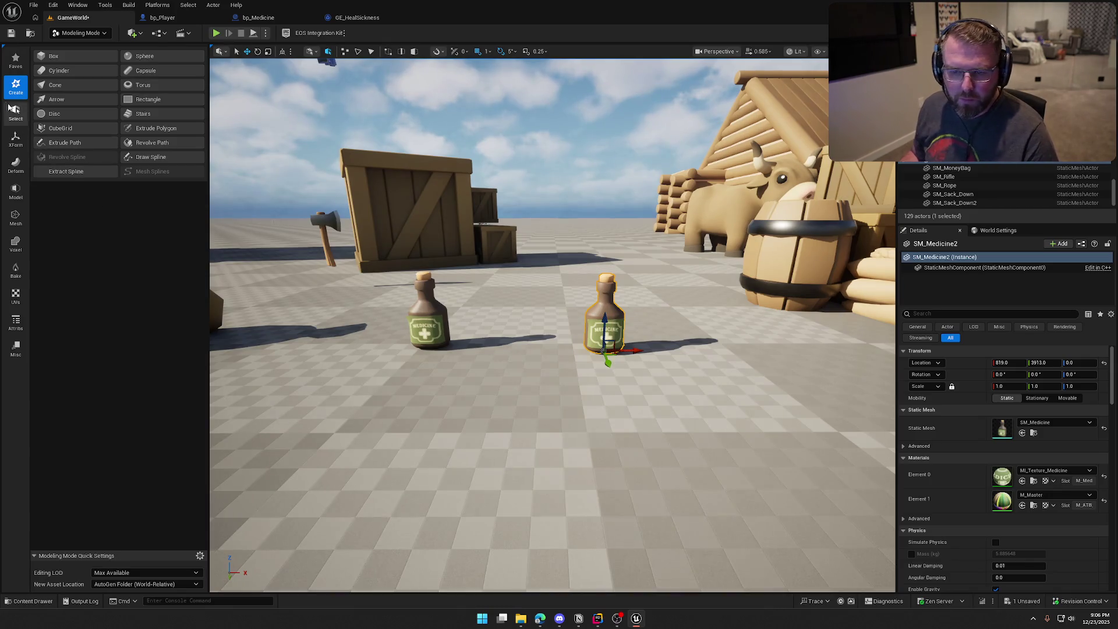
left_click(15, 140)
left_click(64, 86)
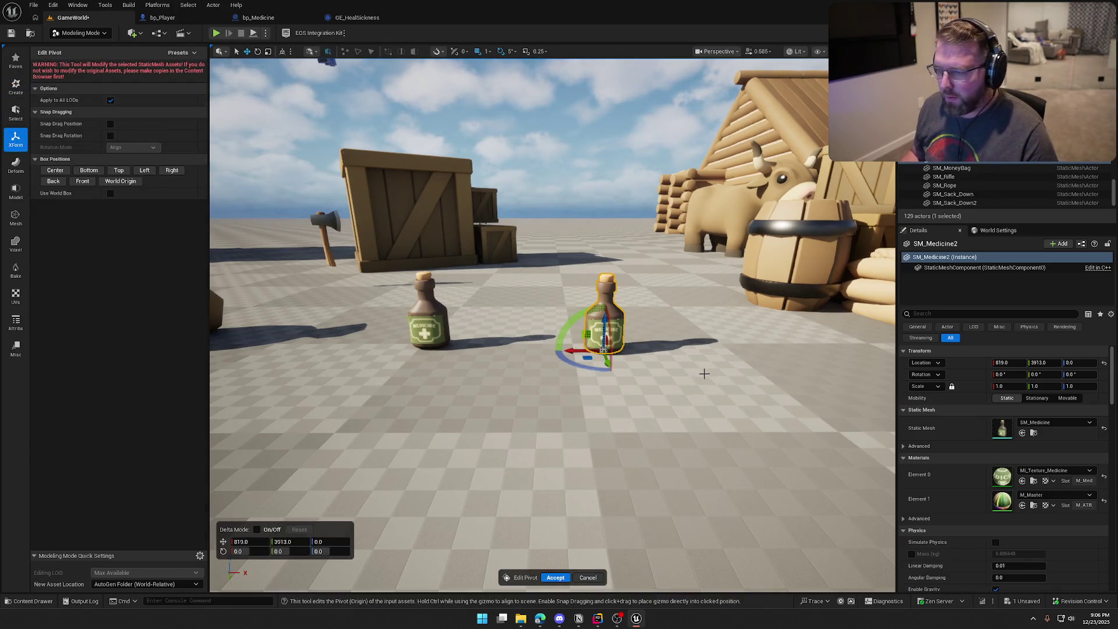
scroll(704, 373, "up", 3)
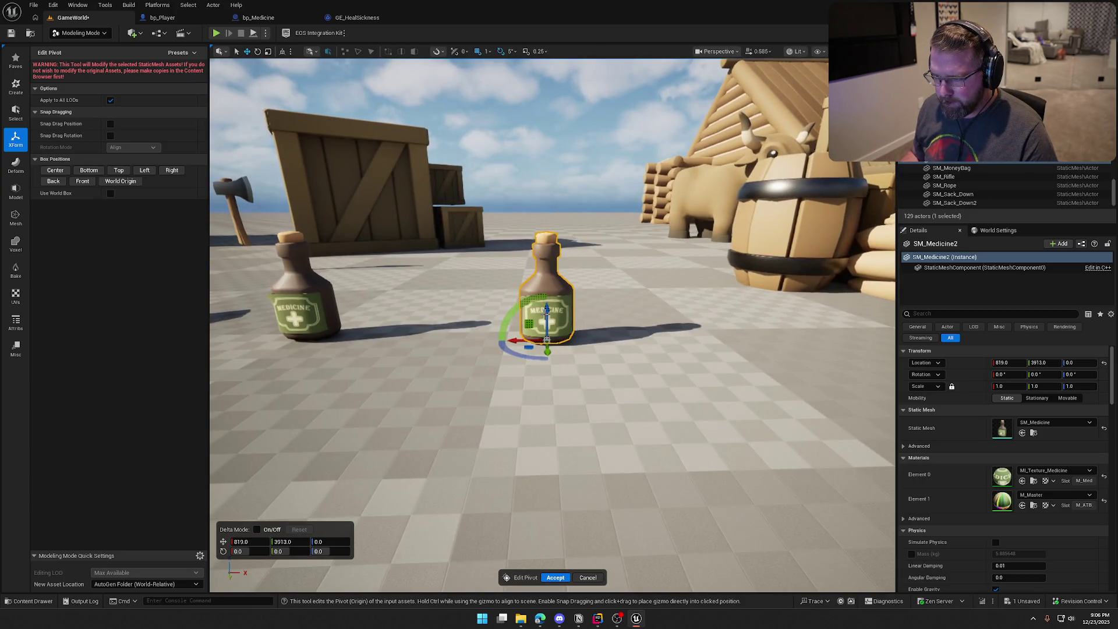
scroll(552, 325, "up", 2)
left_click_drag(559, 345, 555, 244)
scroll(651, 335, "down", 3)
left_click_drag(650, 335, 650, 335)
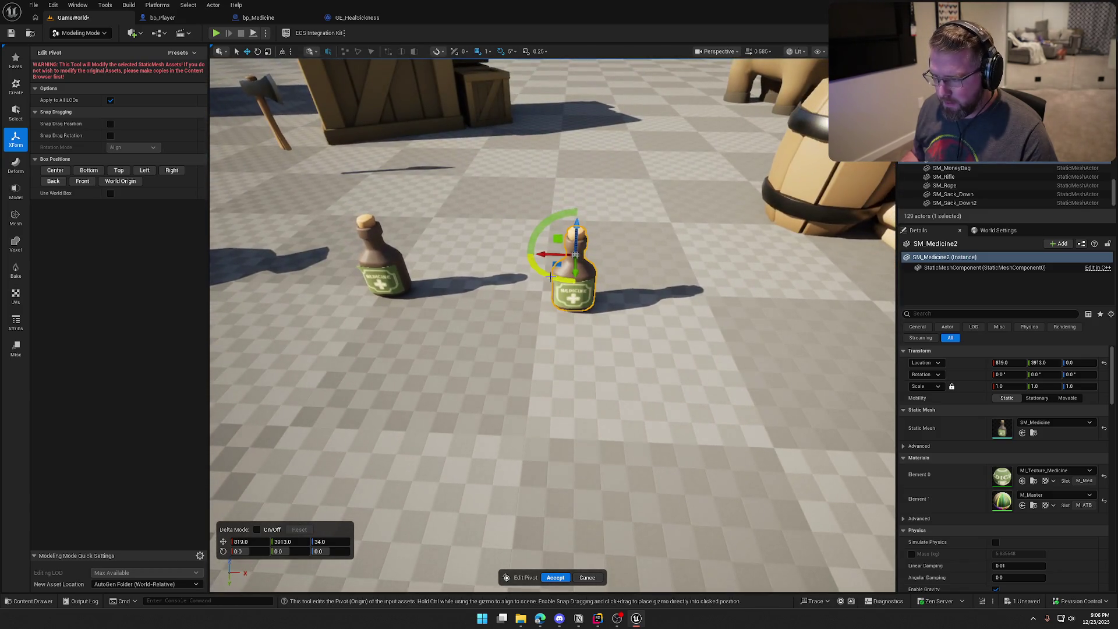
mouse_move(543, 276)
left_mouse_down()
mouse_move(626, 244)
mouse_move(593, 250)
mouse_move(608, 258)
left_mouse_up()
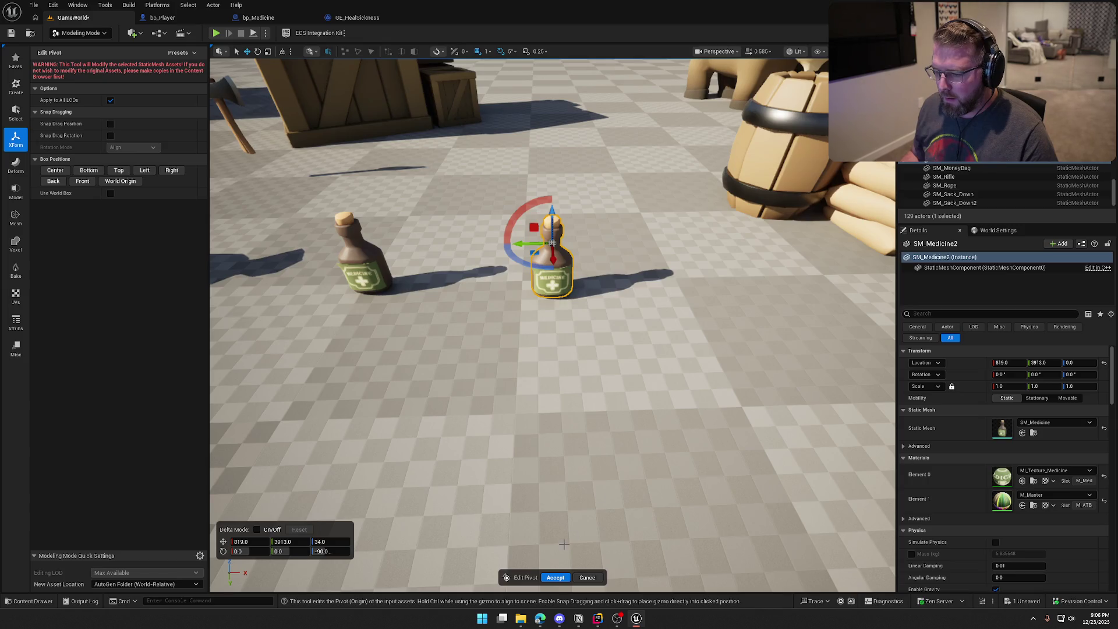
left_click(555, 577)
Step: Return to Selection Mode and lift the bp_Medicine bottle out of the floor
left_click(59, 35)
left_click(70, 44)
left_click(215, 260)
left_click_drag(215, 260, 187, 157)
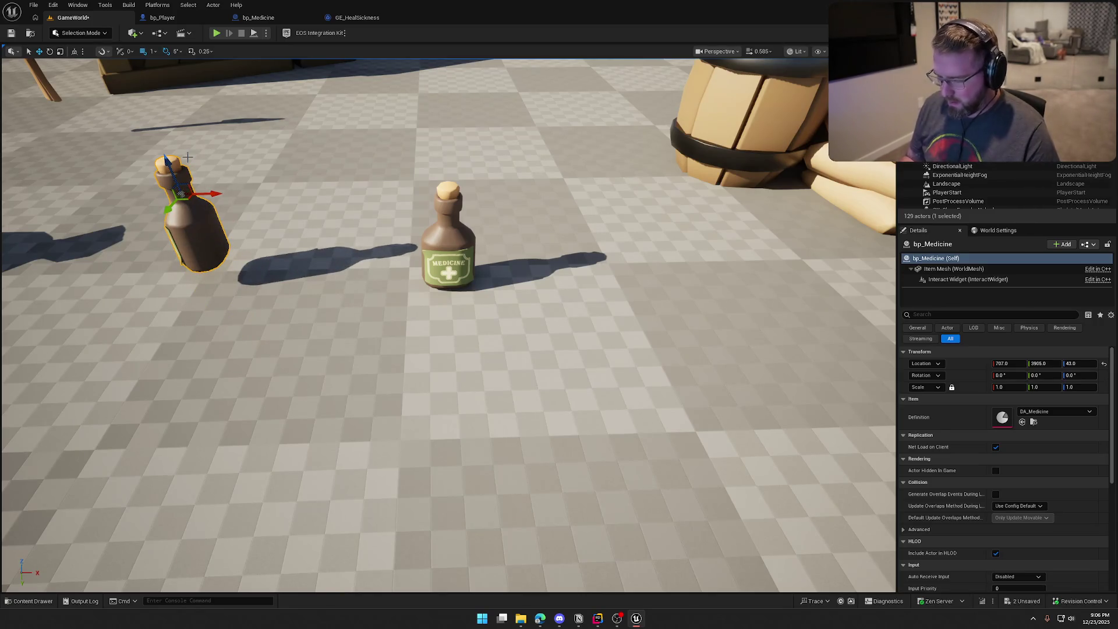
Step: Drop bp_Medicine onto the floor with End and delete the extra SM_Medicine2 bottle
key("End")
key("f")
key("e")
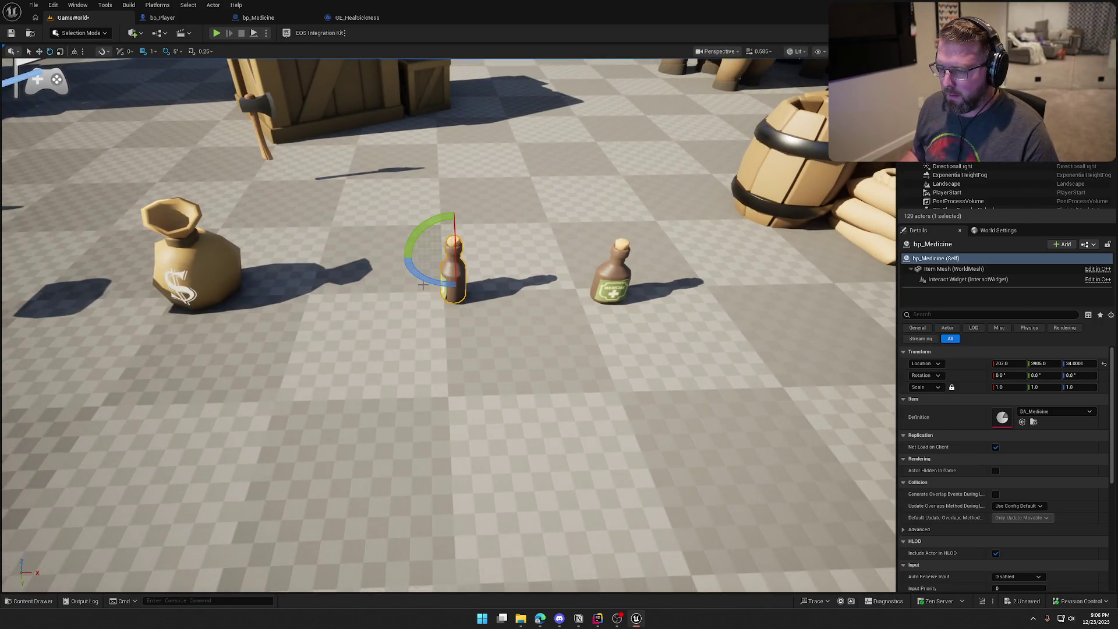
left_click(479, 276)
left_click(611, 273)
key("Delete")
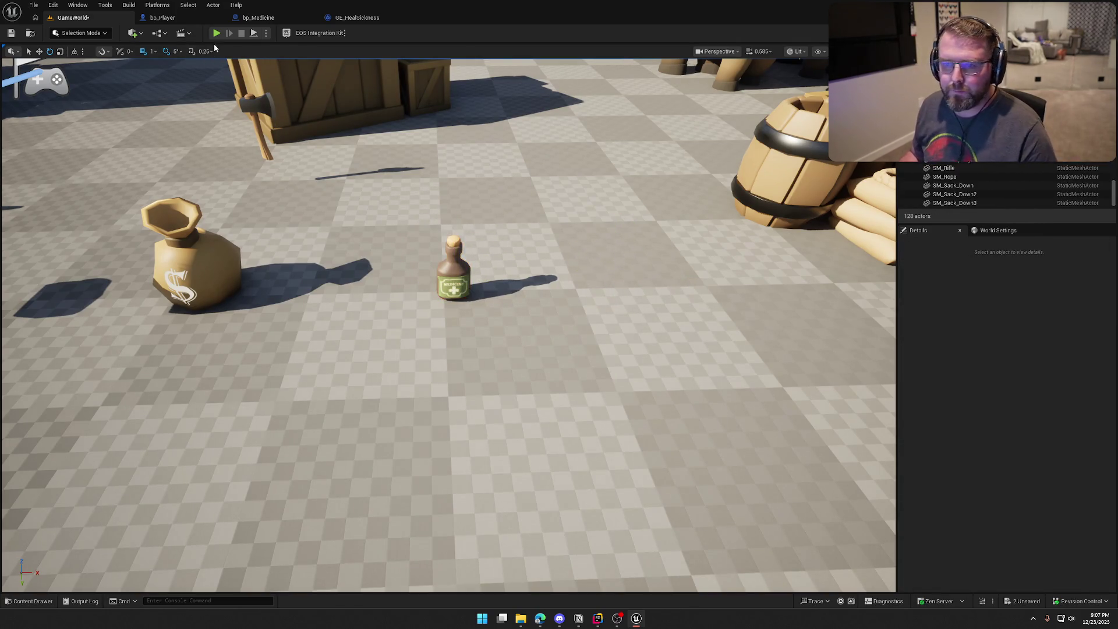
Step: Start a playtest with the gameplay debugger showing and walk and sprint the character toward the money bag
left_click(216, 32)
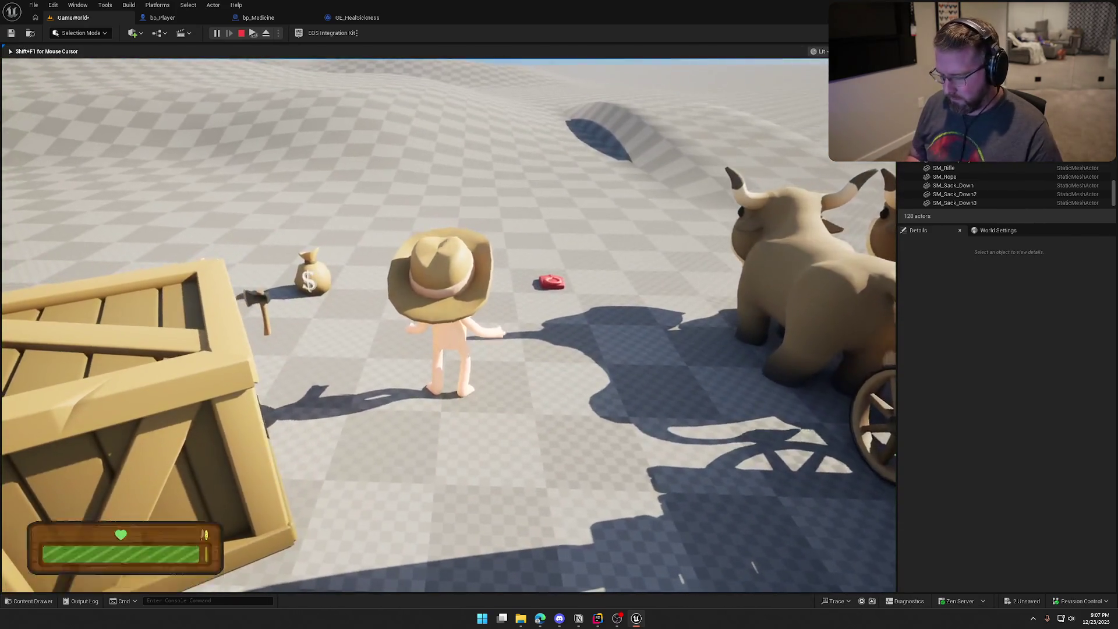
key("apostrophe")
key("w")
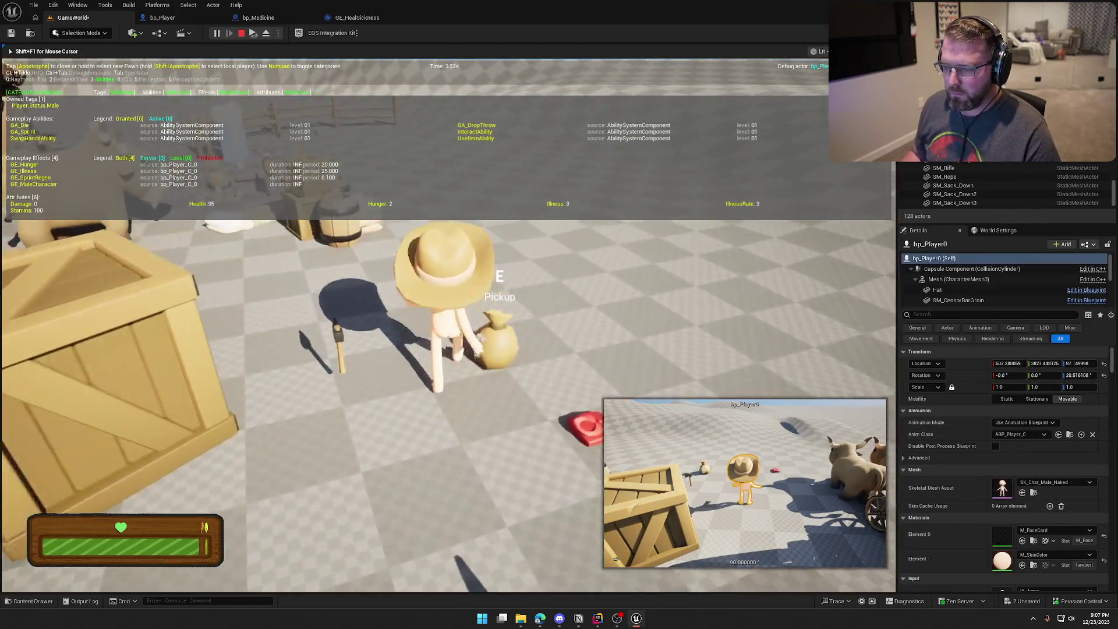
key("shift+w")
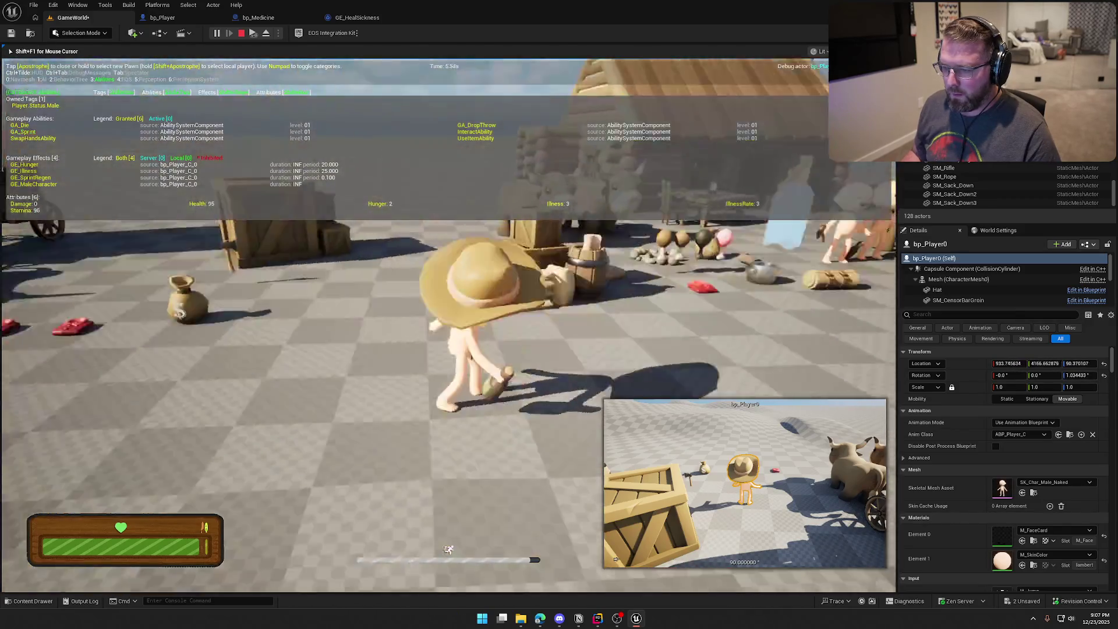
mouse_move(449, 314)
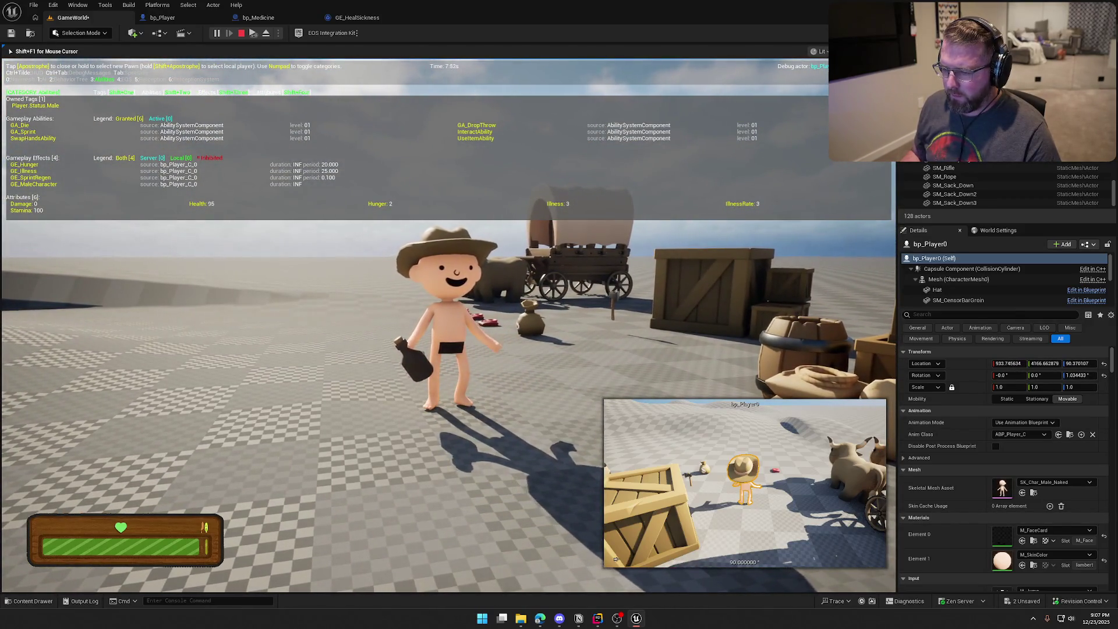
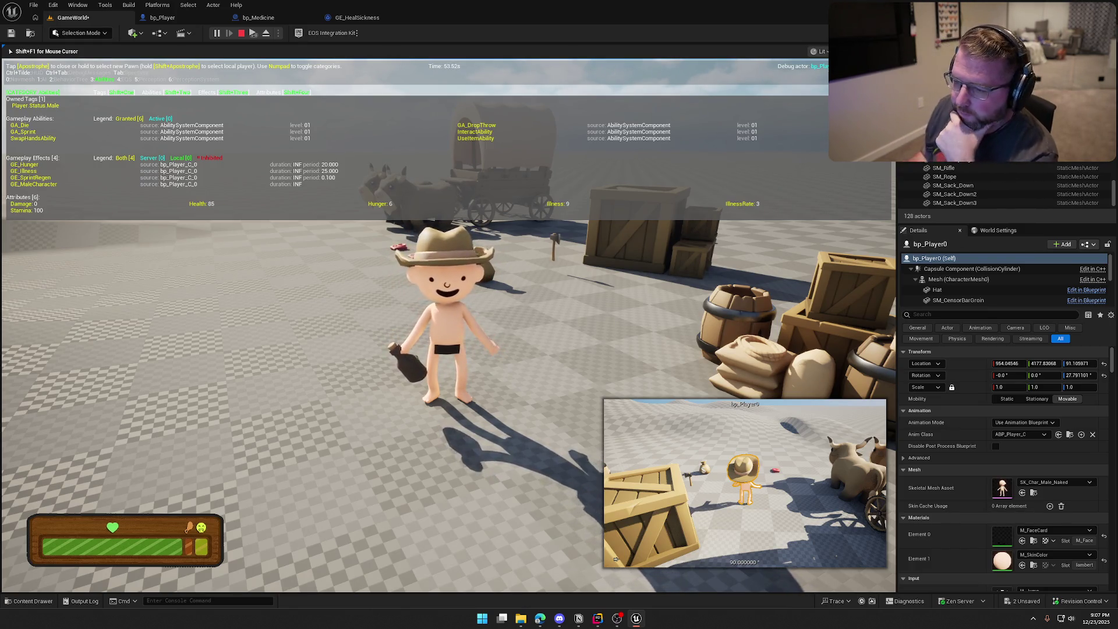
Step: Use the medicine bottle the character holds and watch Health and Illness change
scroll(448, 320, "up", 2)
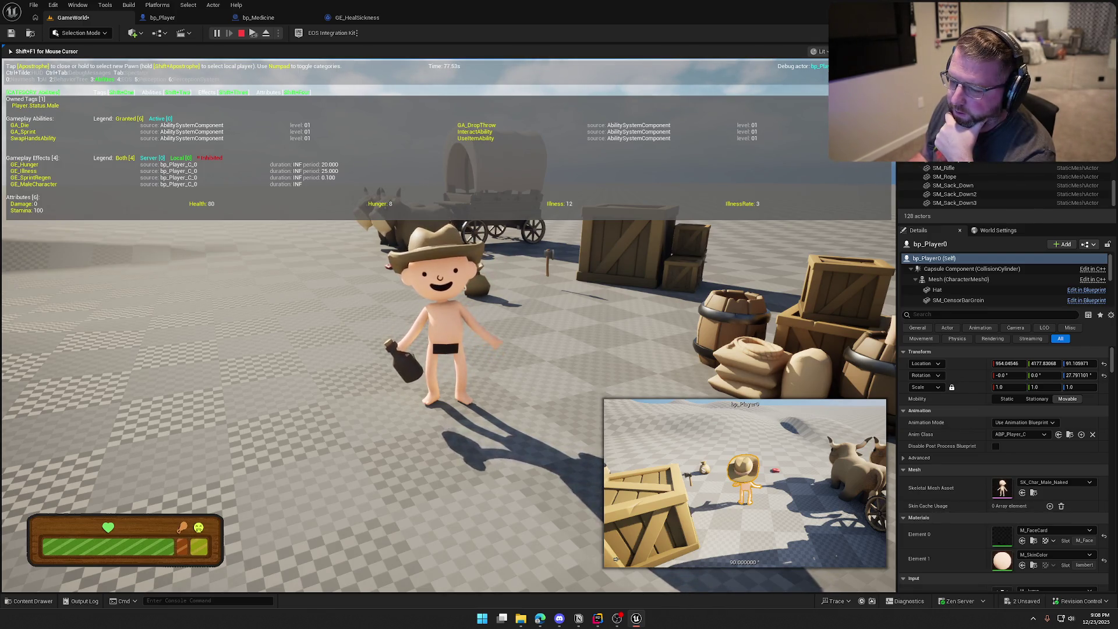
left_click(614, 559)
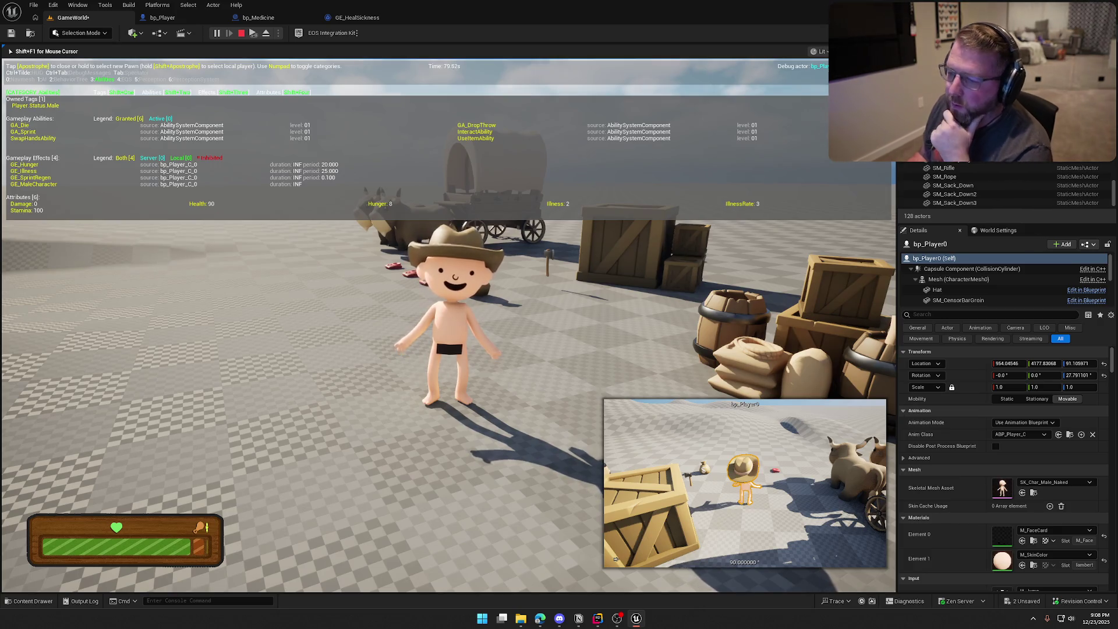
Step: Stop the play session and place a second SM_Medicine bottle mesh in the level
key("Escape")
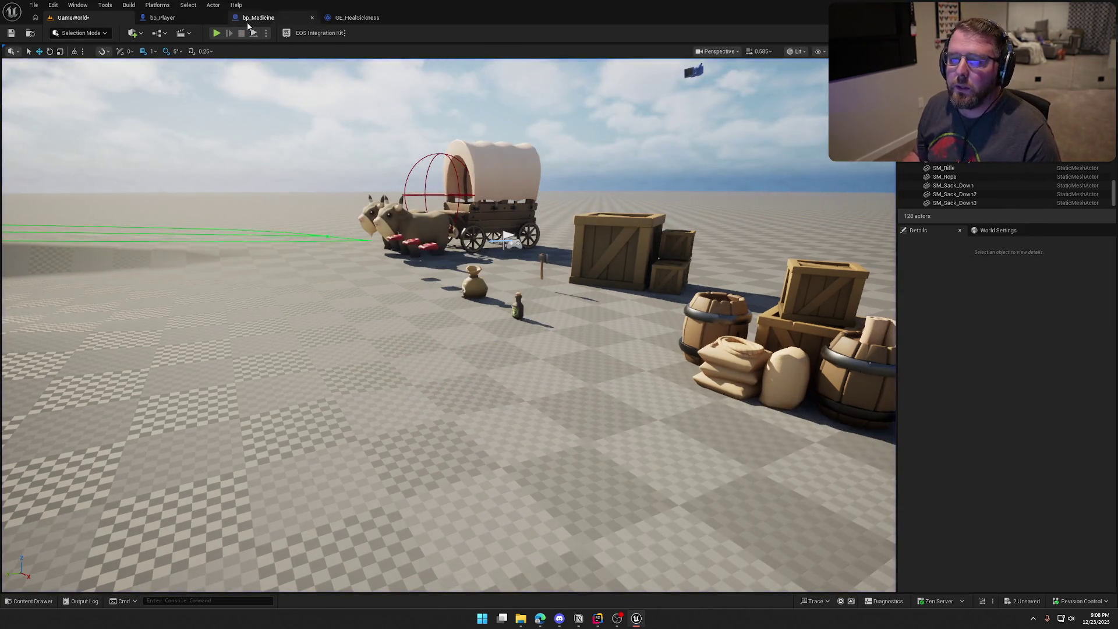
scroll(390, 263, "up", 10)
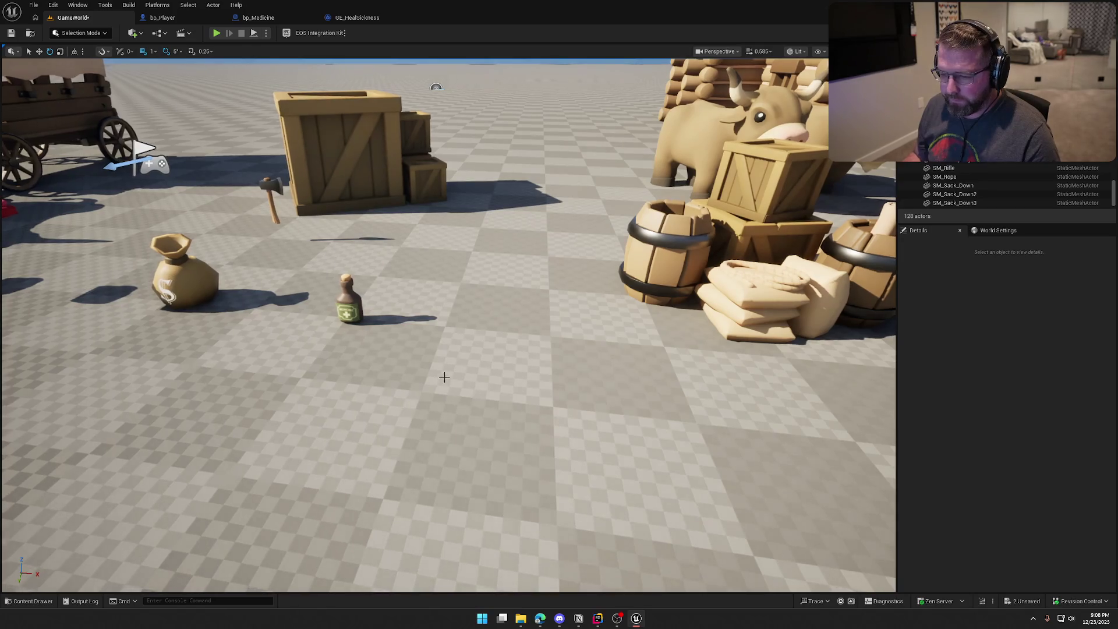
key("ctrl+space")
left_click_drag(303, 530, 435, 312)
left_click(435, 313)
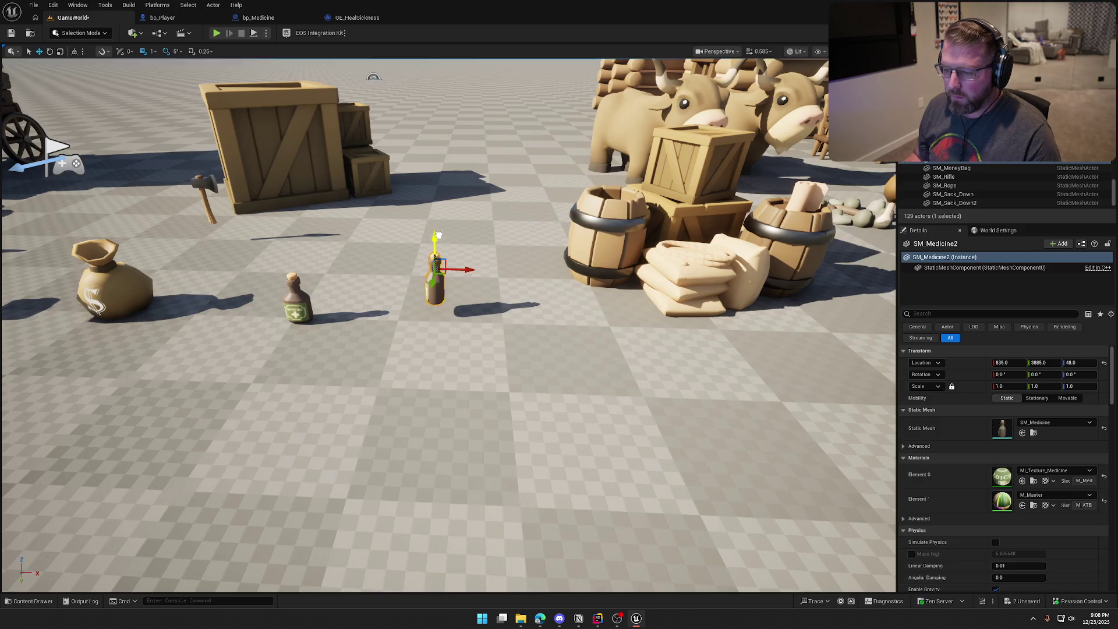
key("Escape")
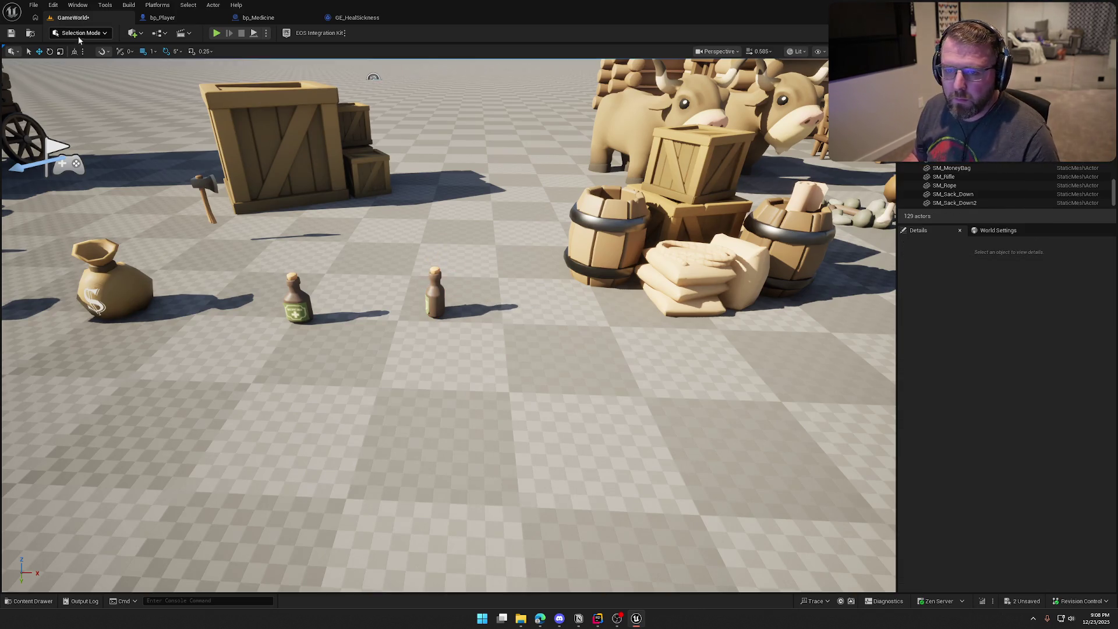
Step: Rotate the second bottle's pivot -180° Z with Edit Pivot, then relaunch the play-test
left_click(81, 33)
left_click(76, 83)
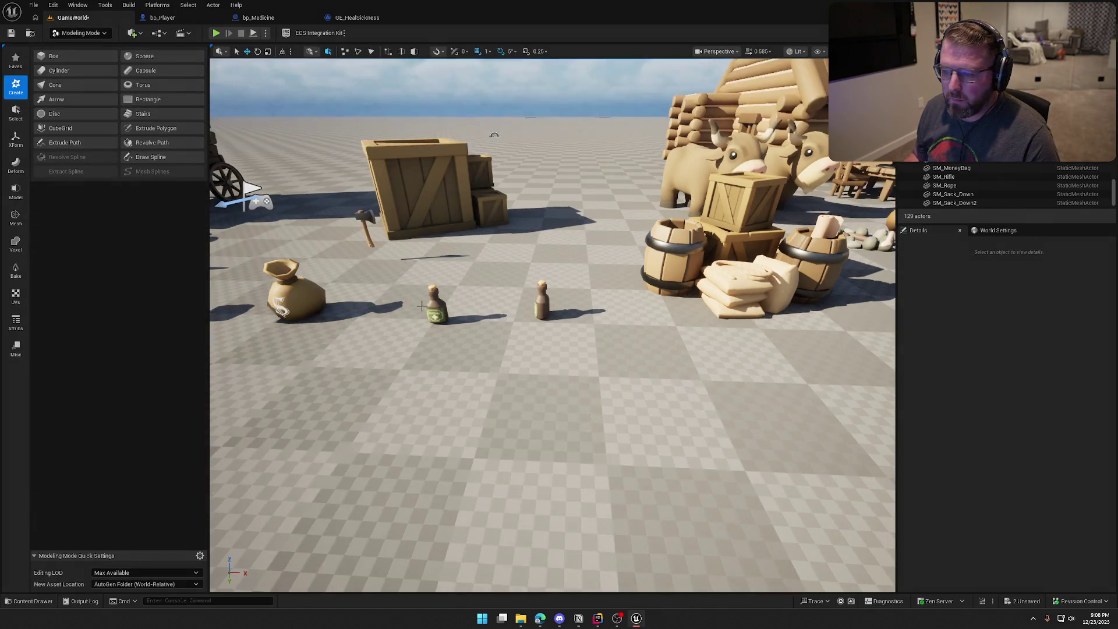
left_click(543, 306)
key("f")
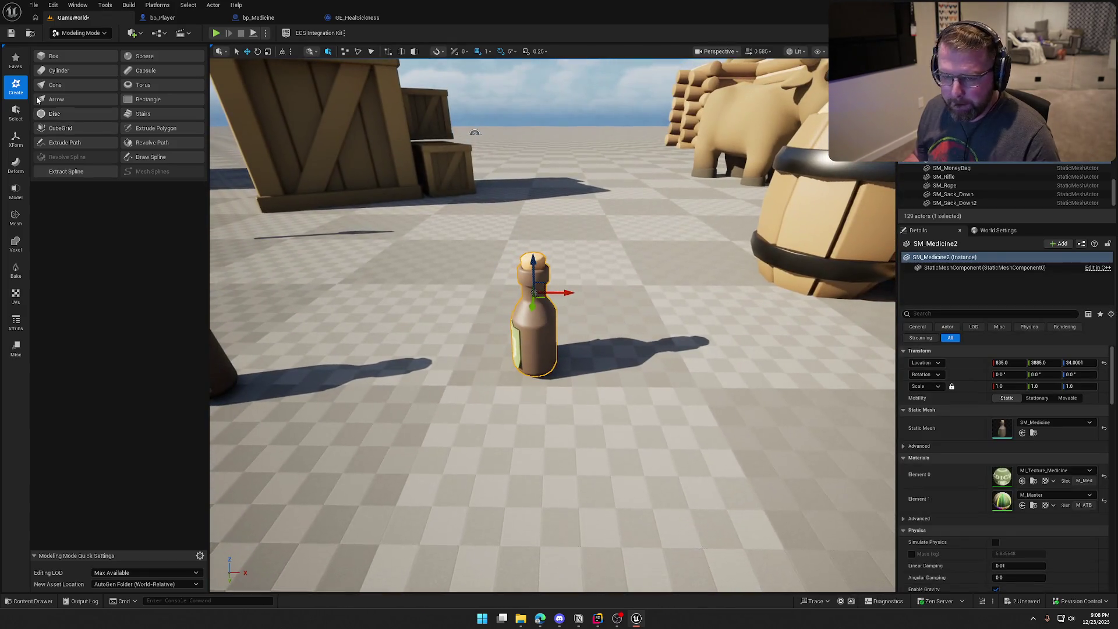
left_click(16, 140)
left_click(67, 86)
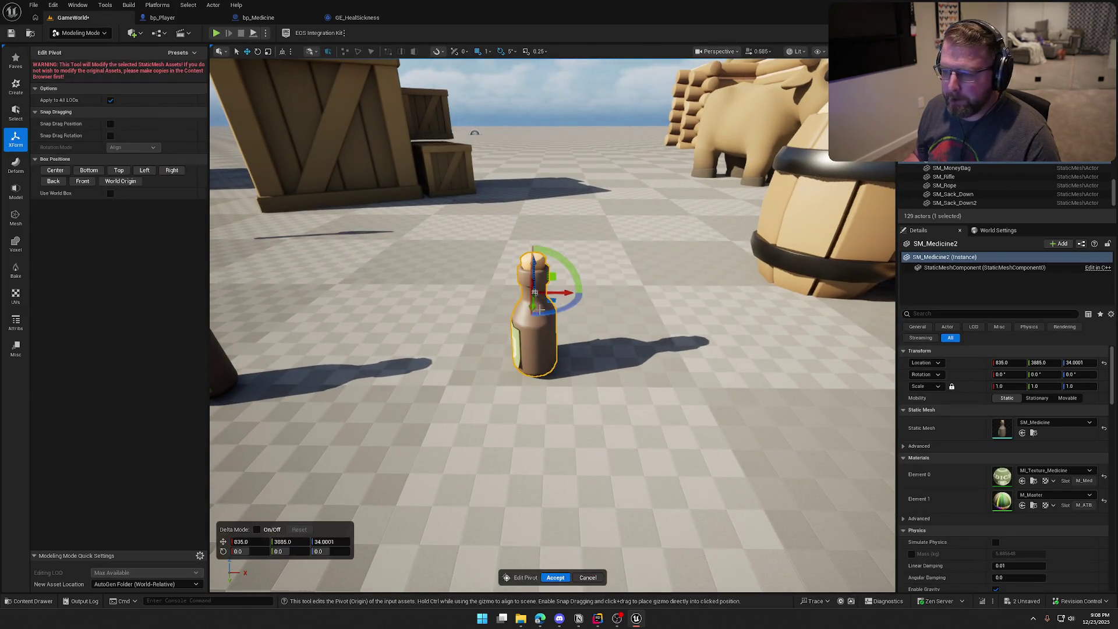
mouse_move(540, 309)
left_mouse_down()
mouse_move(419, 307)
mouse_move(366, 253)
mouse_move(383, 223)
left_mouse_up()
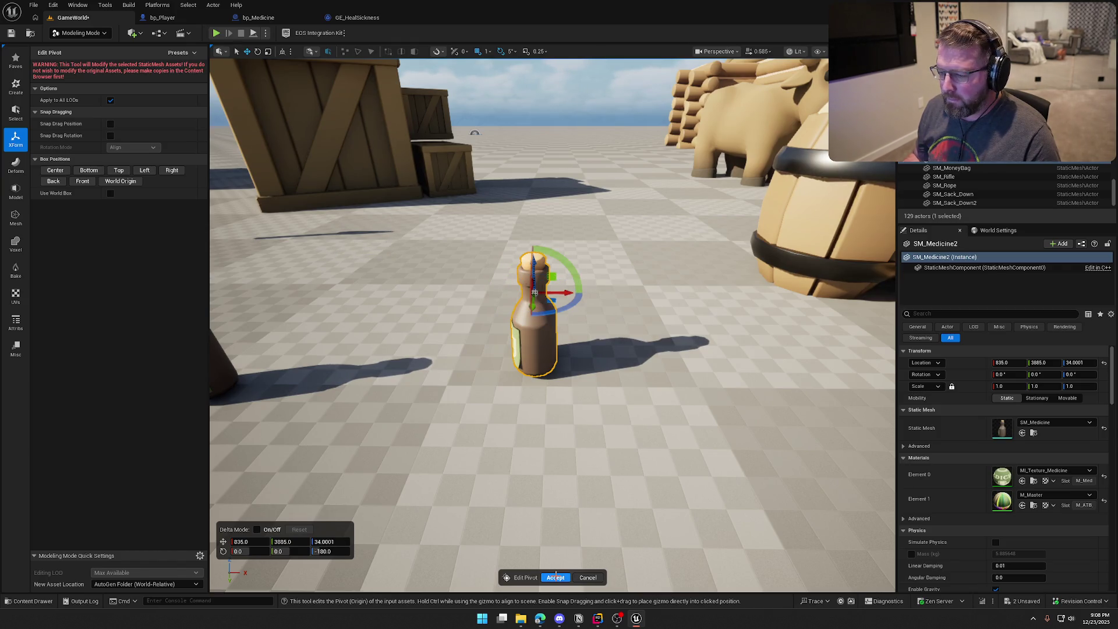
left_click(554, 577)
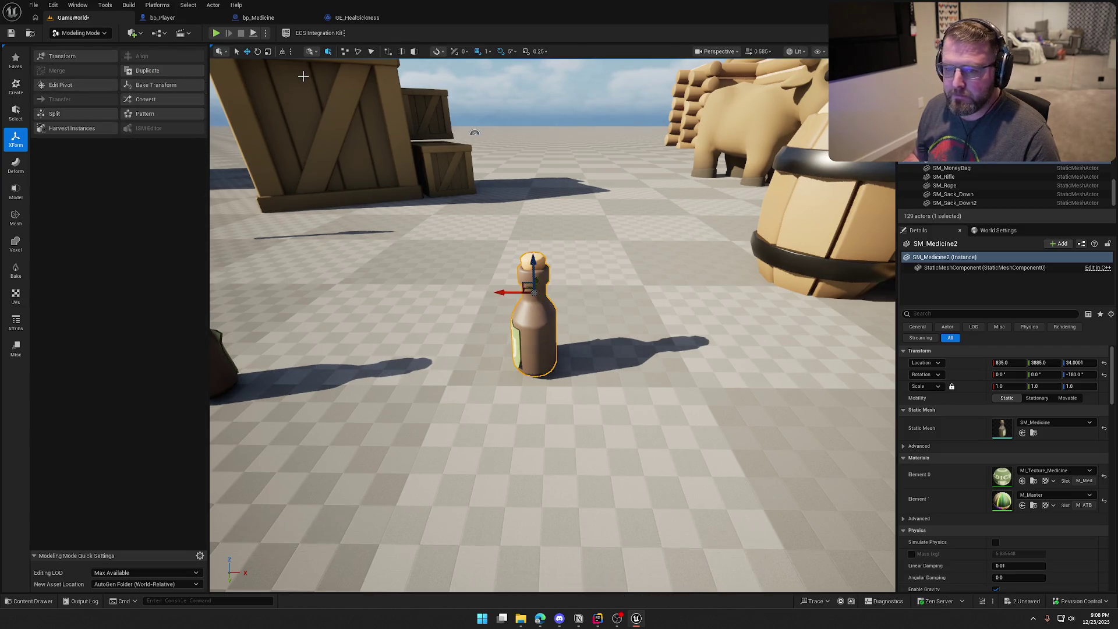
left_click(80, 32)
left_click(90, 51)
scroll(443, 291, "down", 5)
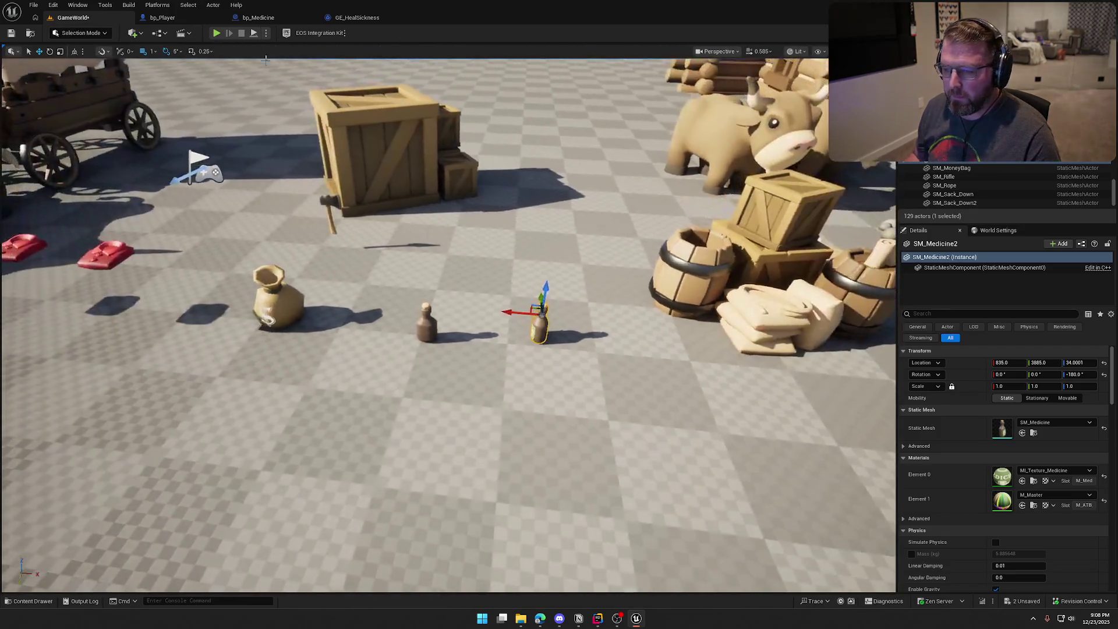
left_click(216, 32)
key("w")
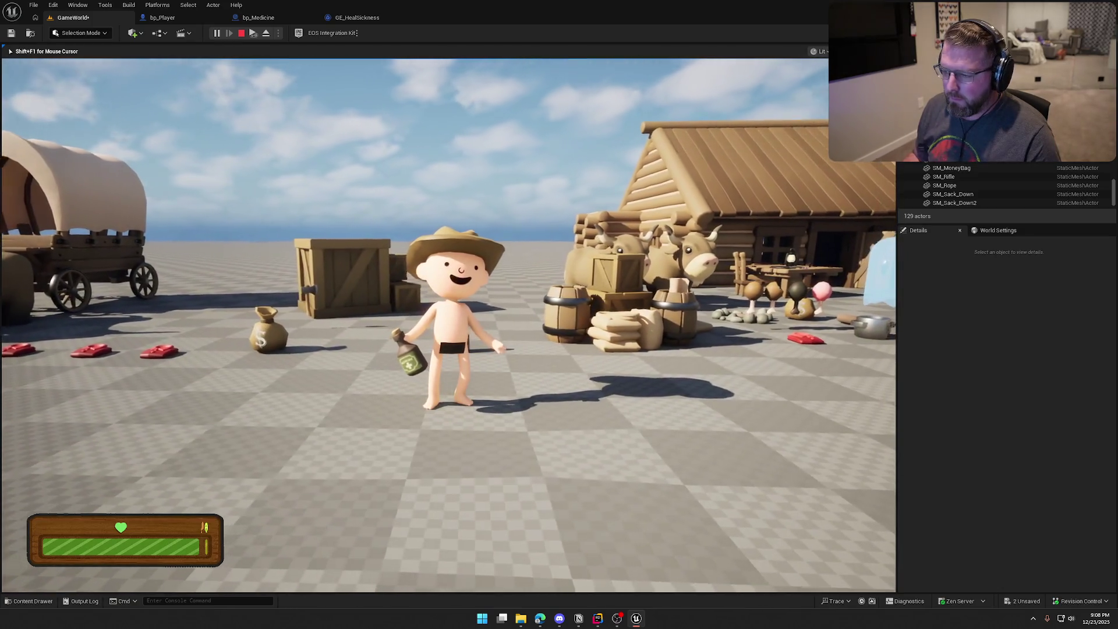
key("shift+w")
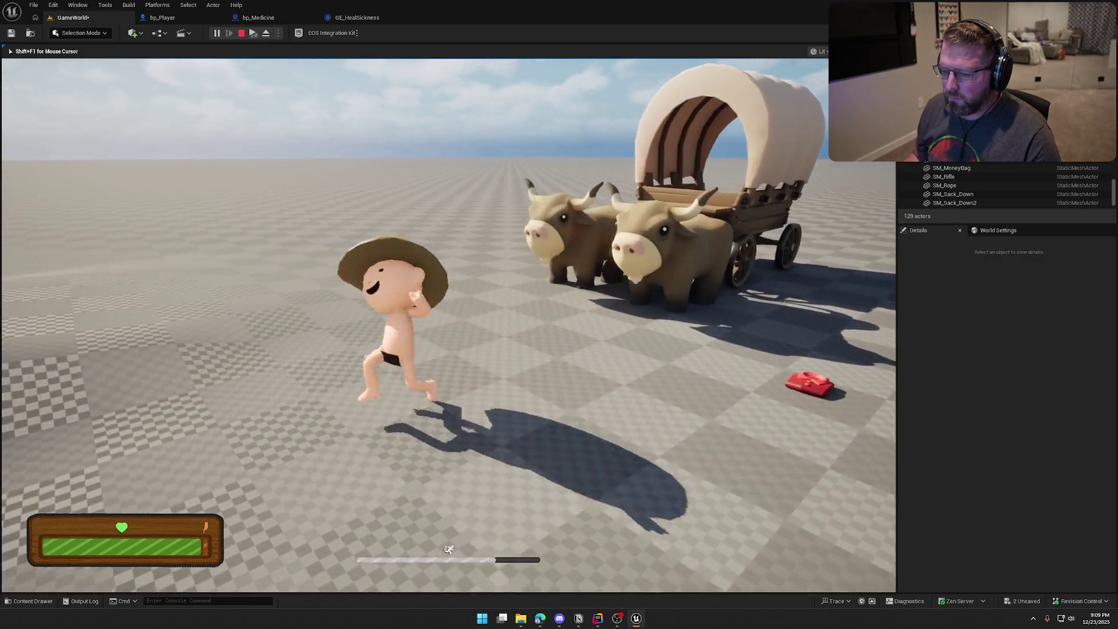
key("Escape")
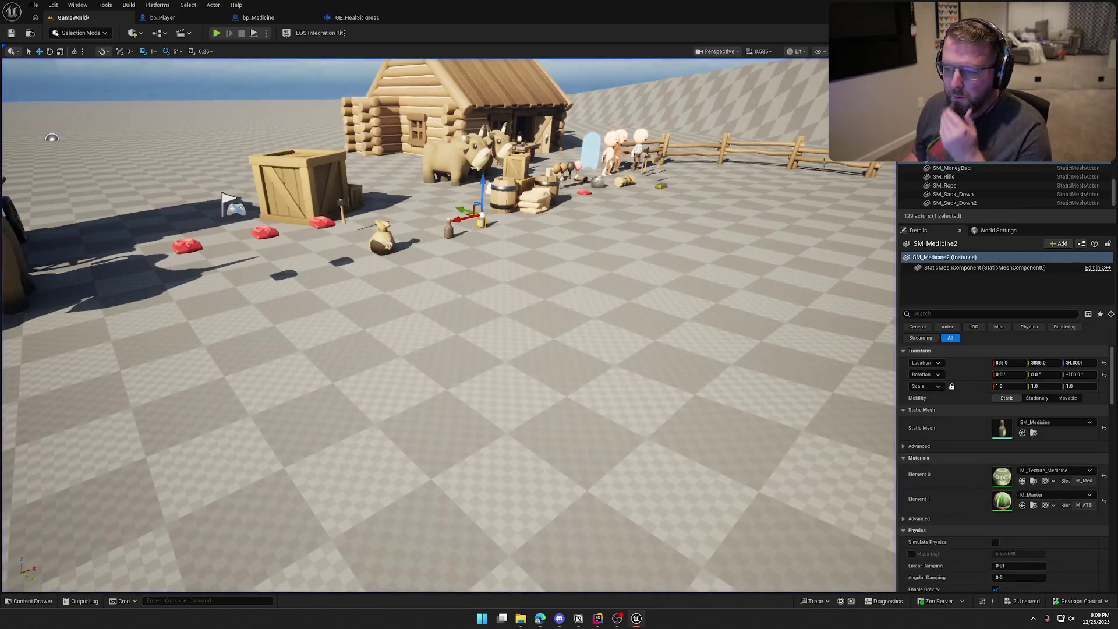
Step: Delete the extra SM_Medicine2 bottle and turn bp_Medicine 90° around its vertical axis
key("f")
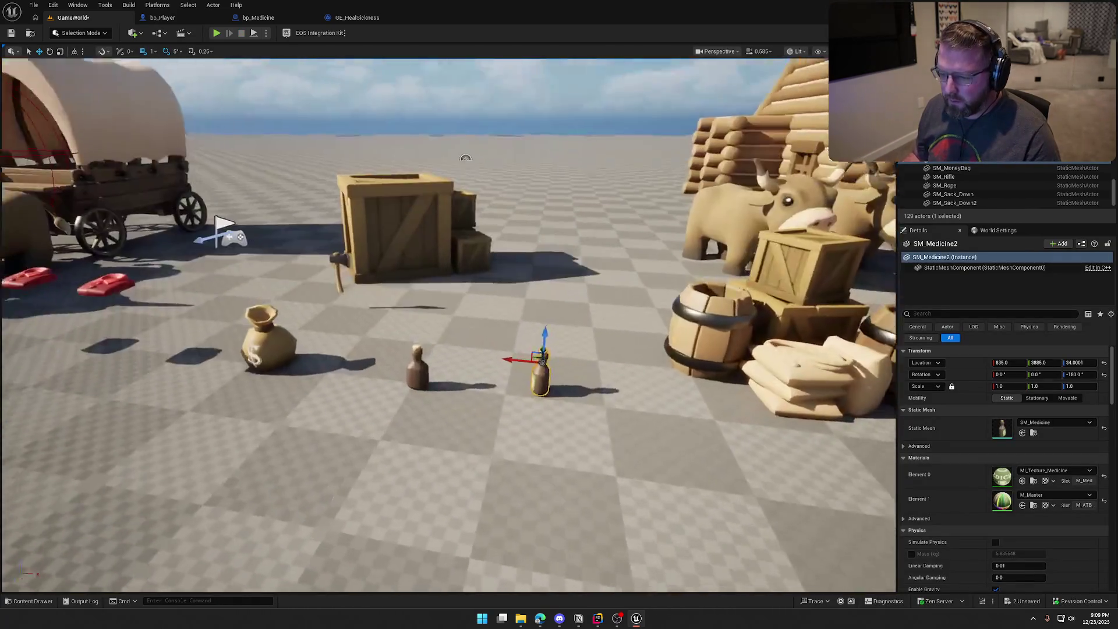
key("Delete")
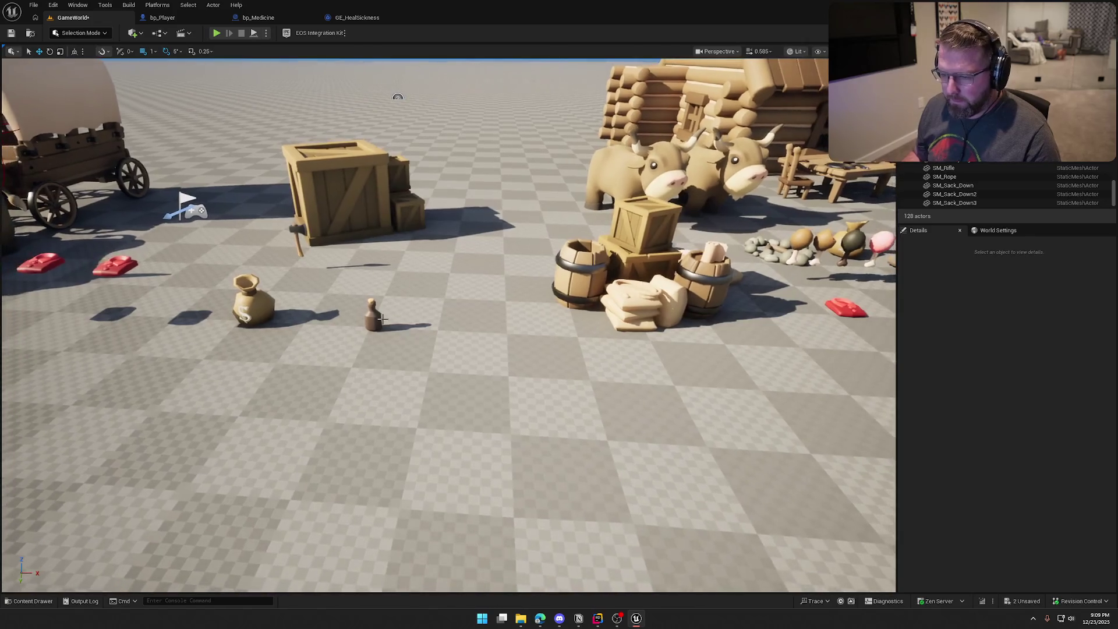
left_click(373, 319)
left_click(1103, 375)
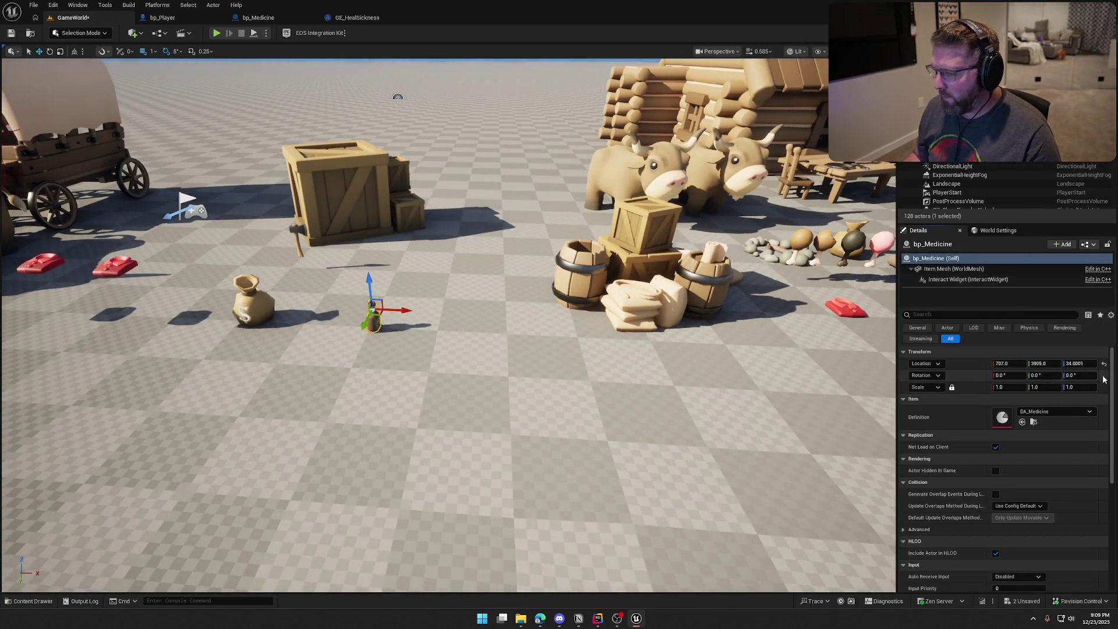
key("e")
mouse_move(457, 323)
left_mouse_down()
mouse_move(448, 338)
mouse_move(390, 344)
left_mouse_up()
left_click(509, 344)
scroll(509, 344, "down", 5)
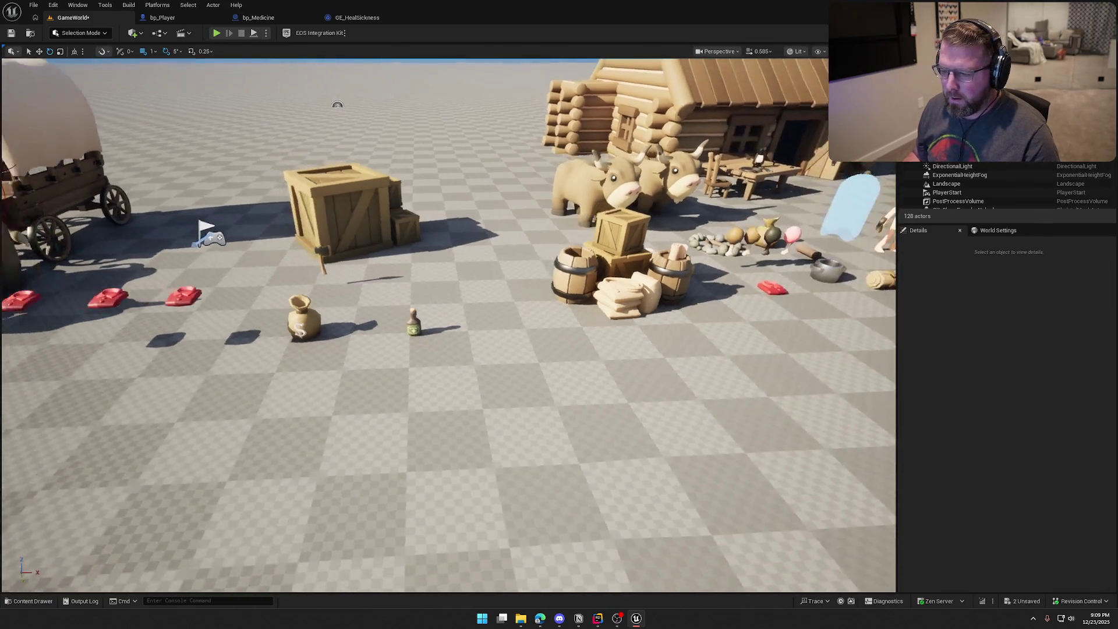
left_click(428, 323)
Step: Duplicate the bp_Medicine blueprint as bp_Food and open it for editing
key("ctrl+b")
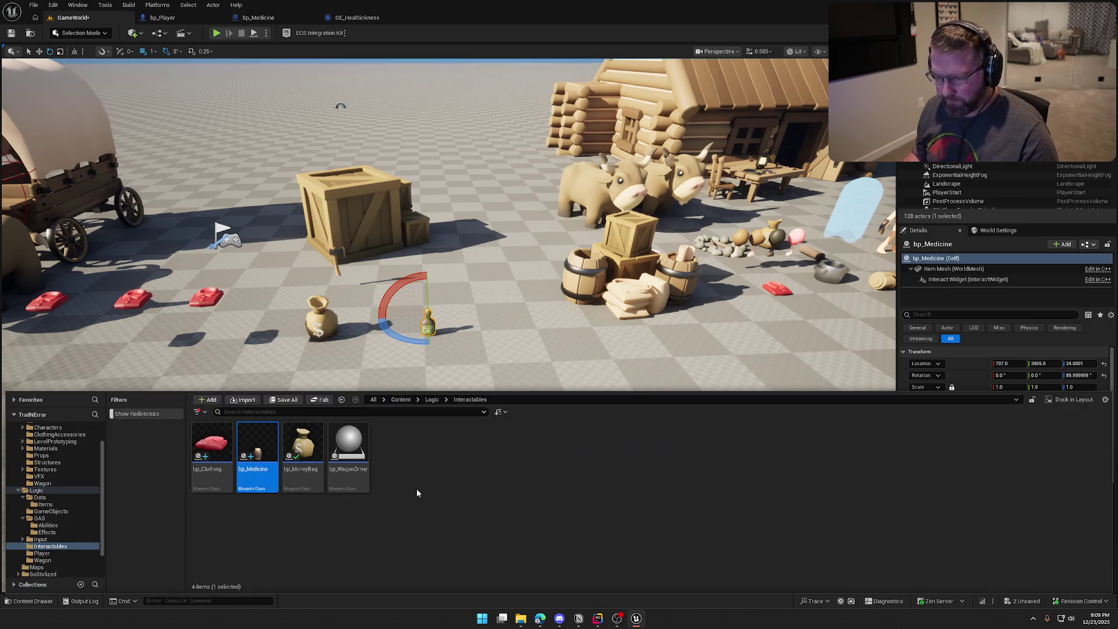
key("ctrl+d")
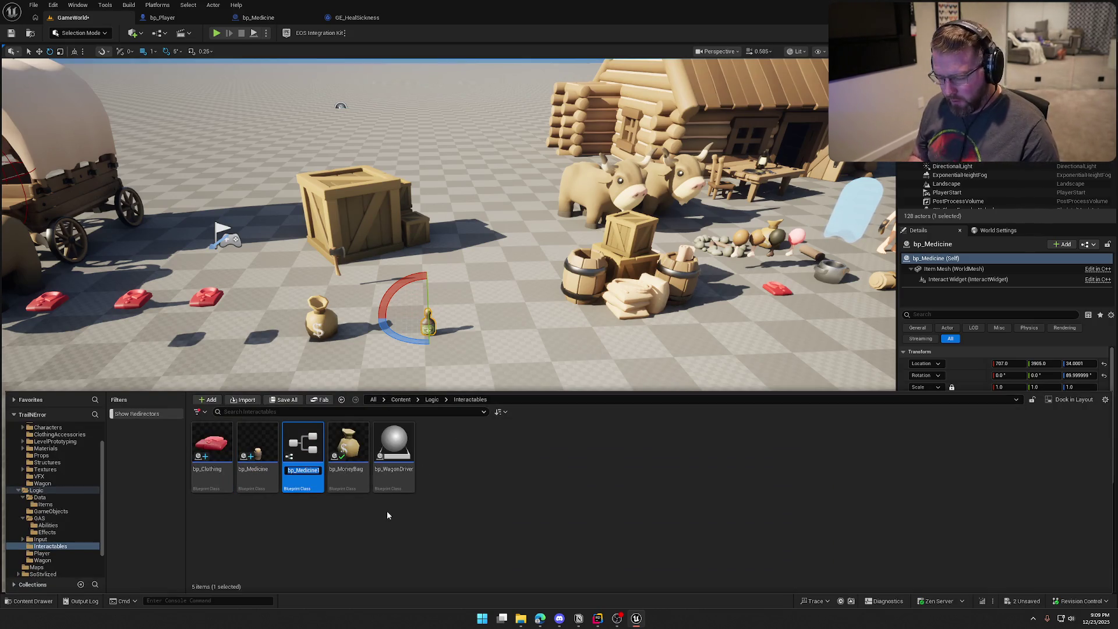
type("bp_Food")
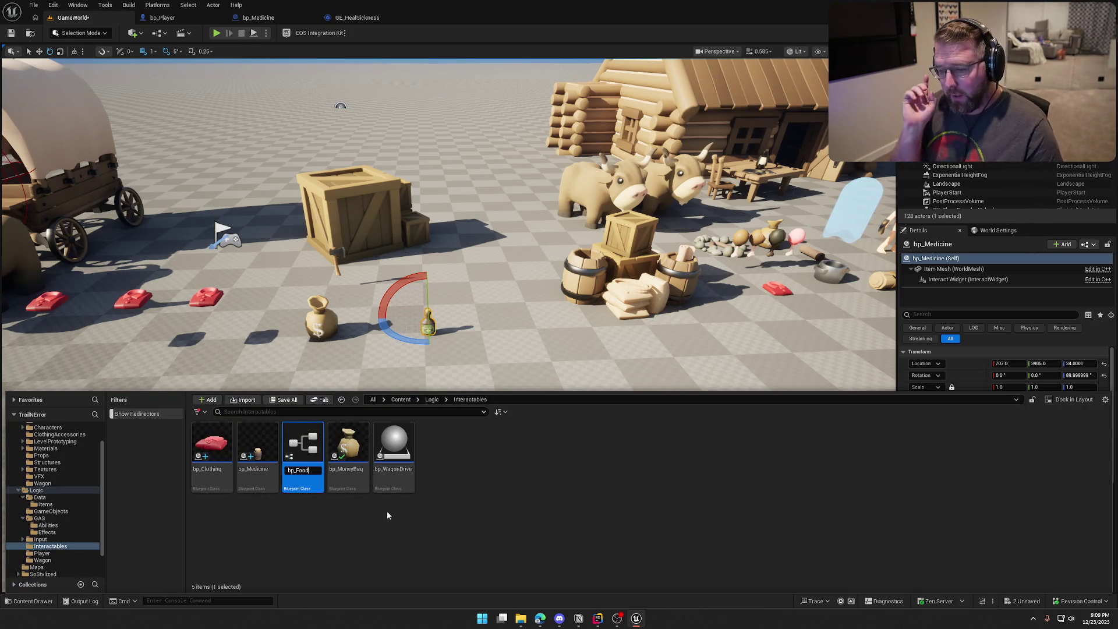
key("Return")
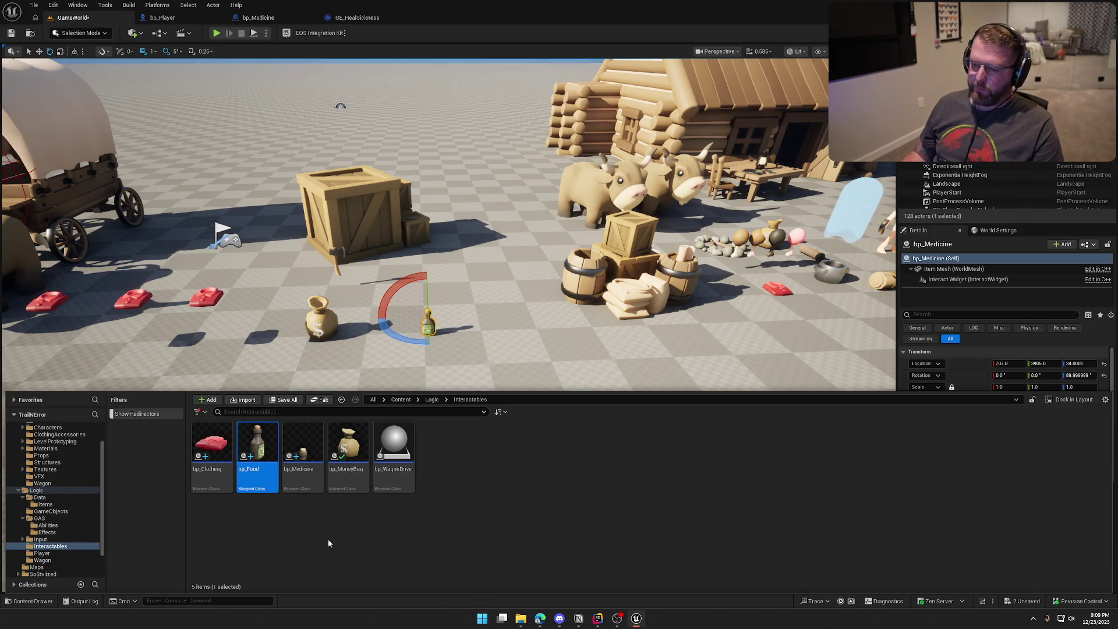
double_click(257, 448)
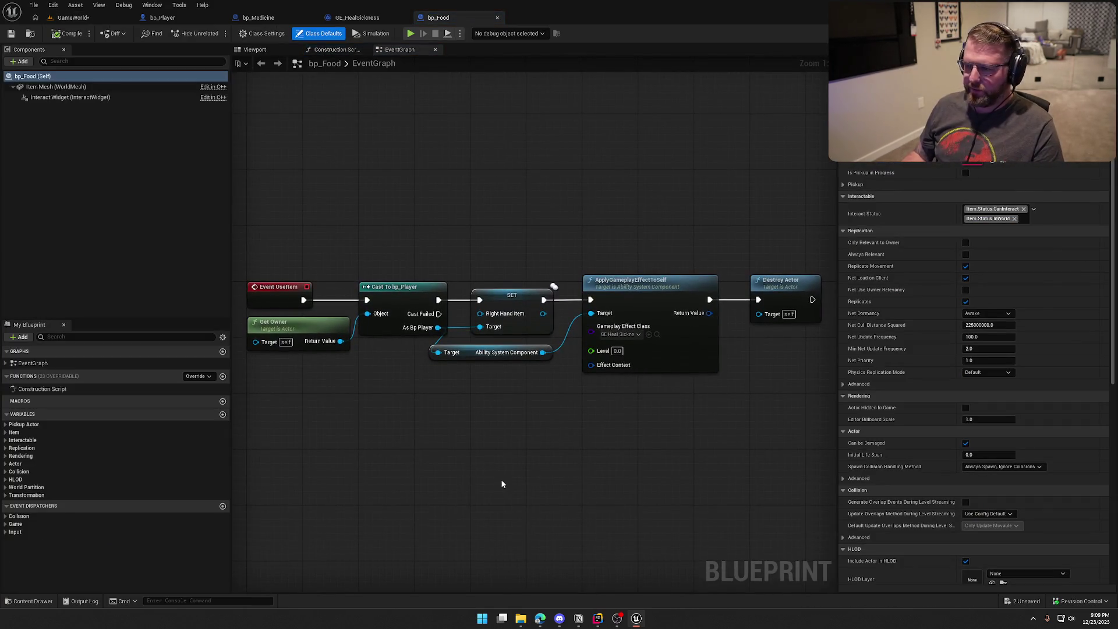
Step: Tidy the bp_Food event graph around the Ability System Component node
left_click_drag(479, 420, 475, 388)
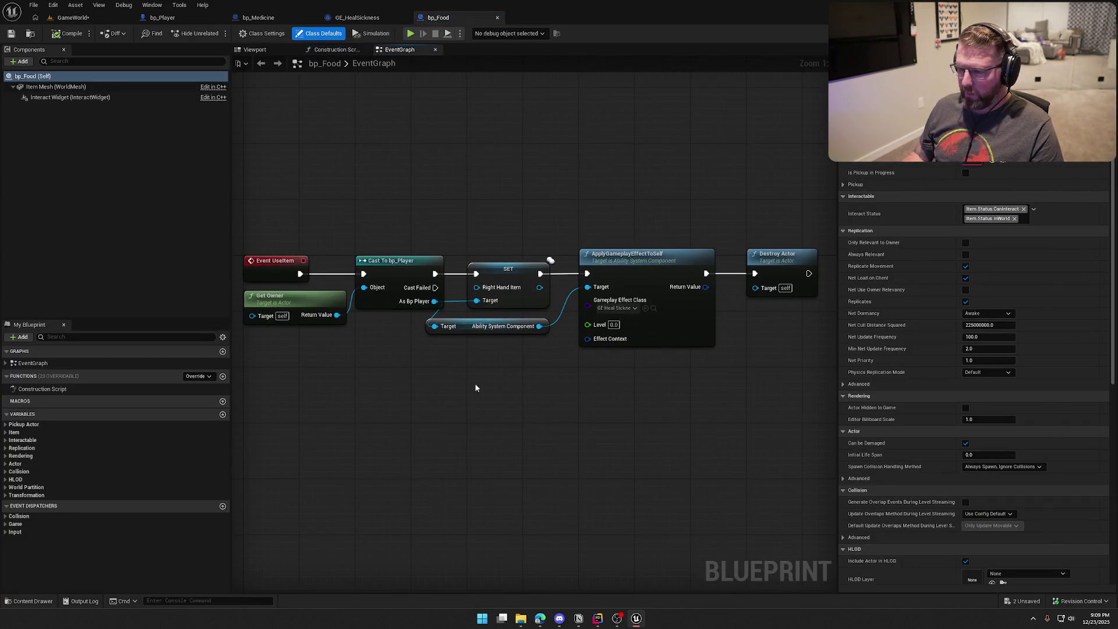
left_click_drag(272, 228, 752, 394)
mouse_move(494, 234)
left_mouse_down()
mouse_move(517, 260)
mouse_move(612, 173)
mouse_move(670, 387)
left_mouse_up()
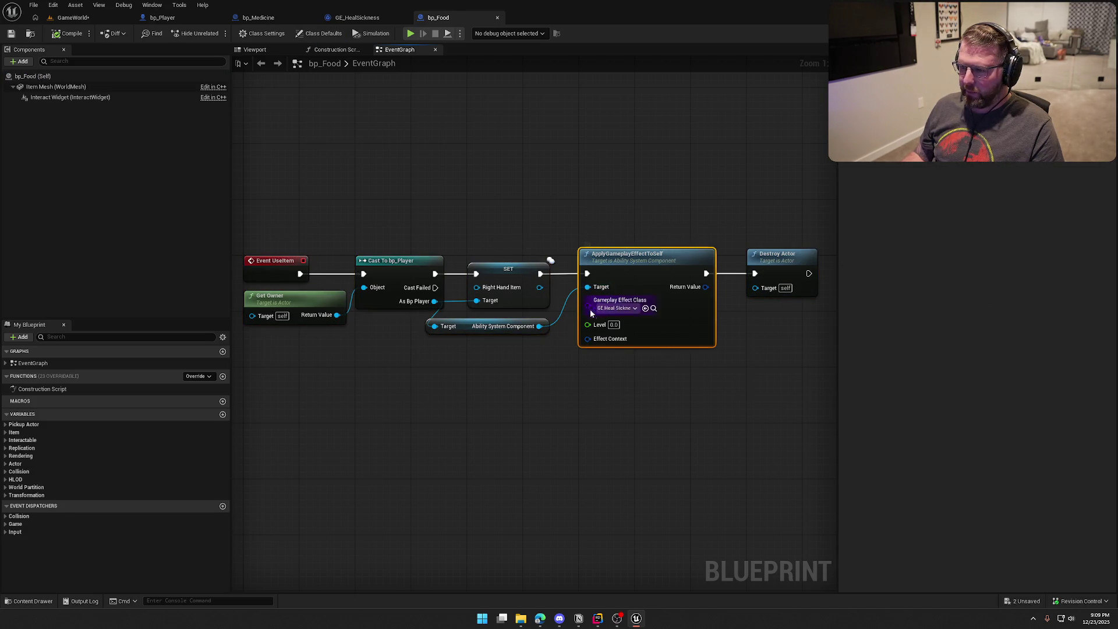
left_click_drag(587, 306, 543, 429)
left_click(500, 407)
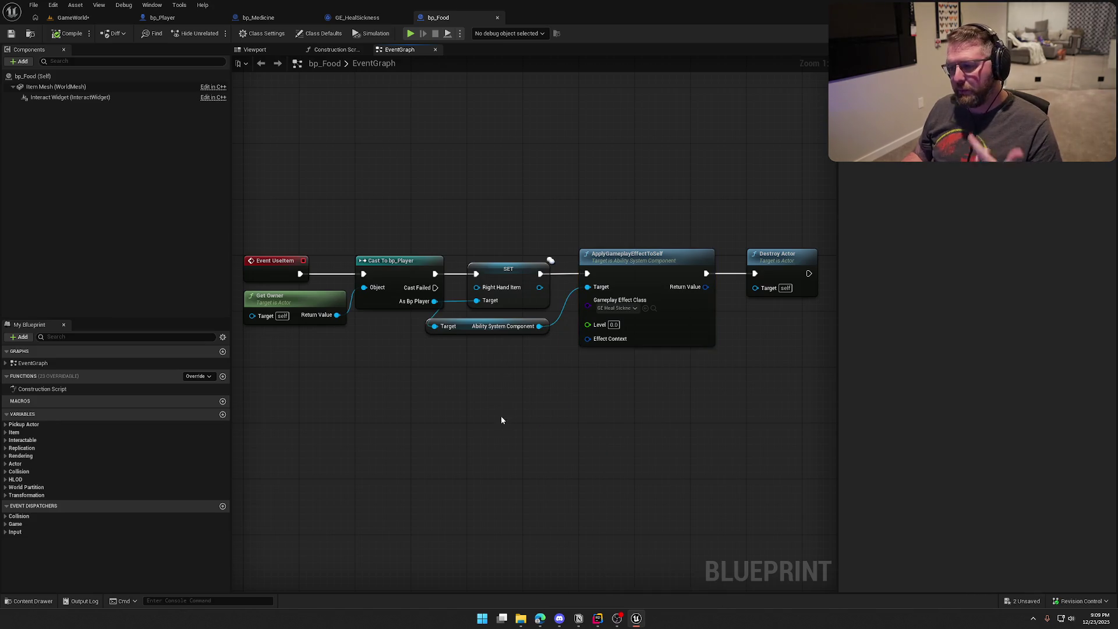
left_click_drag(486, 327, 506, 323)
left_click(529, 386)
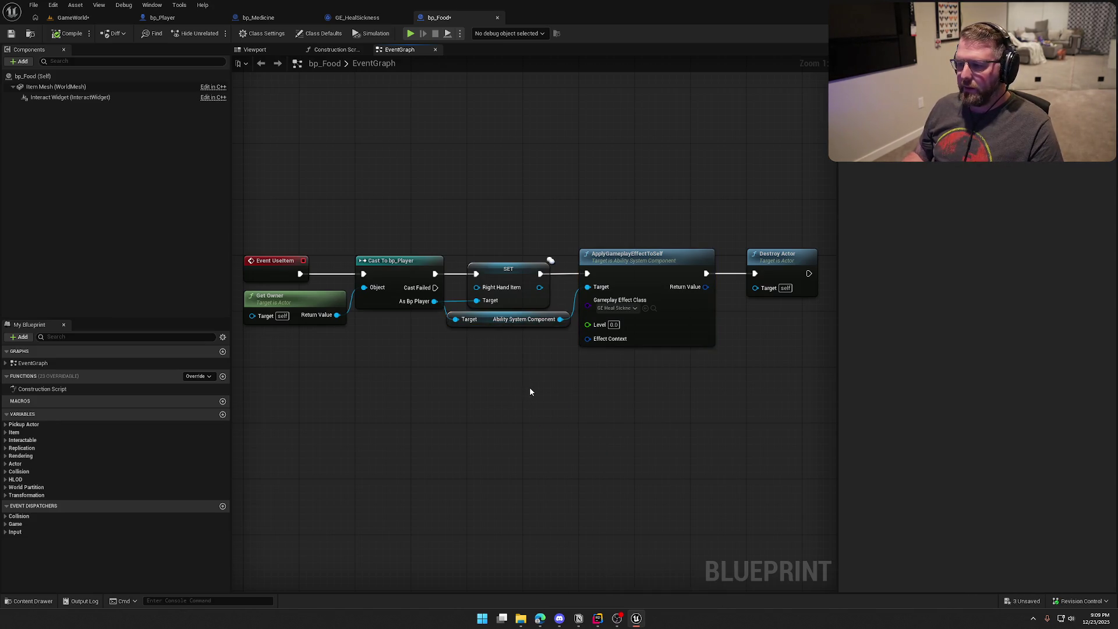
left_click_drag(529, 386, 531, 350)
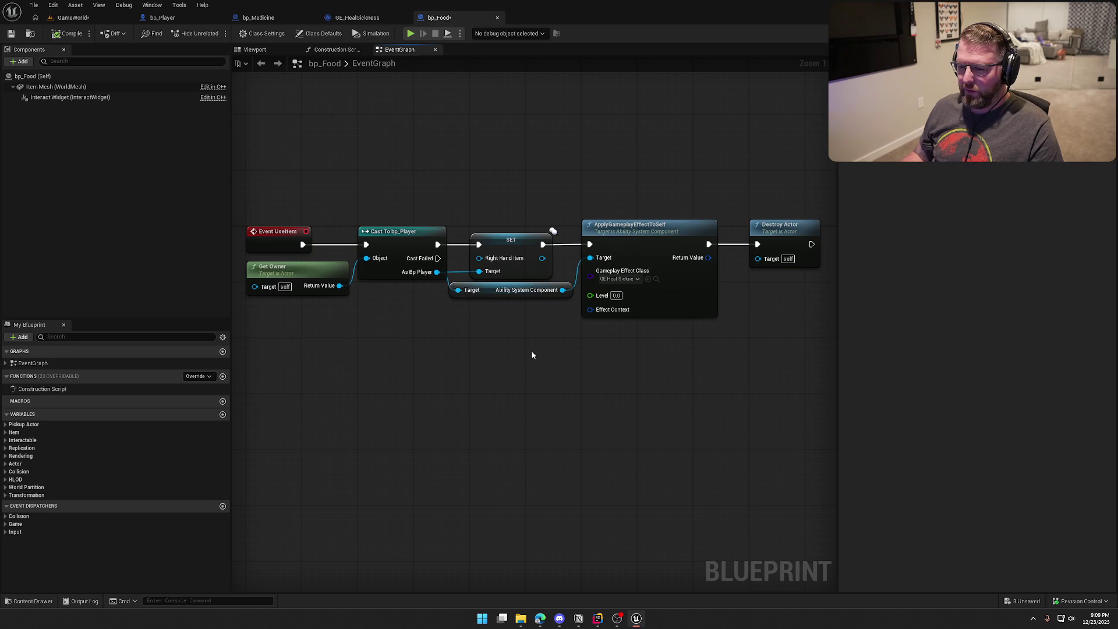
Step: Save bp_Food and check out its assets when prompted
key("ctrl+s")
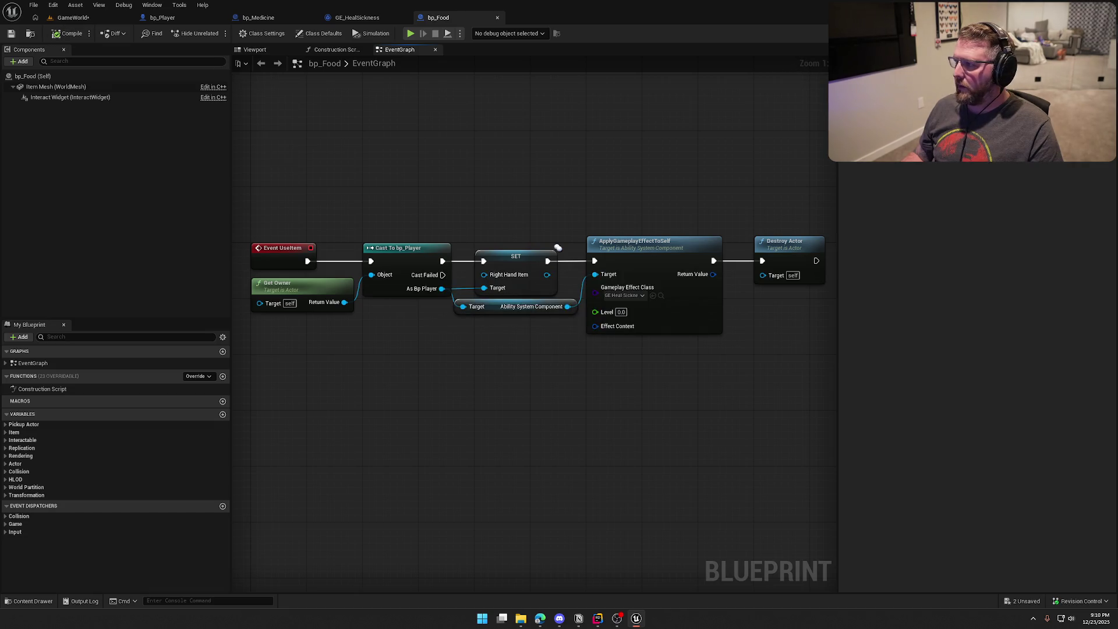
left_click(582, 399)
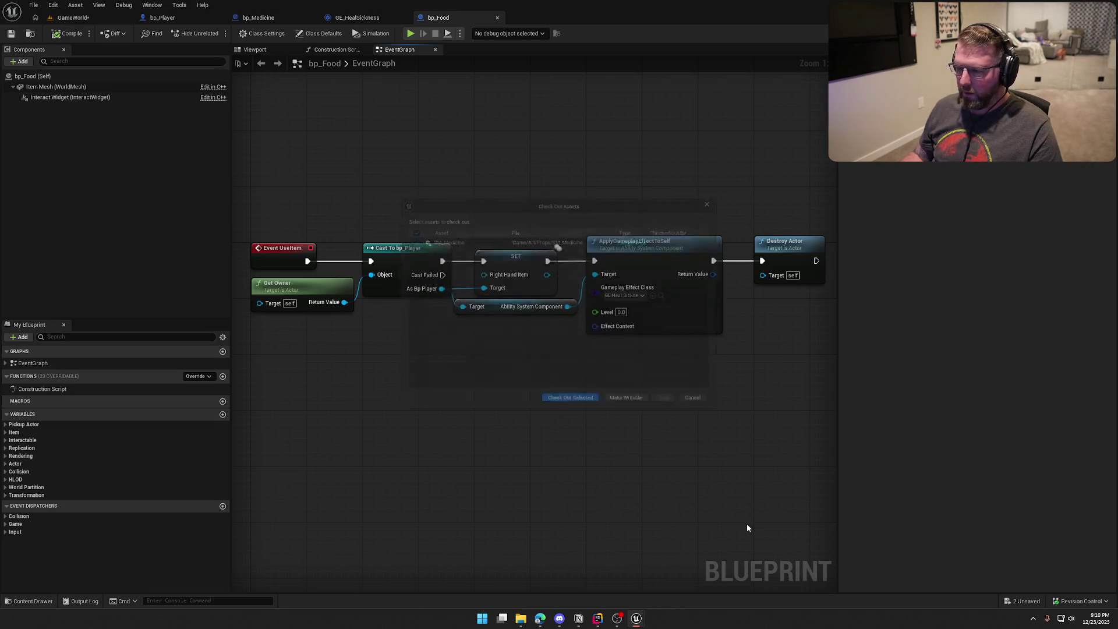
left_click(576, 399)
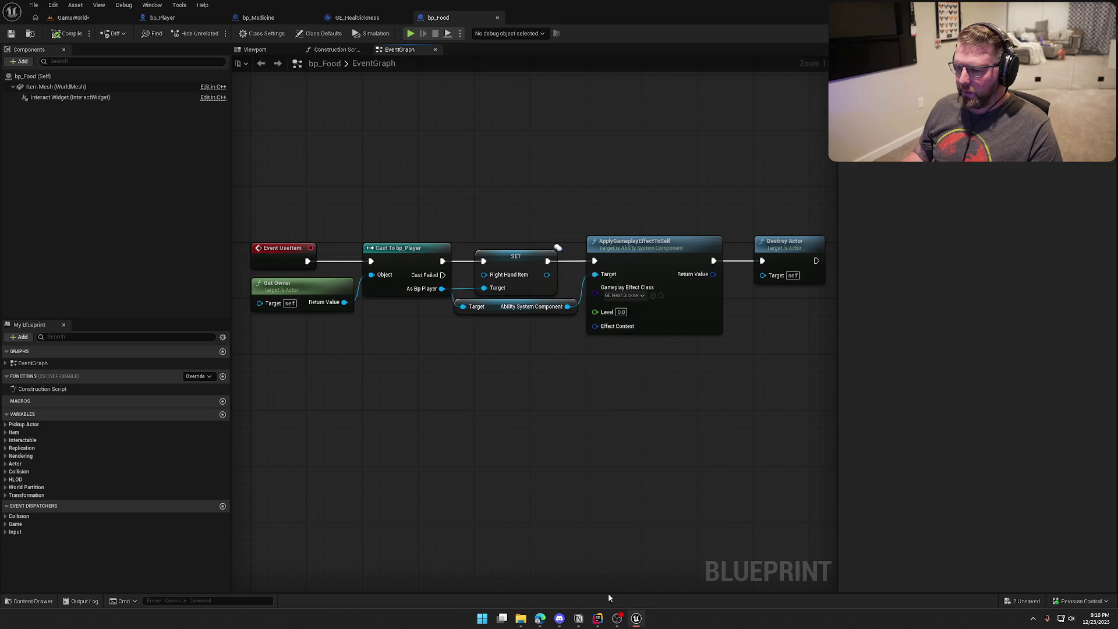
left_click(597, 618)
Step: Close the extra tabs and open TrailNErrorData.h in the left editor pane
left_click(57, 29)
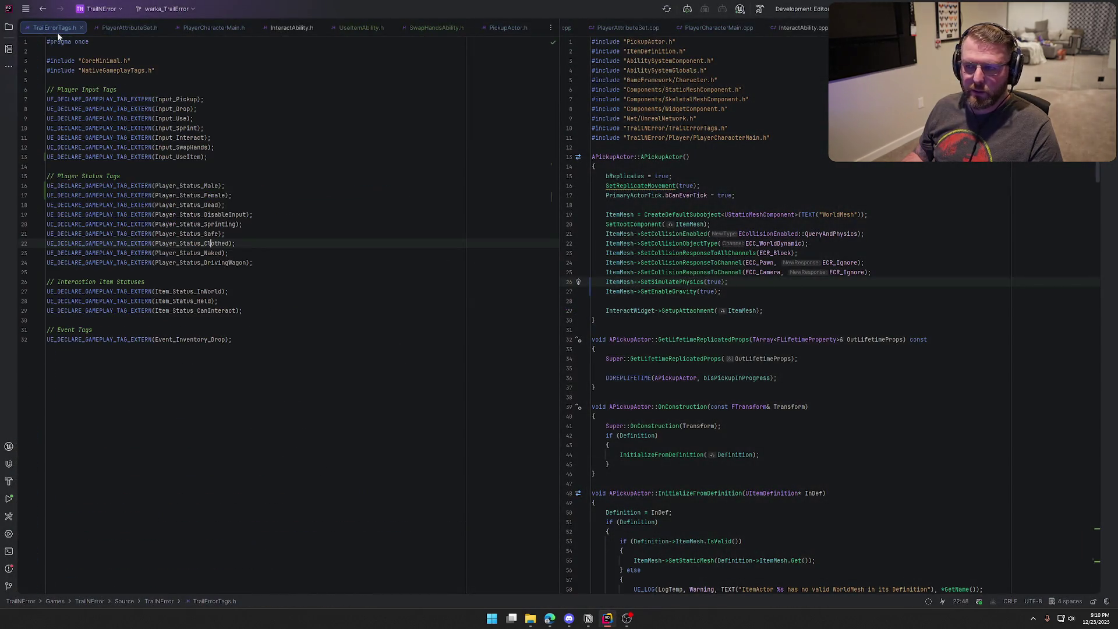
left_click(81, 27)
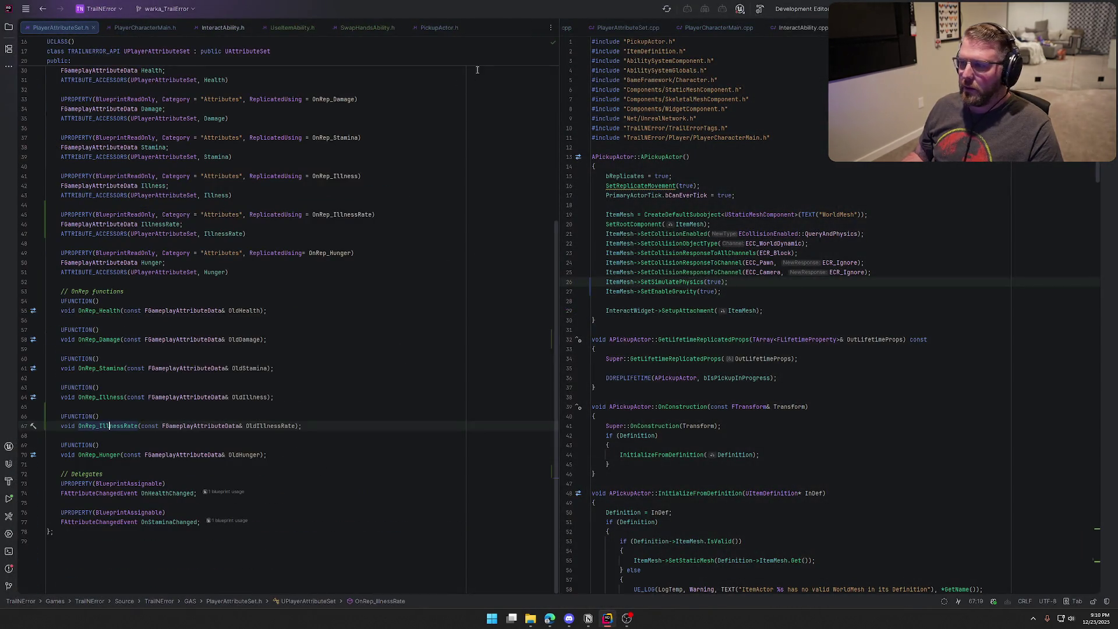
left_click(609, 28)
left_click(563, 29)
key("ctrl+F4")
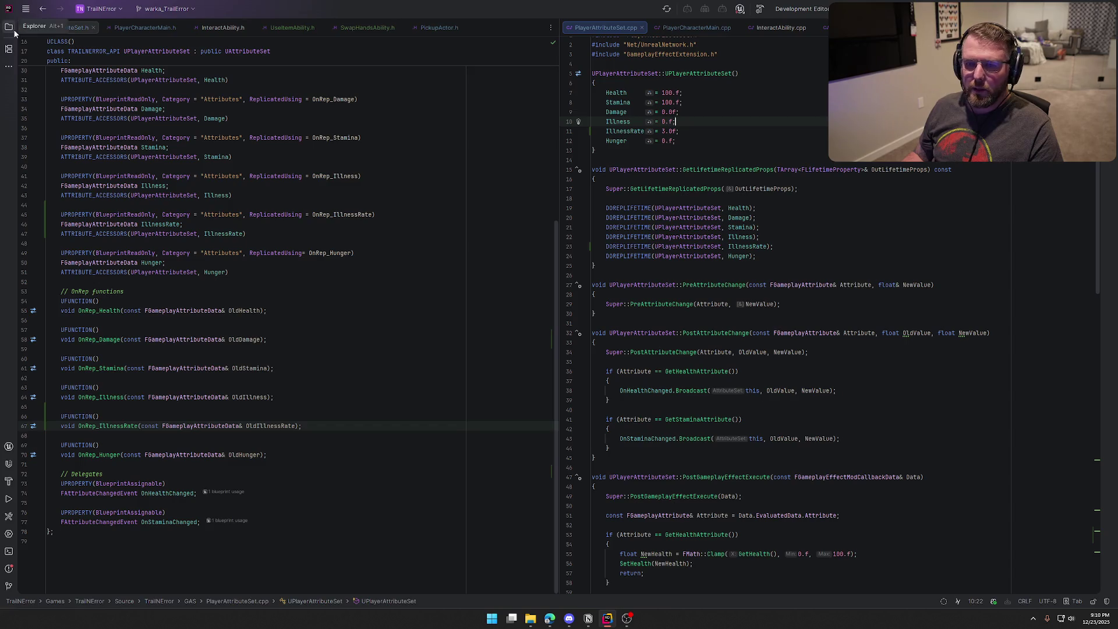
key("alt+1")
scroll(124, 405, "down", 2)
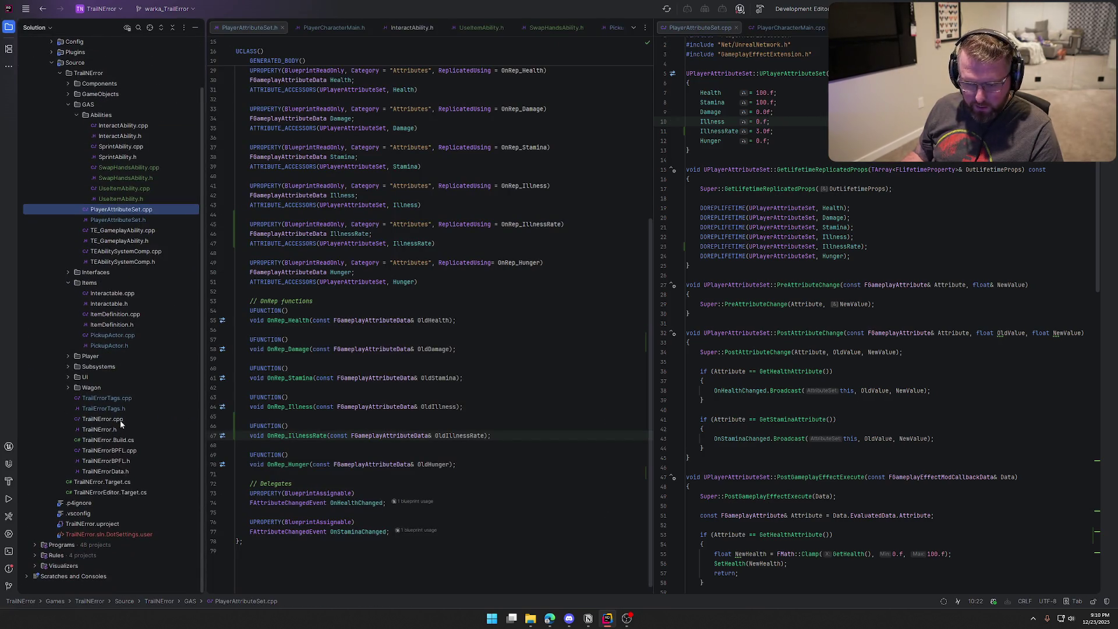
left_click(123, 473)
mouse_move(124, 472)
left_mouse_down()
mouse_move(25, 48)
mouse_move(677, 39)
mouse_move(157, 54)
mouse_move(52, 28)
left_mouse_up()
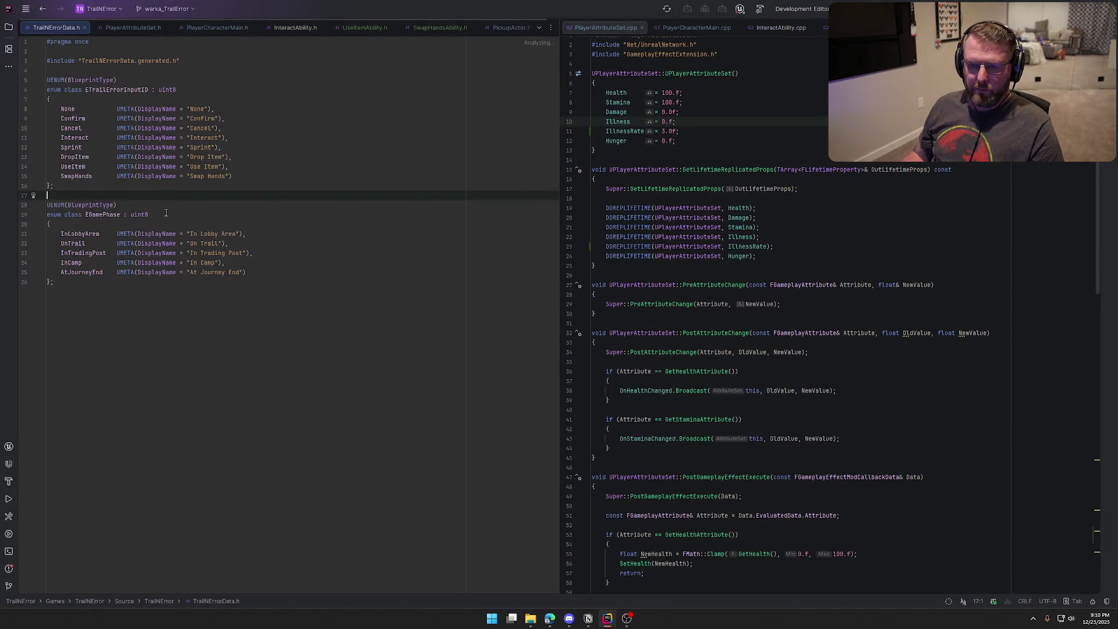
Step: Declare a UENUM(BlueprintType) enum class EFoodState : uint8 at the end of the file
left_click(79, 305)
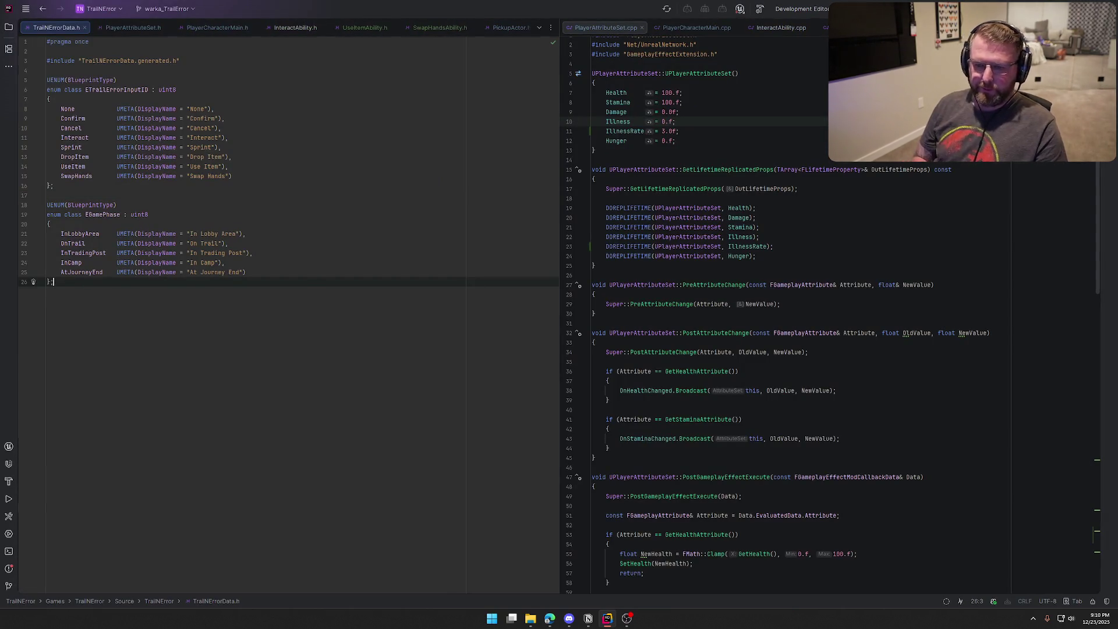
key("Return")
key("Return")
type("UENUM(Blu")
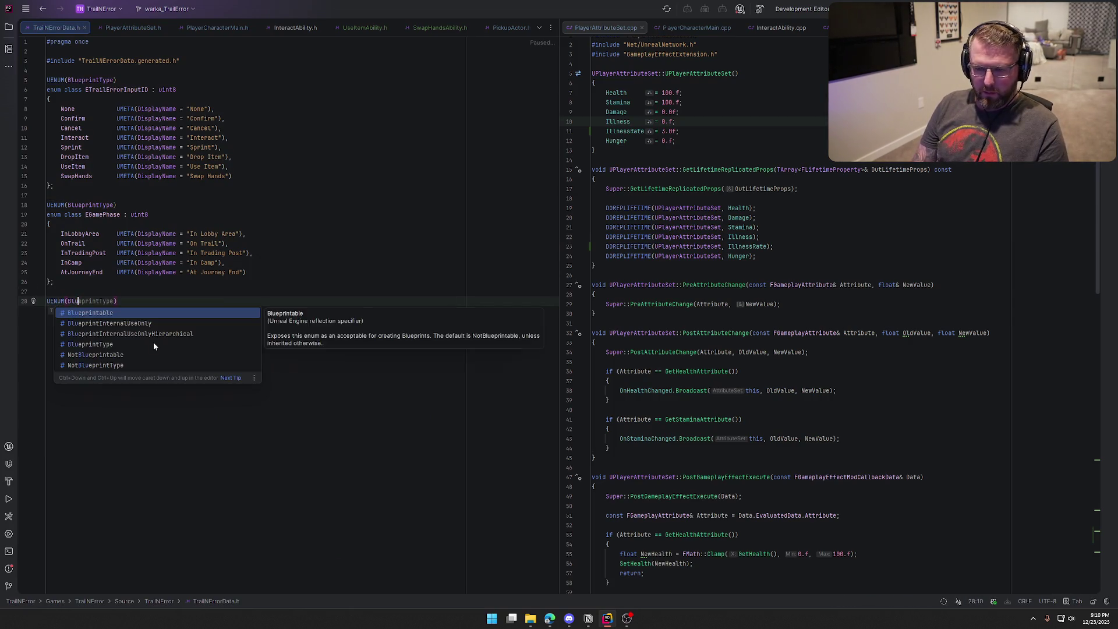
left_click(153, 344)
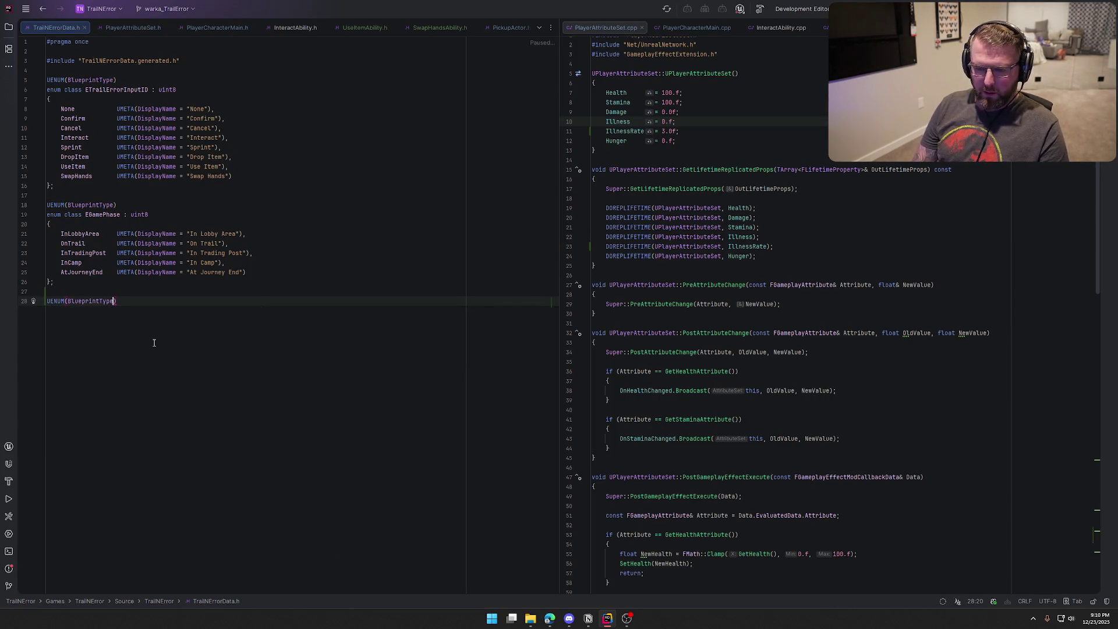
key("End")
key("Return")
type("enum class E")
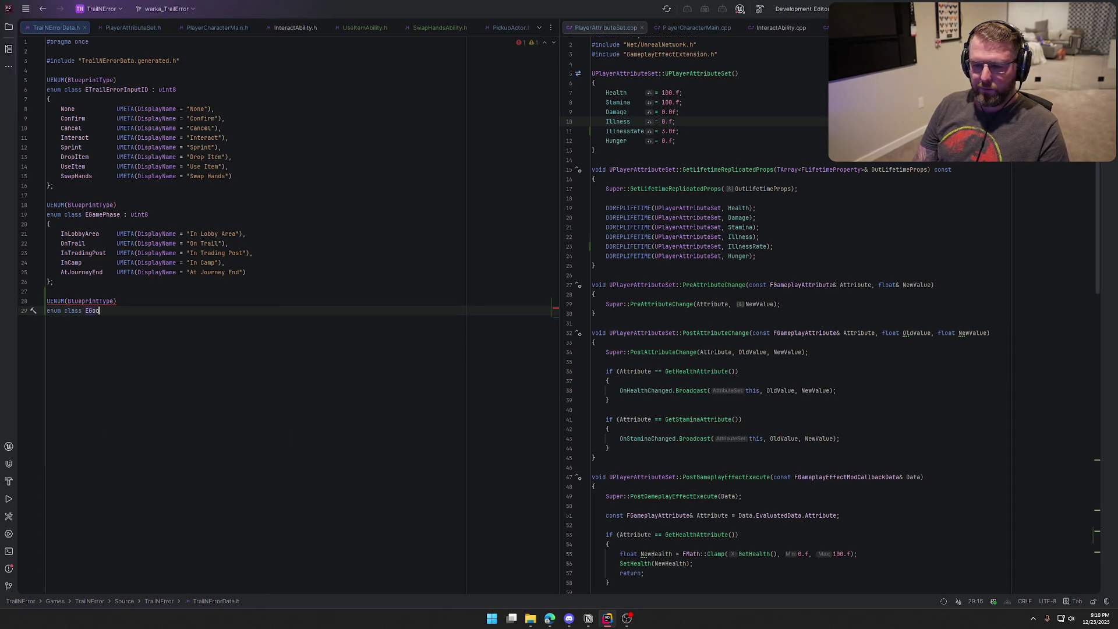
type("foodState")
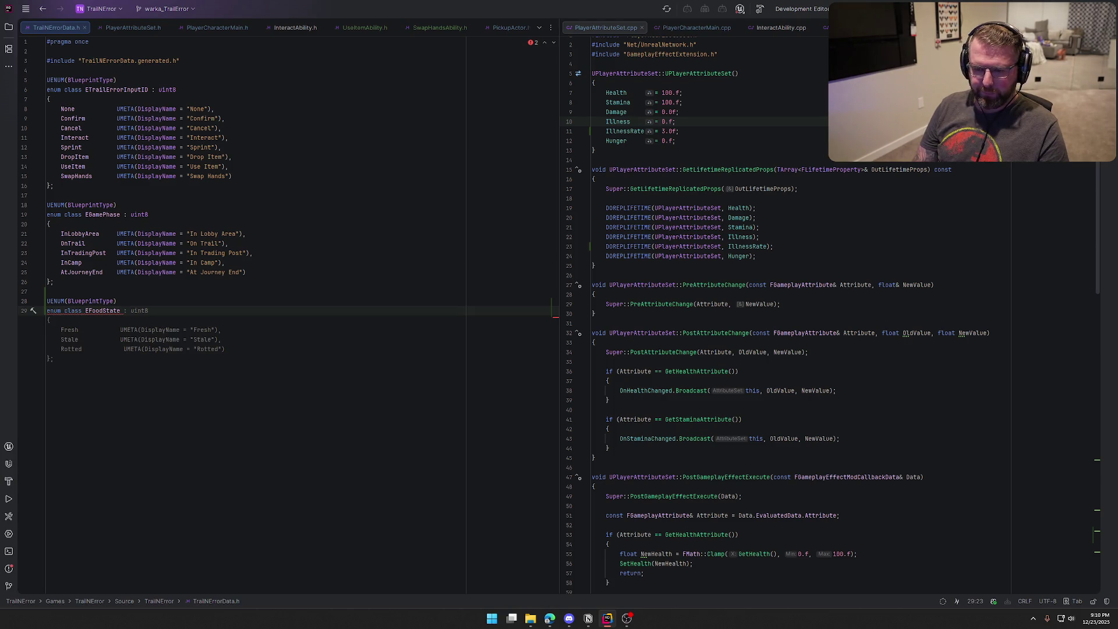
type(" : uint8")
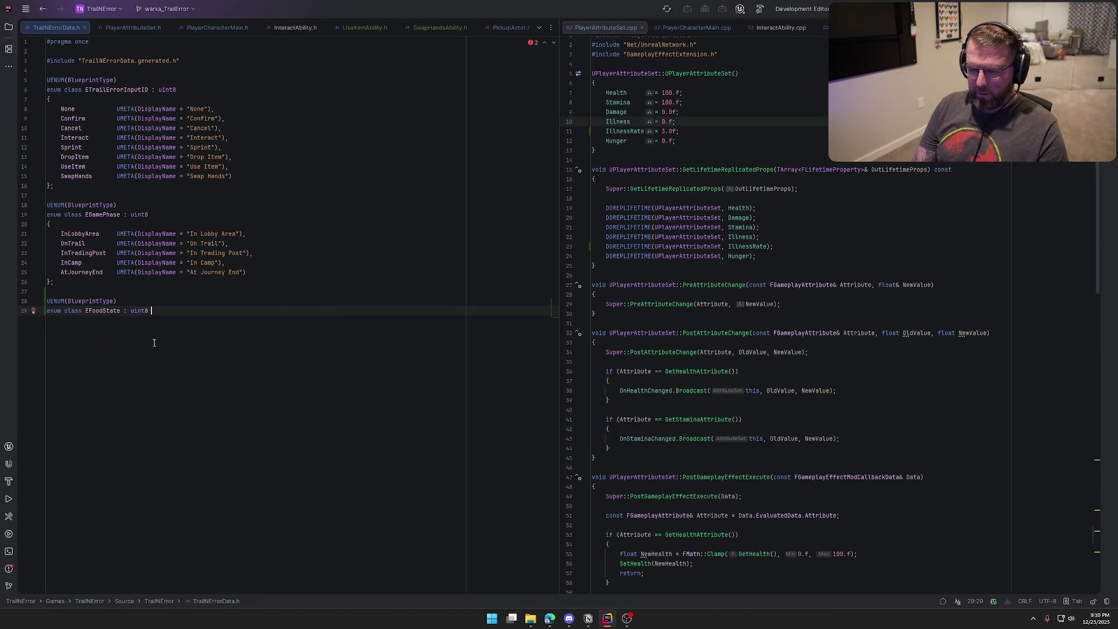
key("Tab")
Step: Replace the suggested entries with Raw, Cooked, Bitten and Burnt UMETA values
key("Up")
key("End")
key("shift+Home")
key("shift+Up")
key("shift+Up")
type("Raw")
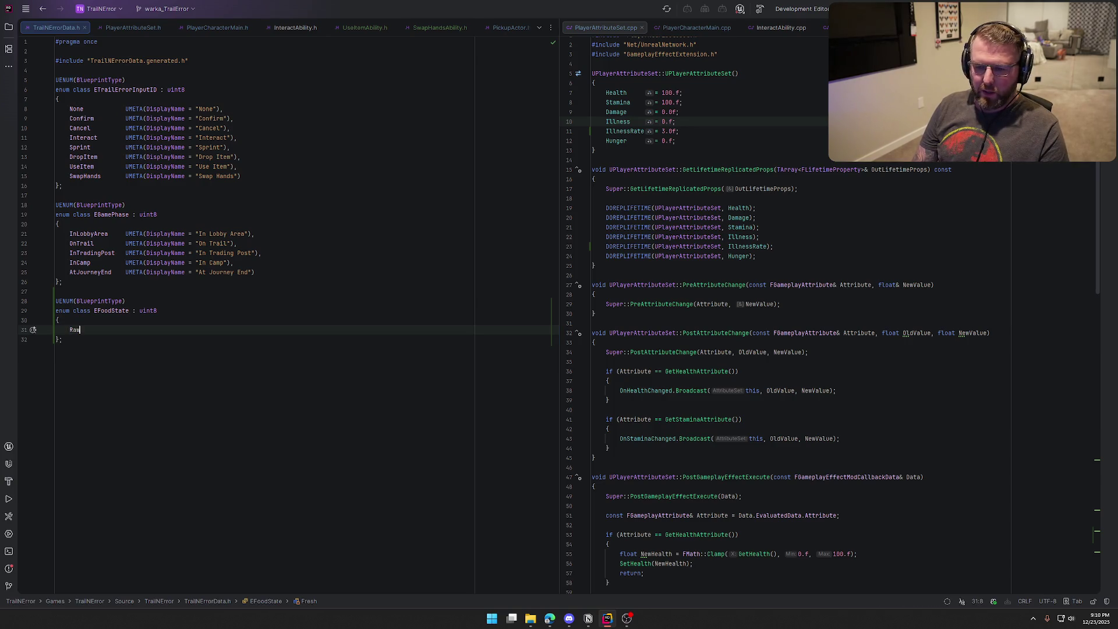
key("Tab")
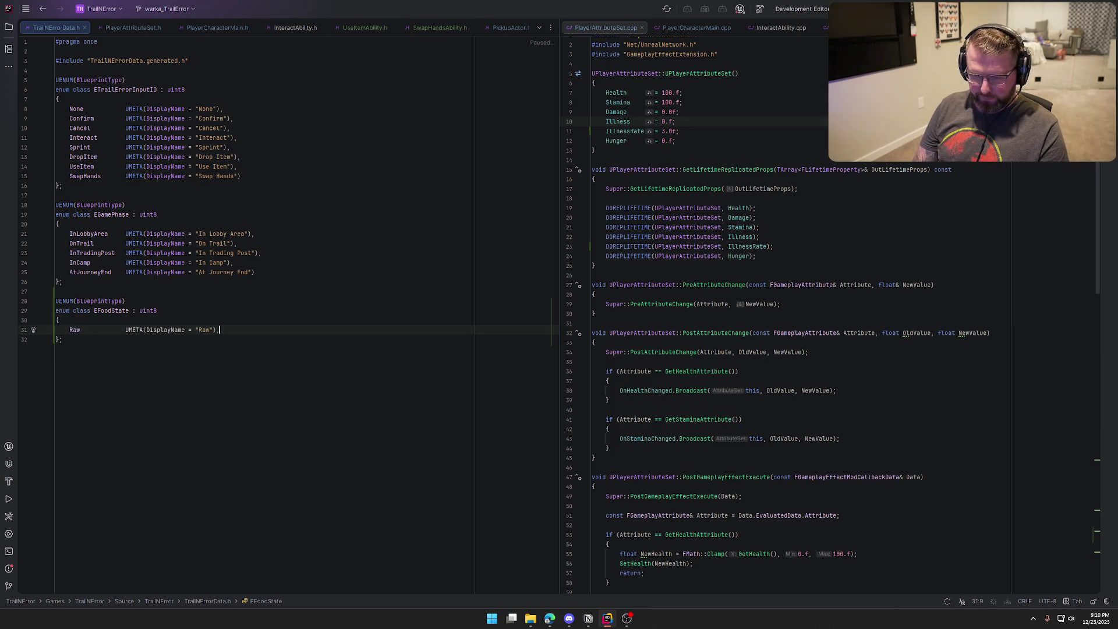
key("Tab")
key("Tab")
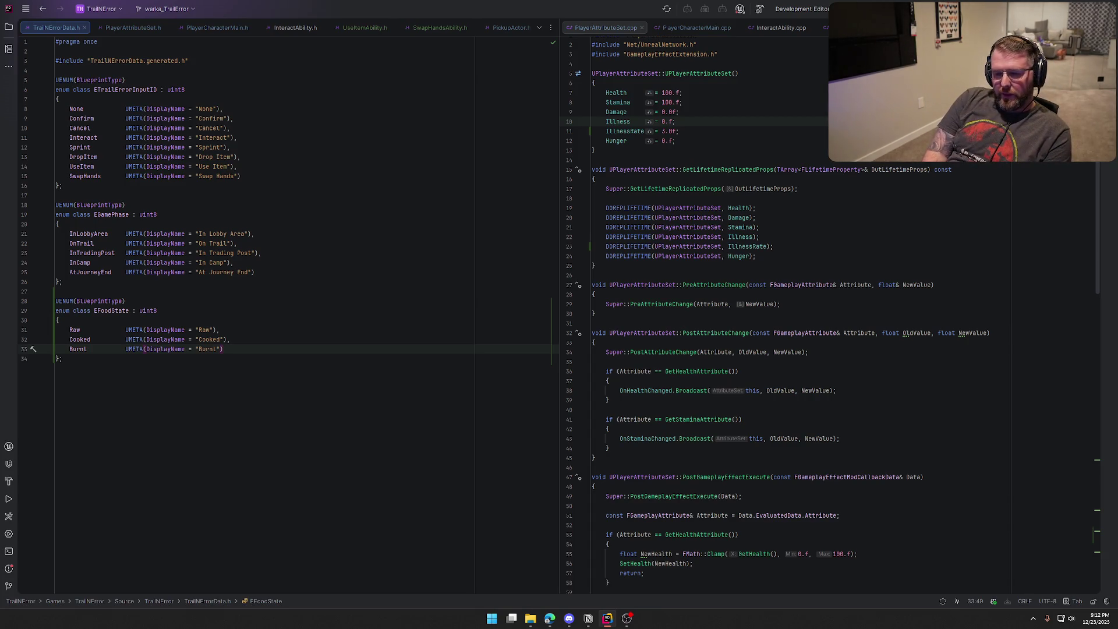
left_click(231, 340)
key("Return")
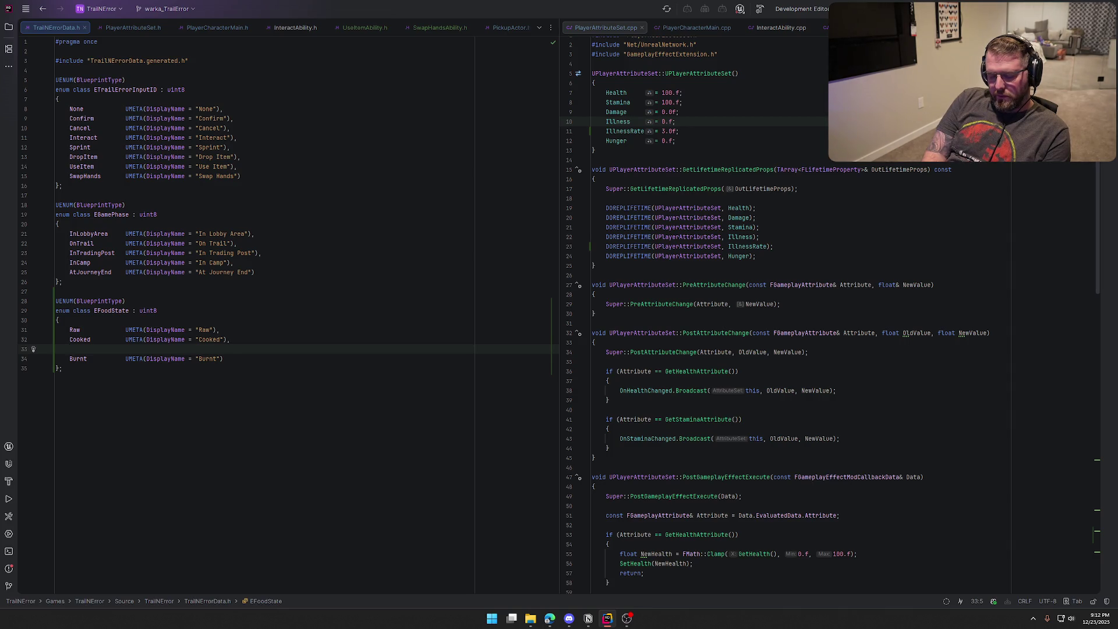
type("B")
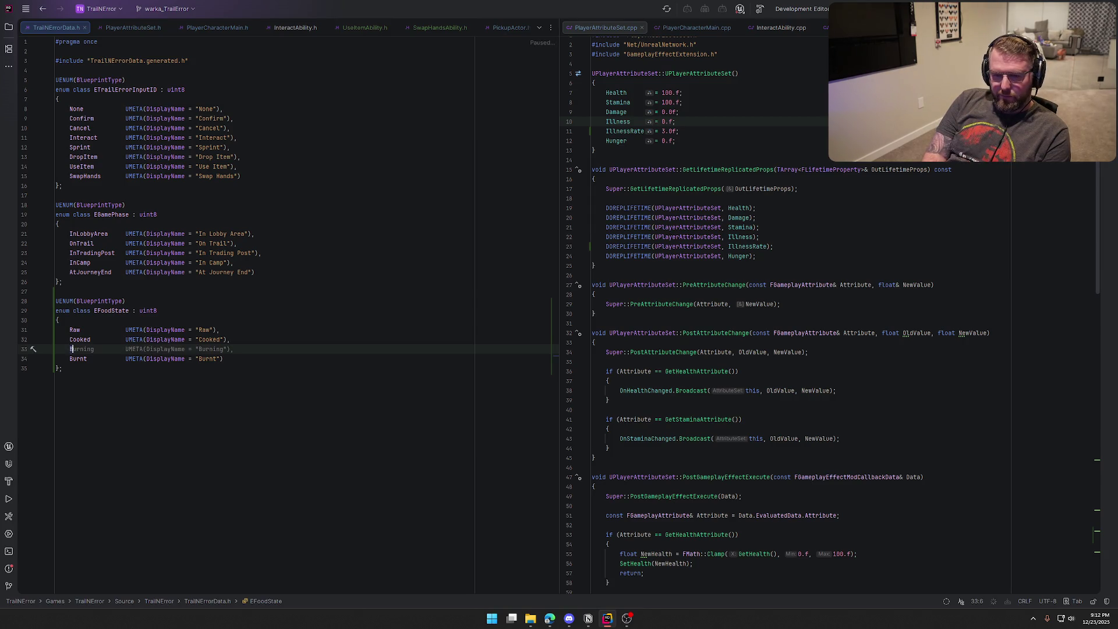
type("itten")
key("Tab")
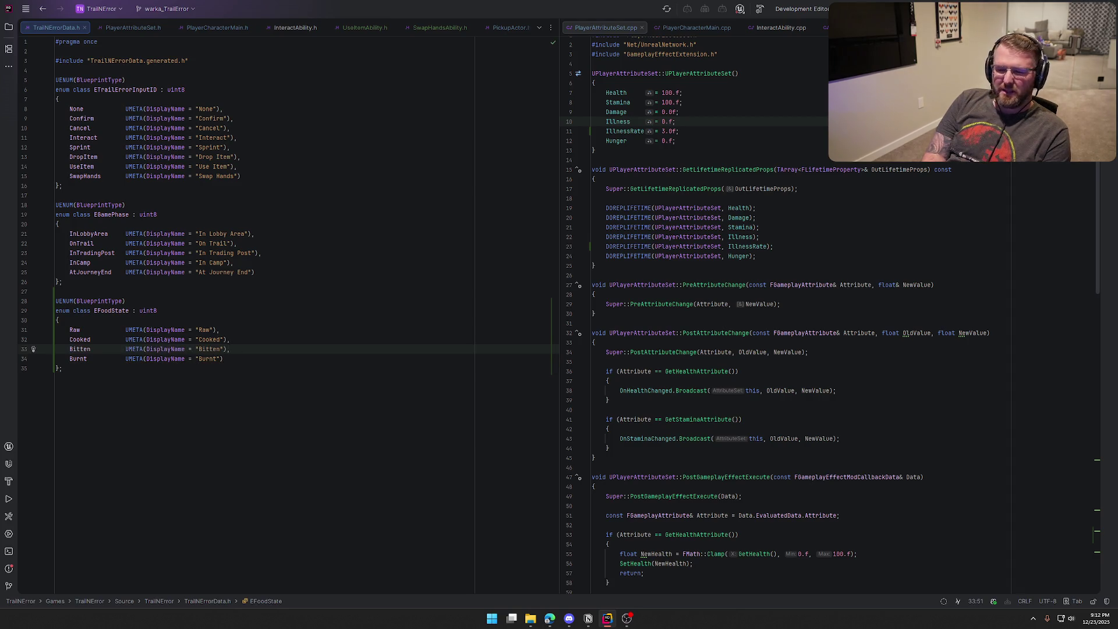
key("alt+Tab")
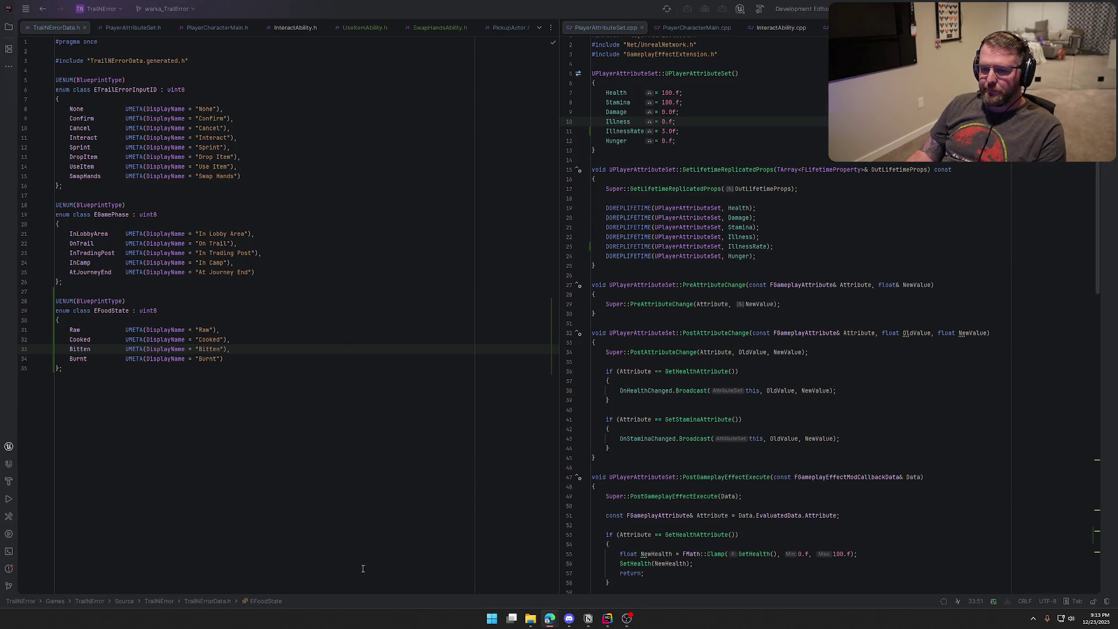
Step: Build the project with Ctrl+Shift+B, then switch back to the Unreal editor
left_click(62, 30)
key("ctrl+shift+b")
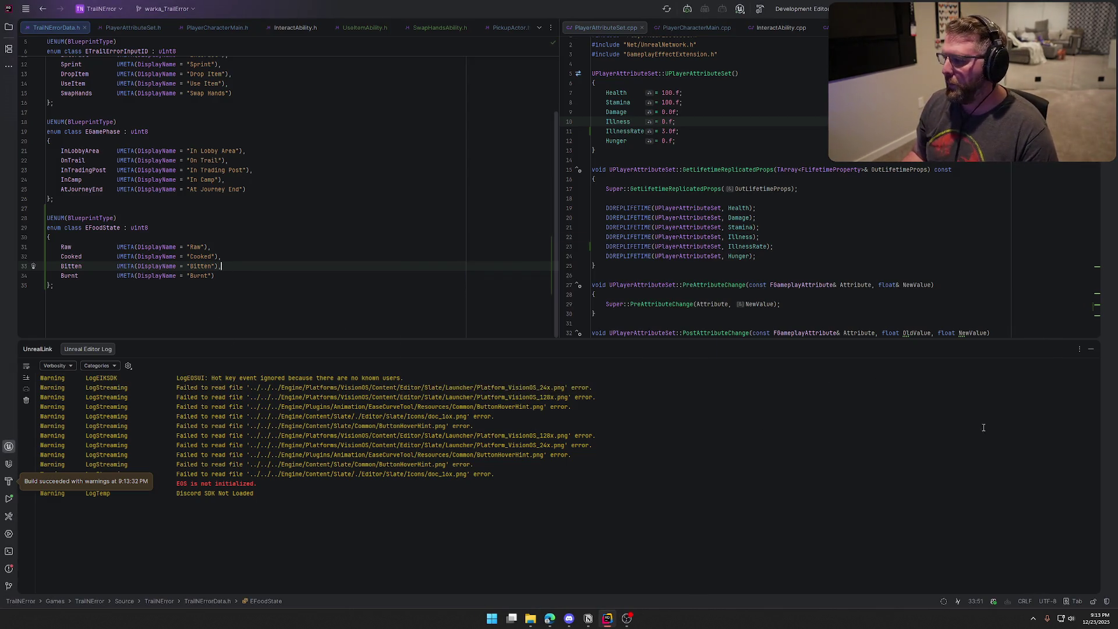
left_click(1092, 351)
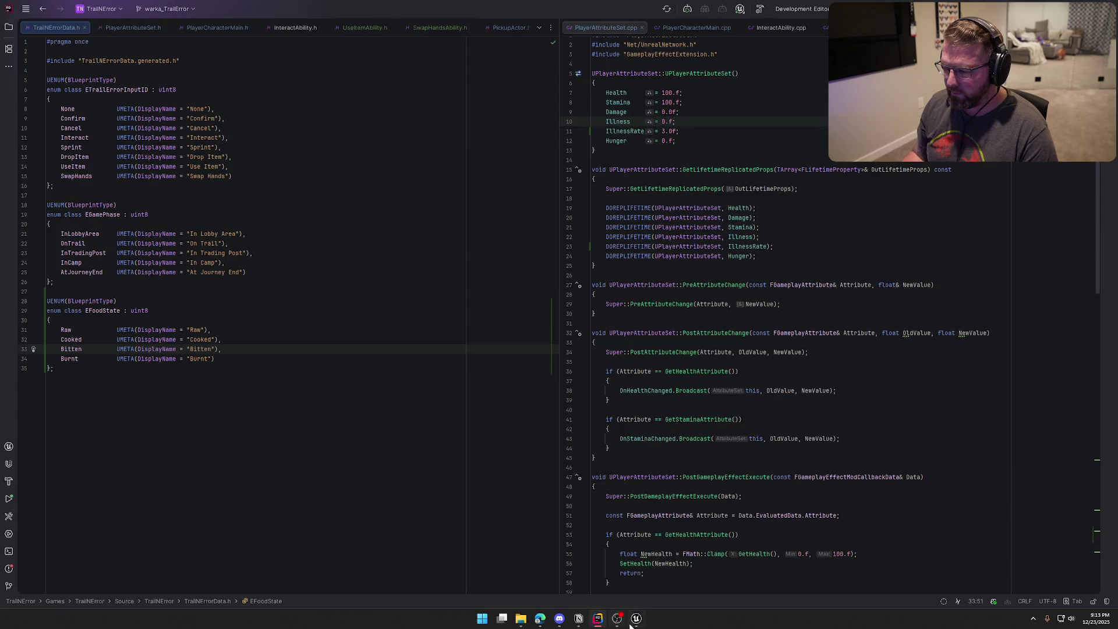
left_click(635, 619)
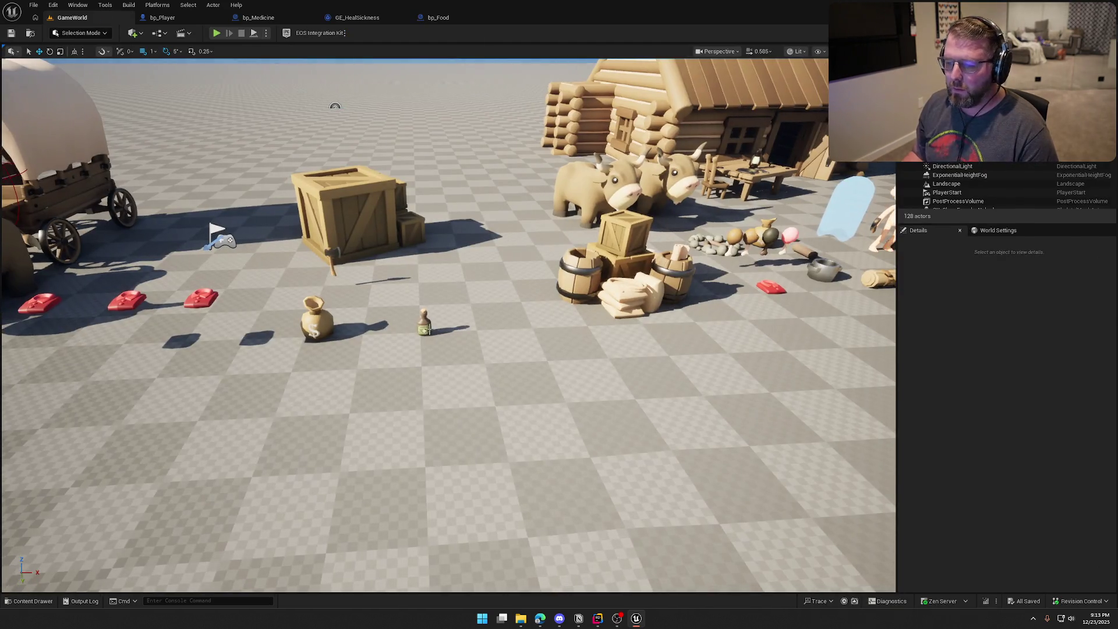
Step: Place a bp_Food actor in the level beside the medicine bottle
left_click(428, 325)
key("ctrl+b")
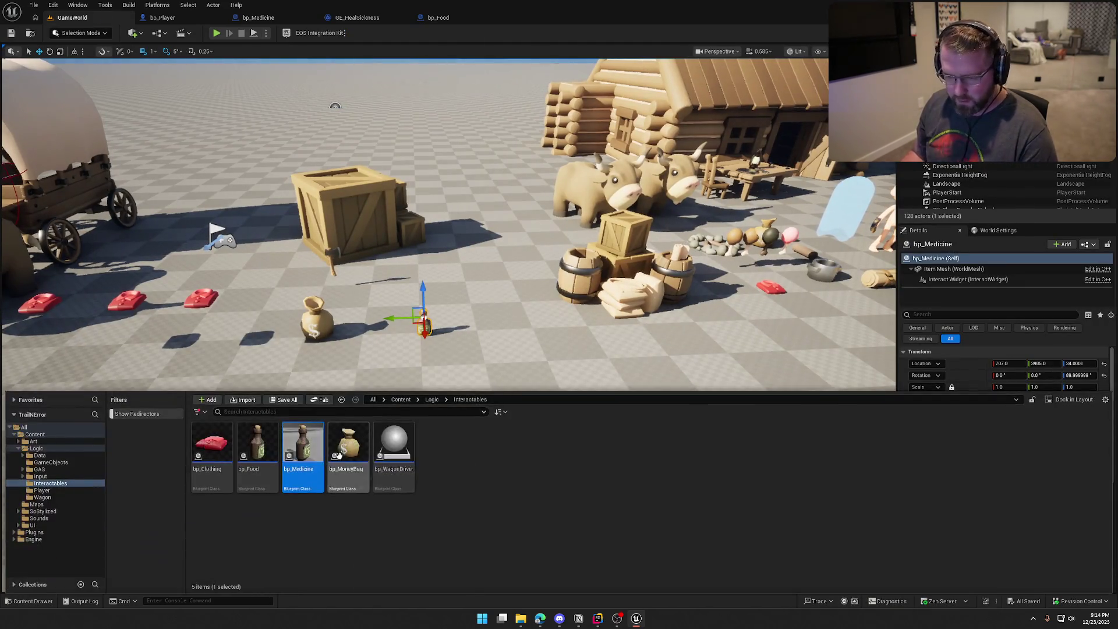
mouse_move(257, 452)
left_mouse_down()
mouse_move(486, 332)
mouse_move(474, 319)
mouse_move(478, 302)
left_mouse_up()
left_click(439, 18)
Step: Set DA_Food's Item Mesh to SM_Food_Meat_Raw, save and check it out, then close it
key("ctrl+space")
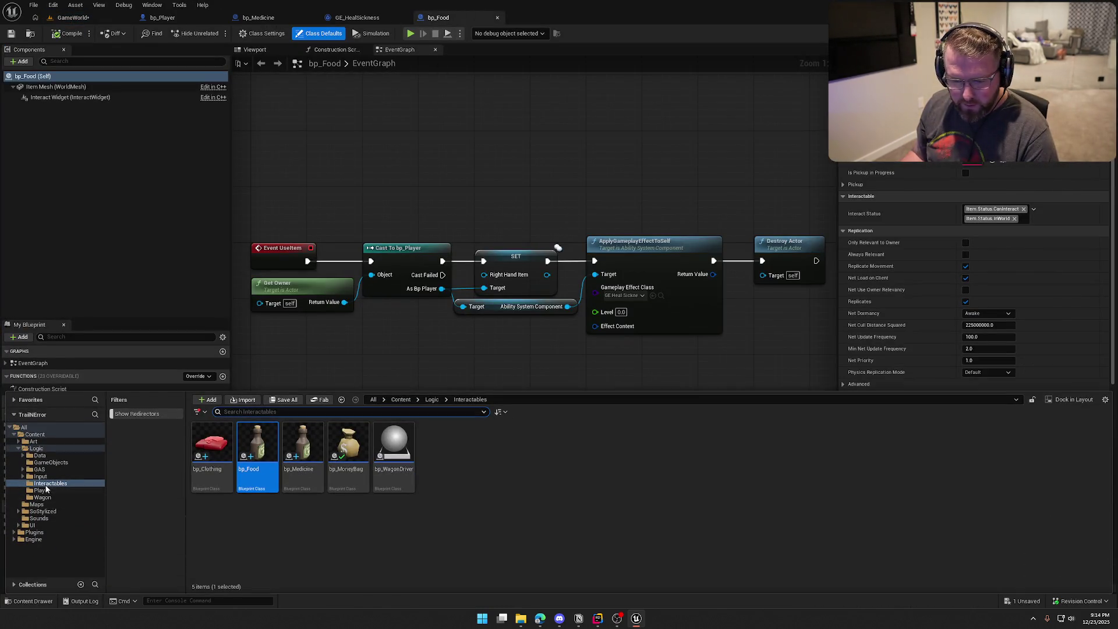
left_click(39, 454)
double_click(212, 442)
left_click(244, 456)
double_click(245, 456)
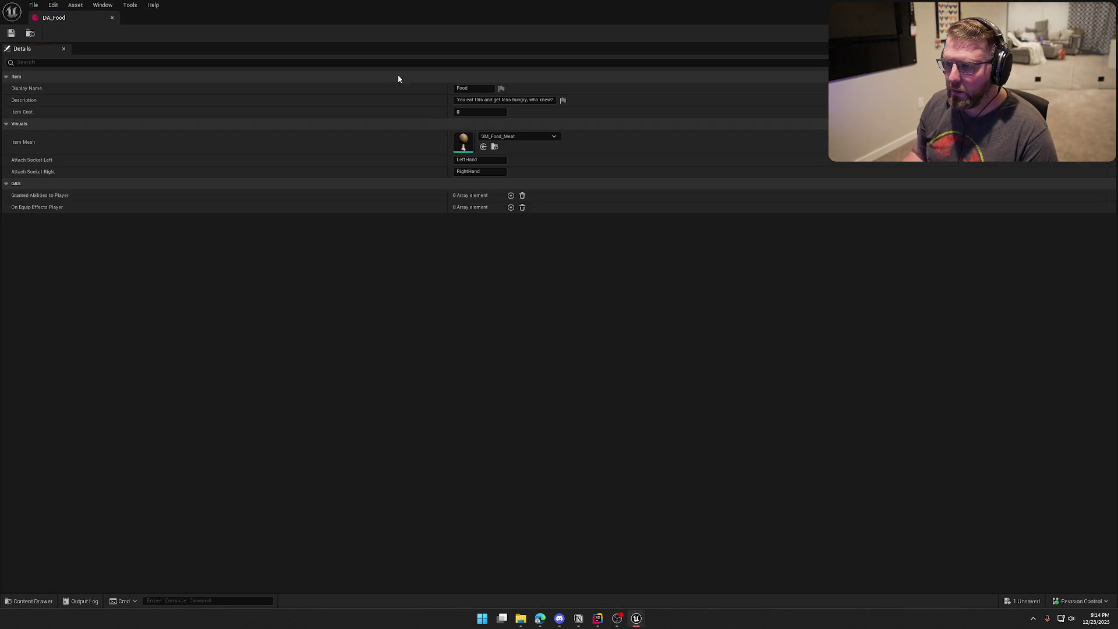
left_click(513, 136)
left_click(547, 284)
left_click(12, 33)
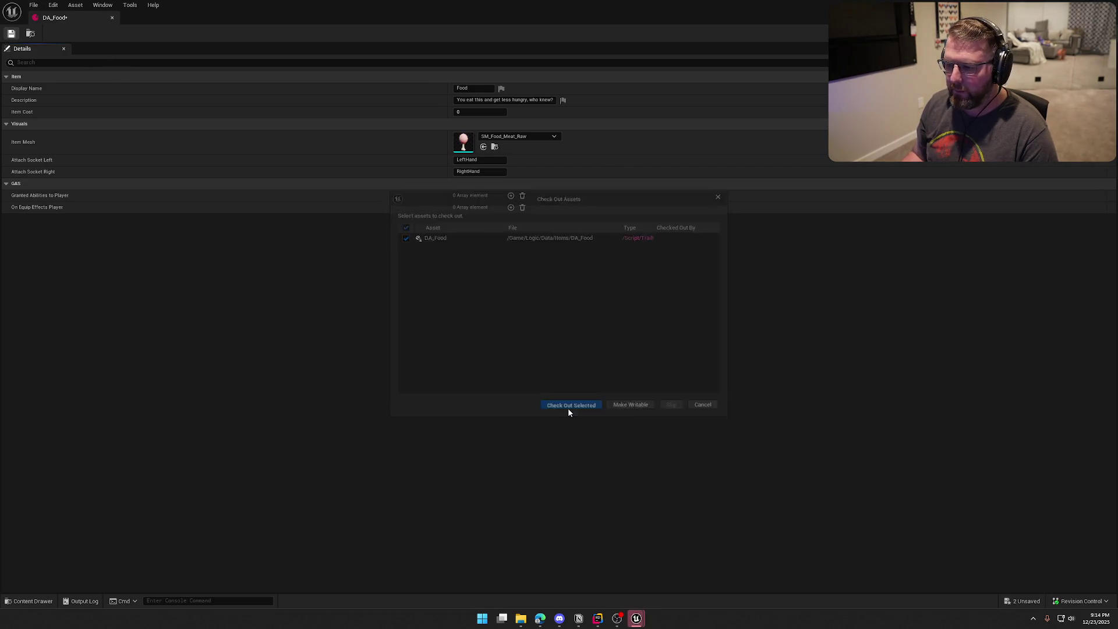
left_click(567, 405)
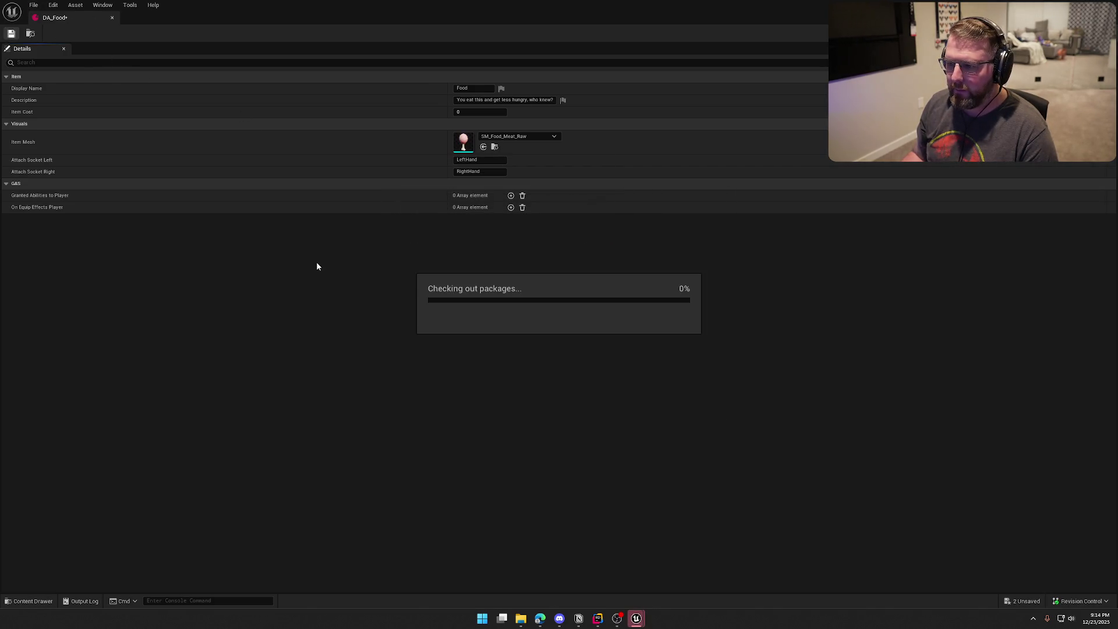
left_click(114, 18)
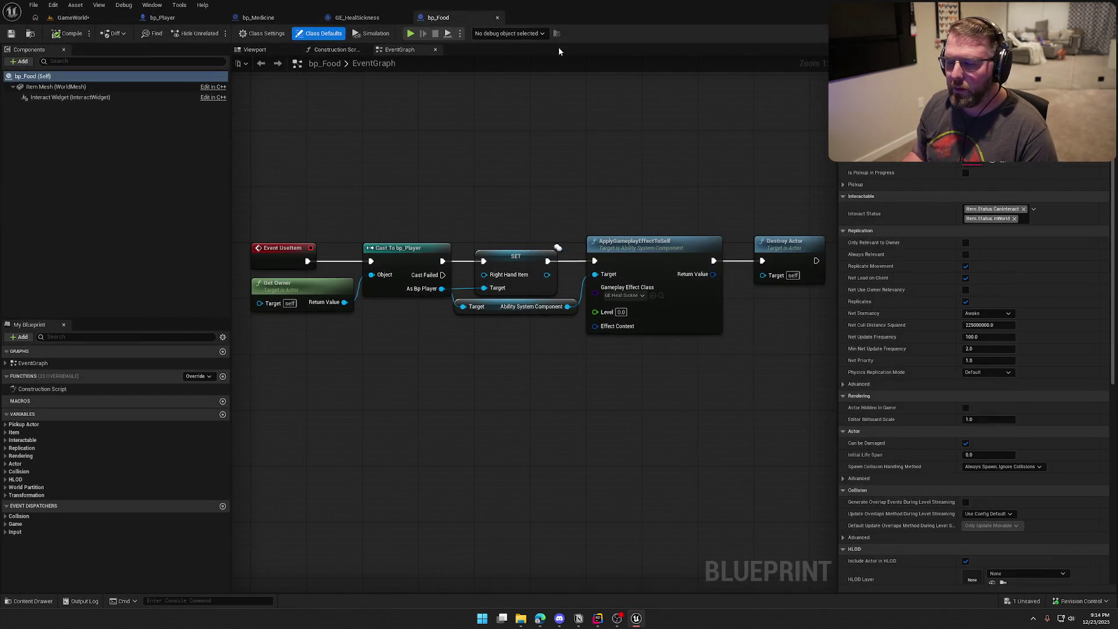
Step: Assign an item definition to bp_Food's Definition variable and save the blueprint
left_click(5, 432)
left_click(26, 448)
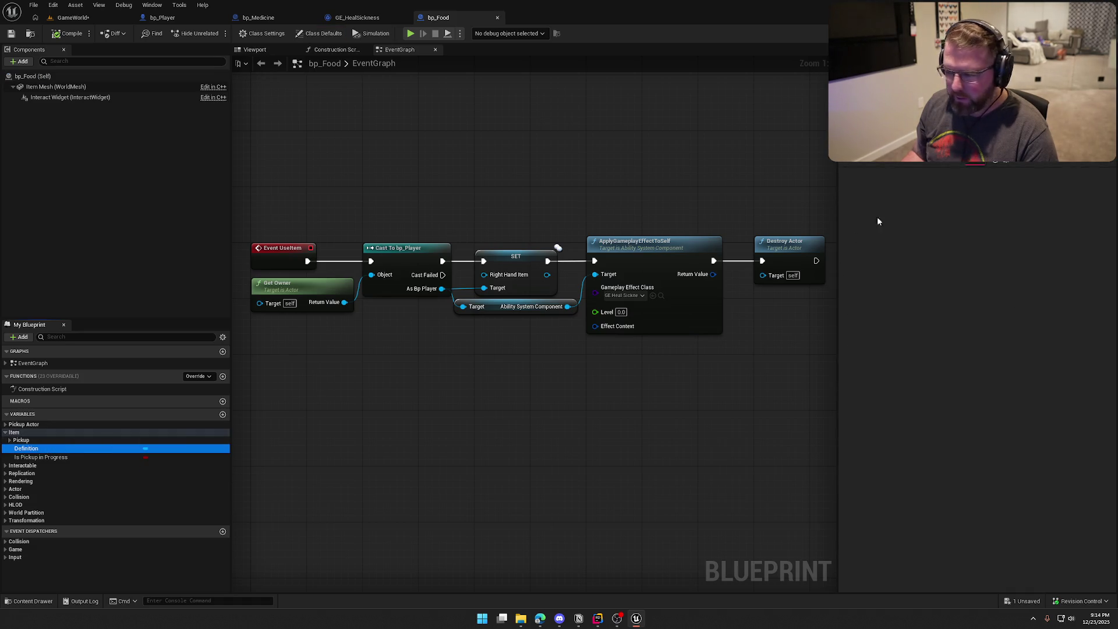
left_click(1030, 154)
left_click(1055, 279)
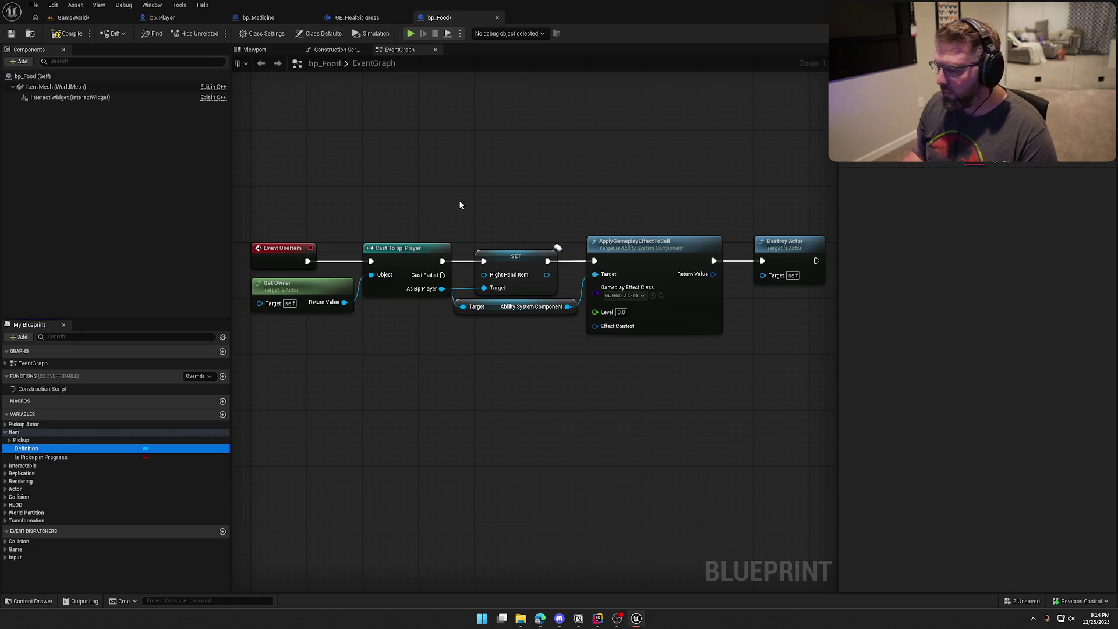
left_click(9, 440)
key("ctrl+s")
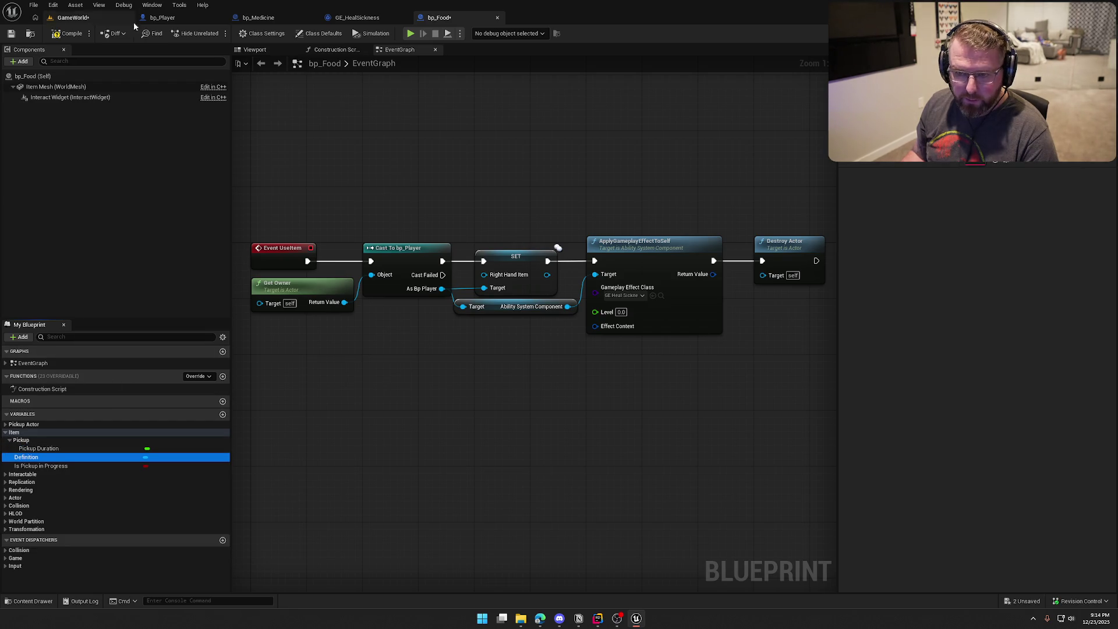
scroll(423, 400, "down", 2)
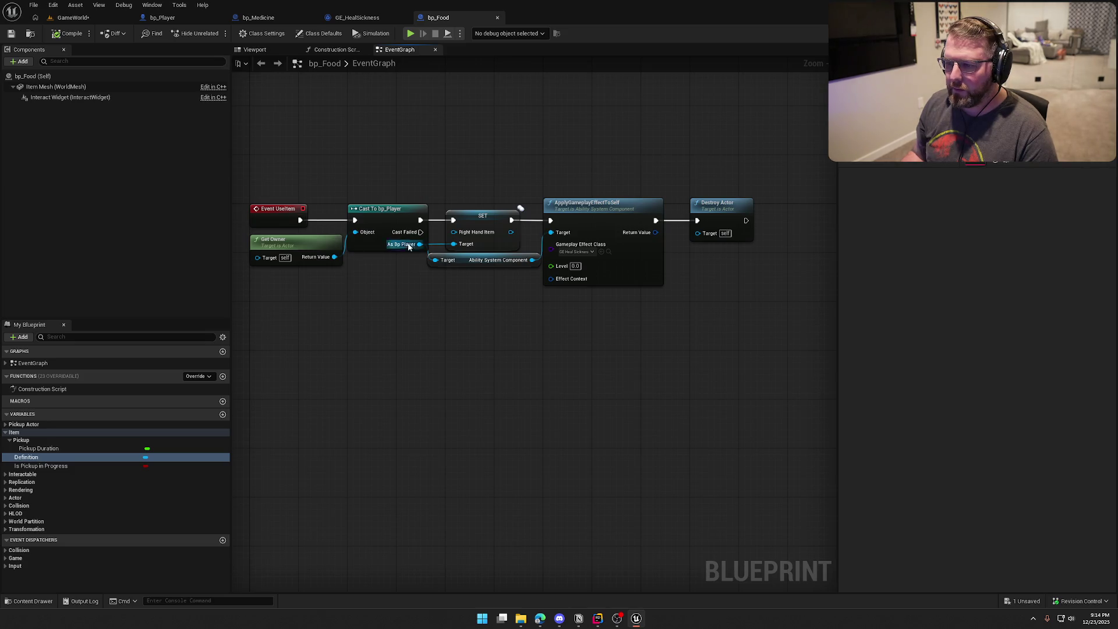
mouse_move(482, 253)
left_mouse_down()
mouse_move(510, 316)
mouse_move(538, 289)
left_mouse_up()
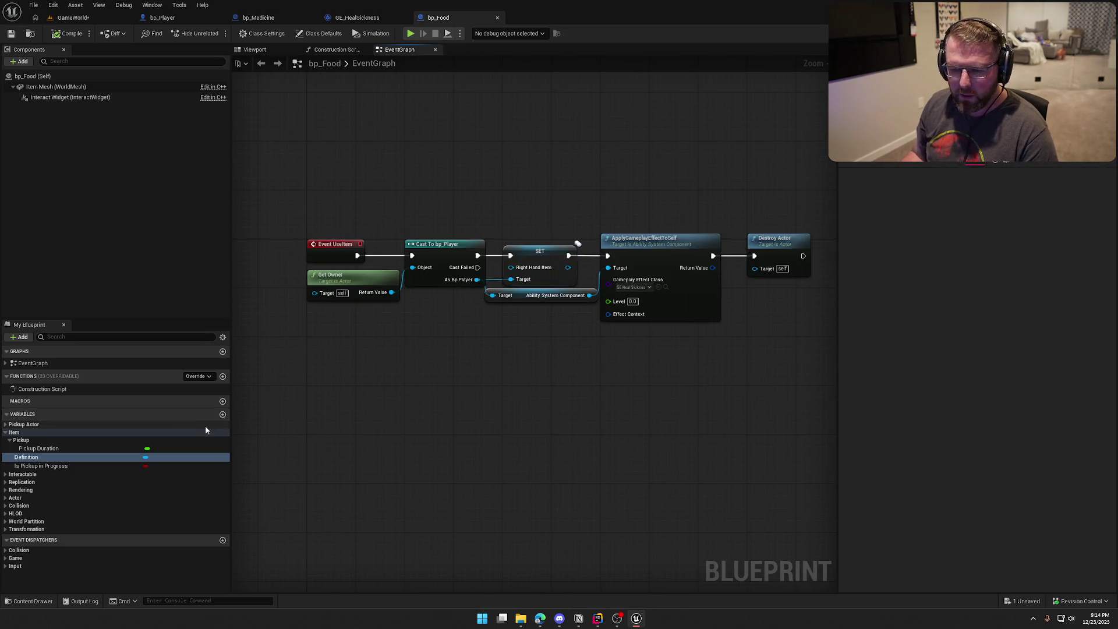
Step: Add a replicated FoodState variable of type EFood State and compile bp_Food
left_click(222, 415)
type("FoodState")
key("Return")
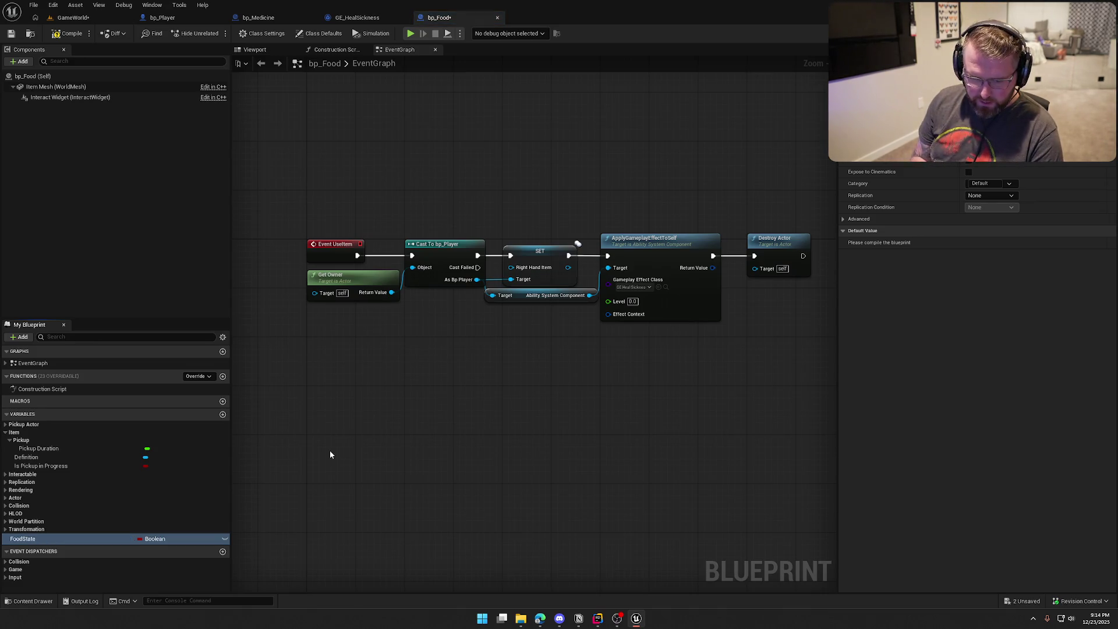
left_click(161, 539)
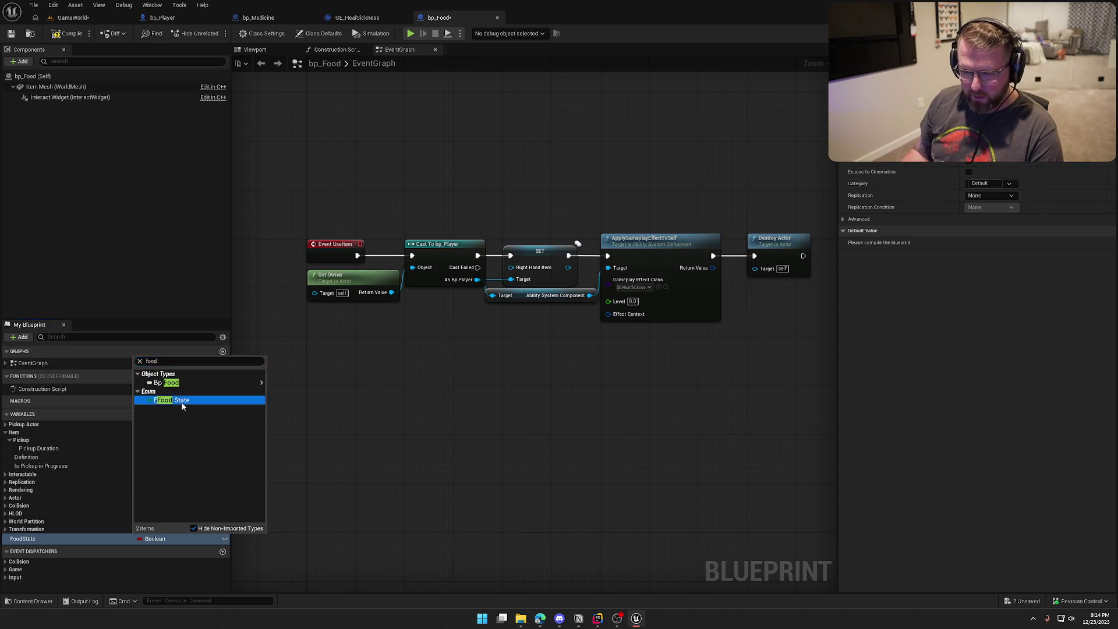
left_click(174, 400)
left_click(1004, 197)
left_click(989, 215)
left_click(67, 33)
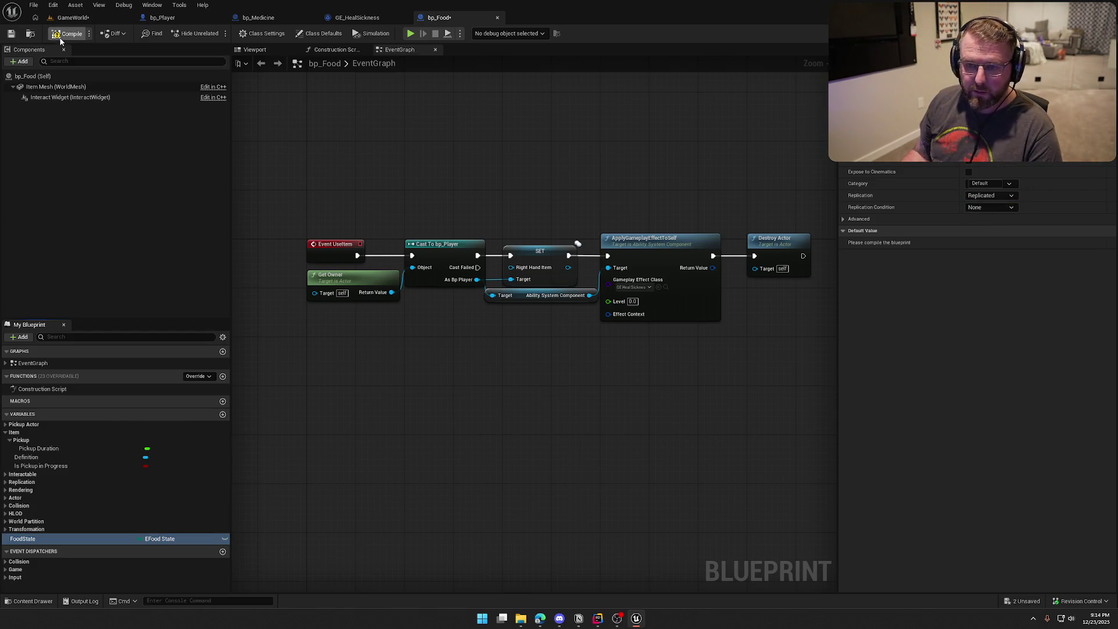
mouse_move(441, 375)
left_mouse_down()
mouse_move(447, 337)
mouse_move(454, 399)
mouse_move(514, 377)
mouse_move(464, 383)
left_mouse_up()
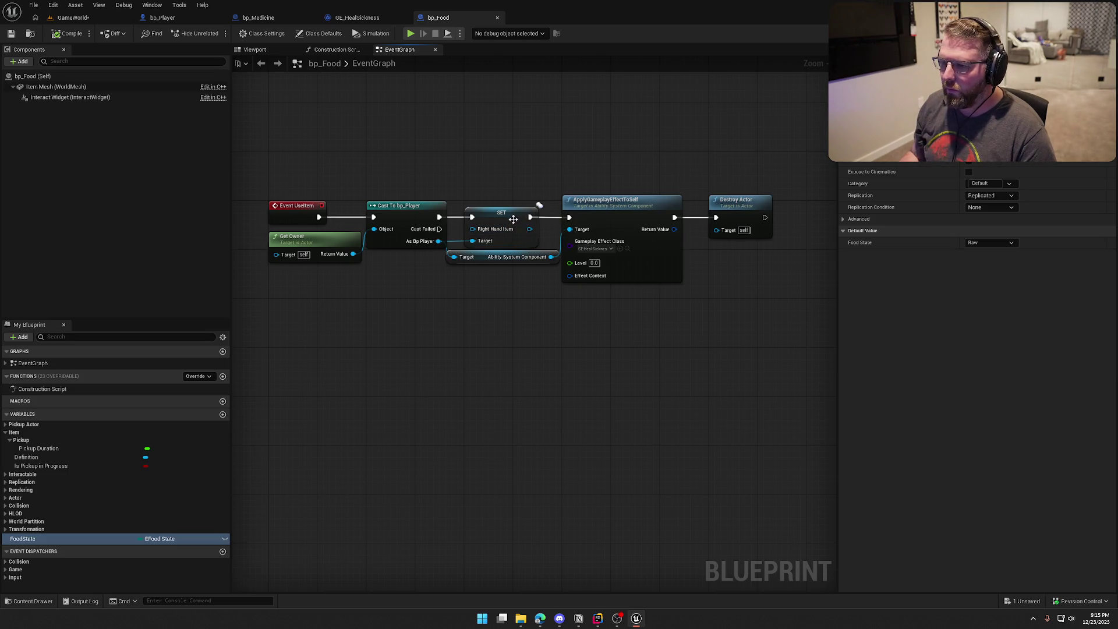
Step: Insert a Switch on EFoodState, driven by a FoodState getter, after the Cast To bp_Player
scroll(541, 317, "up", 1)
left_click_drag(408, 257, 428, 257)
mouse_move(757, 300)
left_mouse_down()
mouse_move(436, 206)
mouse_move(715, 206)
left_mouse_up()
left_click(541, 314)
mouse_move(94, 539)
left_mouse_down()
mouse_move(357, 306)
mouse_move(417, 287)
mouse_move(376, 219)
left_mouse_up()
type("switch")
key("Return")
mouse_move(448, 300)
left_mouse_down()
mouse_move(431, 201)
mouse_move(441, 215)
left_mouse_up()
left_click(478, 342)
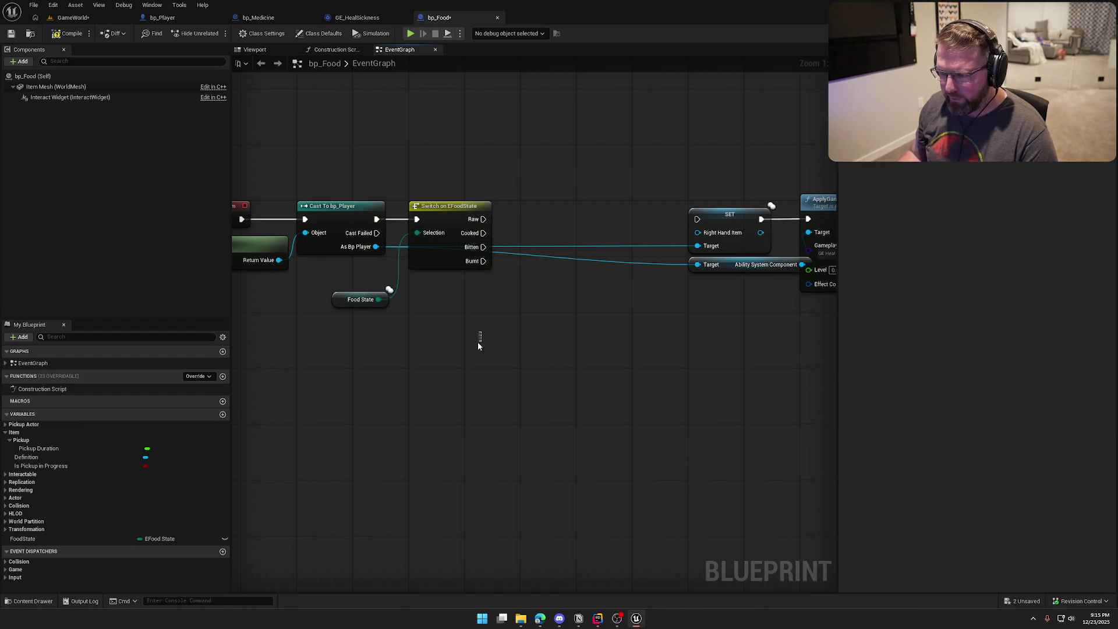
left_click_drag(357, 303, 349, 268)
left_click_drag(484, 326, 408, 327)
Step: Wire the Raw, Burnt and Bitten cases into the SET node and compact the chain
left_click_drag(379, 222, 593, 222)
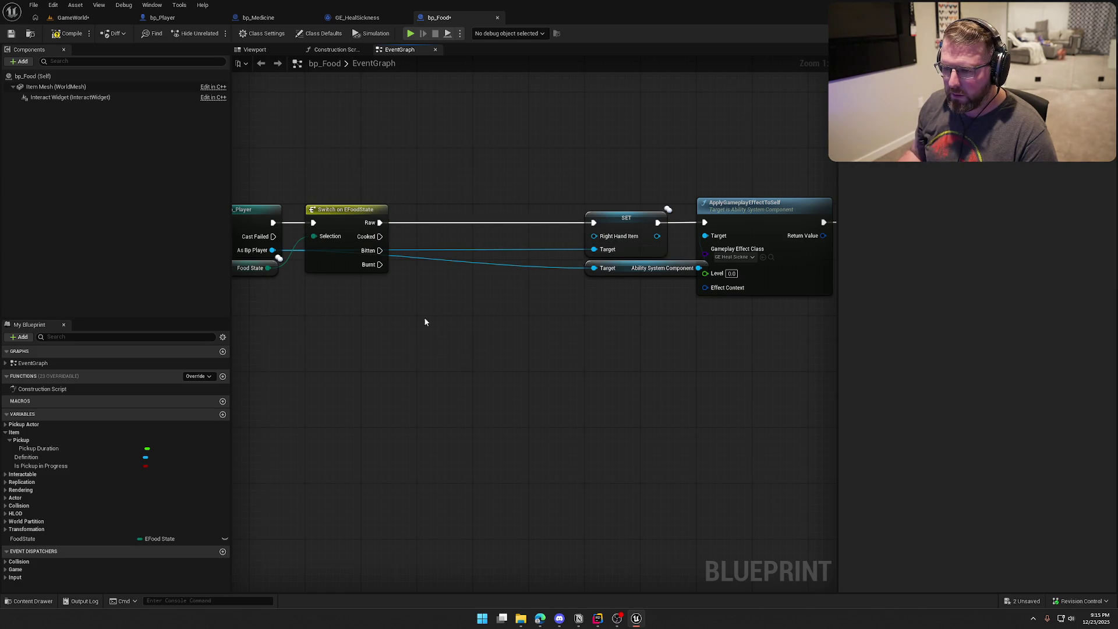
left_click_drag(381, 264, 599, 230)
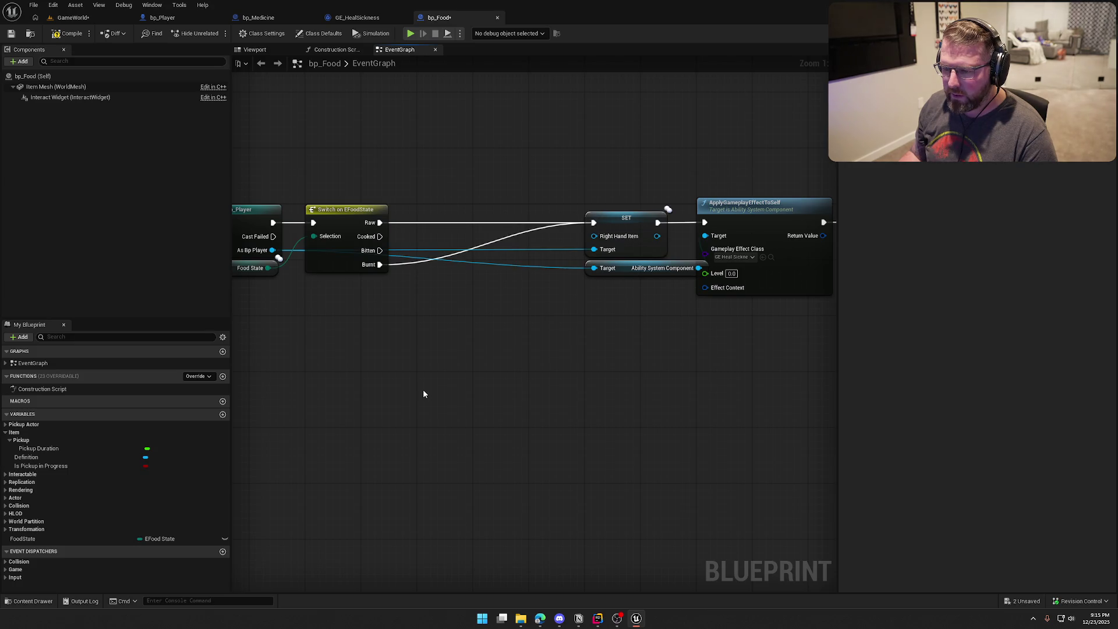
left_click_drag(380, 250, 595, 225)
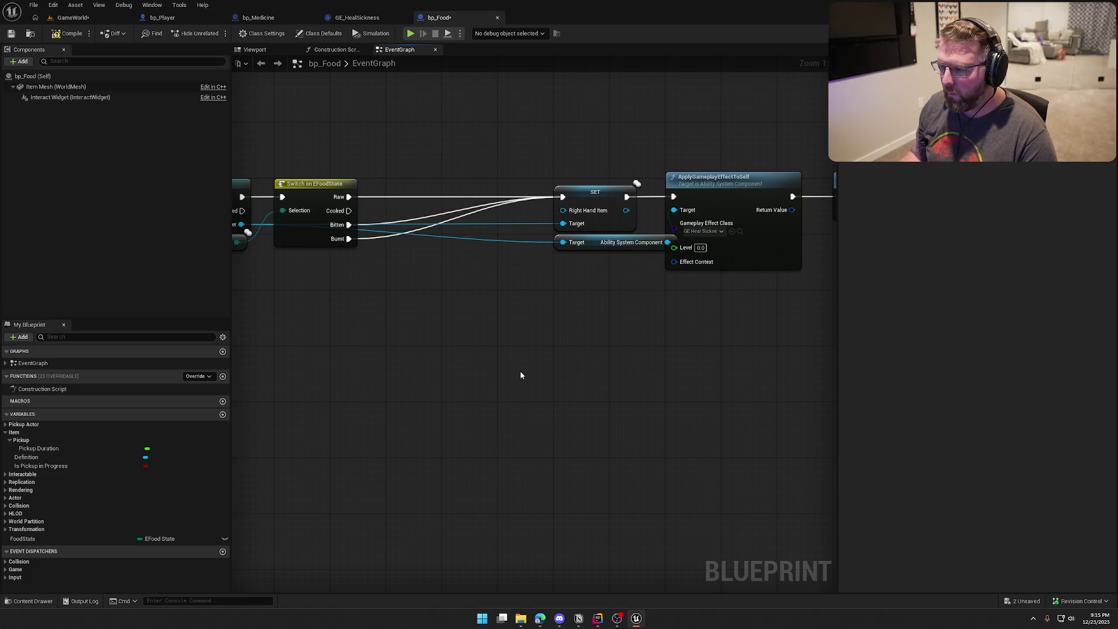
mouse_move(609, 308)
left_mouse_down()
mouse_move(547, 182)
mouse_move(417, 186)
left_mouse_up()
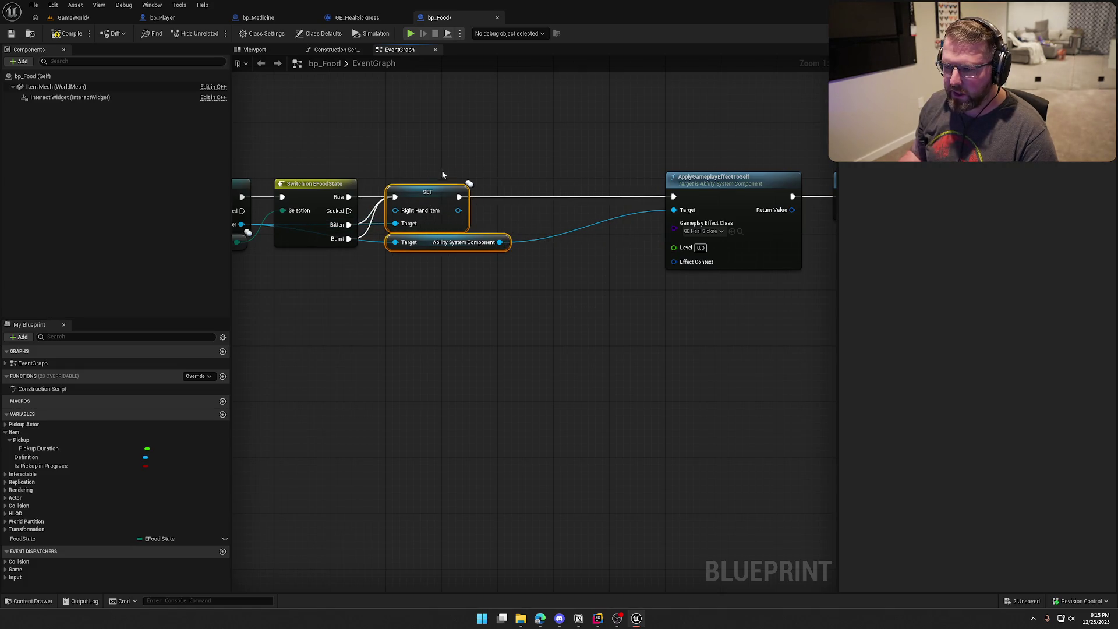
left_click_drag(780, 233, 498, 149)
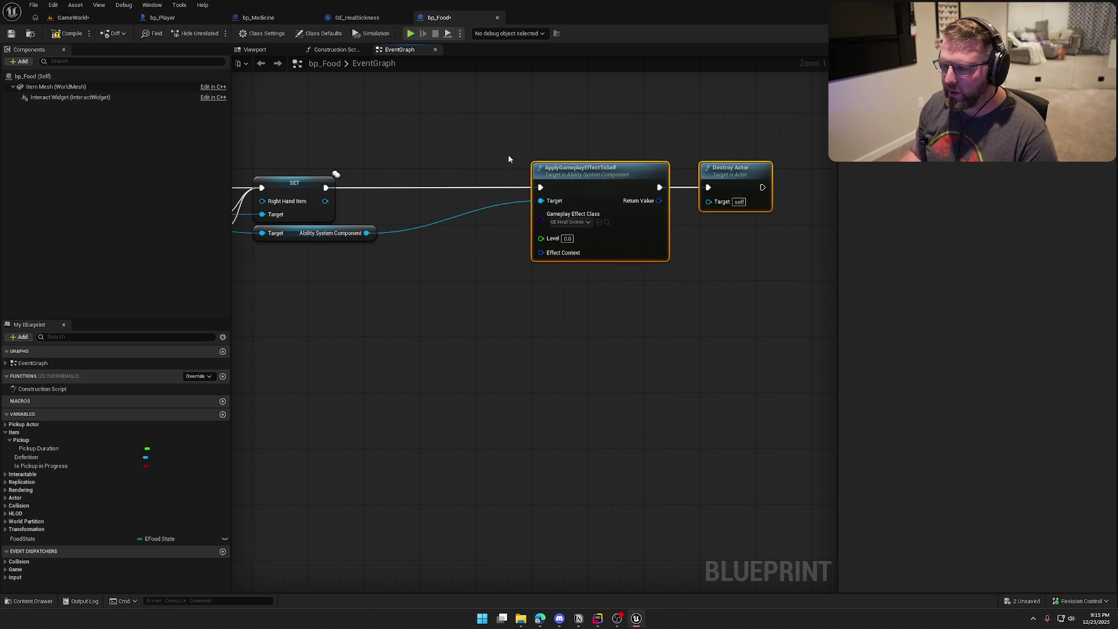
left_click_drag(583, 174, 471, 174)
left_click_drag(462, 281, 609, 274)
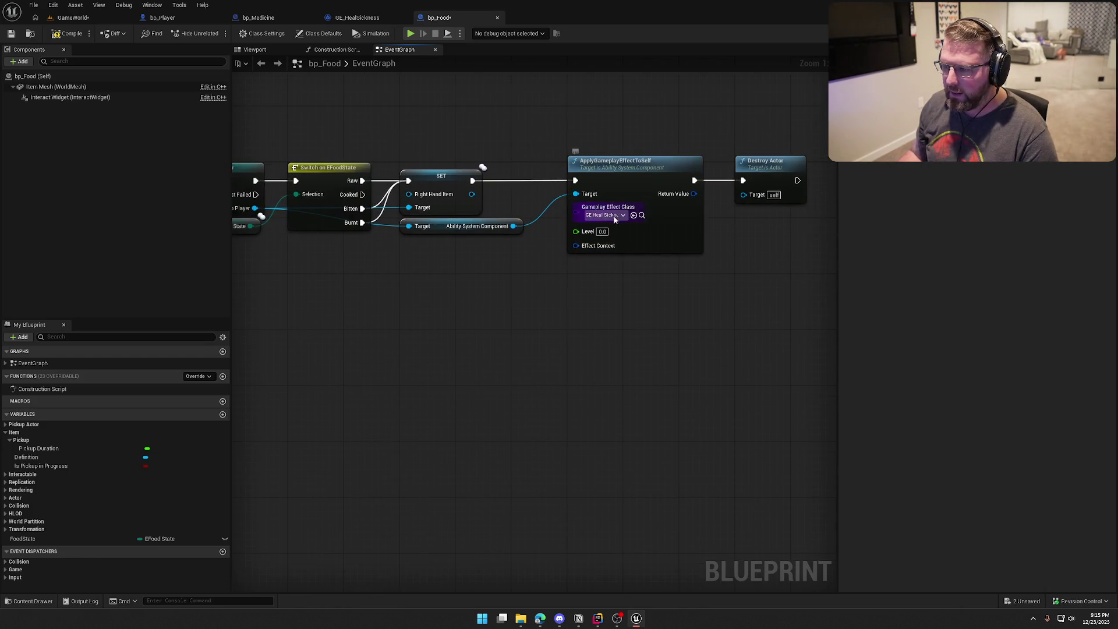
Step: Browse to the current gameplay effect asset in the Effects folder
left_click(642, 216)
left_click(659, 314)
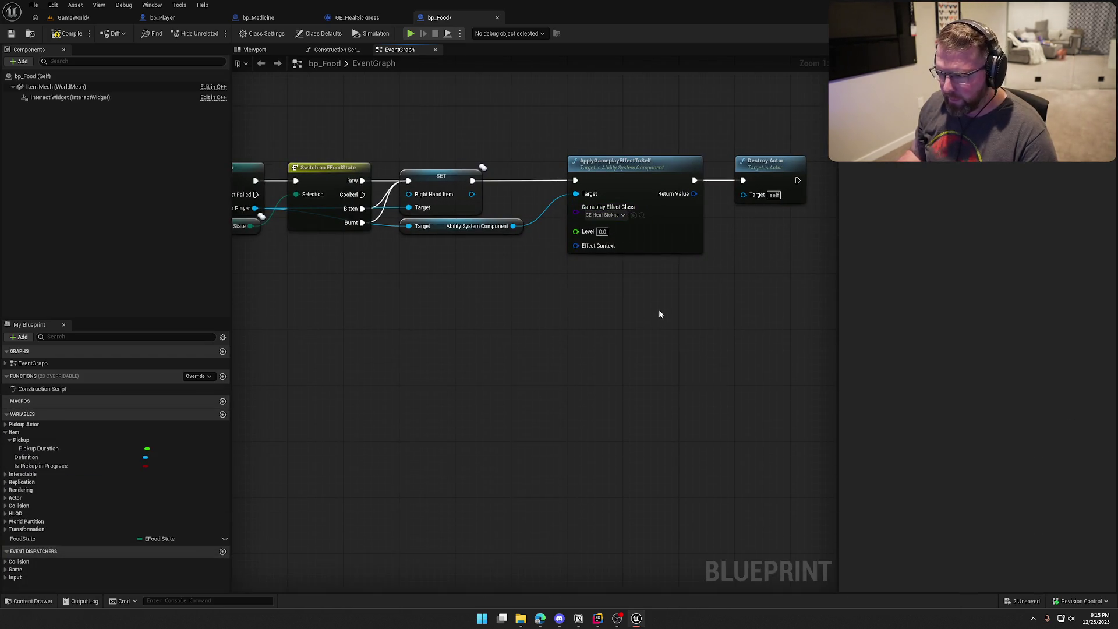
left_click(641, 215)
Step: Create a Food folder under Effects and copy GE_HealSickness into it as GE_EatRaw
right_click(722, 477)
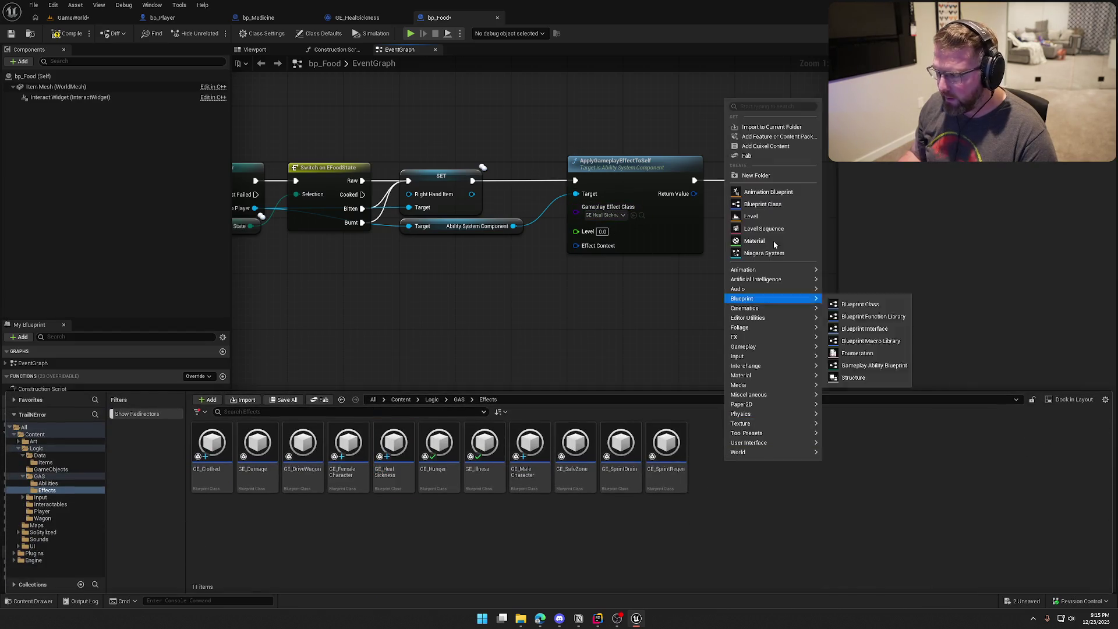
left_click(758, 177)
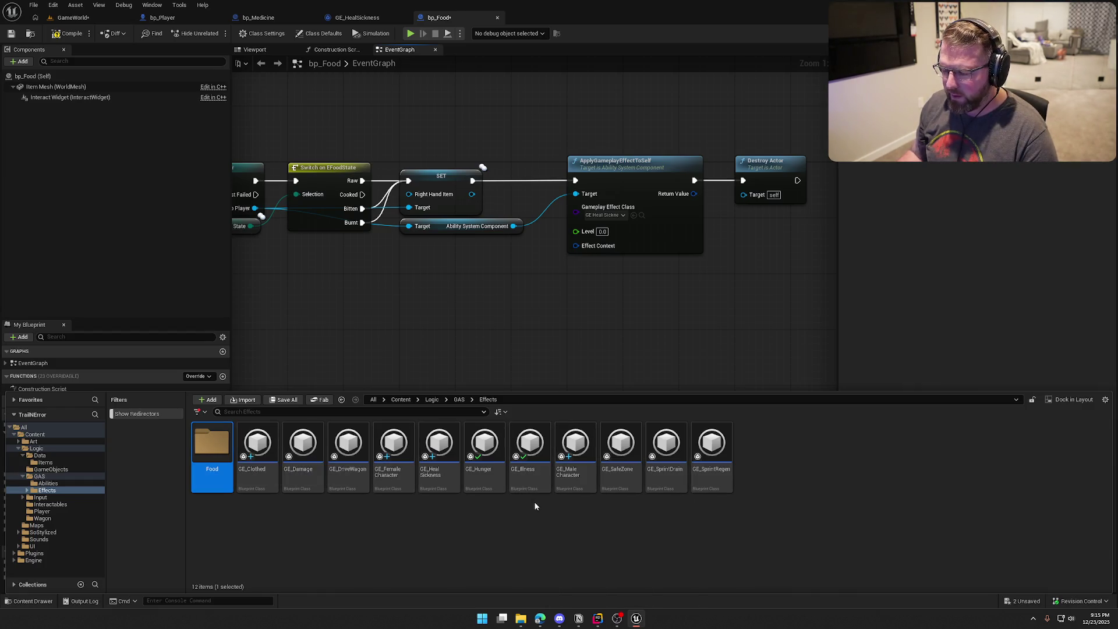
left_click(433, 465)
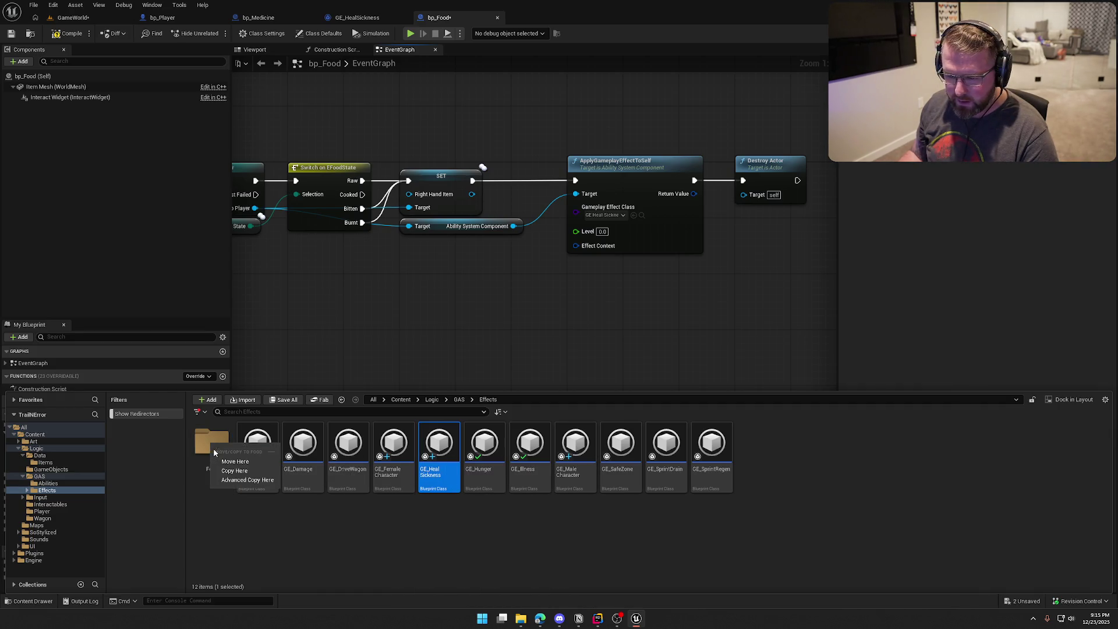
left_click(310, 493)
type("GE_")
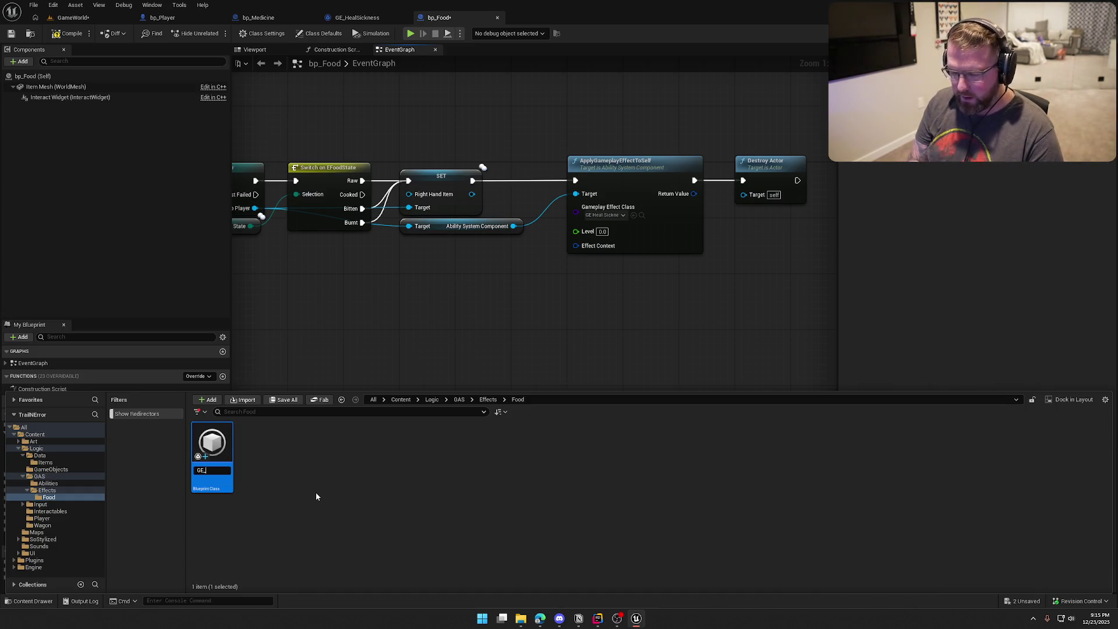
type("EatRaw")
key("Return")
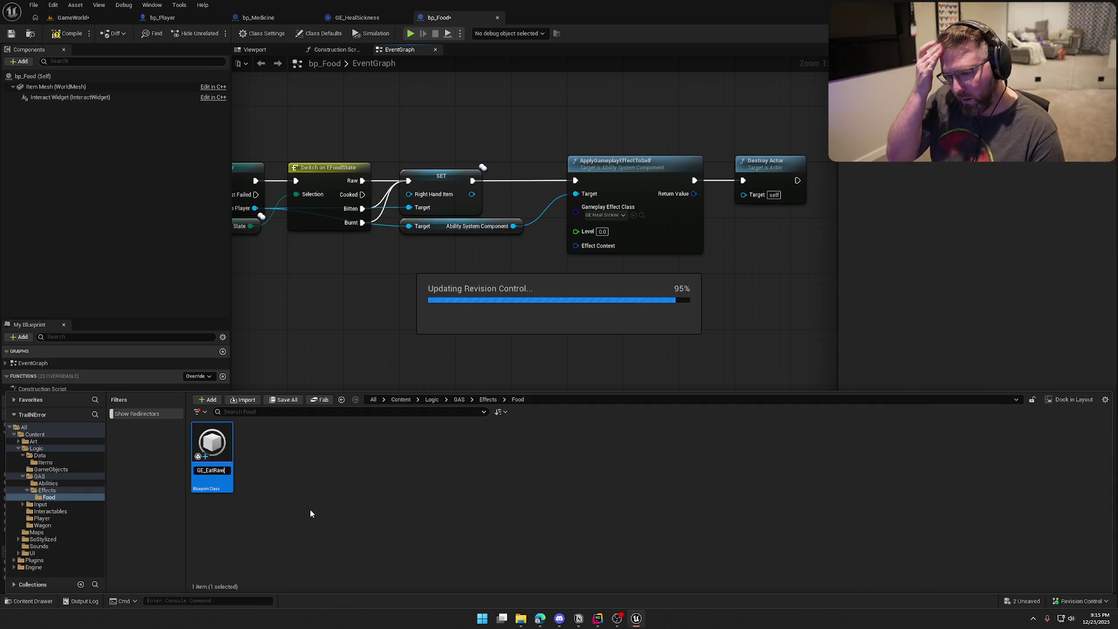
left_click(310, 512)
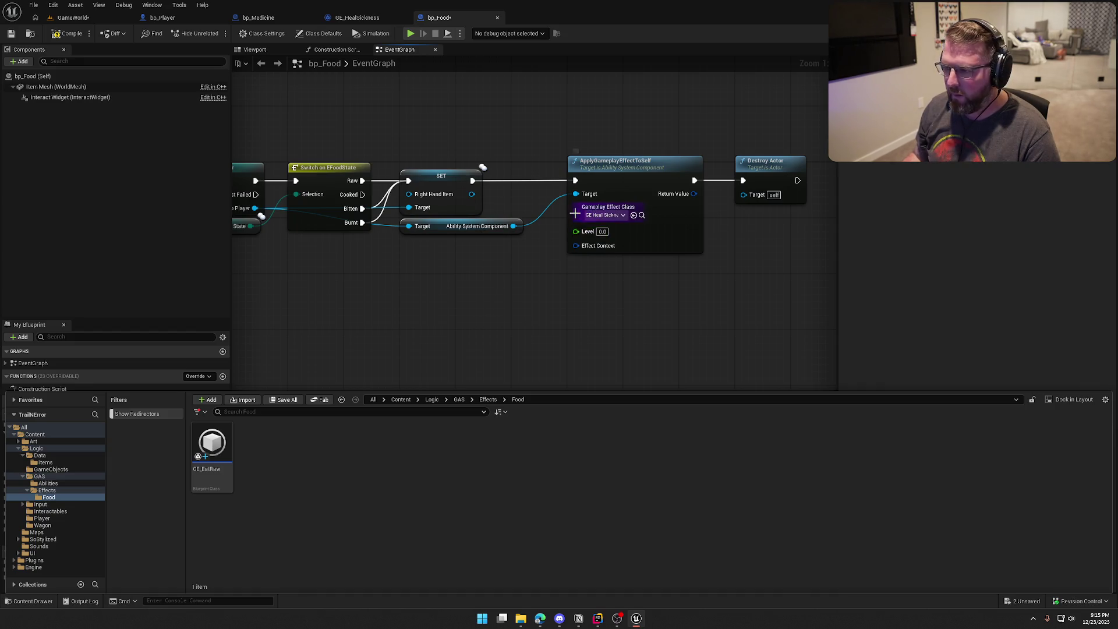
Step: Pull ApplyGameplayEffectToSelf out of the chain so SET leads directly to Destroy Actor
left_click_drag(575, 213, 533, 293)
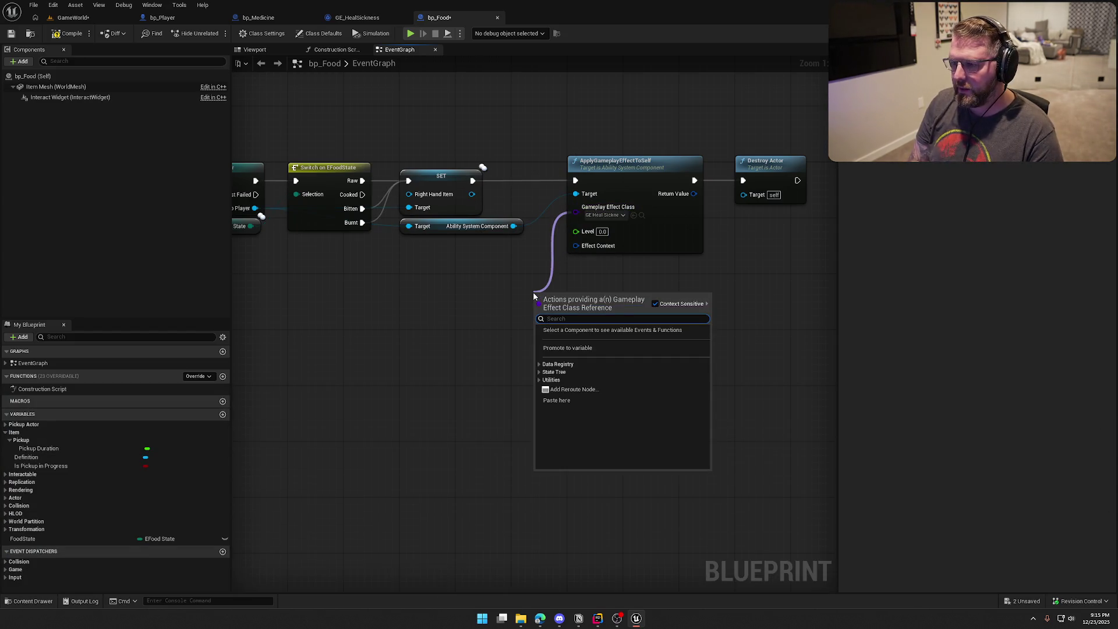
mouse_move(533, 297)
left_mouse_down()
mouse_move(591, 335)
mouse_move(574, 342)
left_mouse_up()
mouse_move(603, 262)
left_mouse_down()
mouse_move(549, 360)
mouse_move(485, 353)
mouse_move(384, 313)
left_mouse_up()
mouse_move(269, 247)
left_mouse_down()
mouse_move(355, 177)
mouse_move(520, 246)
left_mouse_up()
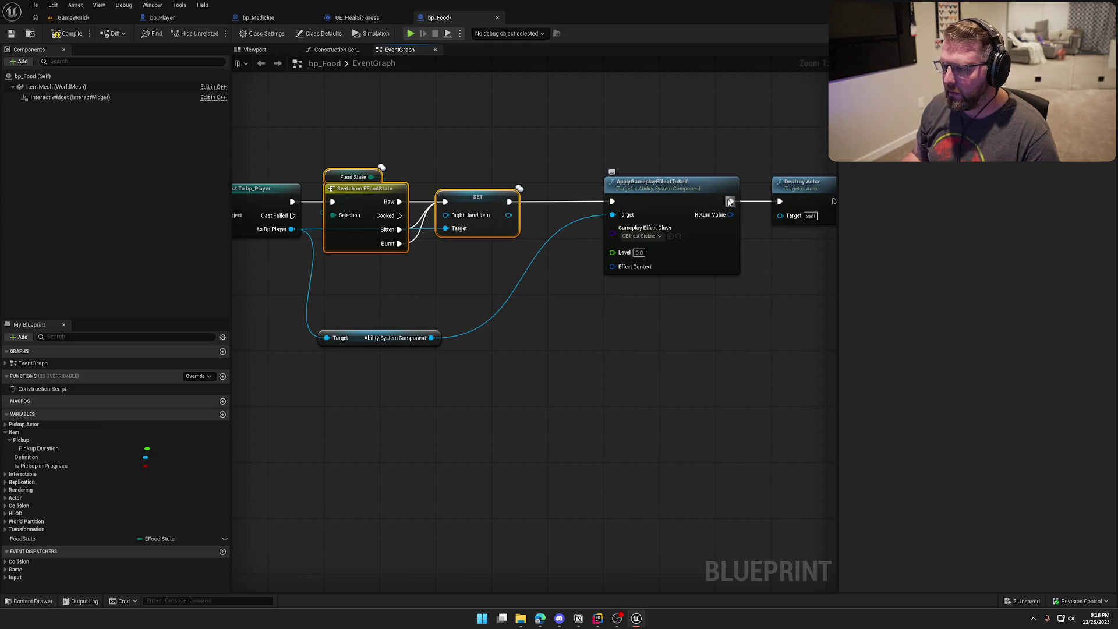
mouse_move(614, 201)
left_mouse_down()
mouse_move(599, 269)
mouse_move(535, 368)
left_mouse_up()
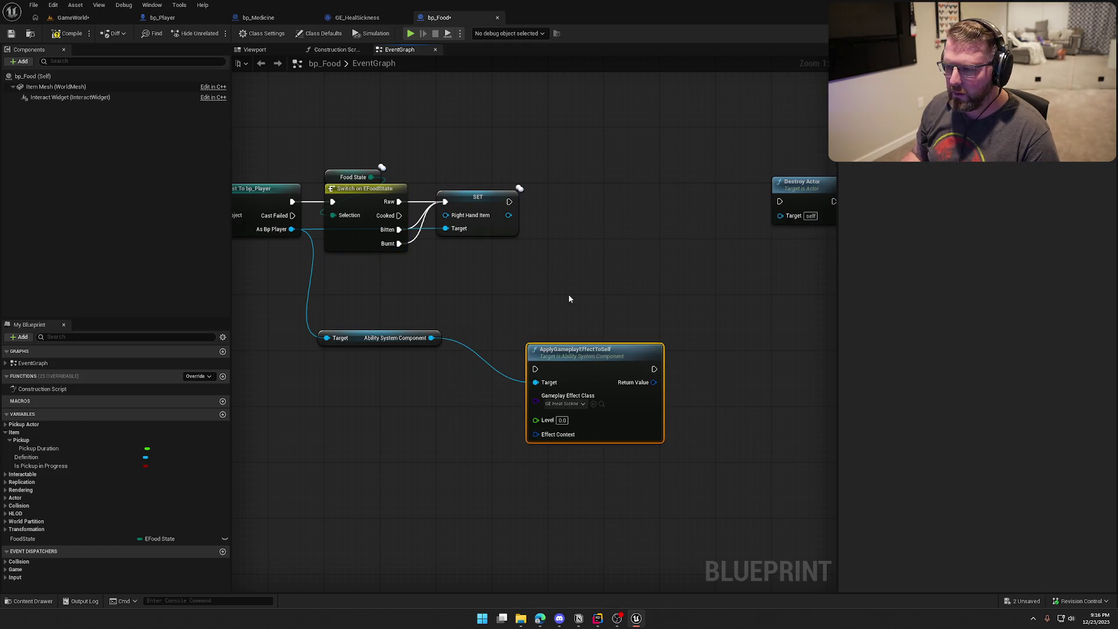
left_click_drag(510, 201, 780, 201)
left_click_drag(357, 158, 527, 250)
left_click_drag(362, 184, 586, 184)
left_click(501, 289)
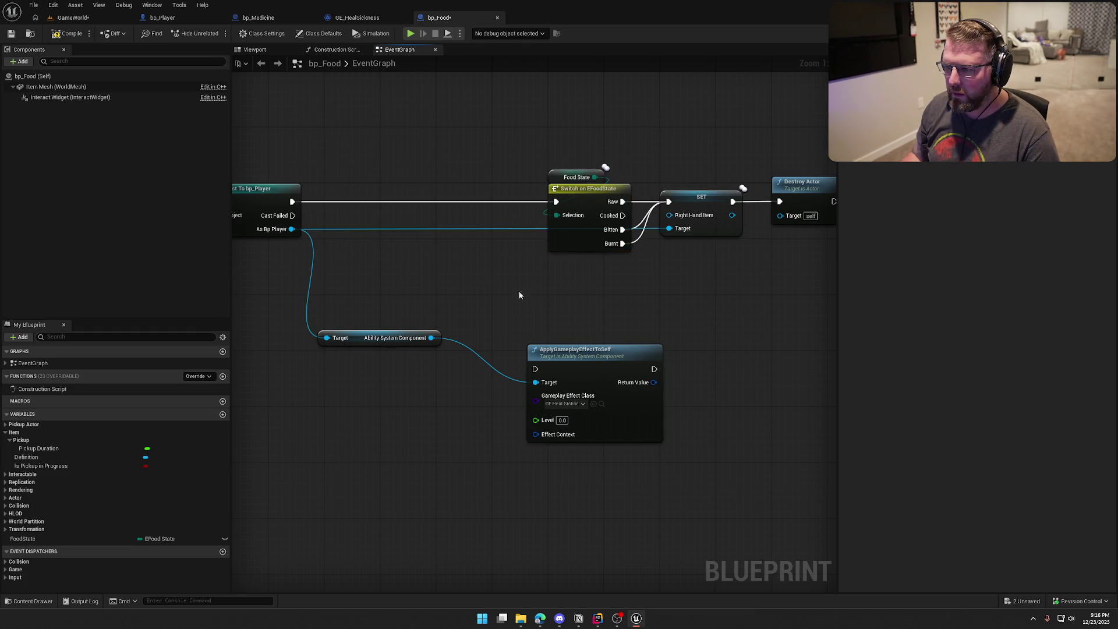
left_click_drag(501, 289, 527, 275)
Step: Run ApplyGameplayEffectToSelf right after the cast and chain it into the Switch
left_click_drag(563, 355, 319, 187)
mouse_move(593, 340)
left_mouse_down()
mouse_move(475, 221)
mouse_move(398, 172)
mouse_move(446, 171)
left_mouse_up()
left_click_drag(534, 187, 584, 188)
left_click_drag(578, 303, 725, 328)
mouse_move(564, 349)
left_mouse_down()
mouse_move(484, 301)
mouse_move(452, 260)
left_mouse_up()
left_click(468, 289)
Step: Add a Select node on Gameplay Effect Class, indexed by a Food State getter
left_click_drag(564, 245, 528, 344)
type("sw")
key("BackSpace")
key("BackSpace")
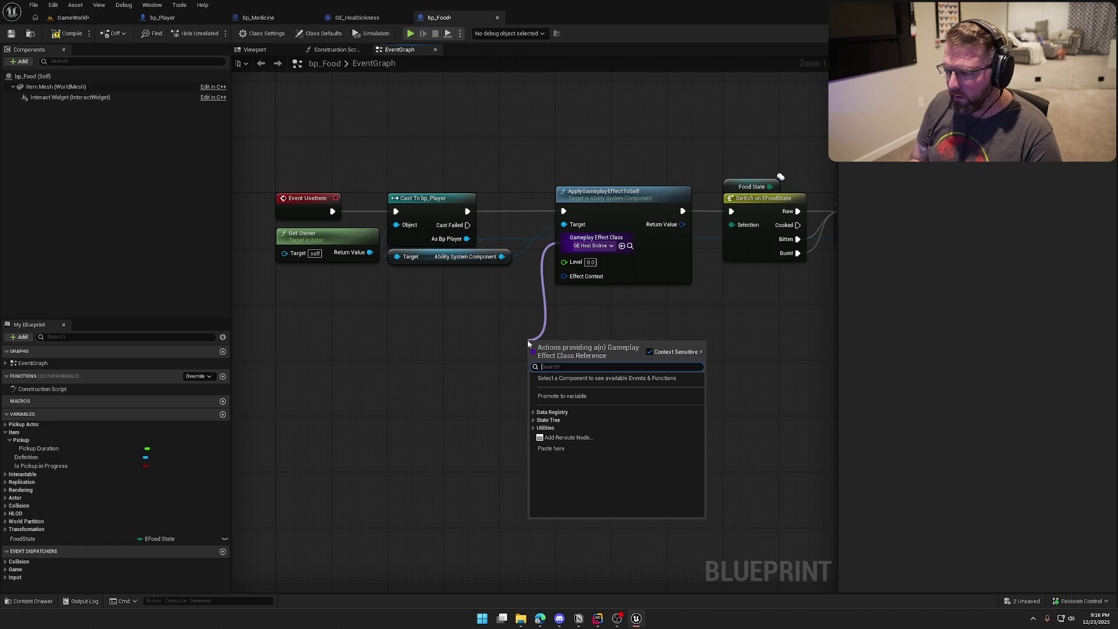
type("select")
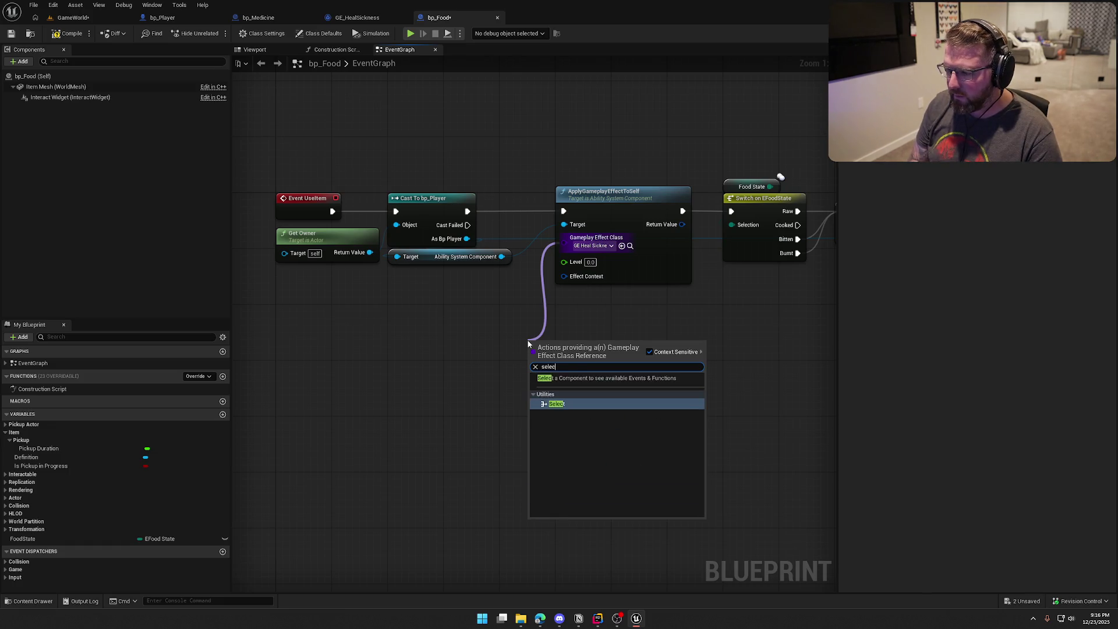
key("Return")
mouse_move(23, 539)
left_mouse_down()
mouse_move(409, 406)
mouse_move(536, 409)
left_mouse_up()
left_click(424, 420)
mouse_move(566, 348)
left_mouse_down()
mouse_move(505, 300)
mouse_move(461, 277)
mouse_move(433, 278)
left_mouse_up()
mouse_move(411, 416)
left_mouse_down()
mouse_move(417, 398)
mouse_move(344, 392)
left_mouse_up()
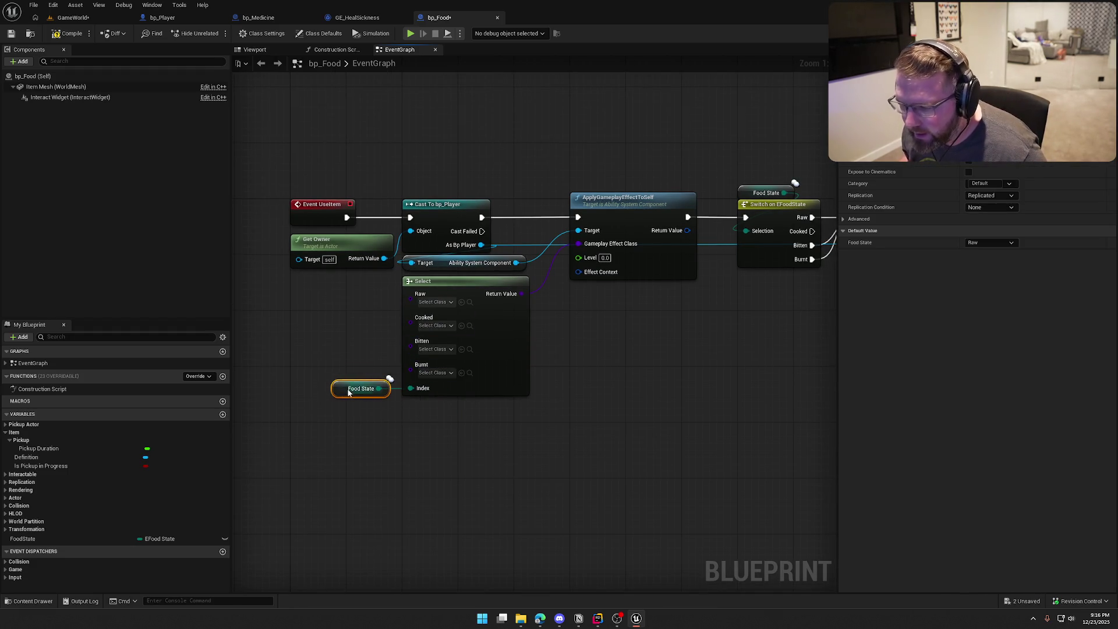
Step: Set the Select node's Raw option to GE_EatRaw, then open GE_EatRaw docked beside bp_Food
left_click(434, 325)
left_click(452, 371)
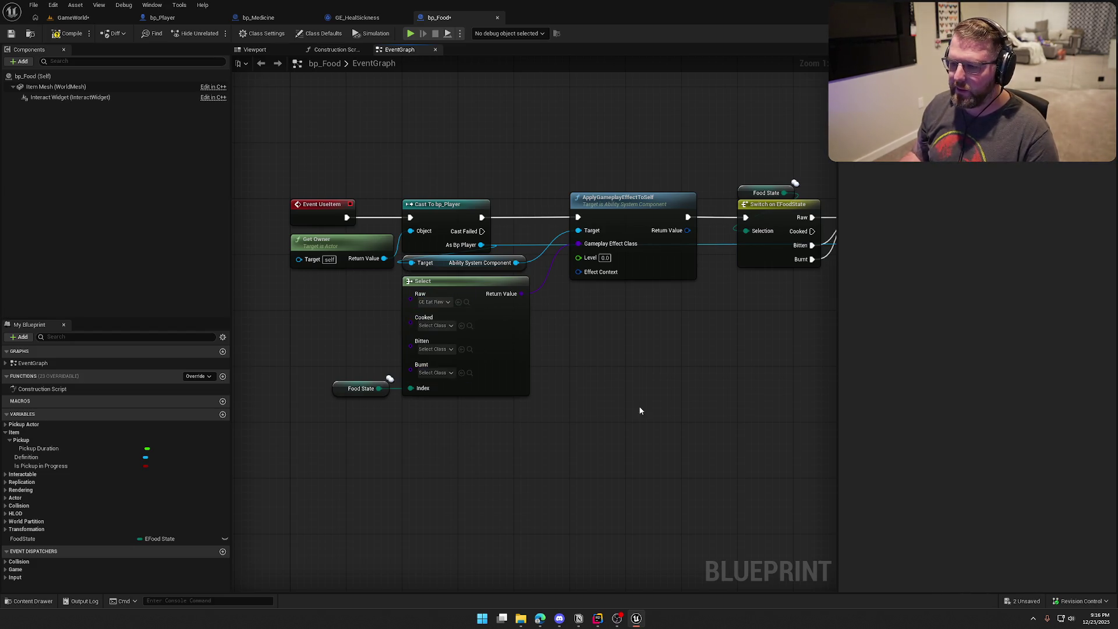
left_click(486, 298)
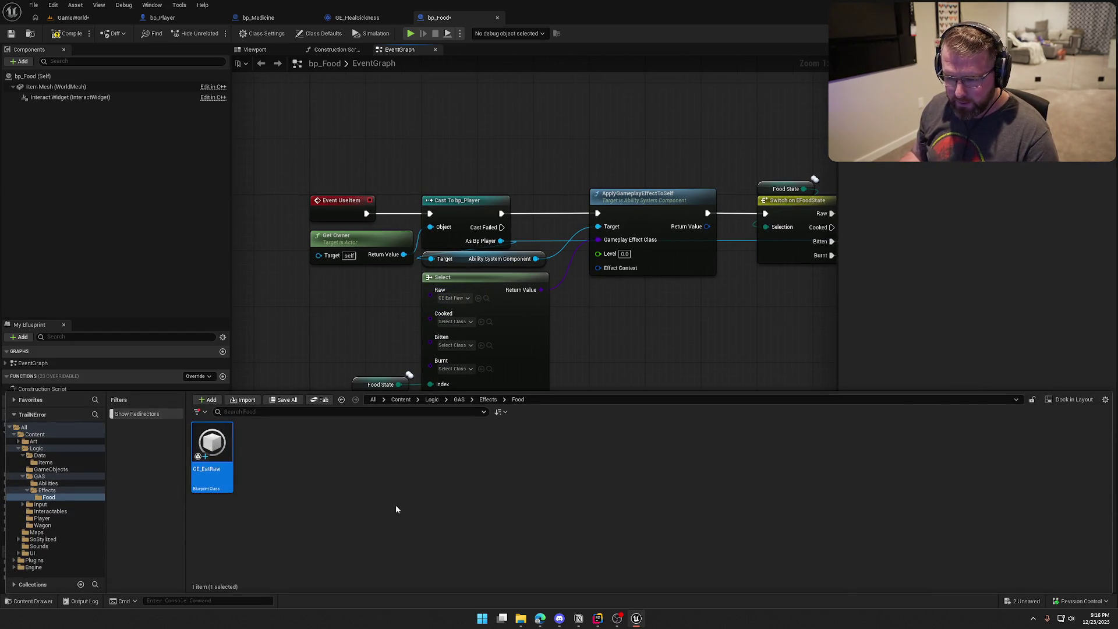
double_click(211, 448)
mouse_move(50, 17)
left_mouse_down()
mouse_move(486, 58)
mouse_move(586, 21)
mouse_move(547, 19)
left_mouse_up()
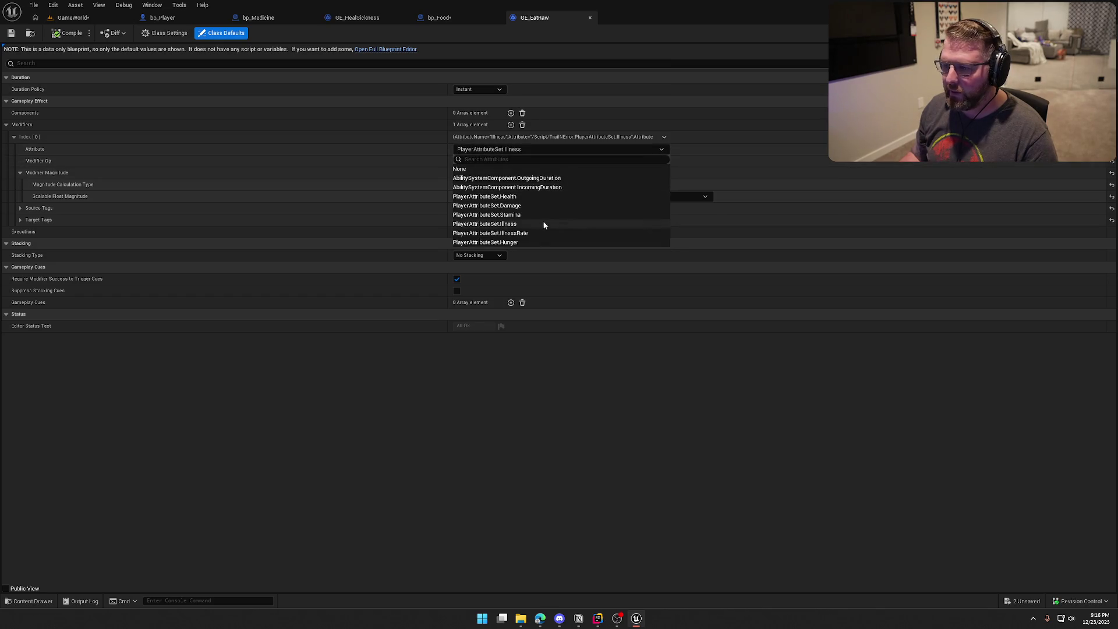
Step: Point the first modifier at Hunger and add a second Illness modifier using Add (Base)
left_click(529, 242)
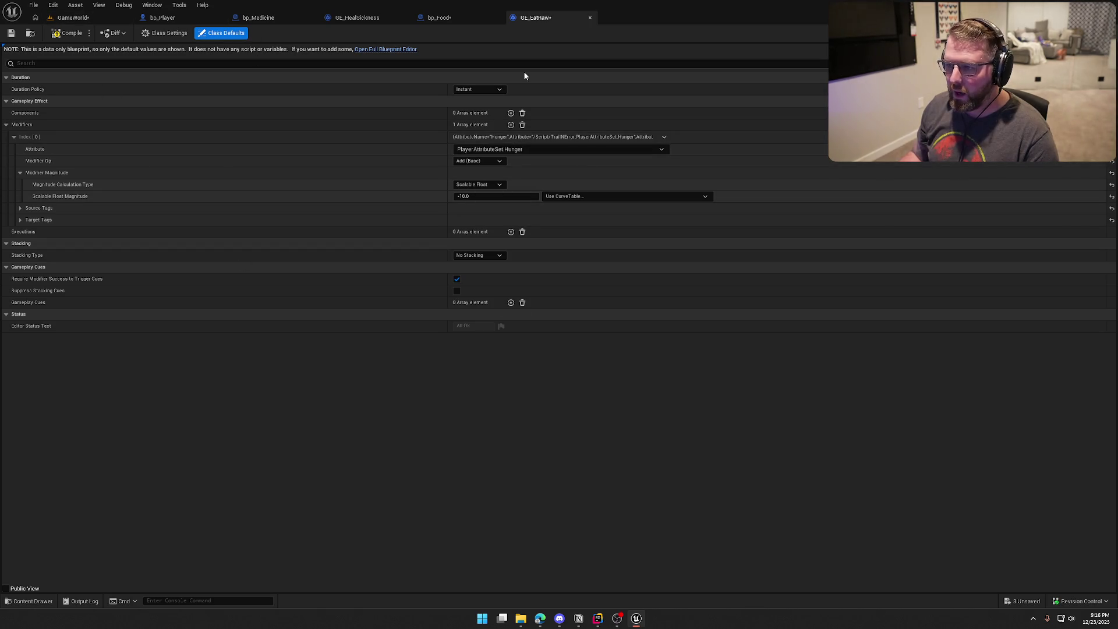
left_click(511, 124)
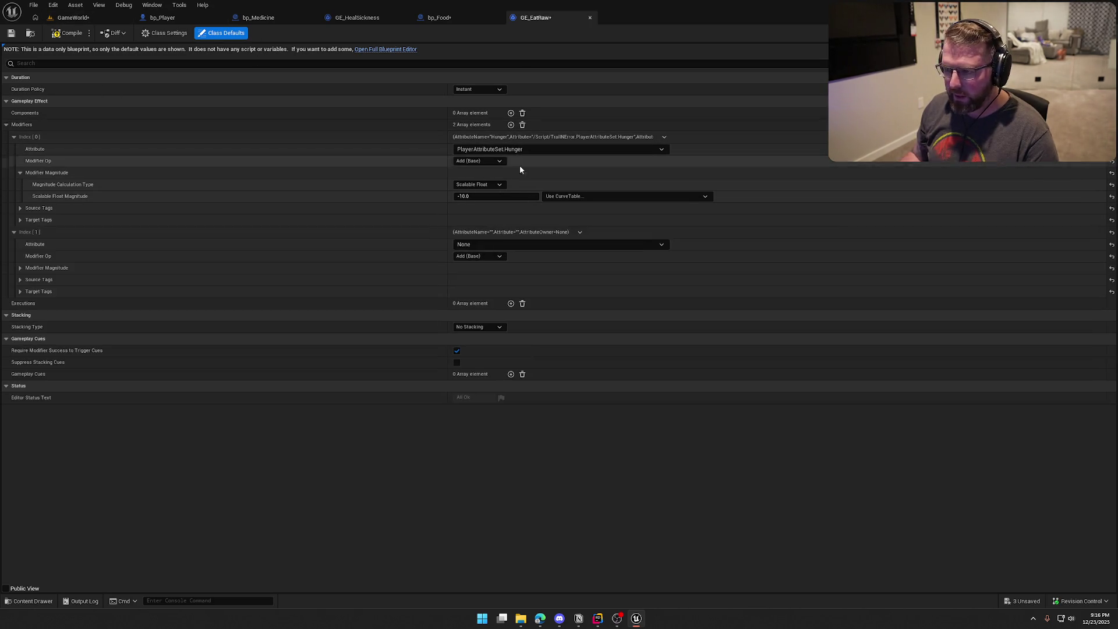
left_click(500, 244)
left_click(484, 319)
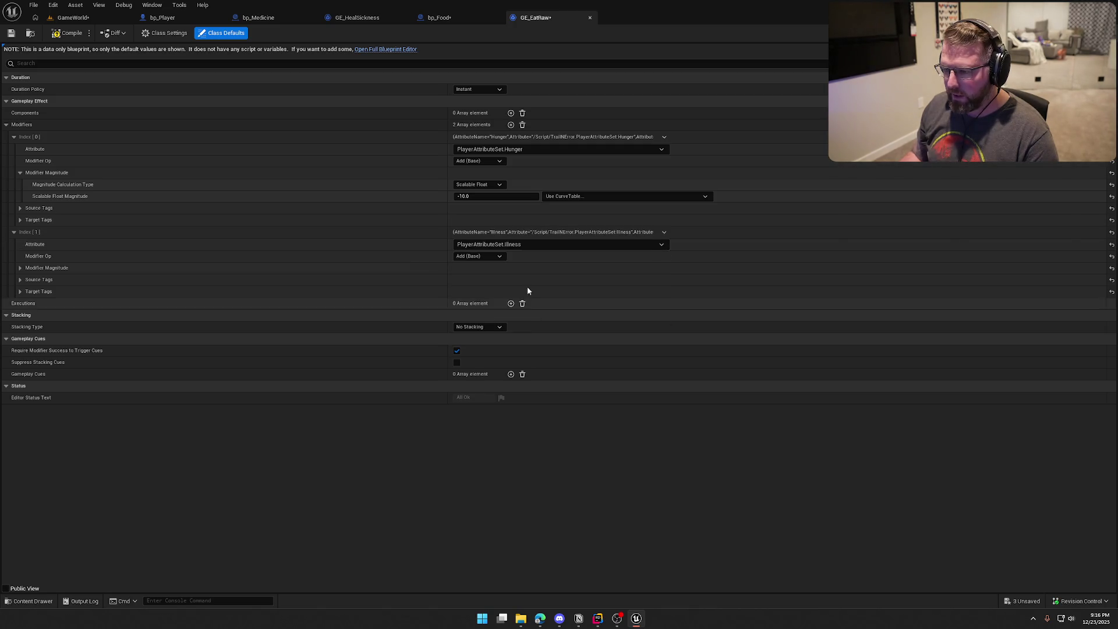
left_click(488, 257)
left_click(477, 268)
Step: Give the Illness modifier magnitude 5.0, keep Hunger at -10.0, and save GE_EatRaw
left_click(20, 267)
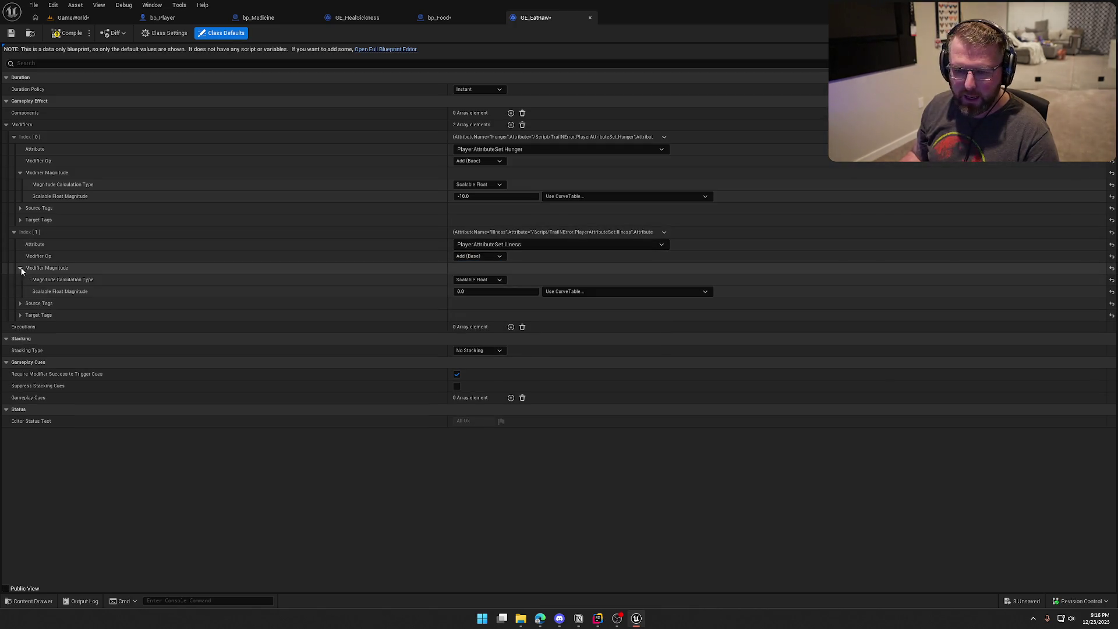
left_click(463, 291)
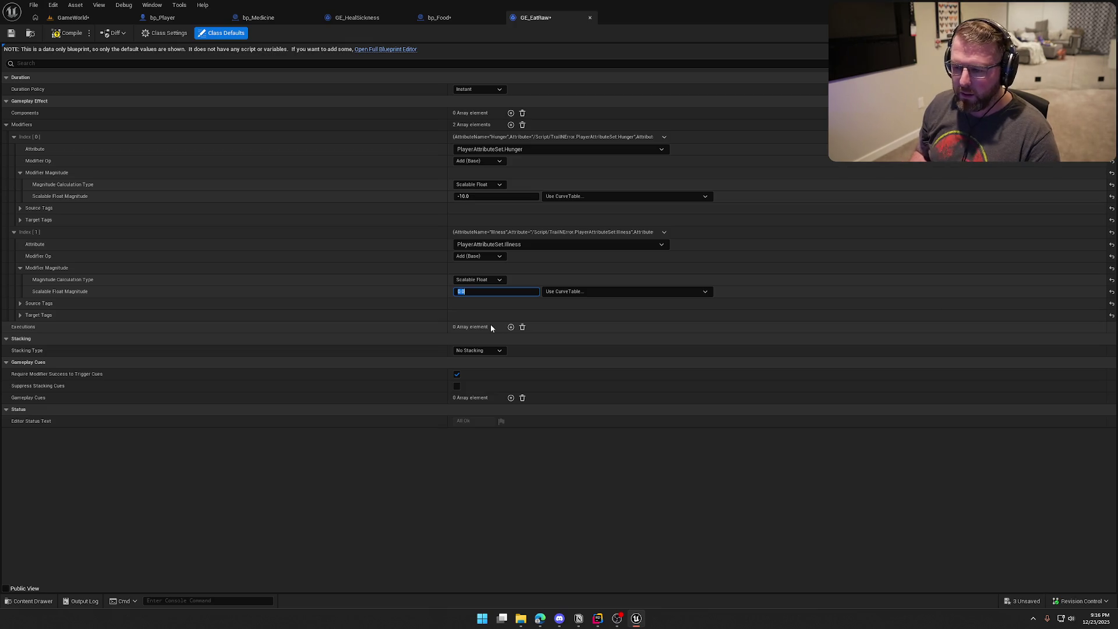
key("Tab")
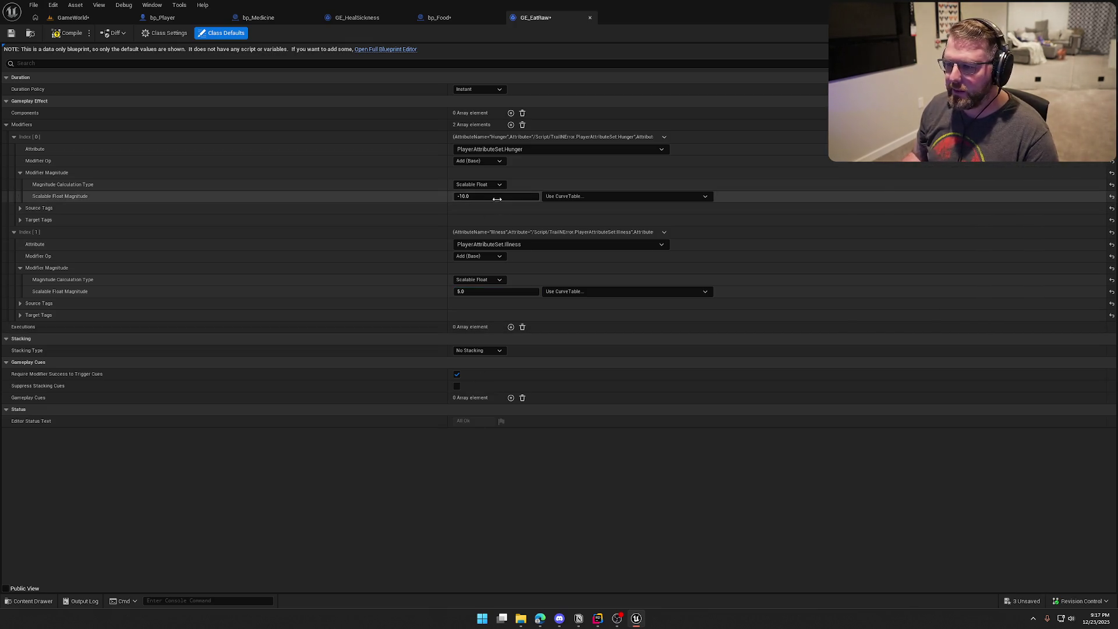
key("shift+Tab")
key("Escape")
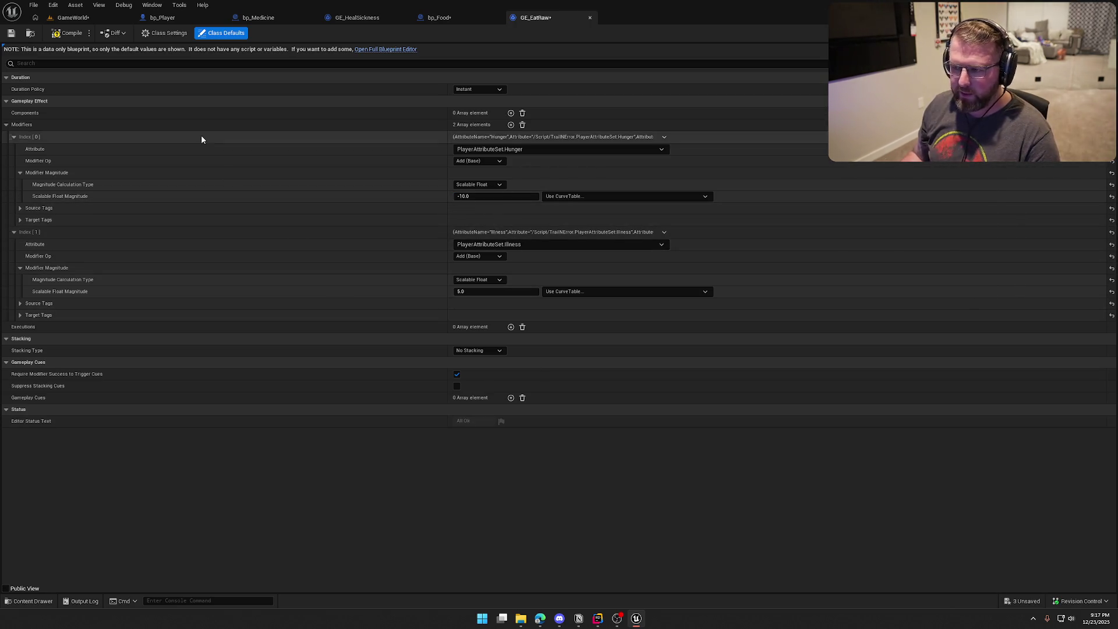
Step: Return to the bp_Food blueprint and compile it
left_click(441, 19)
left_click(69, 34)
right_click(430, 415)
Step: Duplicate GE_EatRaw as GE_EatCooked and open it for editing
key("ctrl+space")
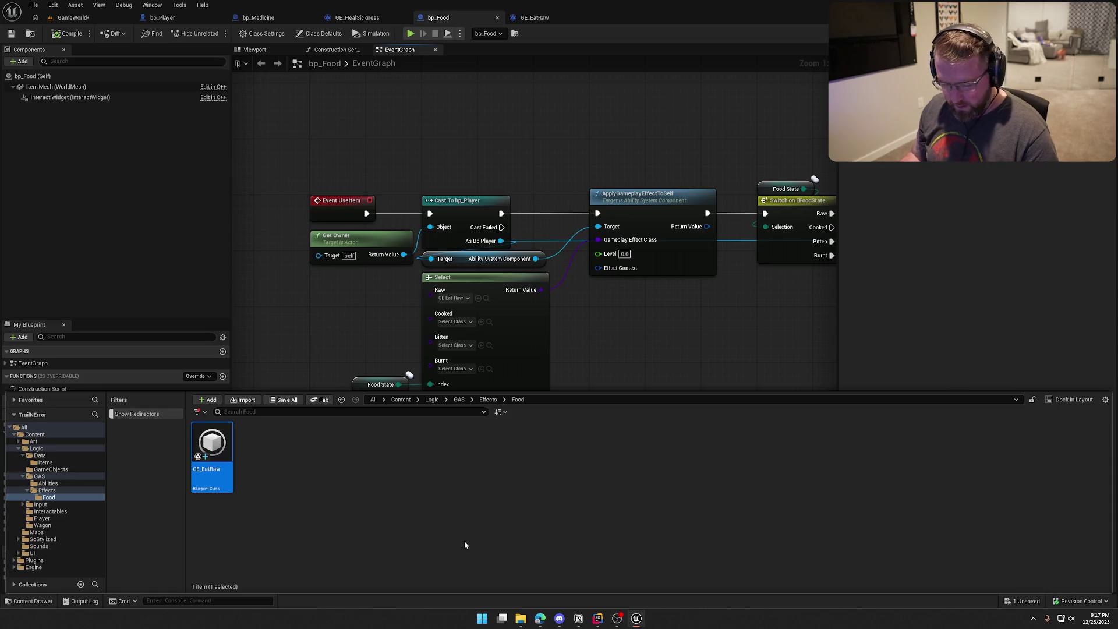
key("ctrl+d")
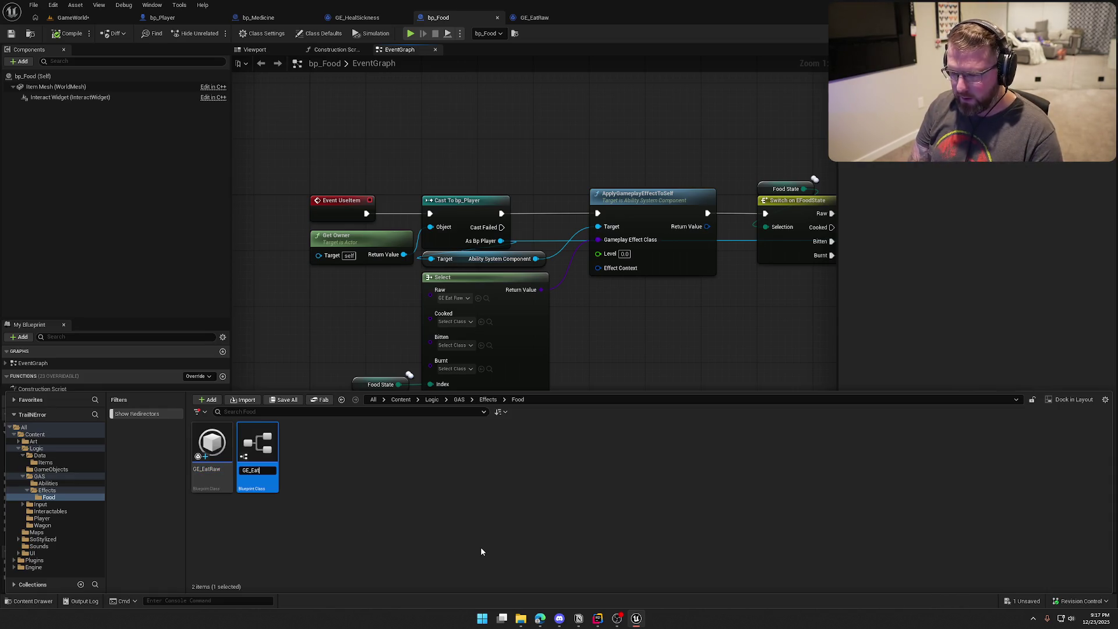
type("E_EatCooked")
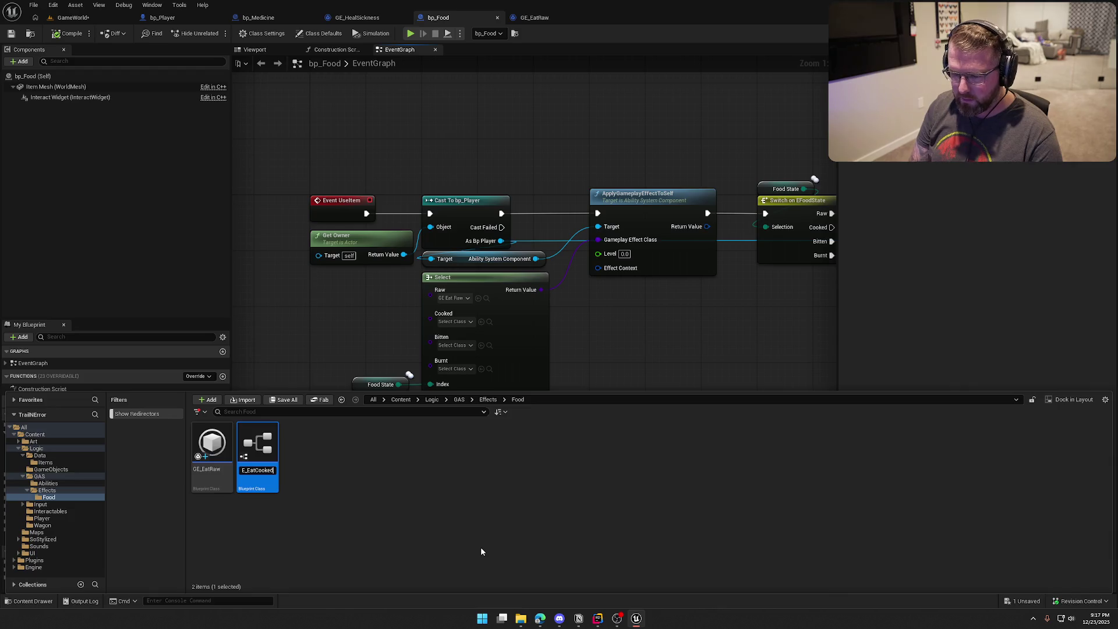
key("Return")
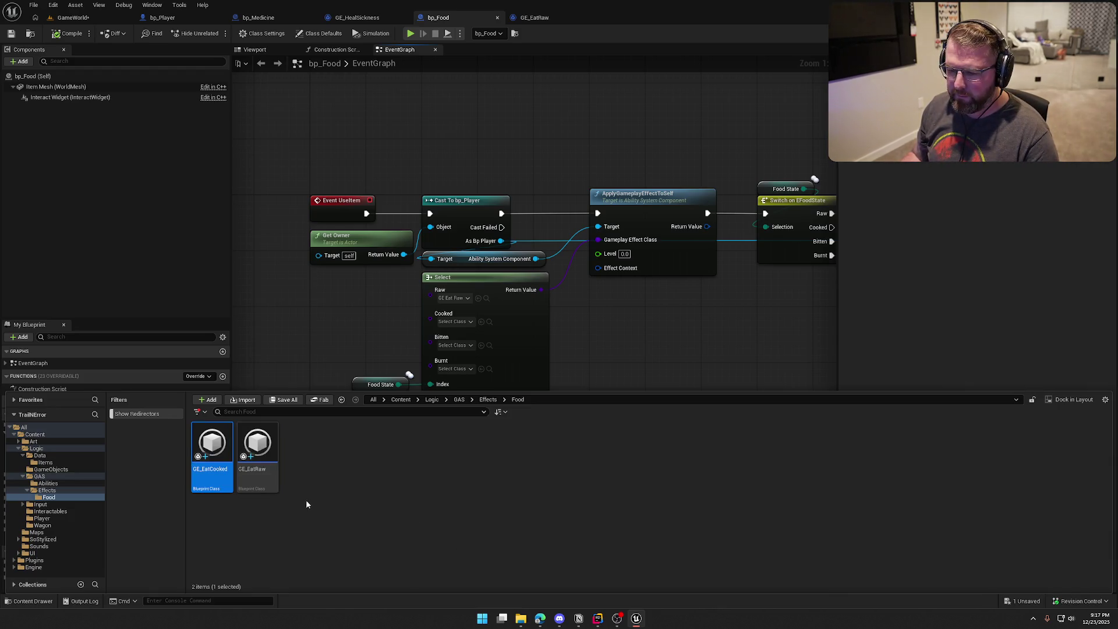
double_click(218, 455)
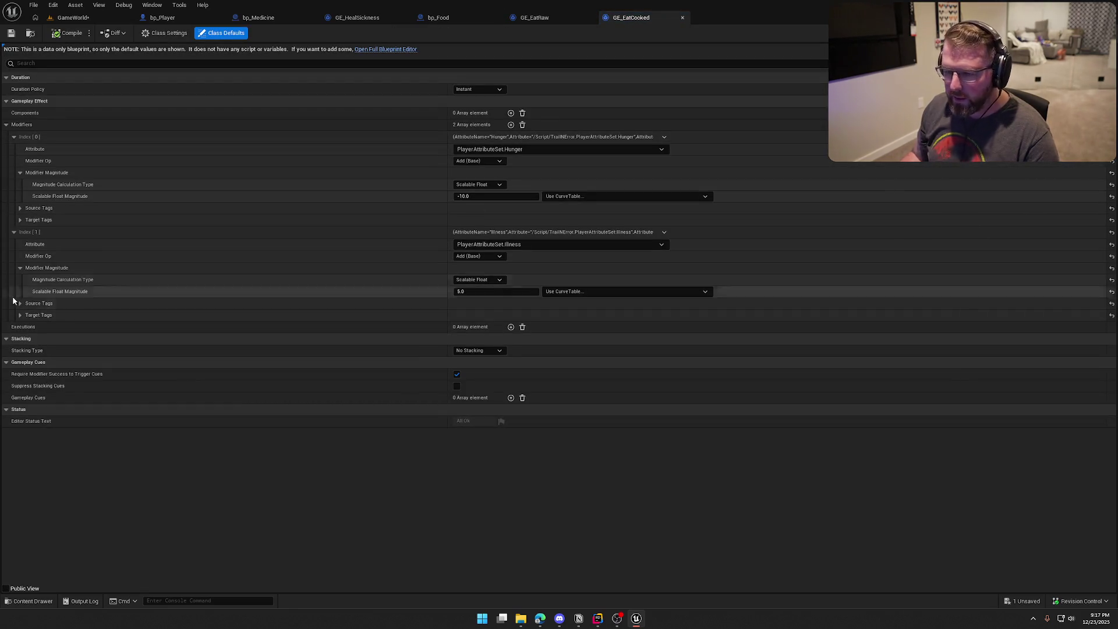
Step: Remove the Illness modifier, set Hunger magnitude to -20.0, save, and close both effect editors
left_click(664, 232)
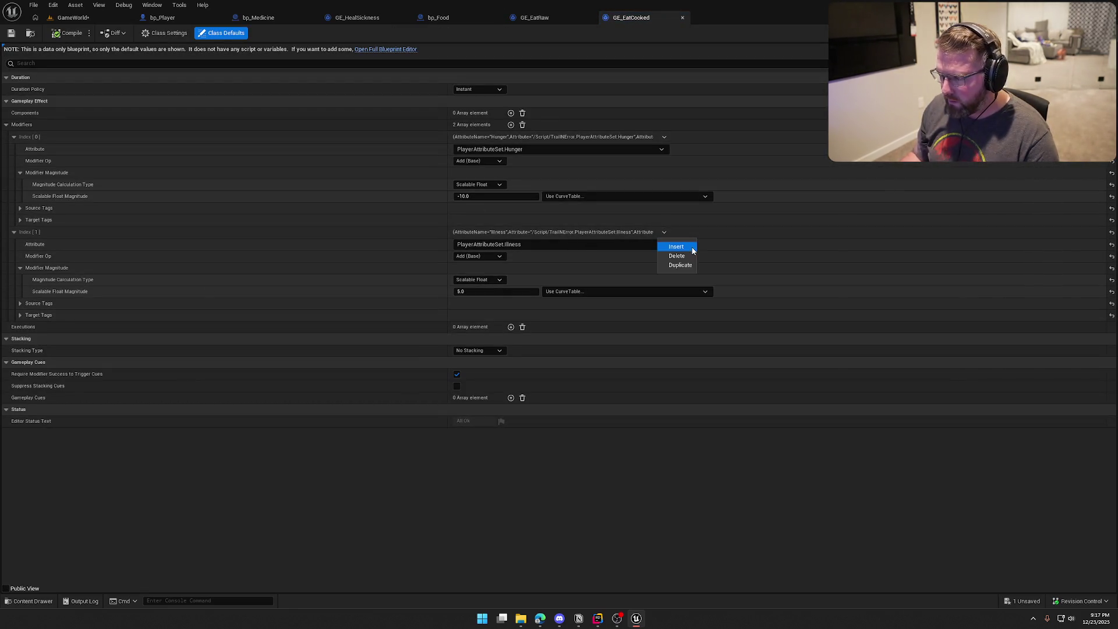
left_click(670, 255)
left_click(485, 196)
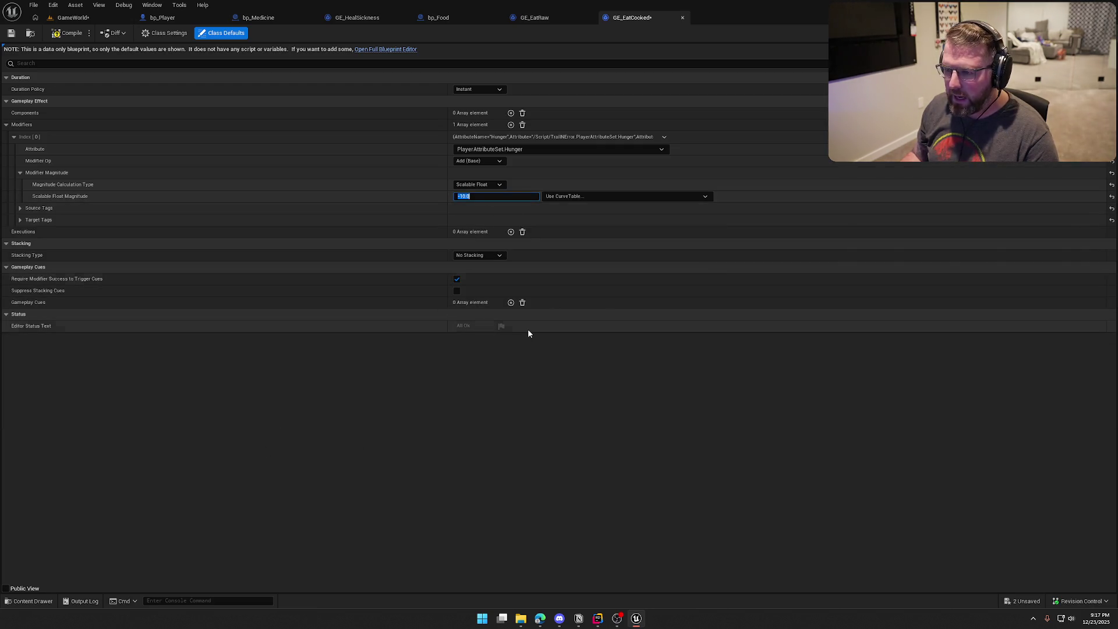
type("-20")
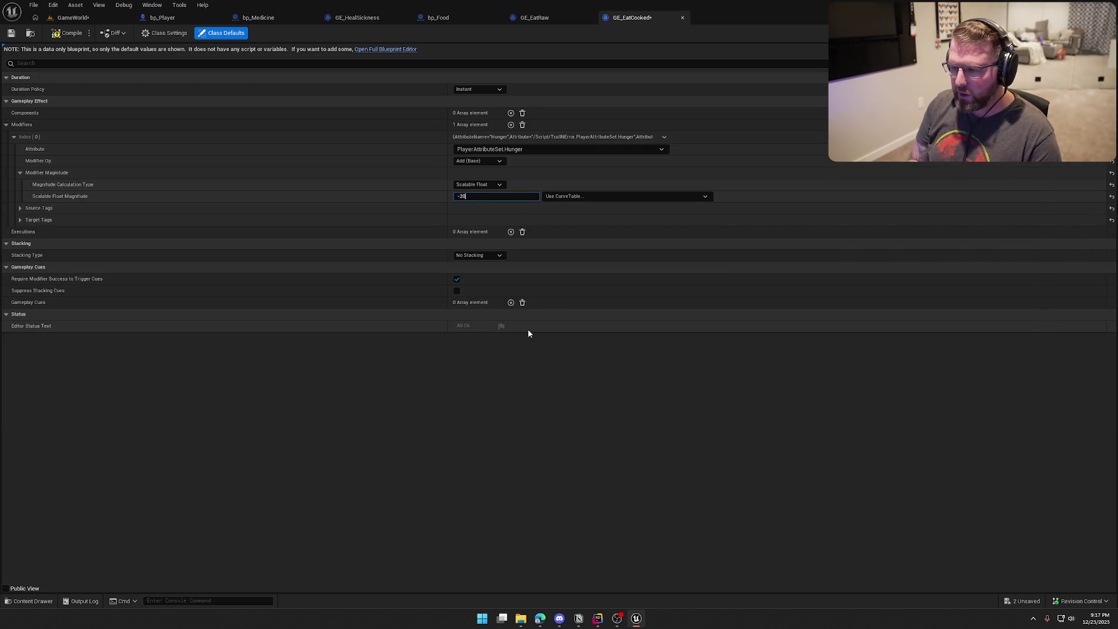
key("Return")
left_click(68, 34)
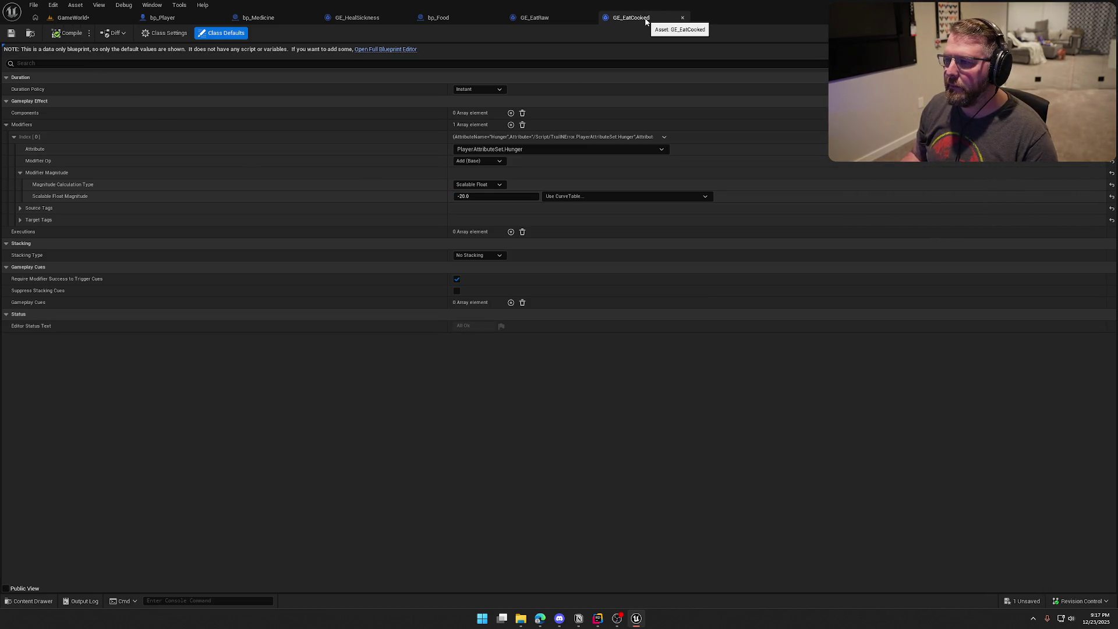
left_click(683, 17)
left_click(587, 17)
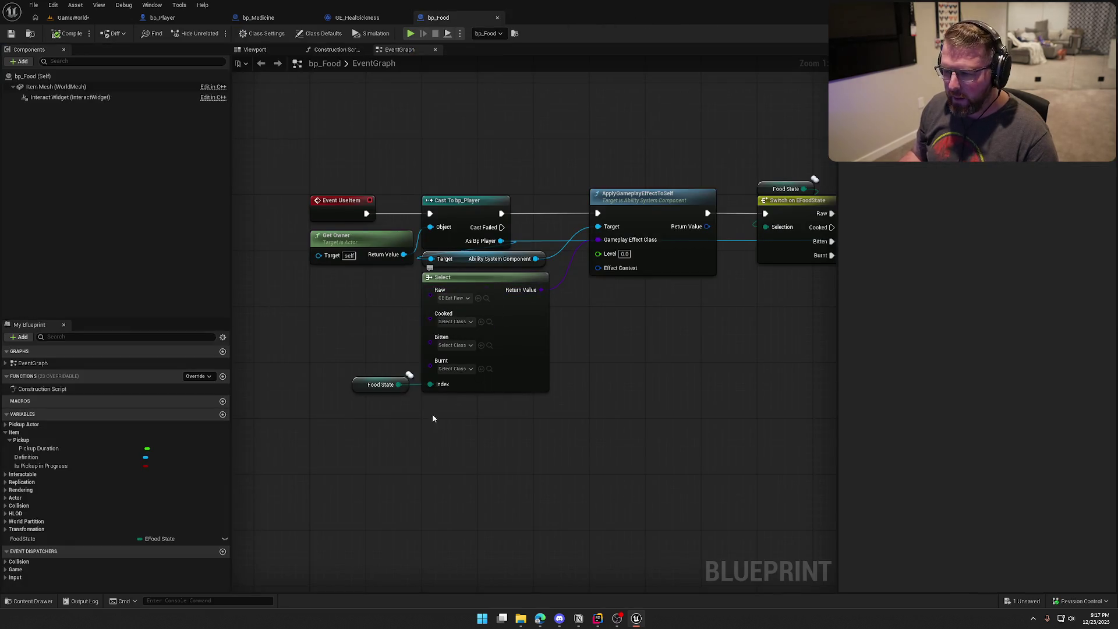
Step: Set the Select node's Cooked and Bitten options to GE_EatCooked
key("ctrl+space")
mouse_move(211, 451)
left_mouse_down()
mouse_move(448, 362)
mouse_move(469, 344)
mouse_move(461, 323)
left_mouse_up()
left_click(461, 323)
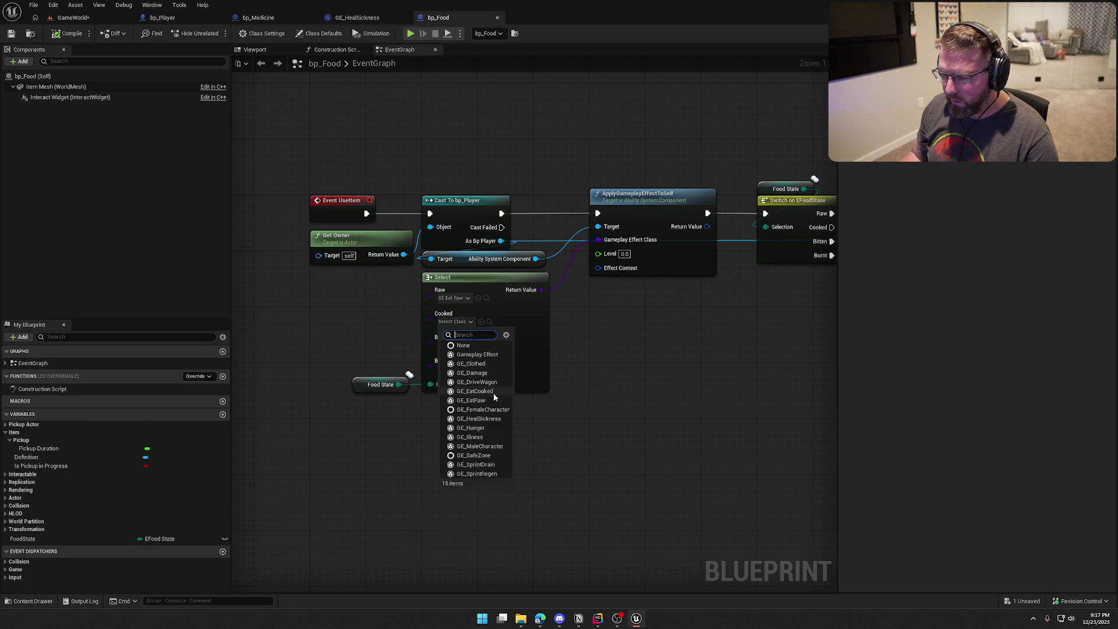
left_click(493, 392)
left_click(454, 345)
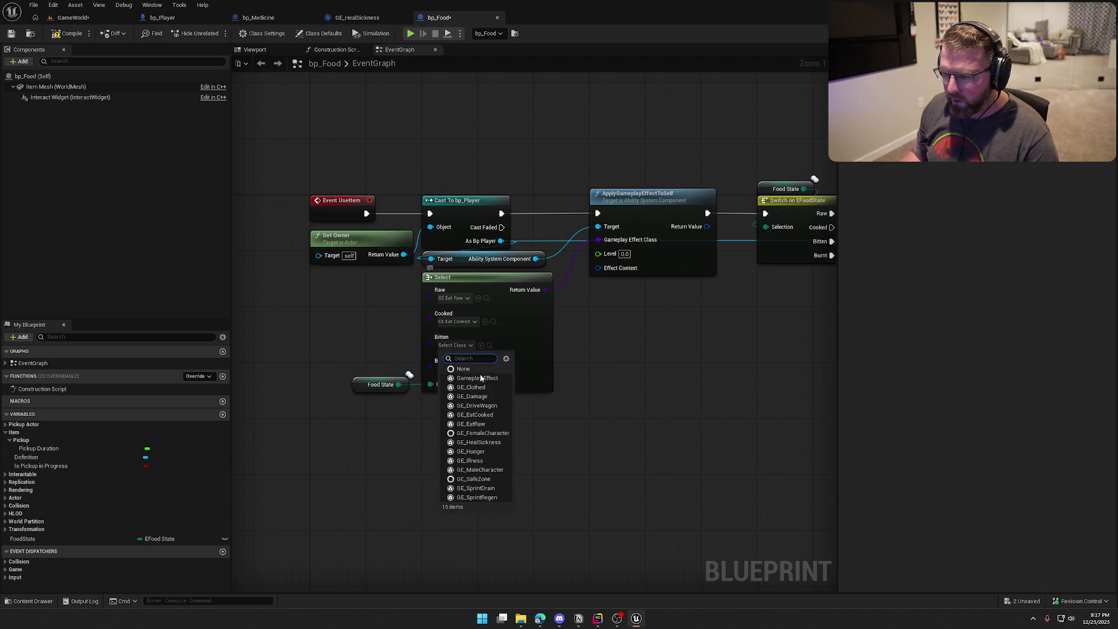
left_click(497, 414)
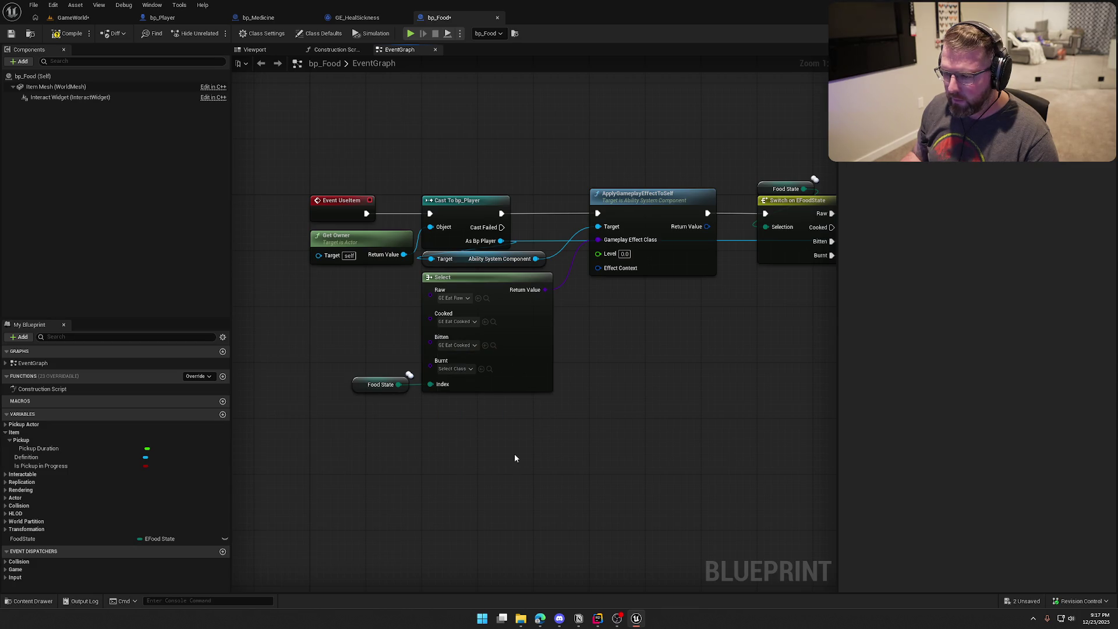
left_click_drag(515, 453, 506, 392)
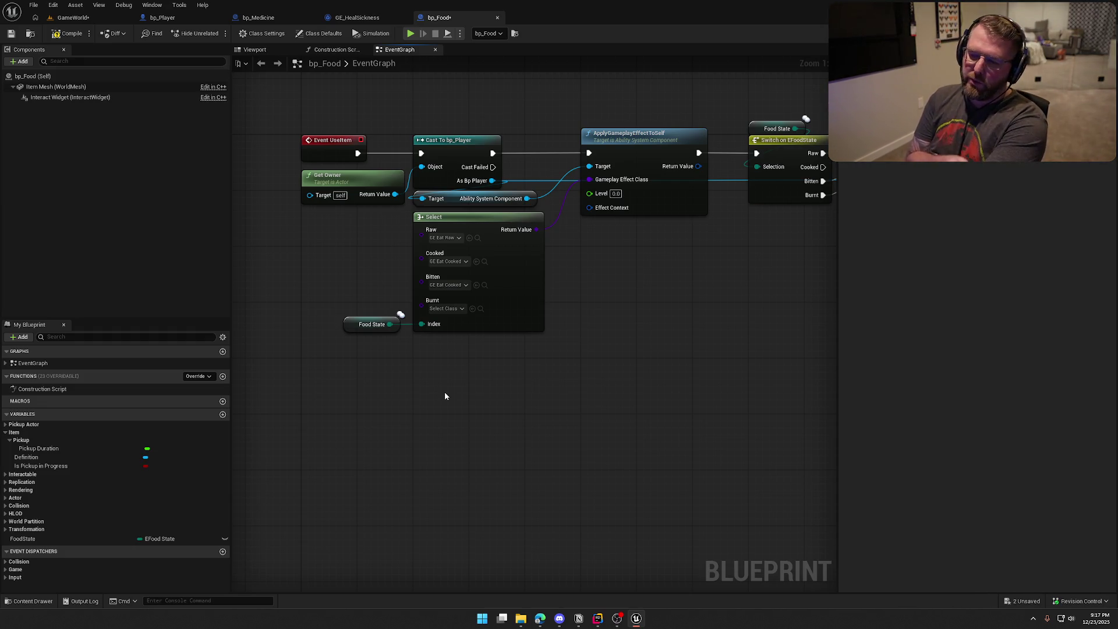
left_click(478, 238)
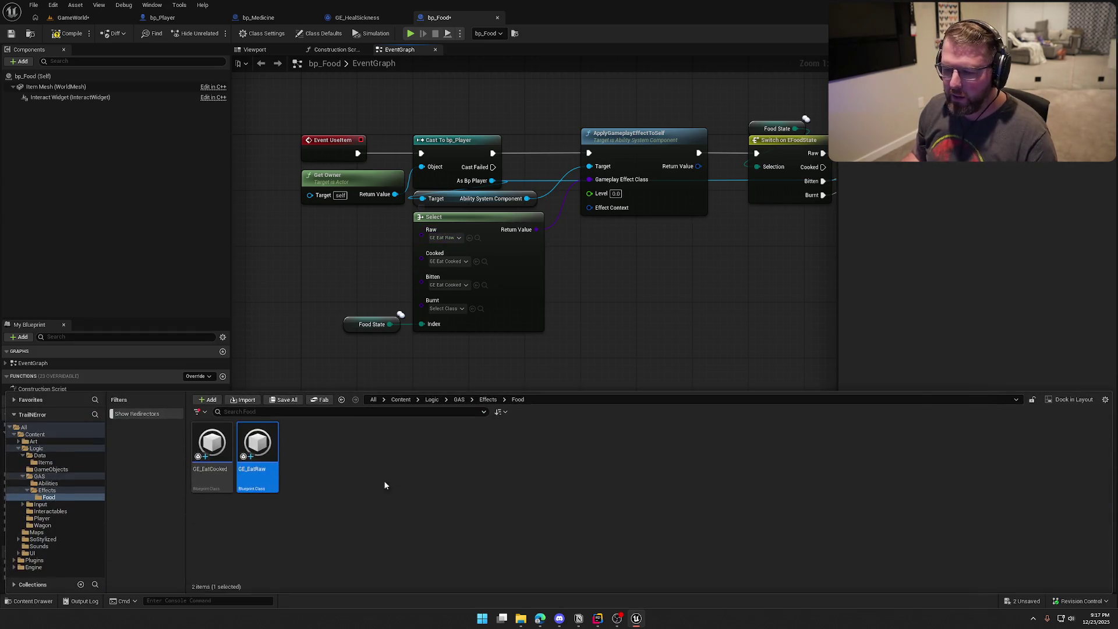
Step: Duplicate GE_EatRaw as GE_EatBurnt and open it docked with the other editors
key("ctrl+d")
key("End")
key("BackSpace")
key("BackSpace")
key("BackSpace")
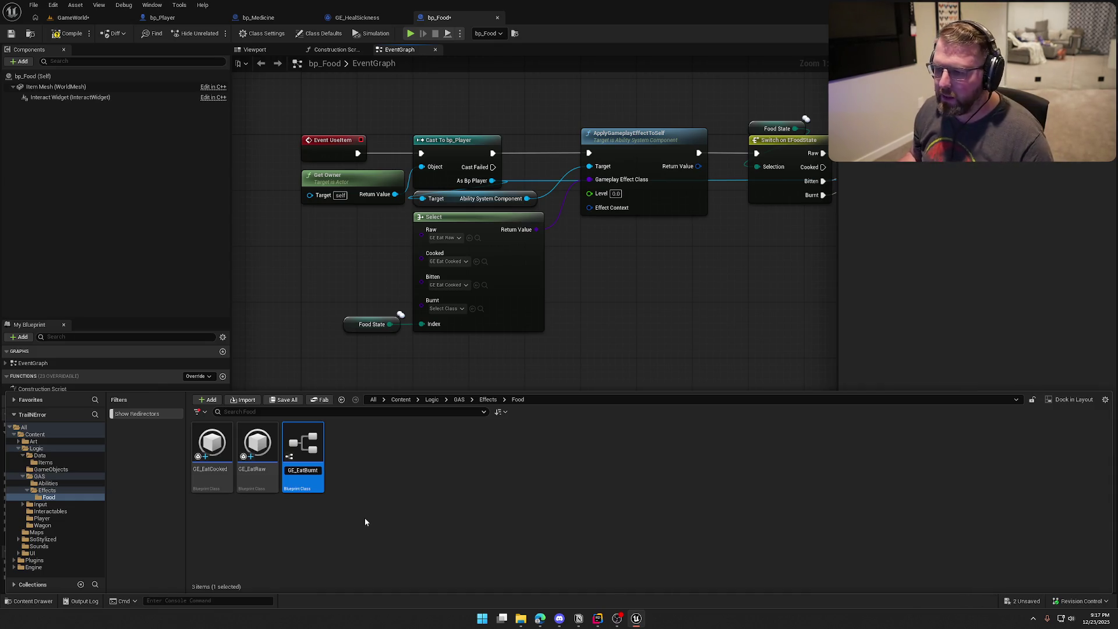
key("Return")
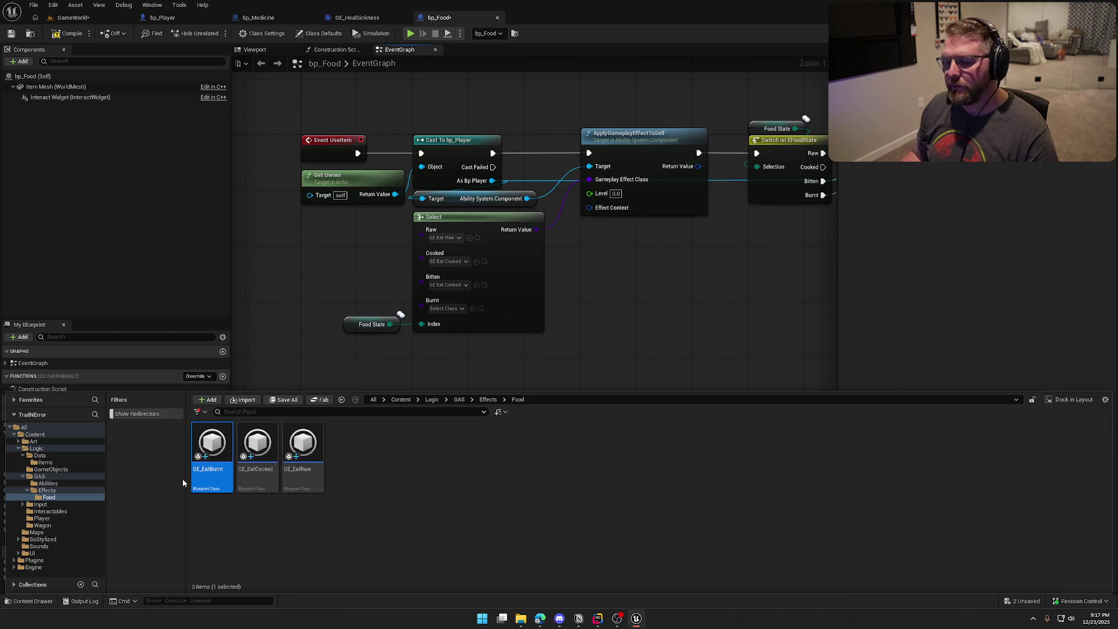
double_click(200, 444)
mouse_move(79, 16)
left_mouse_down()
mouse_move(436, 35)
mouse_move(560, 22)
left_mouse_up()
Step: Delete GE_EatBurnt's Illness modifier, save it, and close its tab
left_click(664, 231)
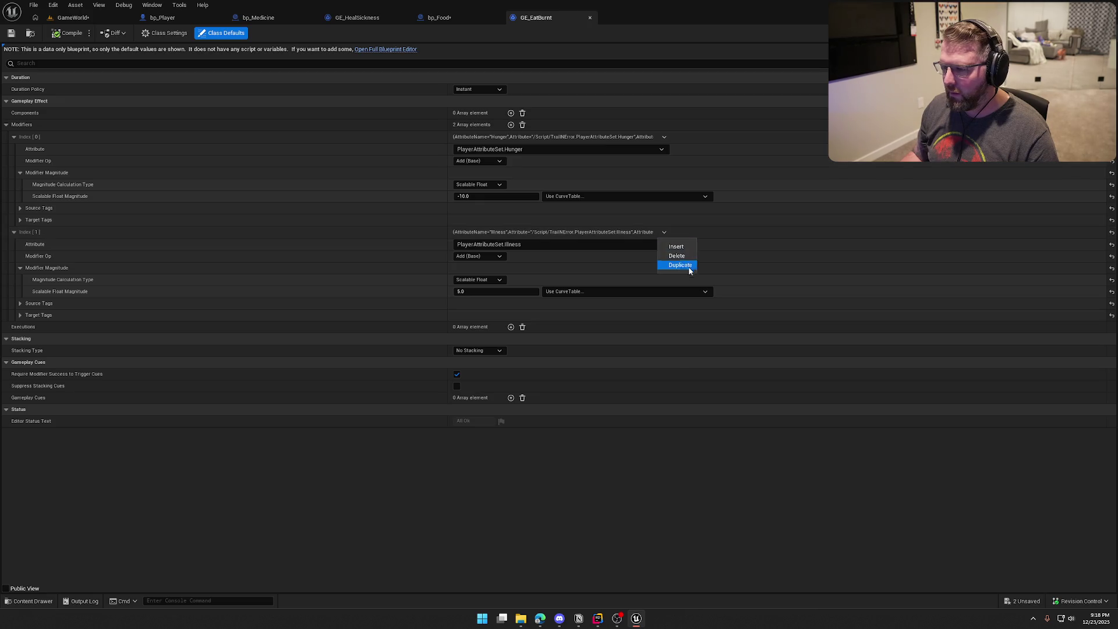
left_click(689, 267)
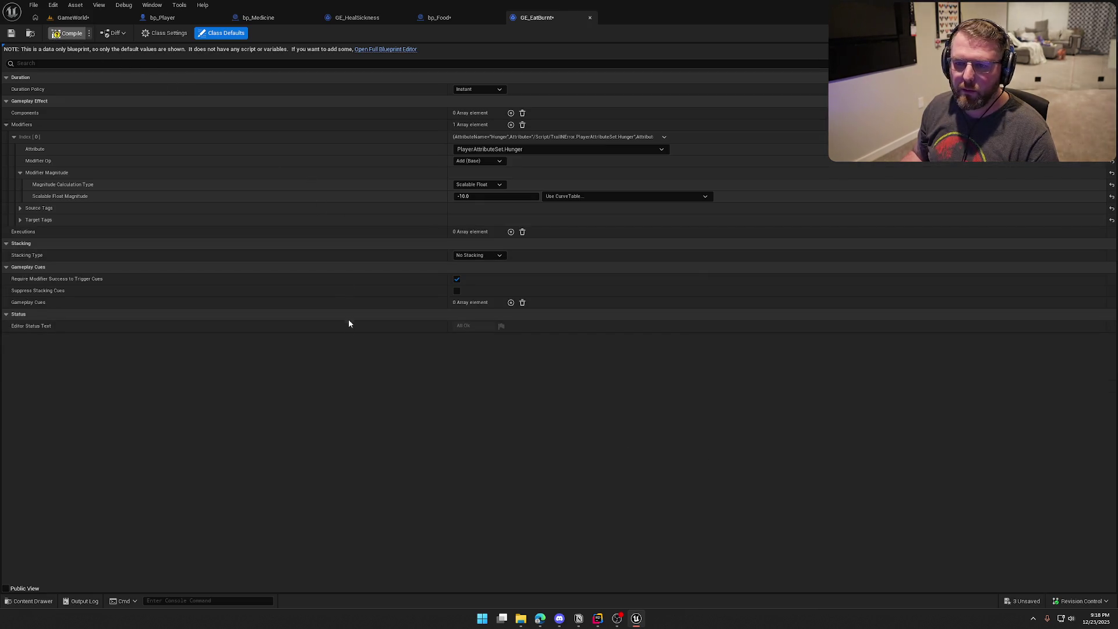
key("ctrl+s")
middle_click(548, 12)
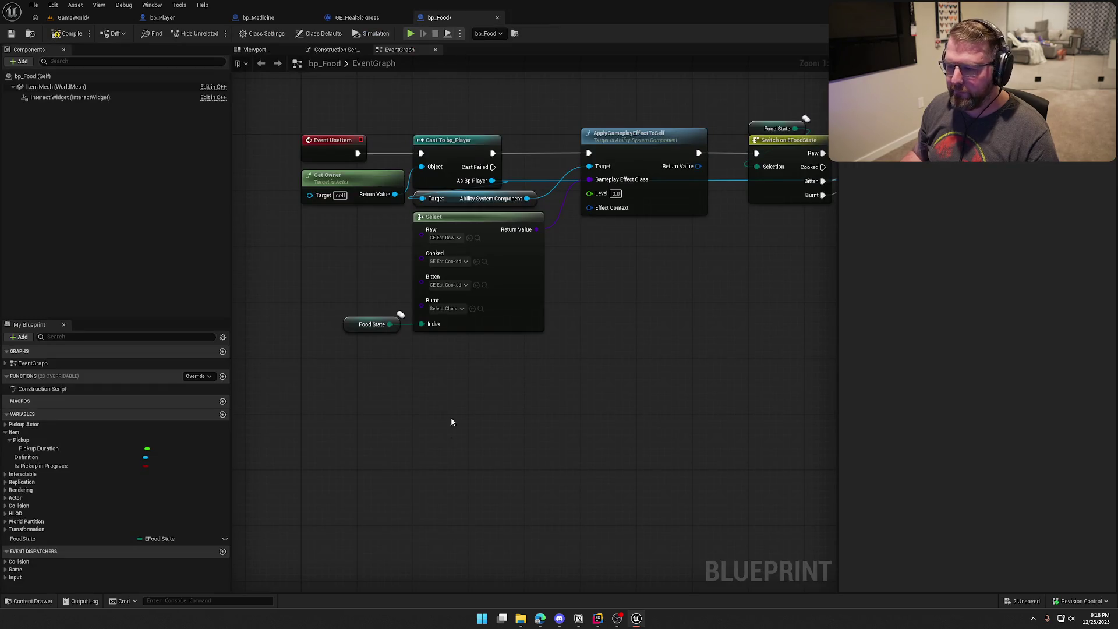
Step: Set the Select node's Burnt option to GE_EatBurnt
left_click(446, 309)
left_click(478, 377)
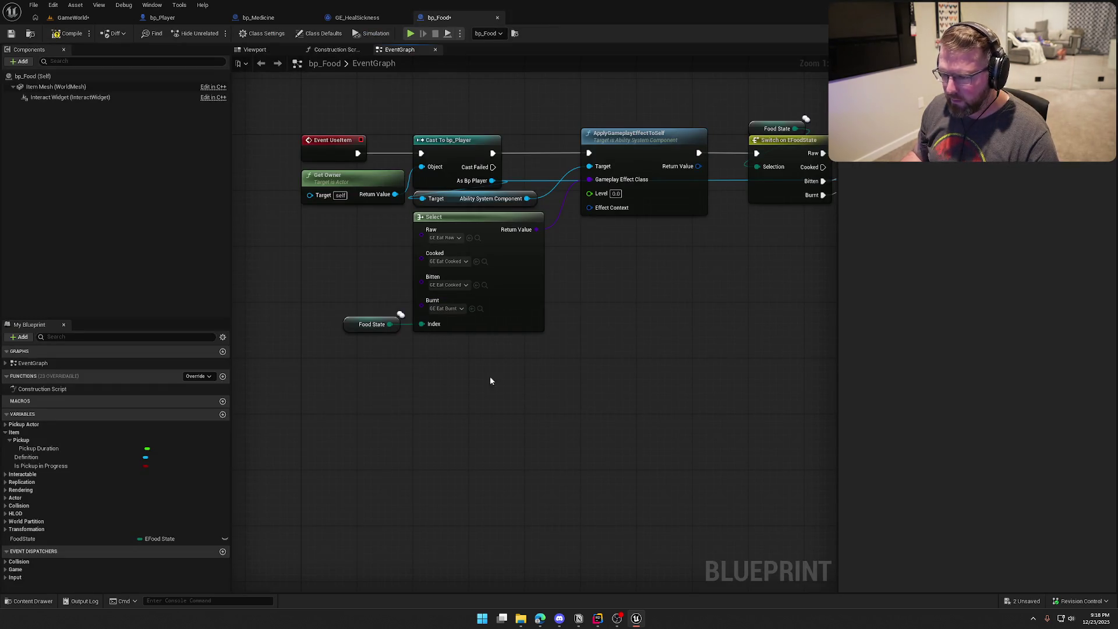
mouse_move(524, 349)
left_mouse_down()
mouse_move(540, 362)
mouse_move(518, 333)
left_mouse_up()
left_click_drag(516, 147, 719, 275)
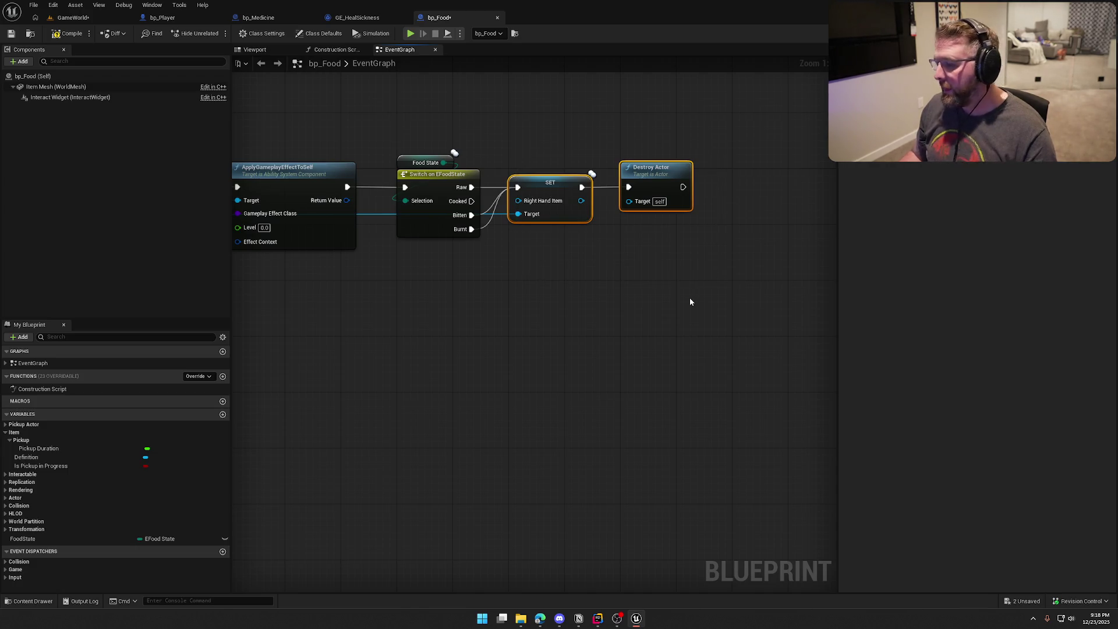
left_click_drag(589, 273, 630, 281)
left_click(577, 309)
Step: Add a FoodState setter wired from the Switch's Cooked output, setting Food State to Bitten
mouse_move(507, 195)
left_mouse_down()
mouse_move(564, 300)
mouse_move(560, 268)
left_mouse_up()
left_click(522, 309)
mouse_move(59, 539)
left_mouse_down()
mouse_move(526, 343)
mouse_move(529, 276)
mouse_move(547, 264)
mouse_move(534, 164)
left_mouse_up()
left_click(560, 277)
left_click(584, 284)
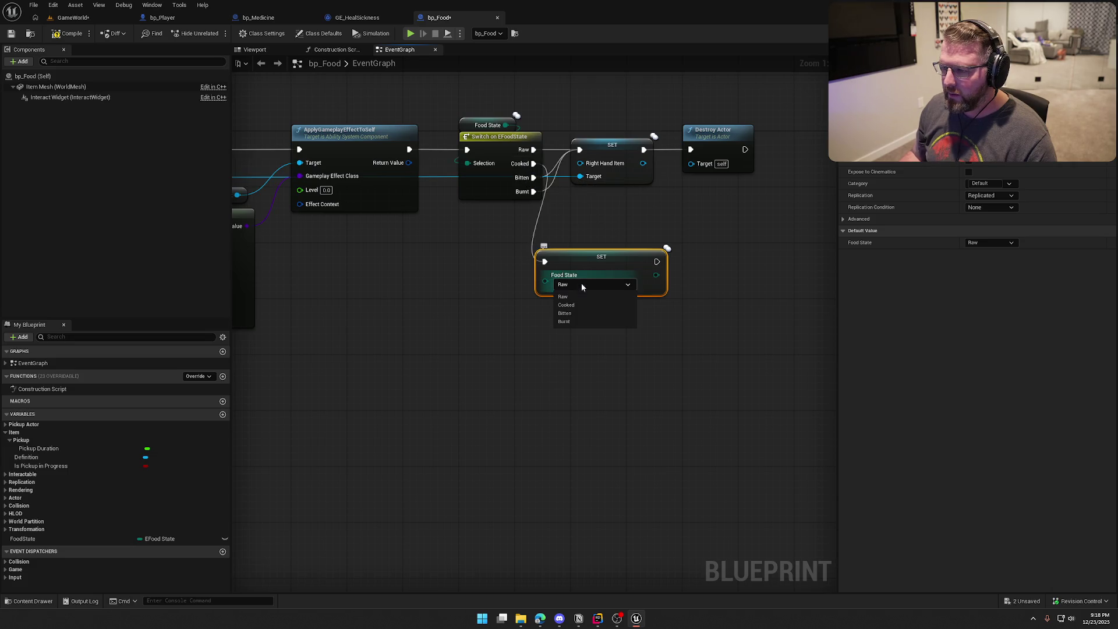
left_click(565, 313)
mouse_move(586, 279)
left_mouse_down()
mouse_move(622, 239)
mouse_move(628, 253)
left_mouse_up()
Step: Tidy the graph, moving the Food State getter below the Select node
left_click_drag(644, 363, 568, 408)
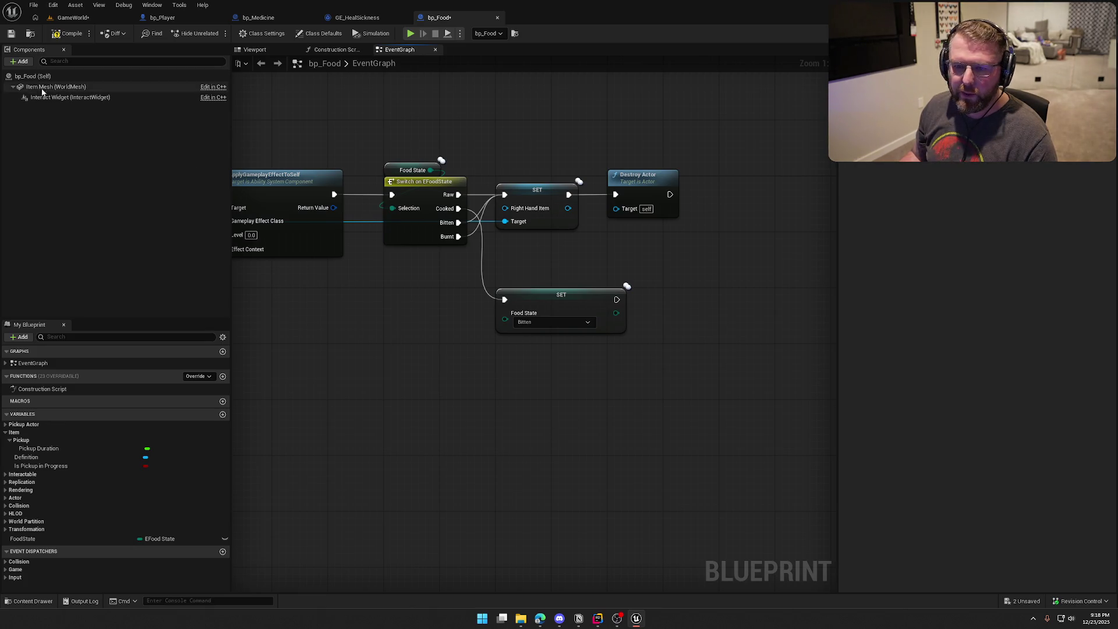
left_click_drag(342, 429, 542, 347)
scroll(541, 347, "down", 2)
mouse_move(302, 265)
left_mouse_down()
mouse_move(346, 288)
mouse_move(354, 274)
left_mouse_up()
left_click_drag(272, 347, 336, 316)
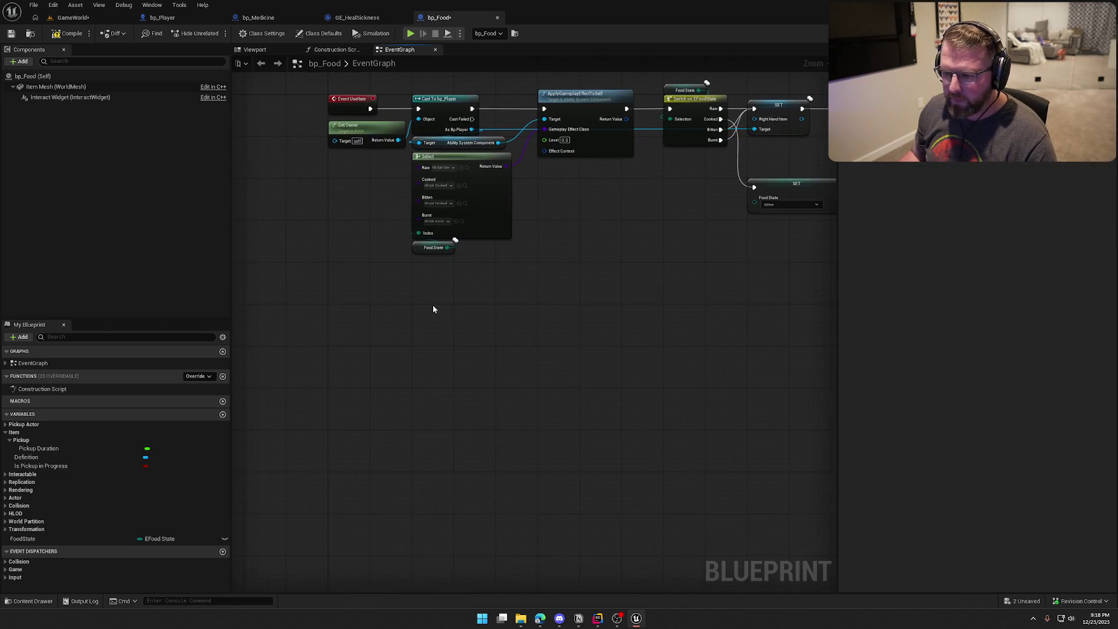
Step: Add a custom event MC_UpdateMeshVisual set to replicate as Multicast
right_click(336, 316)
type("custom")
key("Return")
type("M")
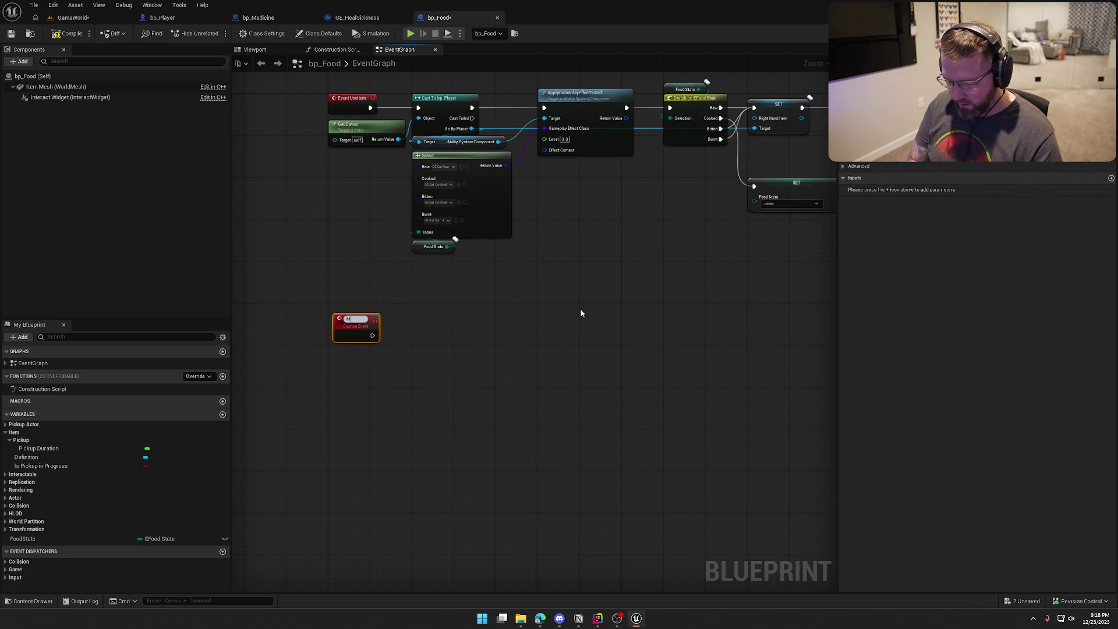
type("esh")
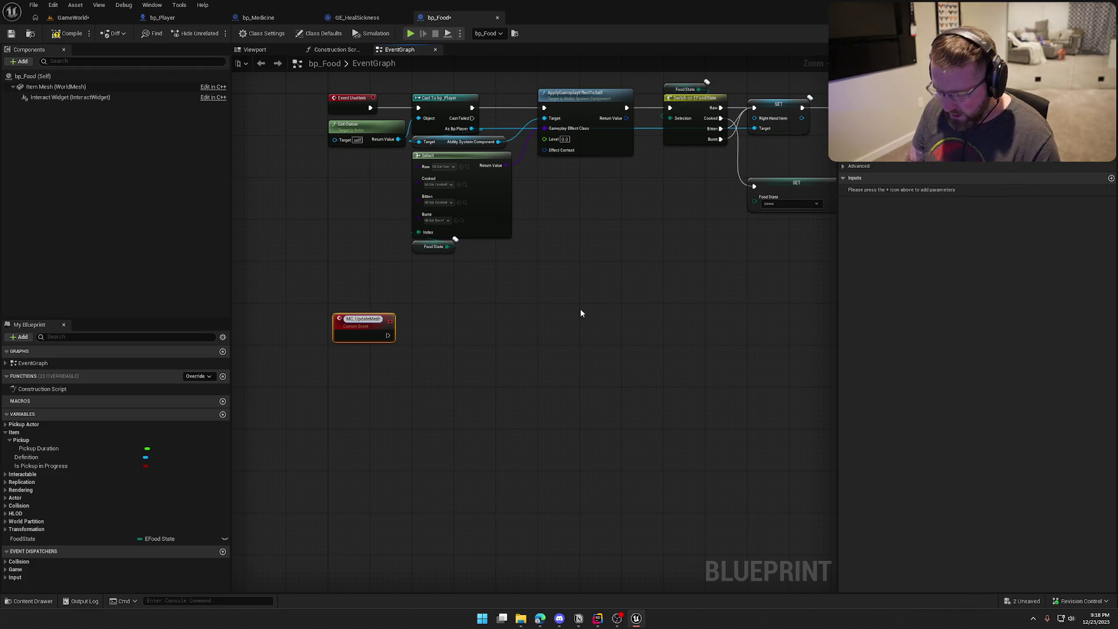
type("Ssual")
key("Return")
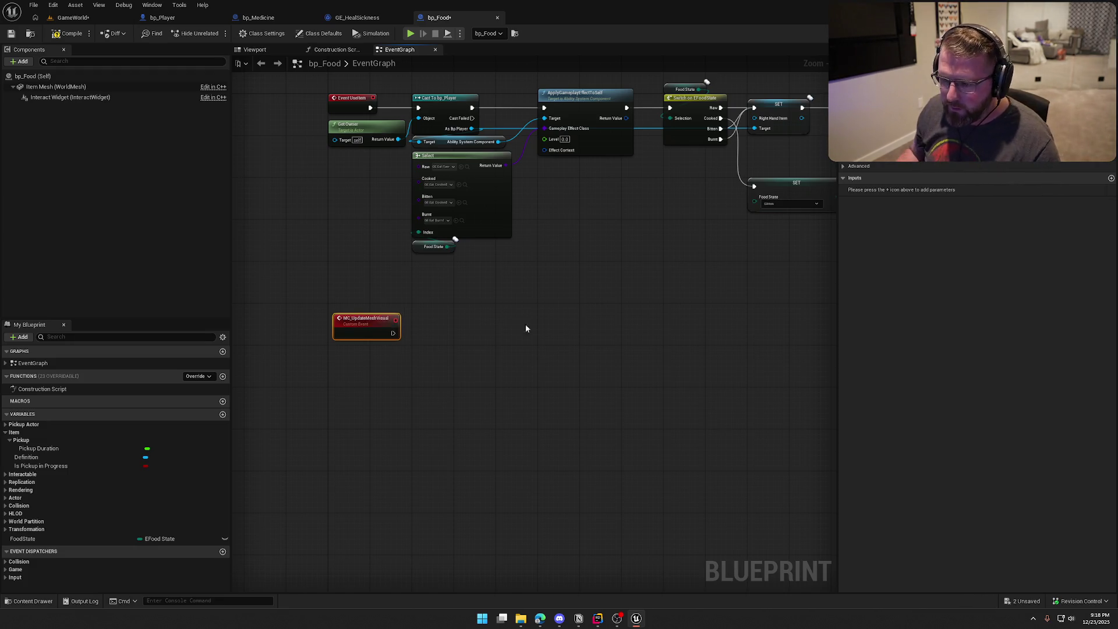
scroll(443, 344, "up", 2)
left_click_drag(327, 321, 319, 308)
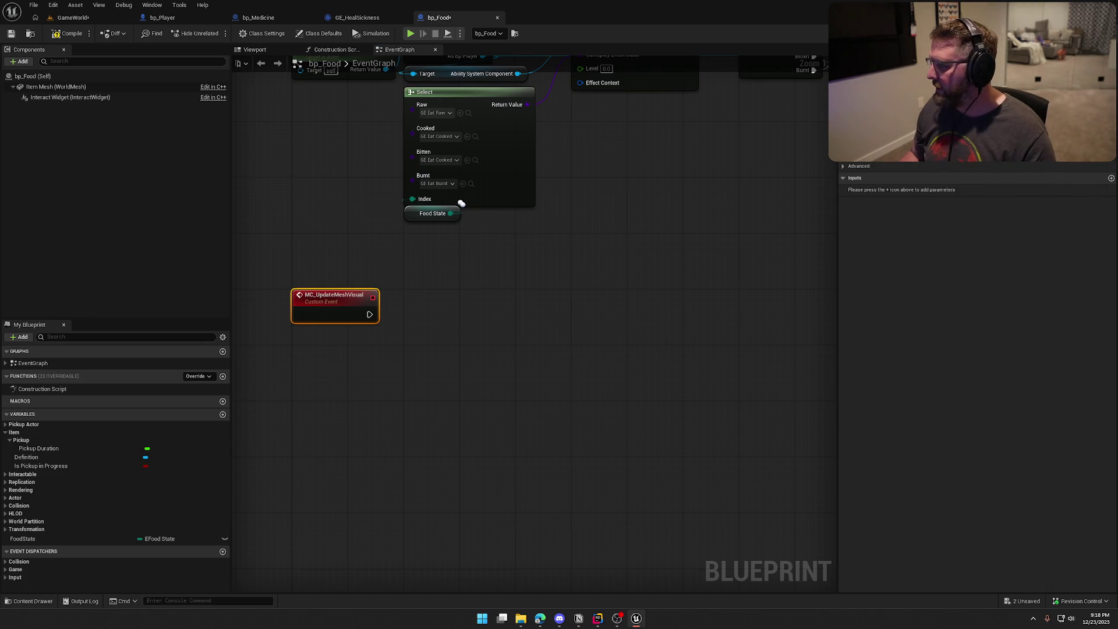
left_click(989, 154)
left_click(581, 387)
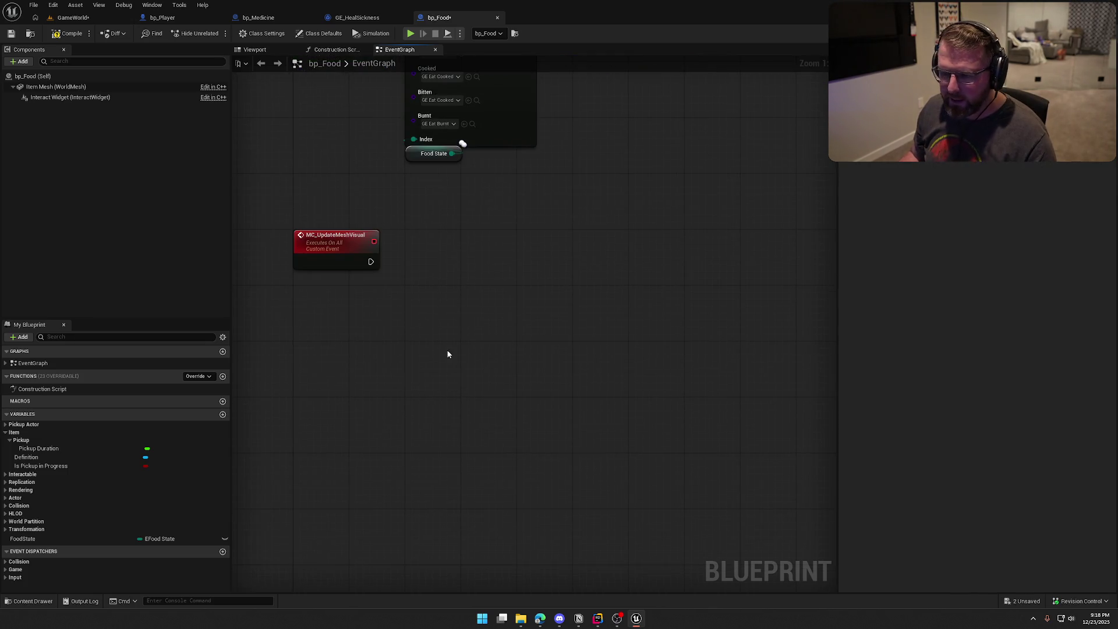
Step: Add an Item Mesh getter with Set Static Mesh, driven by MC_UpdateMeshVisual
left_click(66, 35)
mouse_move(54, 87)
left_mouse_down()
mouse_move(295, 140)
mouse_move(511, 235)
left_mouse_up()
type("set s")
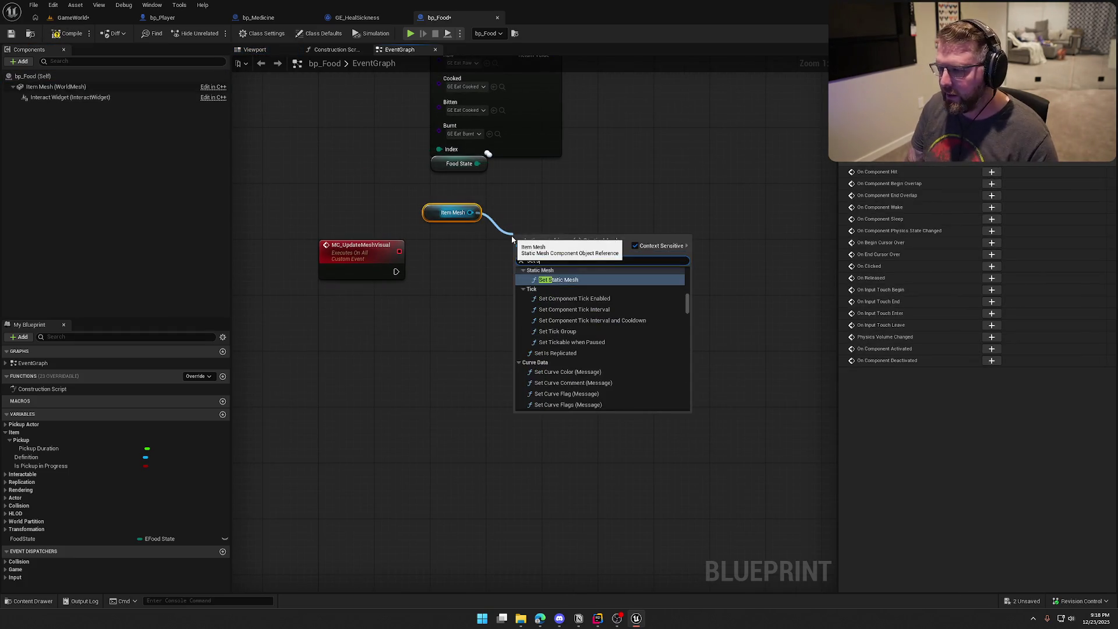
key("Return")
left_click_drag(396, 271, 515, 257)
mouse_move(442, 220)
left_mouse_down()
mouse_move(523, 224)
mouse_move(534, 256)
left_mouse_up()
left_click(552, 242, "ctrl")
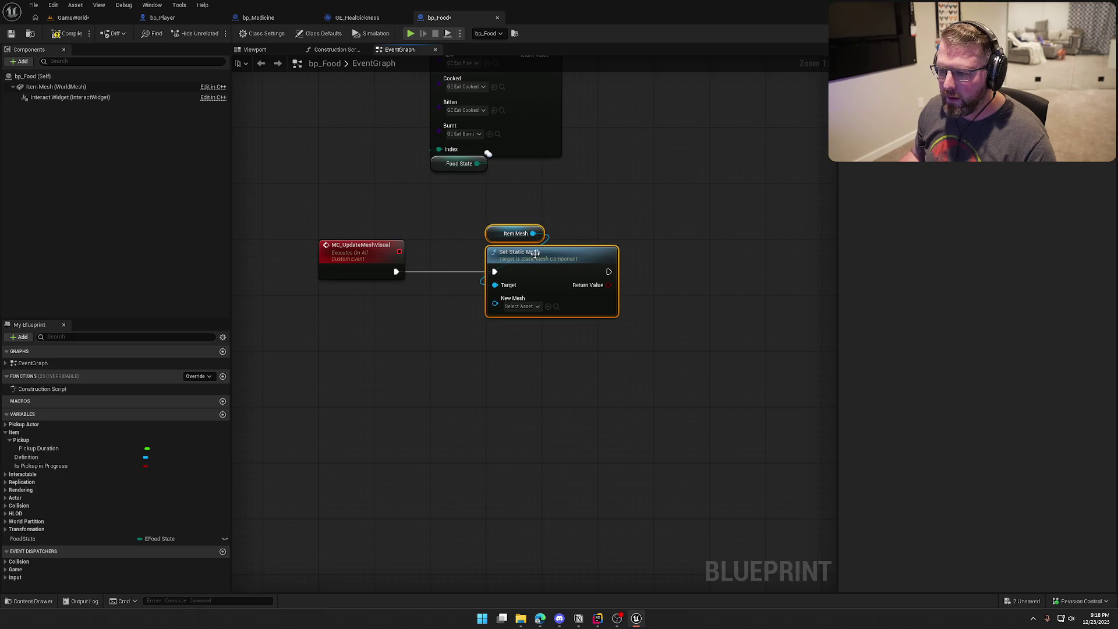
Step: Place a Food State getter near the Set Static Mesh node
left_click(53, 538)
left_click_drag(339, 335, 339, 335)
mouse_move(521, 273)
left_mouse_down()
mouse_move(514, 315)
mouse_move(521, 267)
left_mouse_up()
left_click(459, 381)
mouse_move(468, 372)
left_mouse_down()
mouse_move(376, 318)
mouse_move(386, 334)
mouse_move(370, 333)
left_mouse_up()
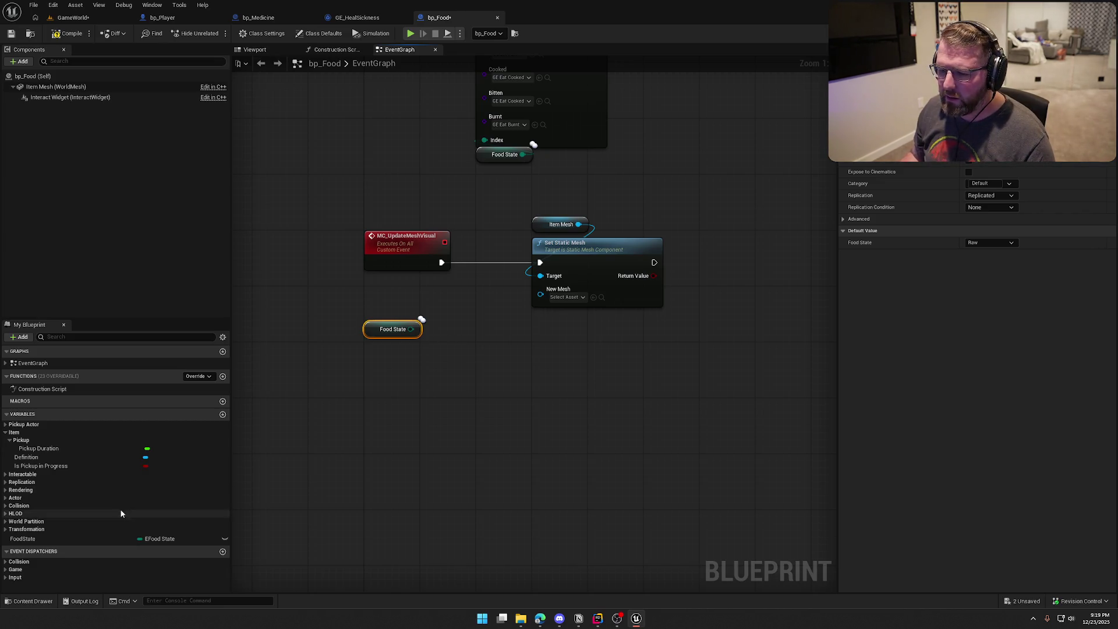
Step: Set the FoodState variable's replication to RepNotify
left_click(61, 540)
left_click(990, 196)
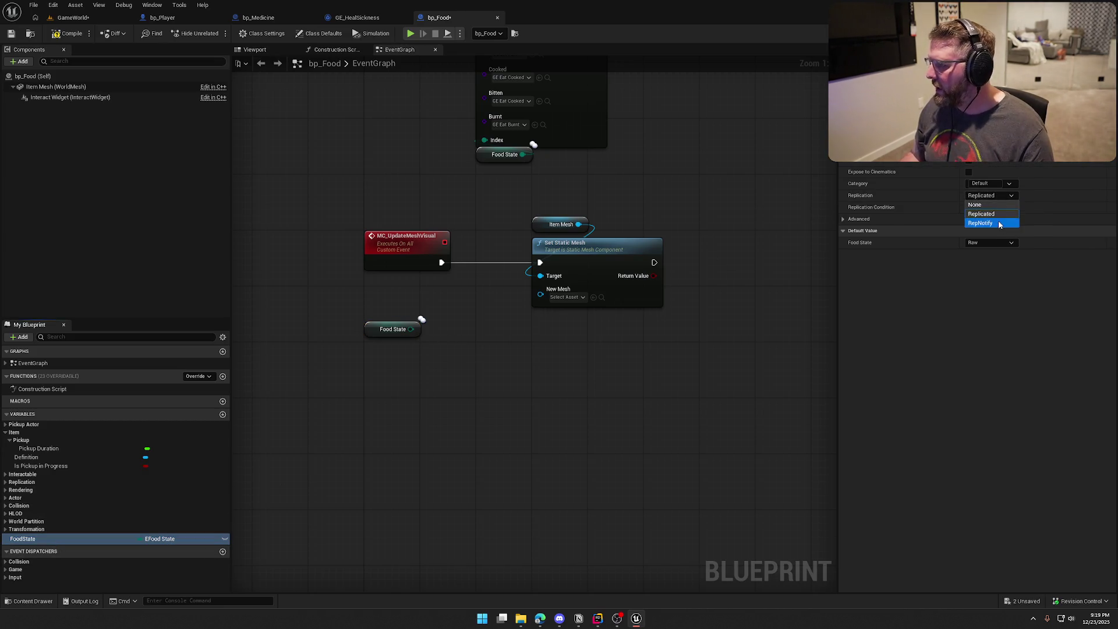
left_click(984, 224)
Step: Cut the Item Mesh and Set Static Mesh nodes from EventGraph and delete MC_UpdateMeshVisual and its getter
left_click_drag(514, 254, 631, 341)
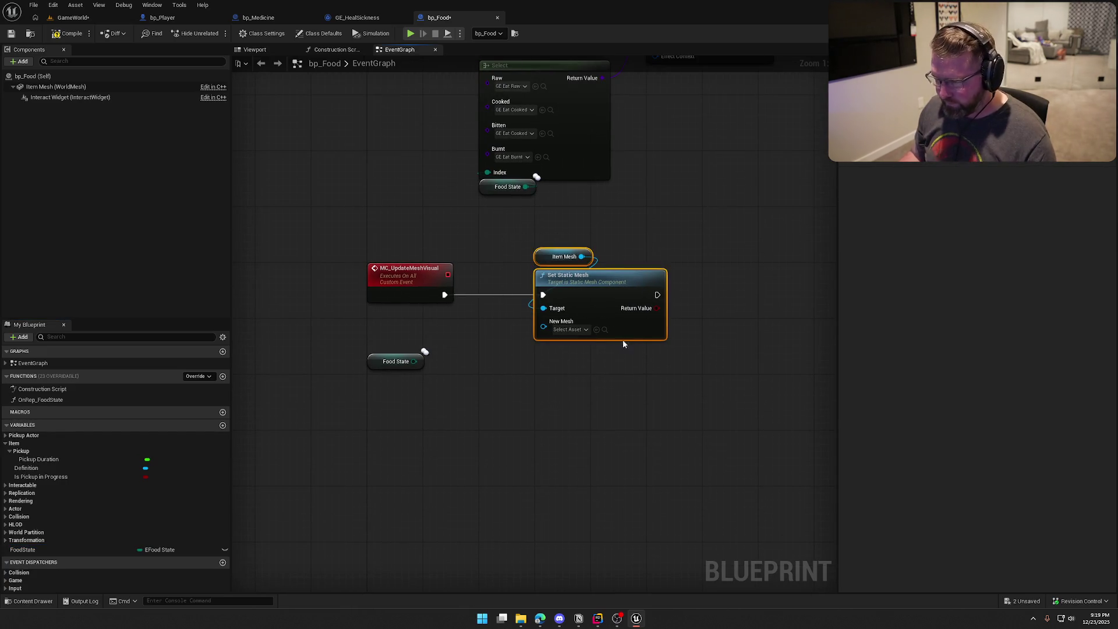
key("Delete")
left_click(407, 276)
key("Delete")
left_click(396, 361)
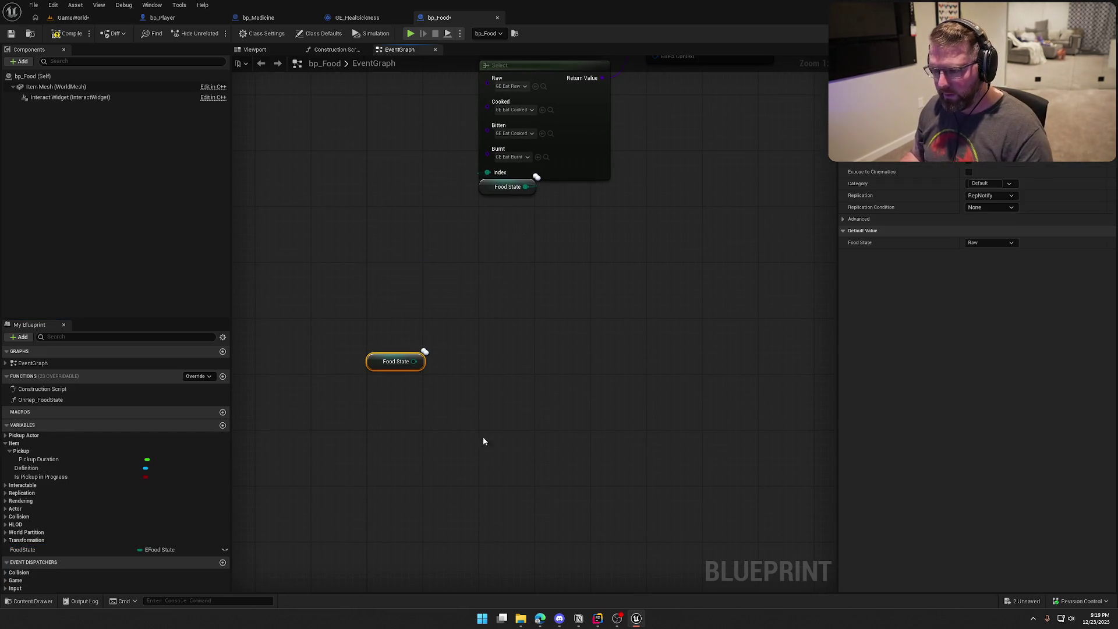
key("Delete")
Step: Paste the mesh nodes into OnRep_FoodState and wire the function into Set Static Mesh
double_click(40, 399)
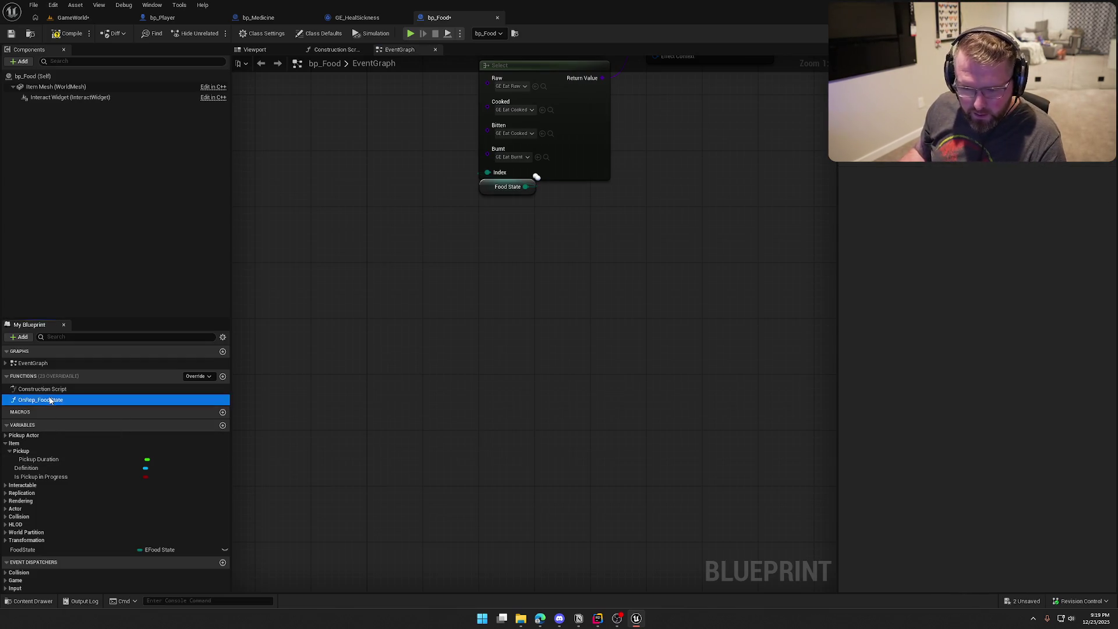
key("ctrl+v")
left_click_drag(481, 379, 406, 274)
mouse_move(544, 402)
left_mouse_down()
mouse_move(563, 300)
mouse_move(578, 291)
mouse_move(571, 271)
left_mouse_up()
Step: Feed New Mesh from a Select node indexed by a Food State getter
left_click(410, 361)
left_click_drag(24, 550, 378, 307)
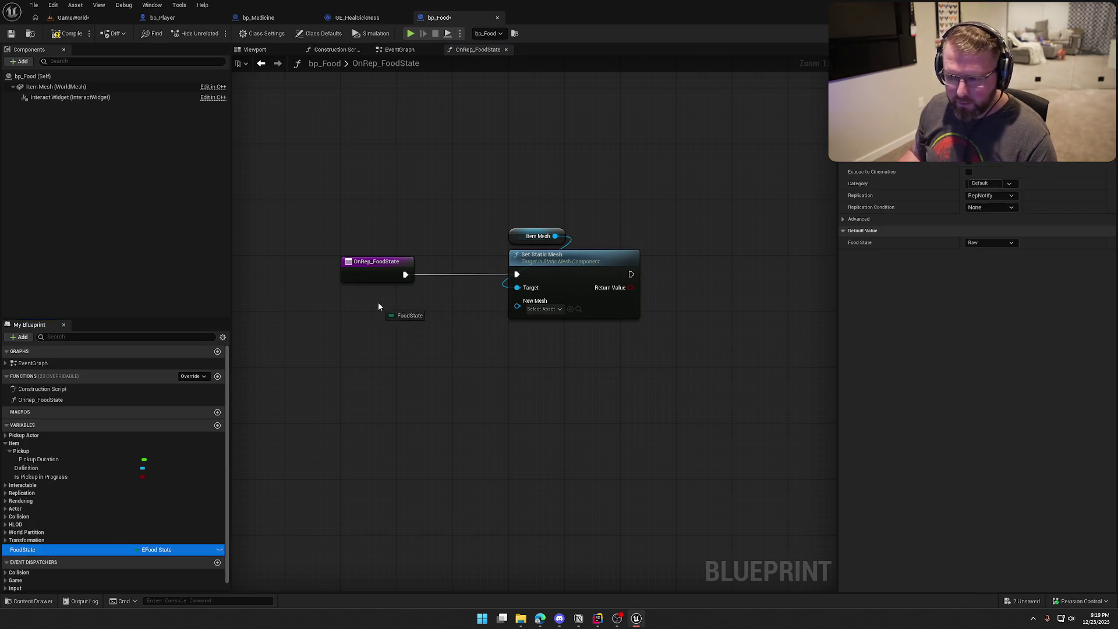
left_click(404, 315)
left_click_drag(516, 306, 499, 363)
type("selec")
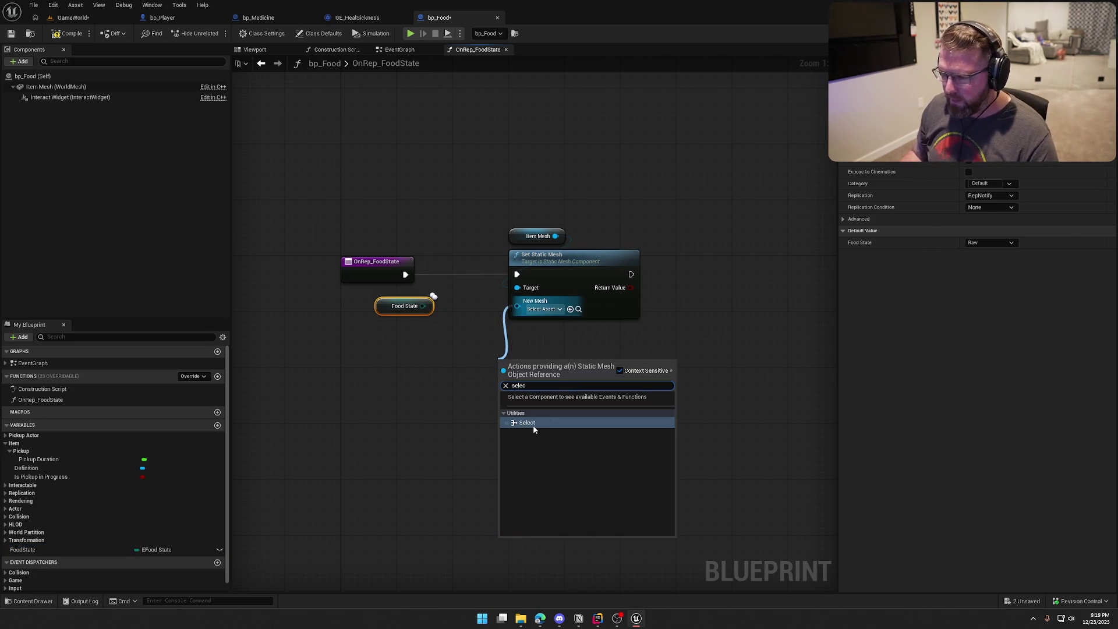
left_click(533, 428)
mouse_move(422, 305)
left_mouse_down()
mouse_move(471, 410)
mouse_move(481, 403)
left_mouse_up()
mouse_move(391, 310)
left_mouse_down()
mouse_move(361, 348)
mouse_move(356, 330)
left_mouse_up()
left_click_drag(517, 366, 489, 324)
left_click(674, 392)
mouse_move(355, 329)
left_mouse_down()
mouse_move(338, 393)
mouse_move(357, 421)
mouse_move(349, 414)
left_mouse_up()
left_click(397, 461)
Step: Assign SM_Food_Meat_Raw, SM_Food_Meat, SM_Food_Meat_Bite and SM_Food_Meat_Burnt to Raw, Cooked, Bitten, Burnt
left_click(484, 338)
left_click(498, 340)
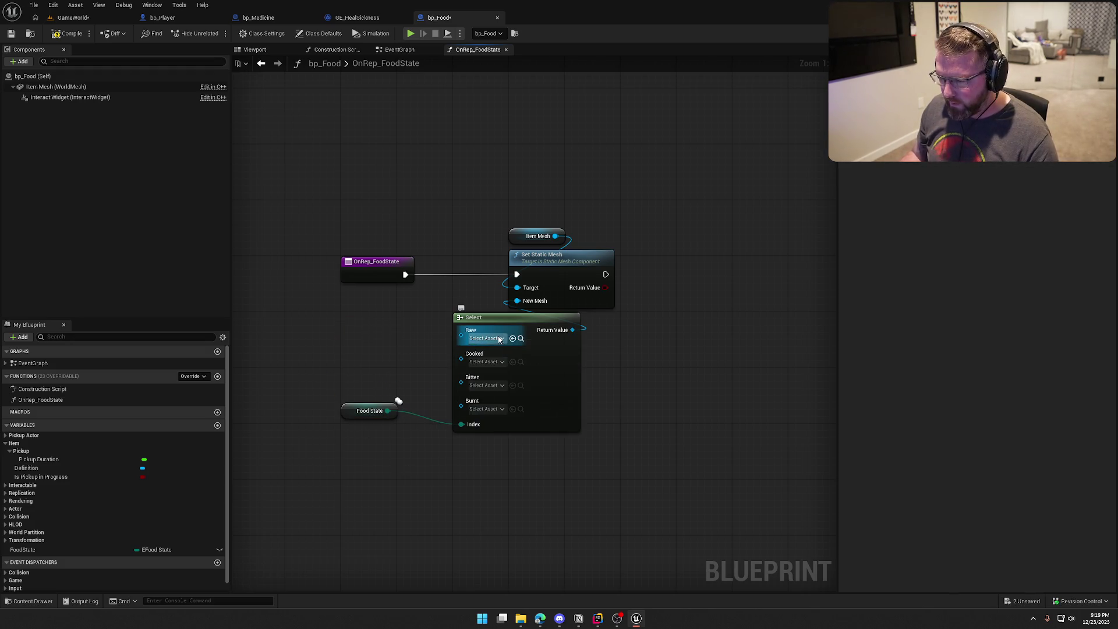
key("ctrl+space")
key("ctrl+space")
key("ctrl+space")
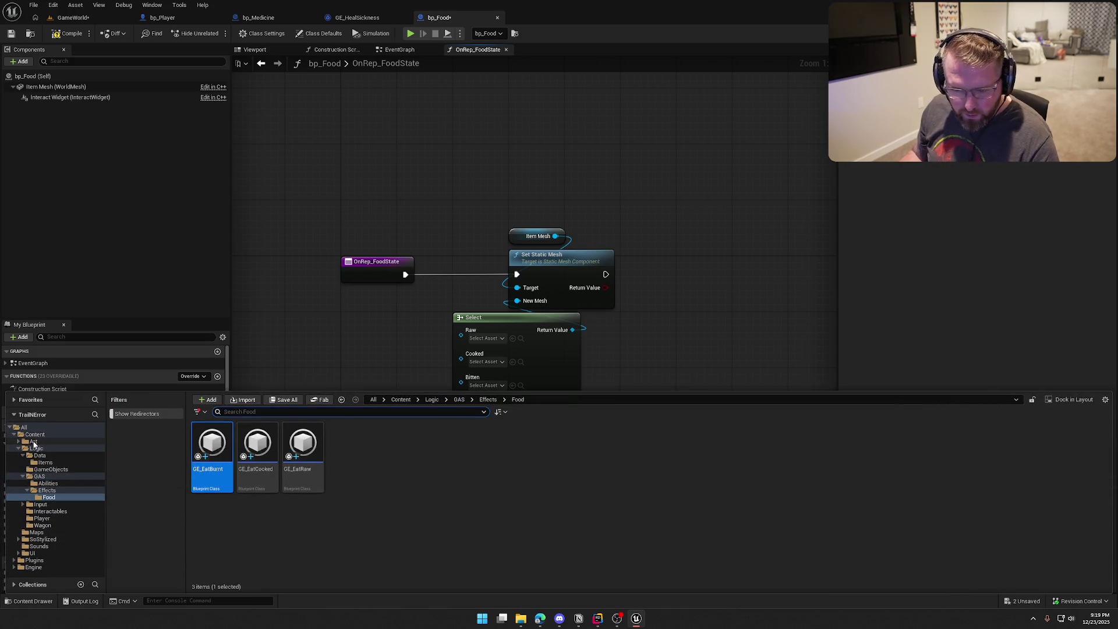
left_click(33, 442)
double_click(438, 442)
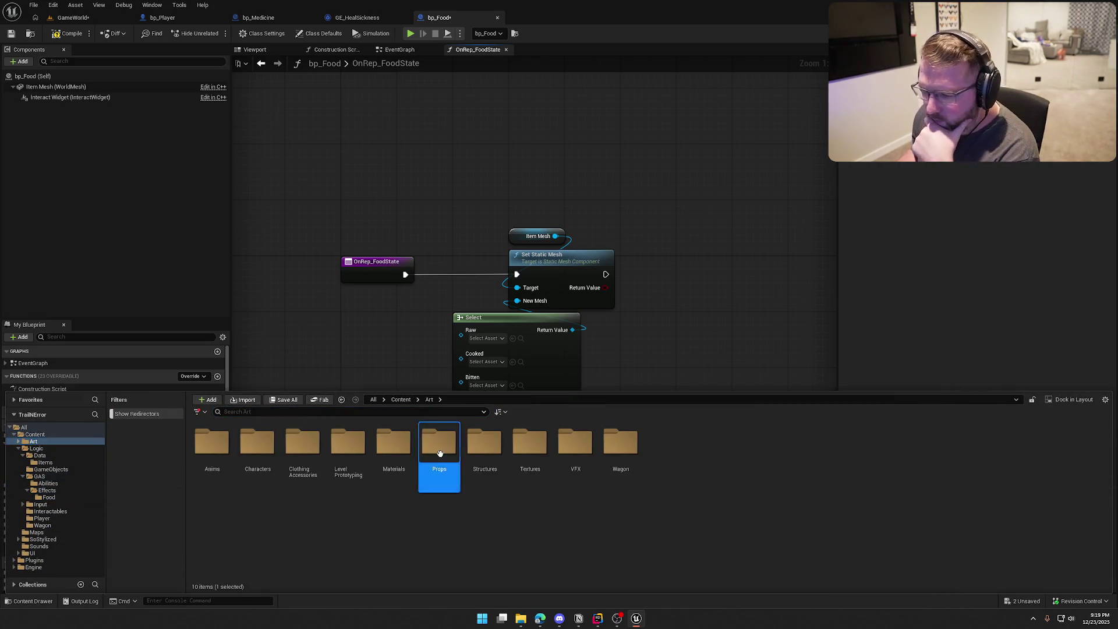
mouse_move(1029, 445)
left_mouse_down()
mouse_move(539, 356)
mouse_move(524, 343)
left_mouse_up()
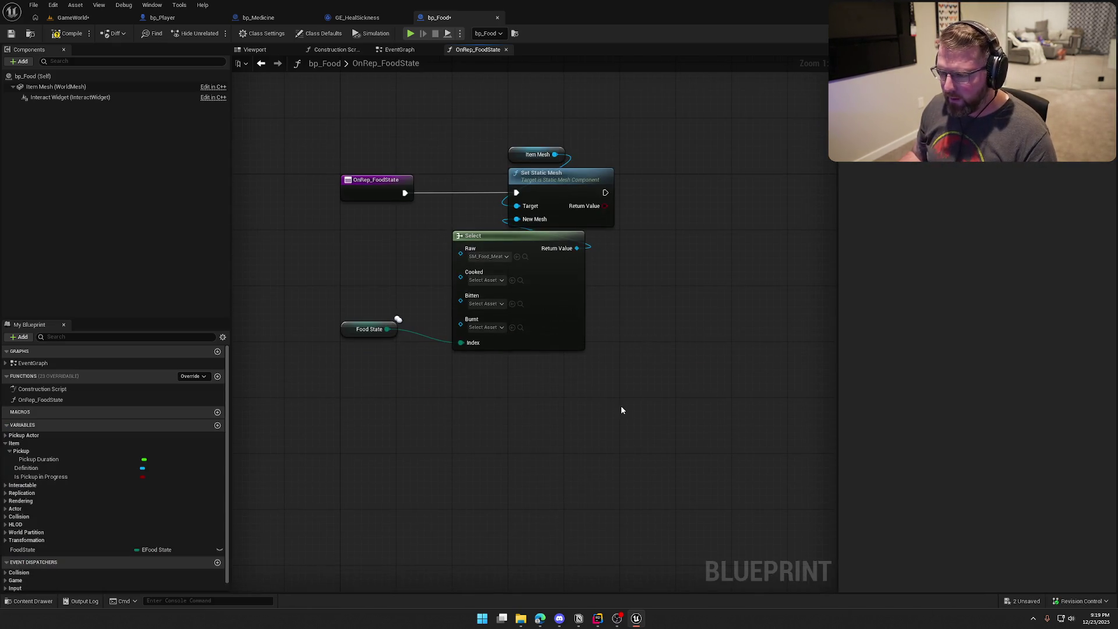
key("ctrl+space")
mouse_move(892, 445)
left_mouse_down()
mouse_move(483, 239)
mouse_move(482, 223)
left_mouse_up()
key("ctrl+space")
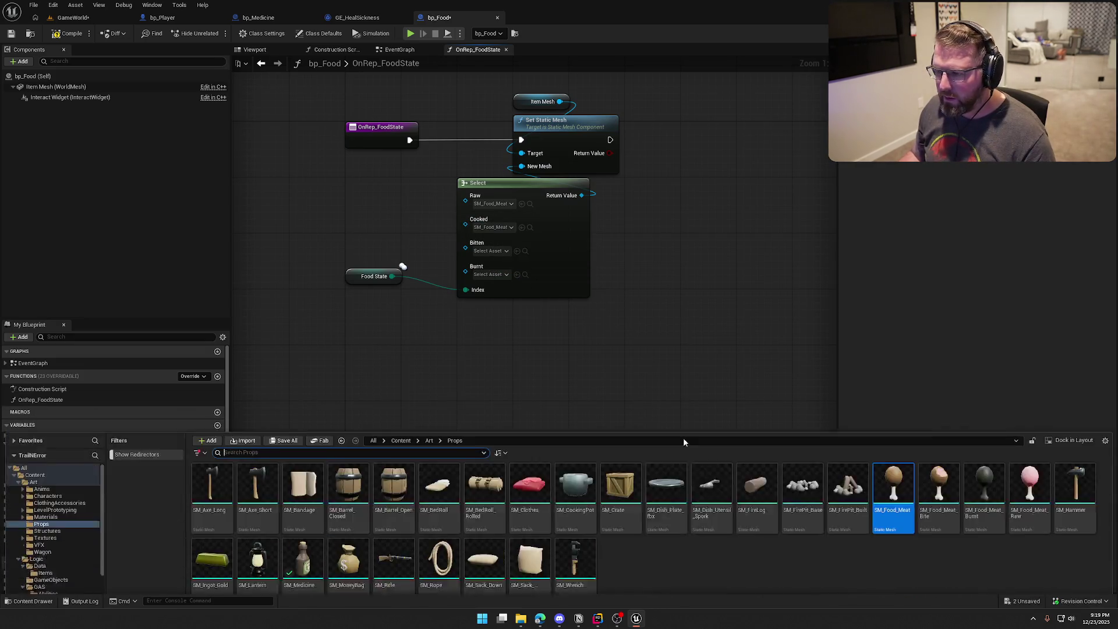
mouse_move(938, 446)
left_mouse_down()
mouse_move(821, 383)
mouse_move(482, 248)
left_mouse_up()
key("ctrl+space")
left_click_drag(984, 449, 515, 285)
Step: Arrange the Food State getter and Select node beside OnRep_FoodState
mouse_move(416, 337)
left_mouse_down()
mouse_move(526, 364)
mouse_move(536, 355)
mouse_move(425, 327)
left_mouse_up()
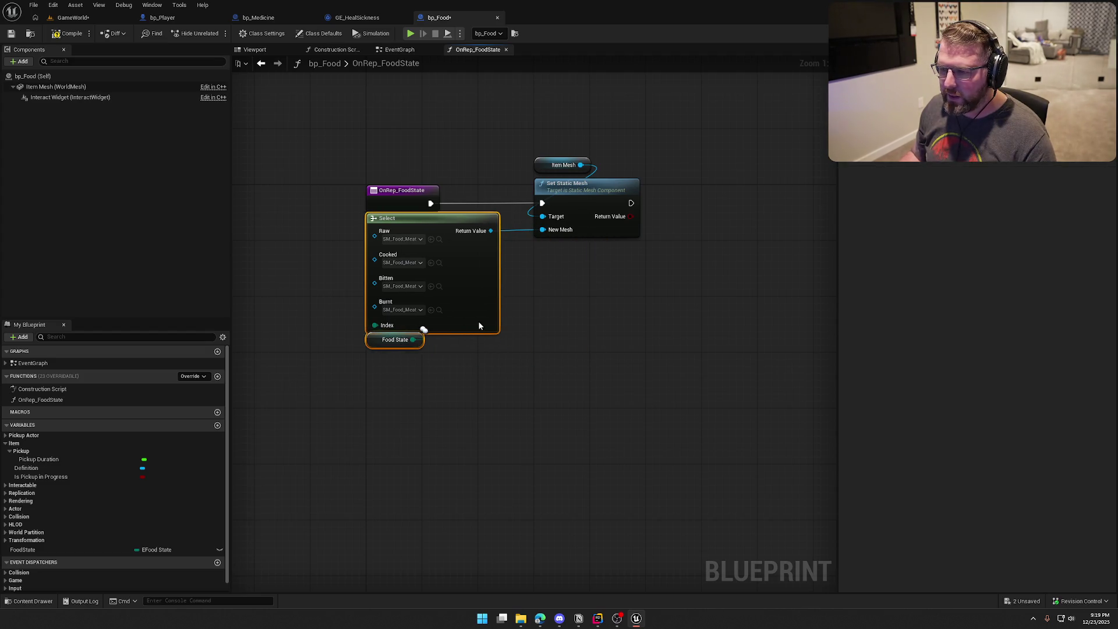
left_click_drag(574, 424, 457, 193)
left_click(456, 193)
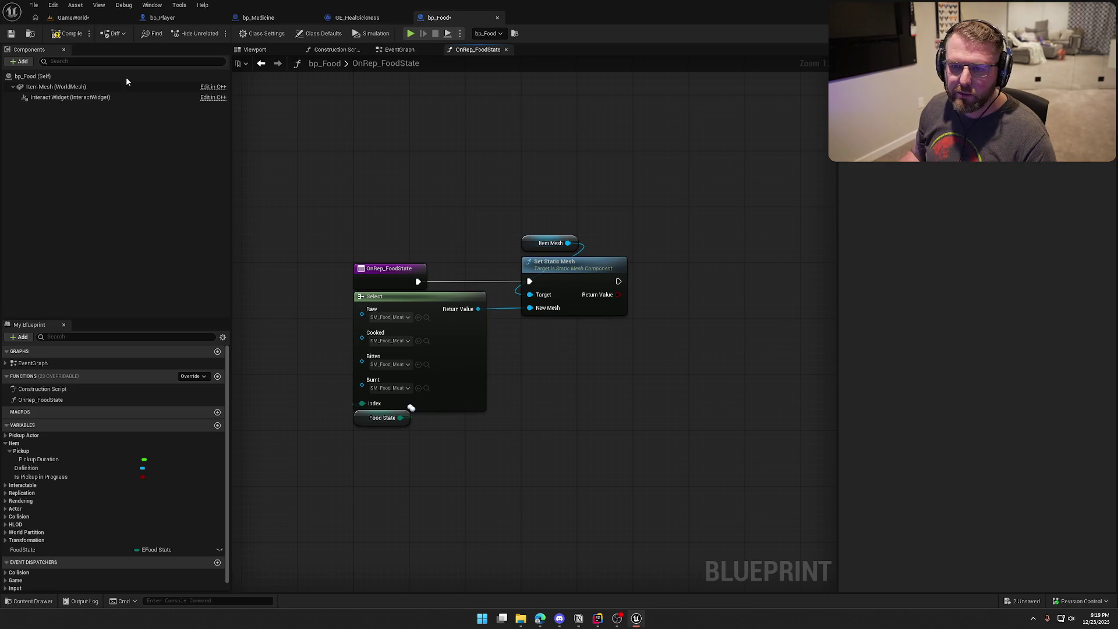
Step: Tidy the SET w/ Notify node in EventGraph and save bp_Food
left_click(401, 50)
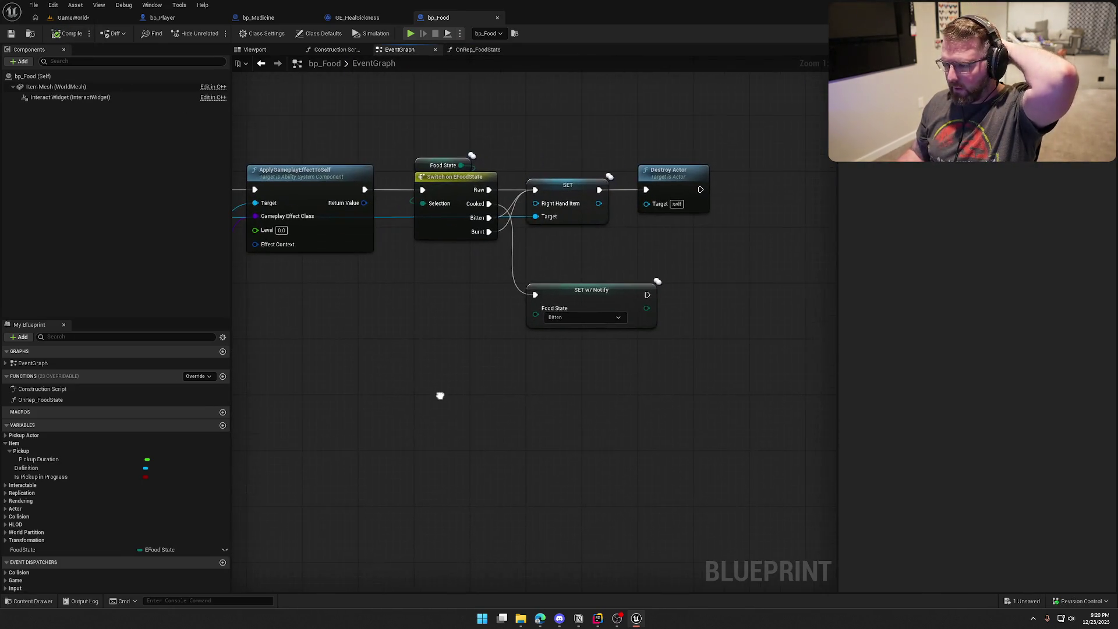
left_click_drag(581, 291, 591, 246)
left_click(642, 375)
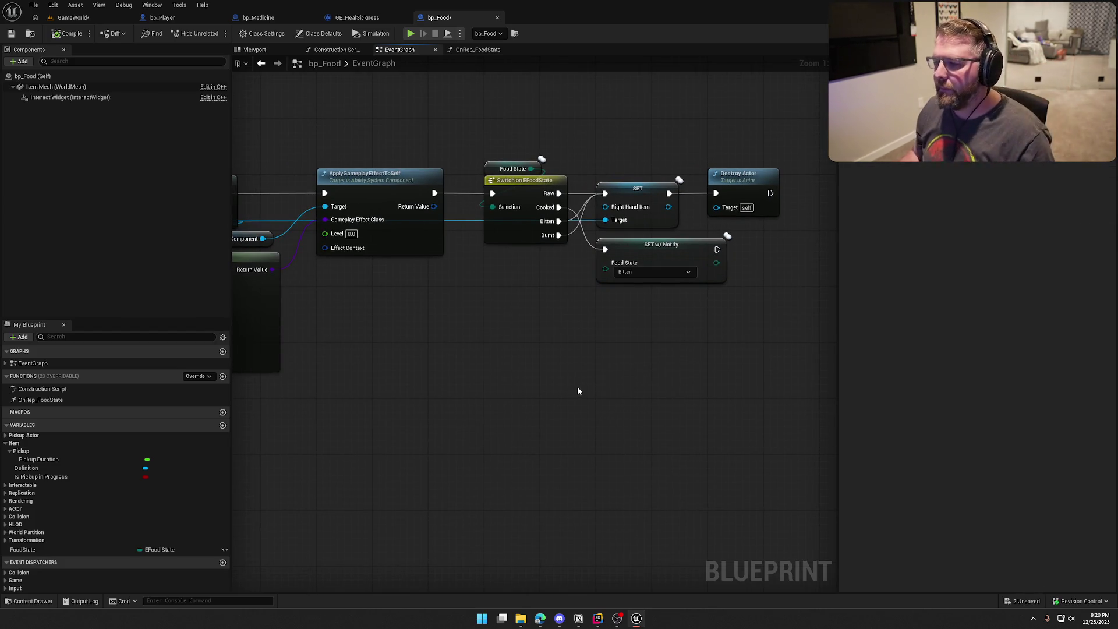
scroll(578, 390, "down", 1)
scroll(634, 379, "down", 3)
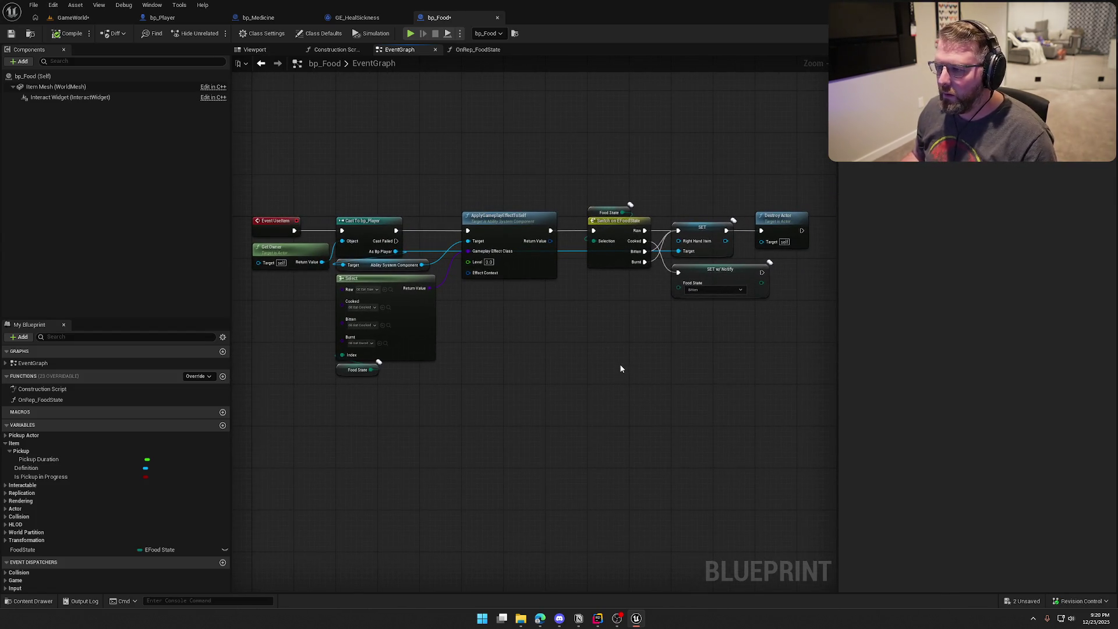
key("ctrl+s")
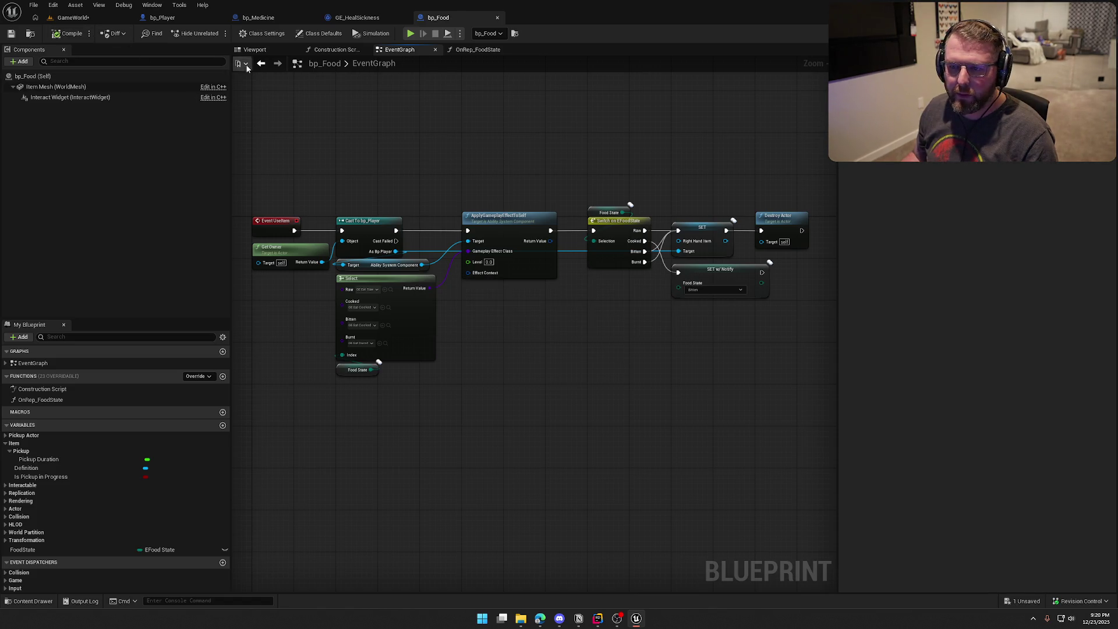
Step: Check the food mesh preview and FoodState settings, then return to GameWorld near the food item
left_click(256, 50)
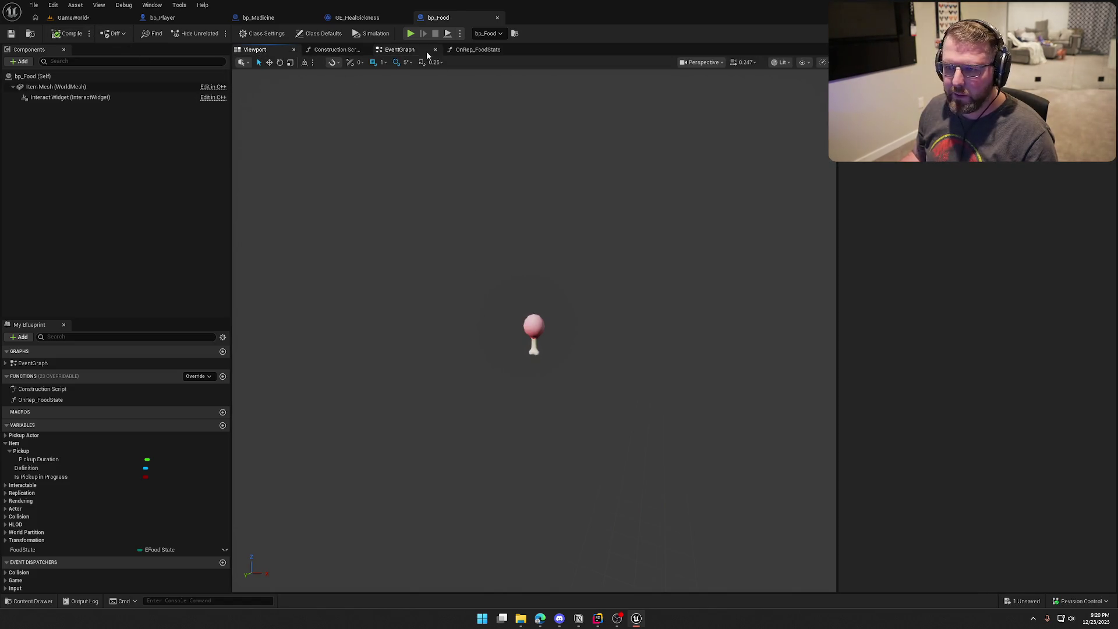
left_click(401, 49)
left_click(26, 550)
left_click(905, 239)
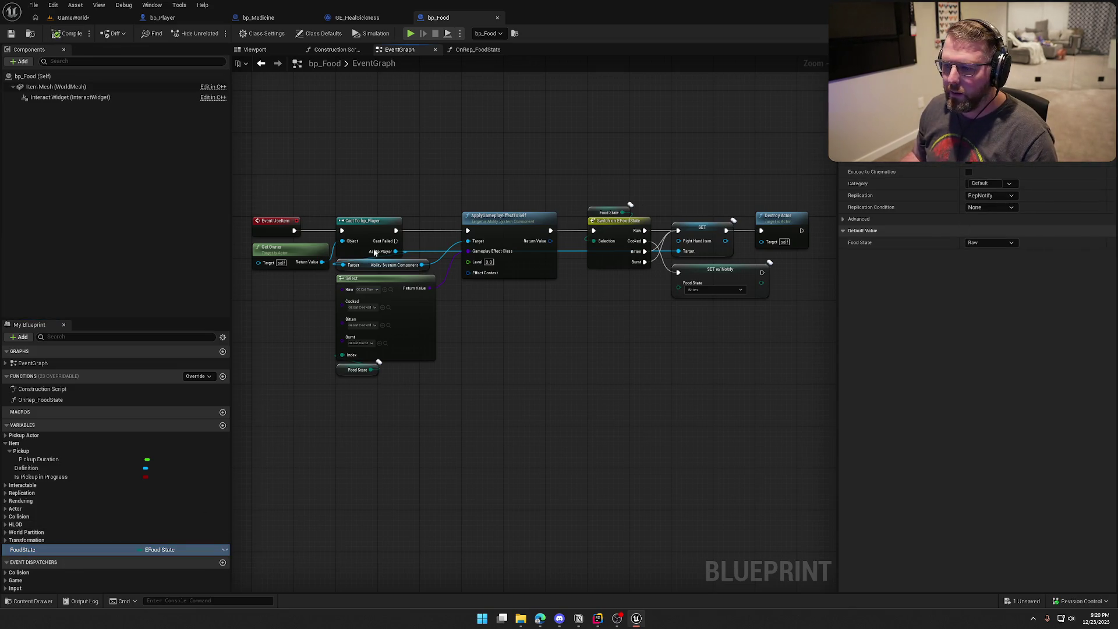
left_click(81, 19)
left_click_drag(560, 325, 504, 278)
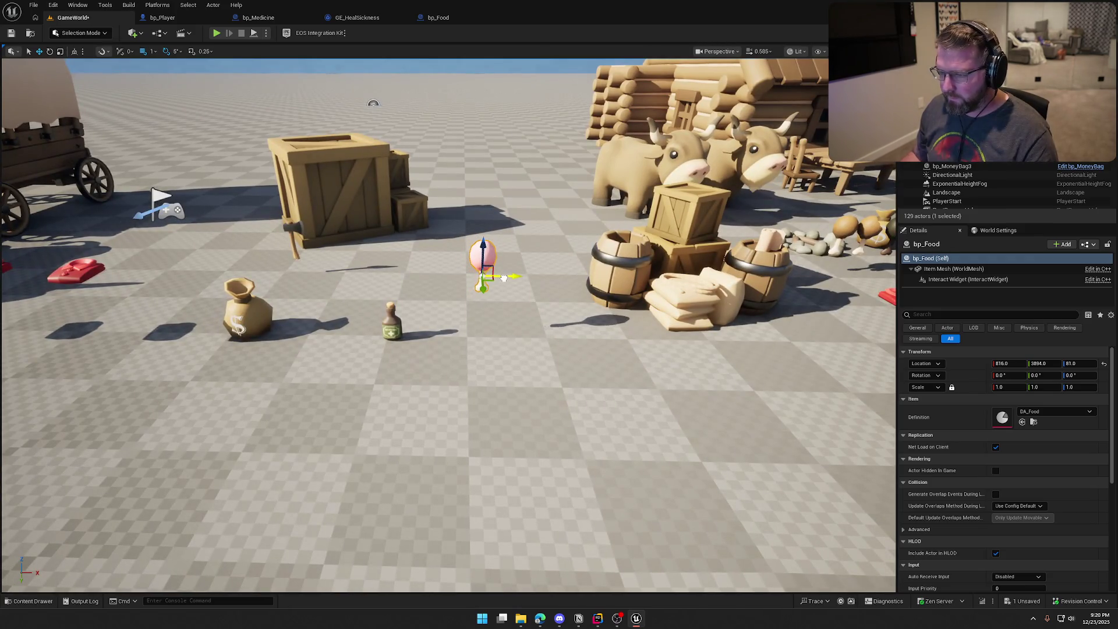
Step: Drop the food item onto the floor, play-test picking it up, then view GE_HealSickness's class defaults
key("End")
key("Escape")
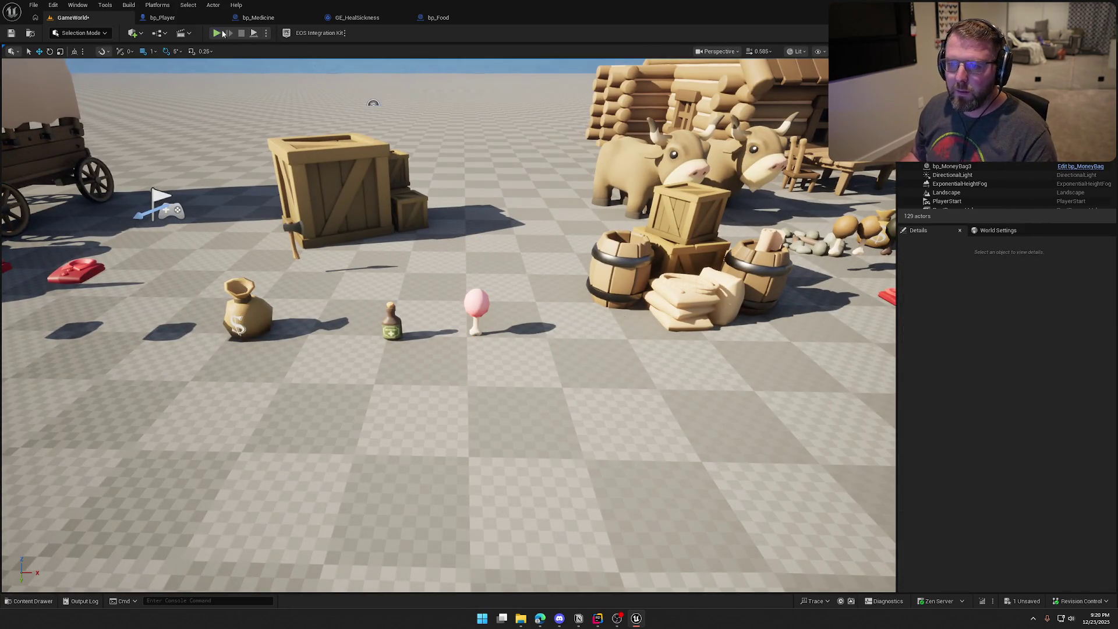
key("alt+p")
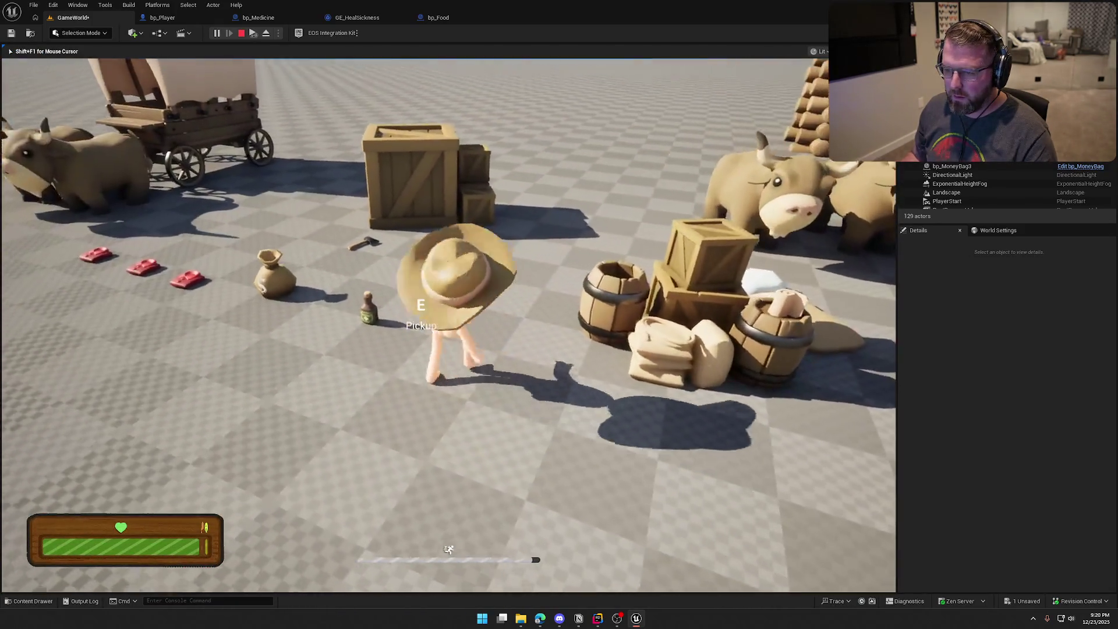
key("e")
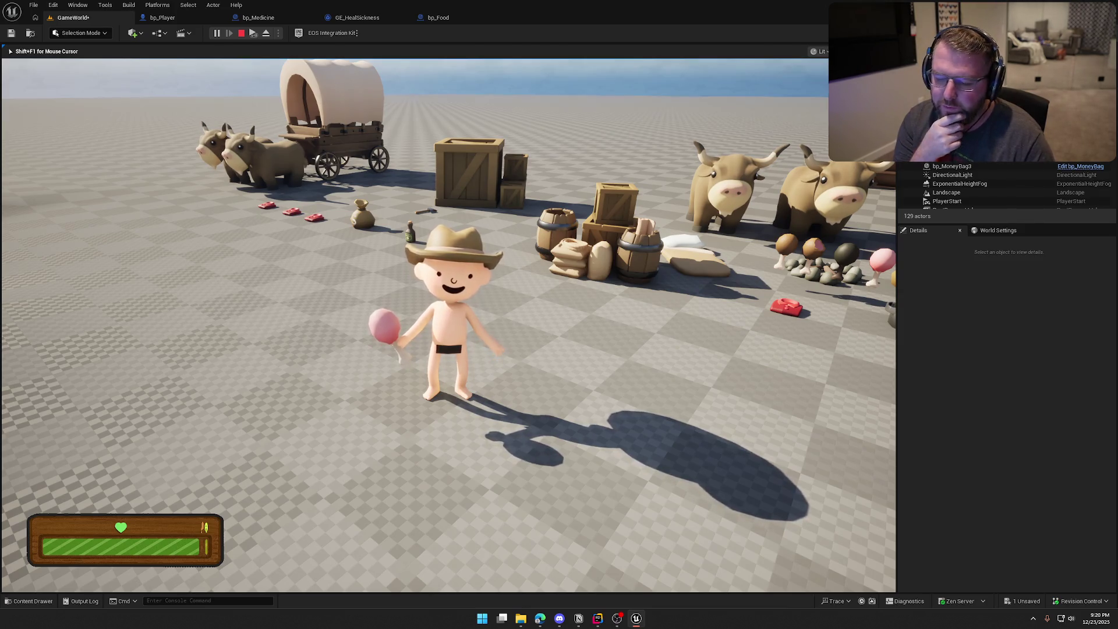
key("Escape")
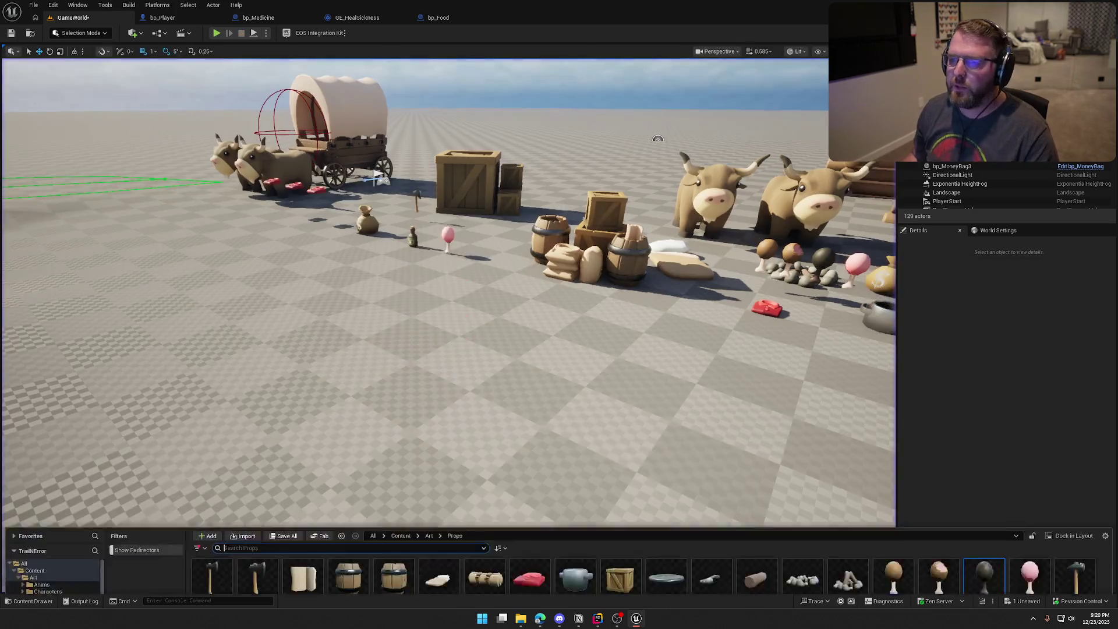
left_click(355, 17)
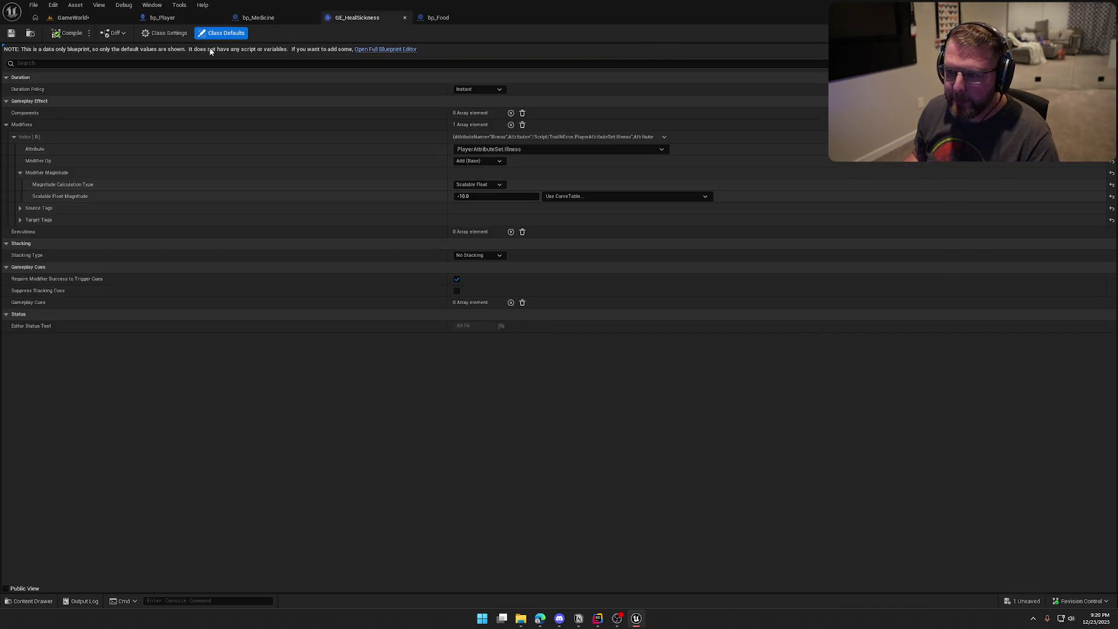
Step: Set the GE_Hunger gameplay effect's Period to 10 seconds
key("ctrl+b")
left_click(435, 524)
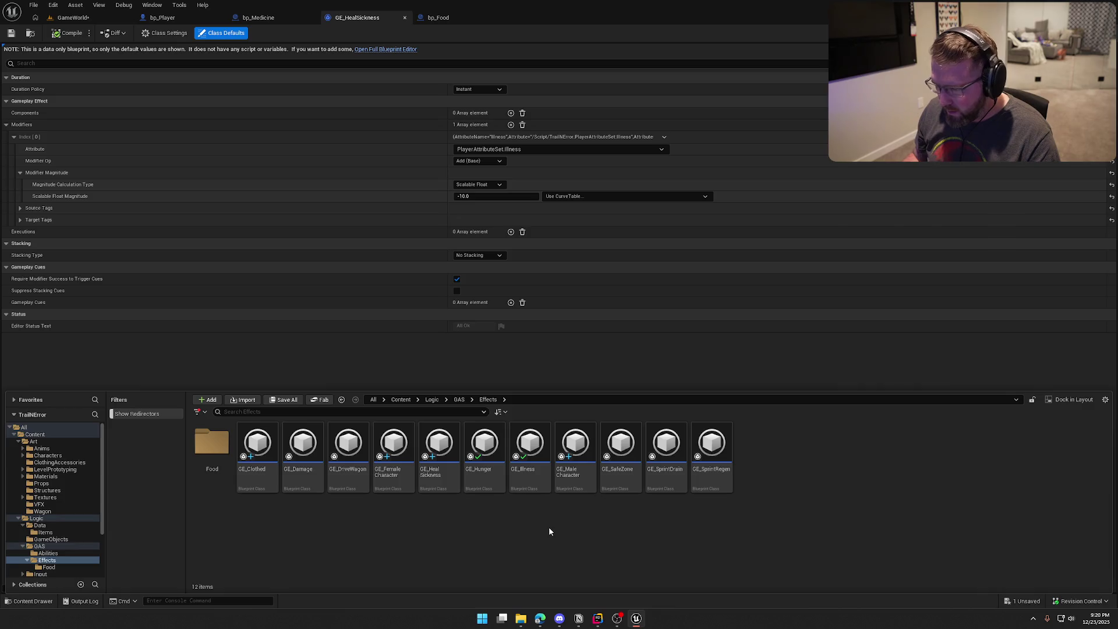
double_click(484, 452)
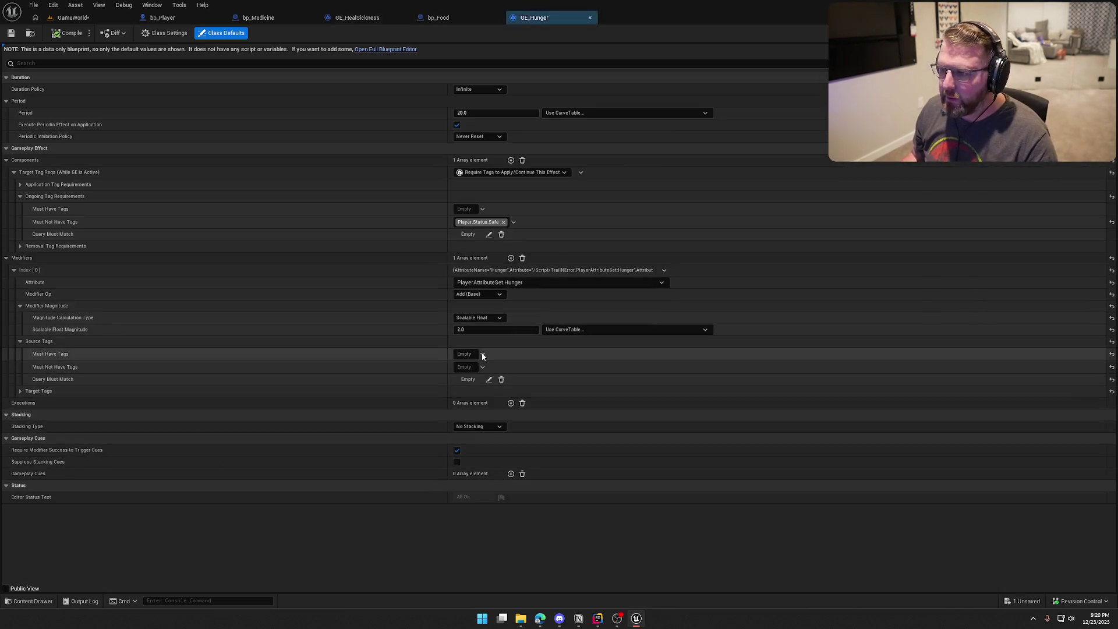
left_click(456, 125)
left_click(462, 112)
type("10")
key("Return")
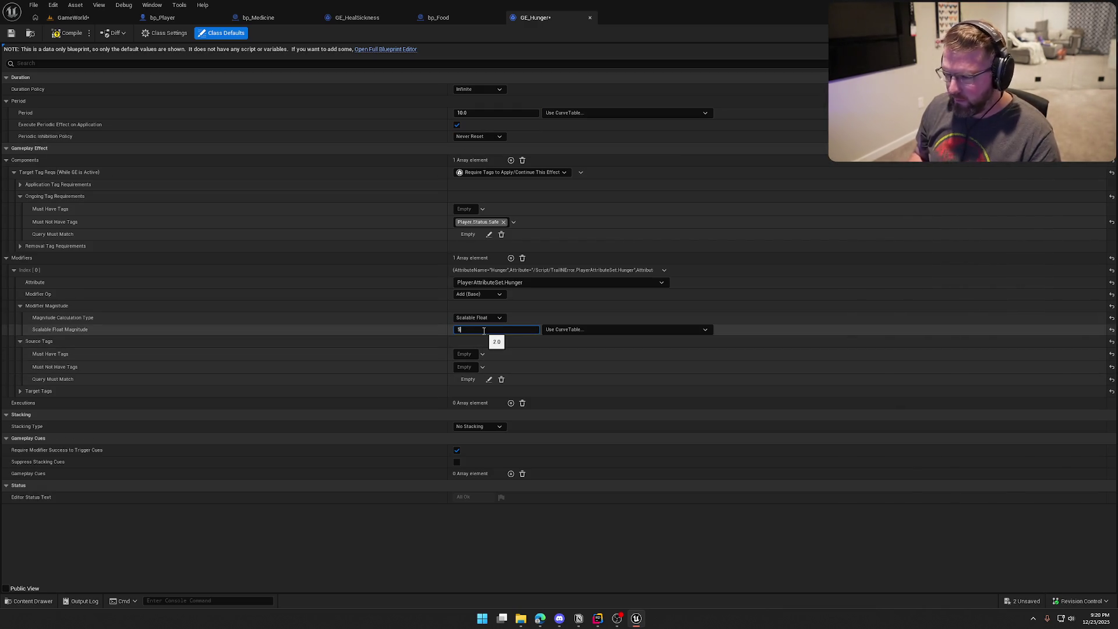
Step: Play-test GameWorld by walking to the meat and picking it up
left_click(70, 17)
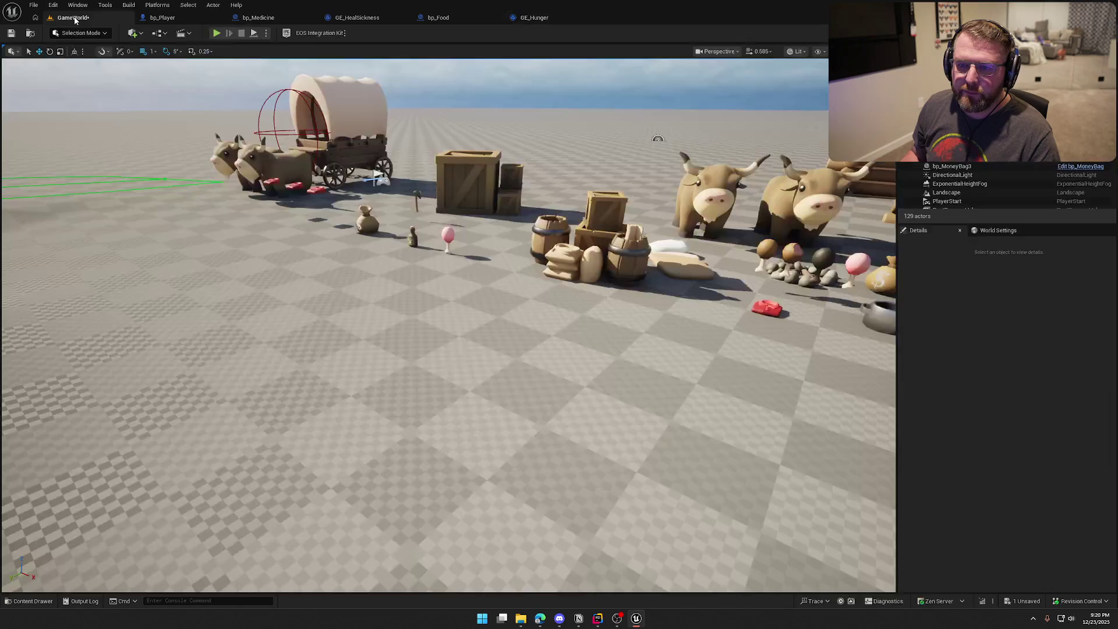
left_click(216, 33)
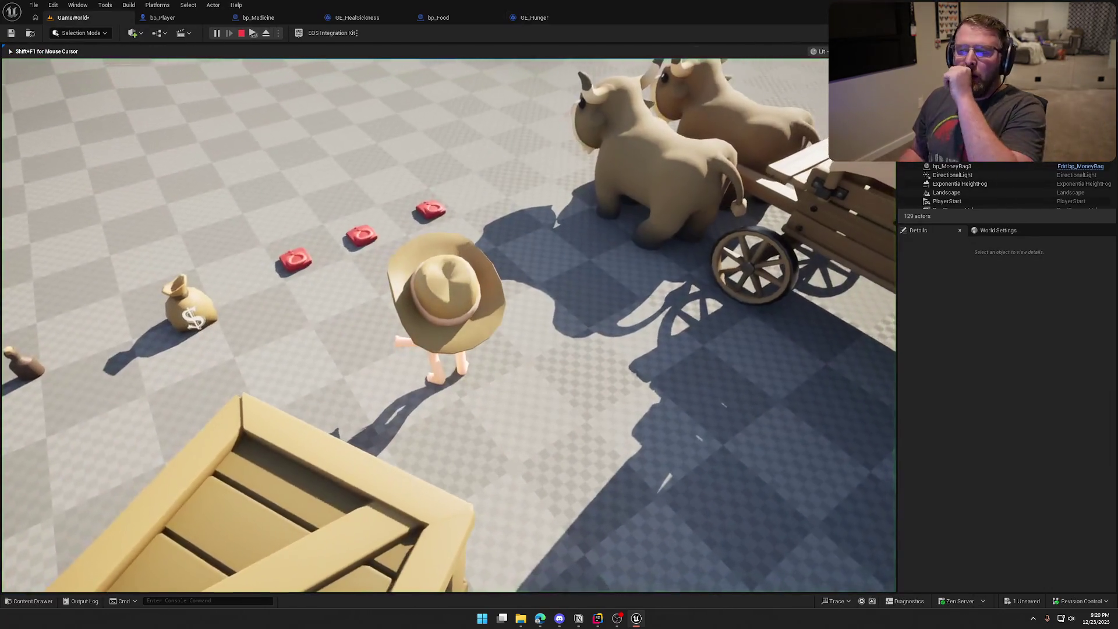
key("w")
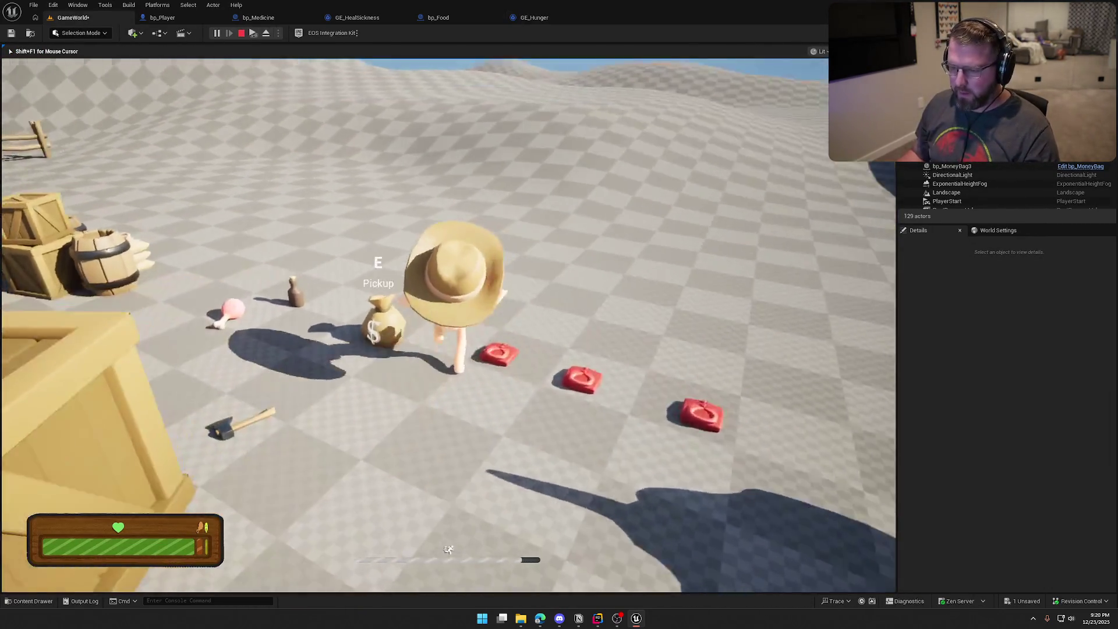
key("e")
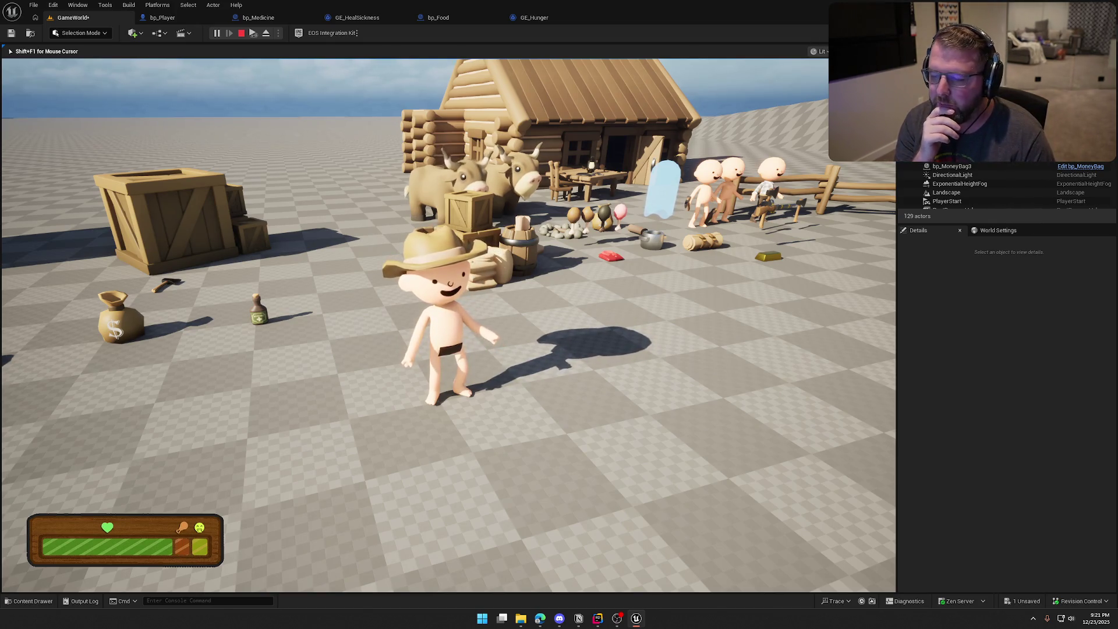
key("Escape")
Step: Select the pink lollipop food item and make bp_Food's FoodState instance-editable
mouse_move(207, 280)
left_mouse_down()
mouse_move(349, 291)
mouse_move(313, 319)
left_mouse_up()
left_click(320, 317)
left_click(442, 19)
left_click(225, 549)
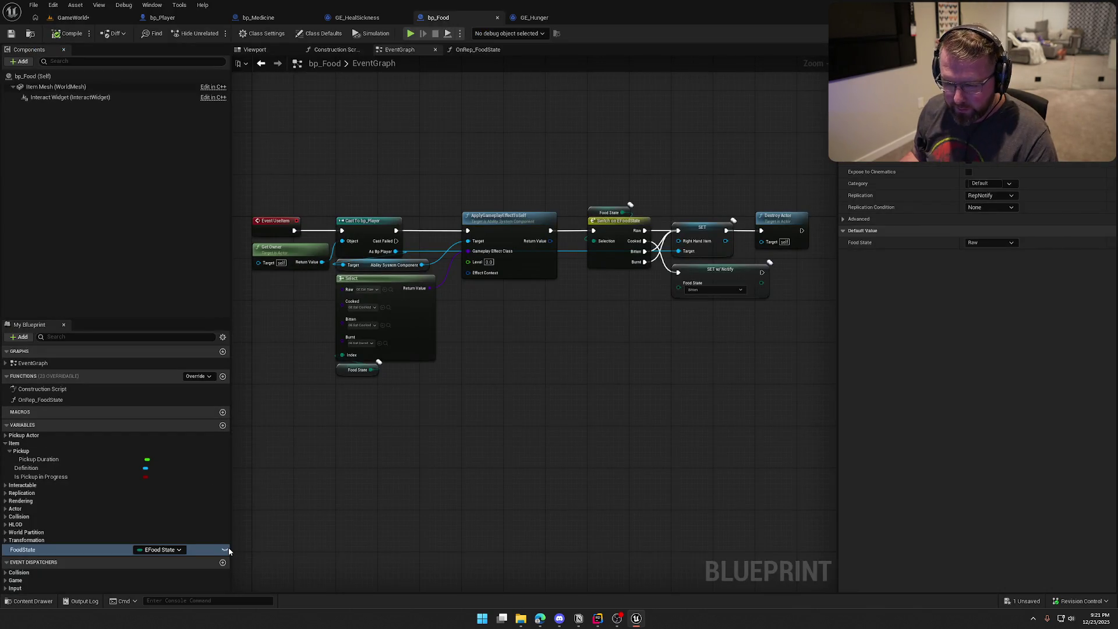
Step: Compile bp_Food, duplicate the food actor in the level, and set the copy's Food State to Cooked
key("ctrl+s")
left_click(329, 50)
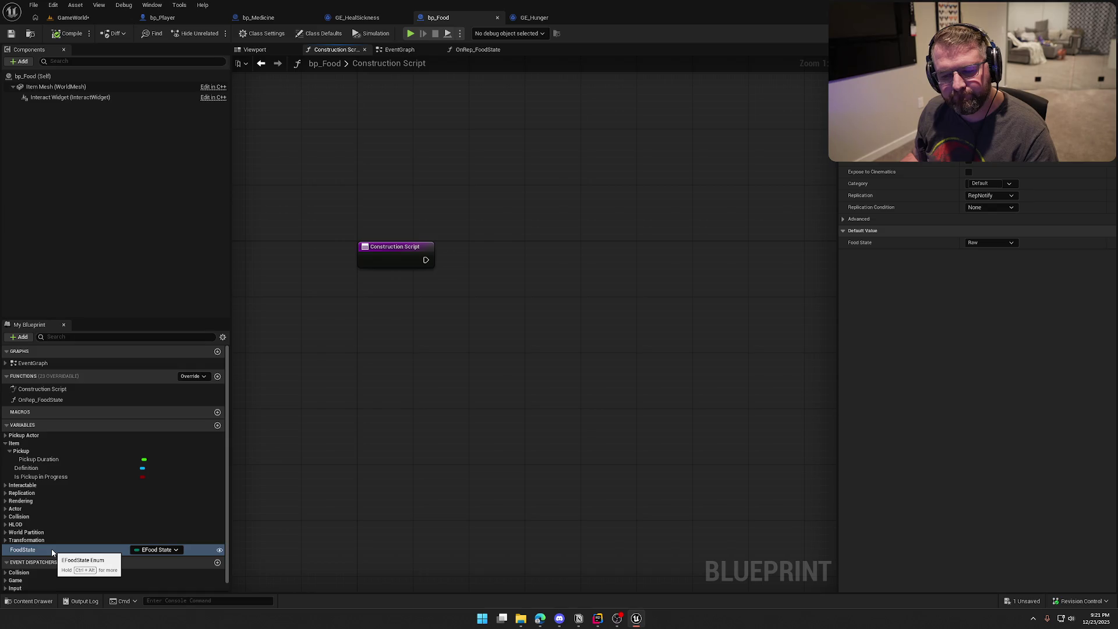
left_click(77, 19)
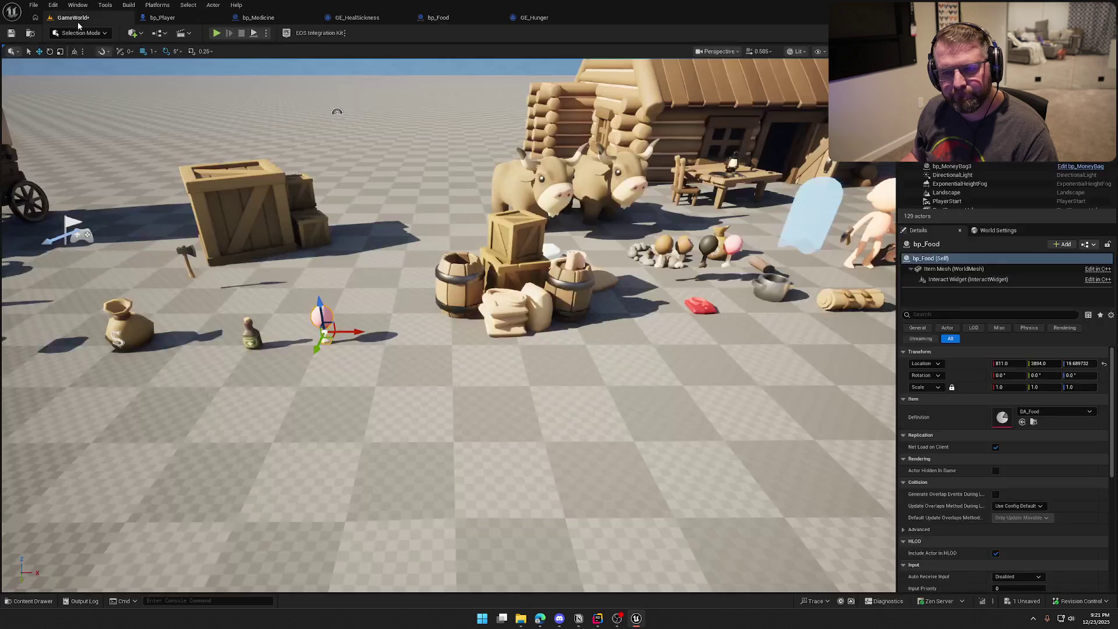
left_click_drag(353, 331, 404, 332)
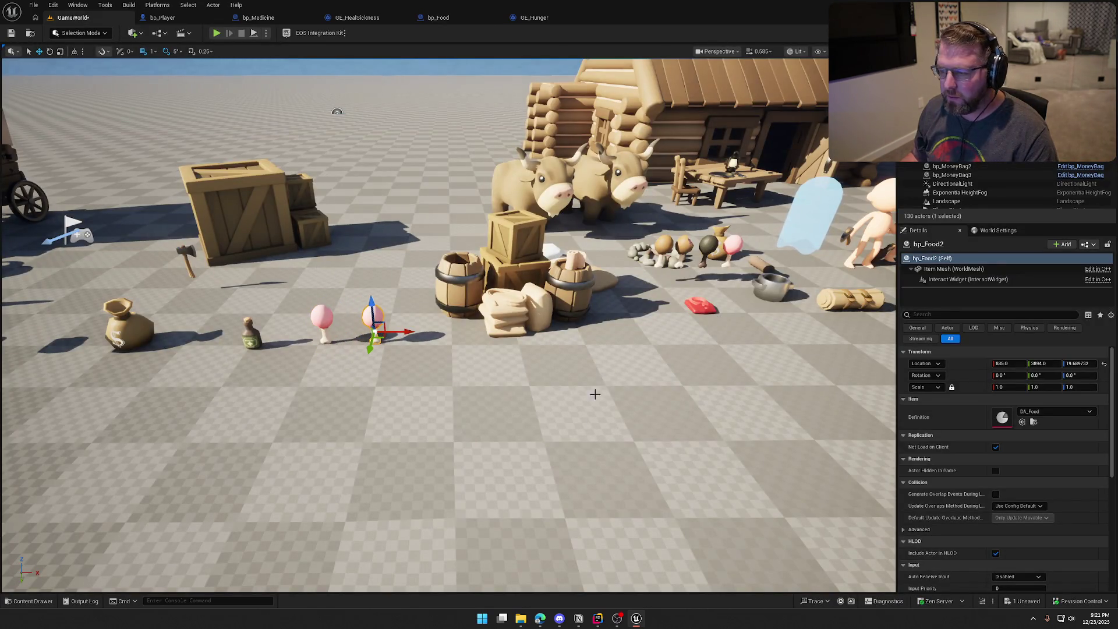
scroll(1020, 468, "down", 5)
left_click(1015, 430)
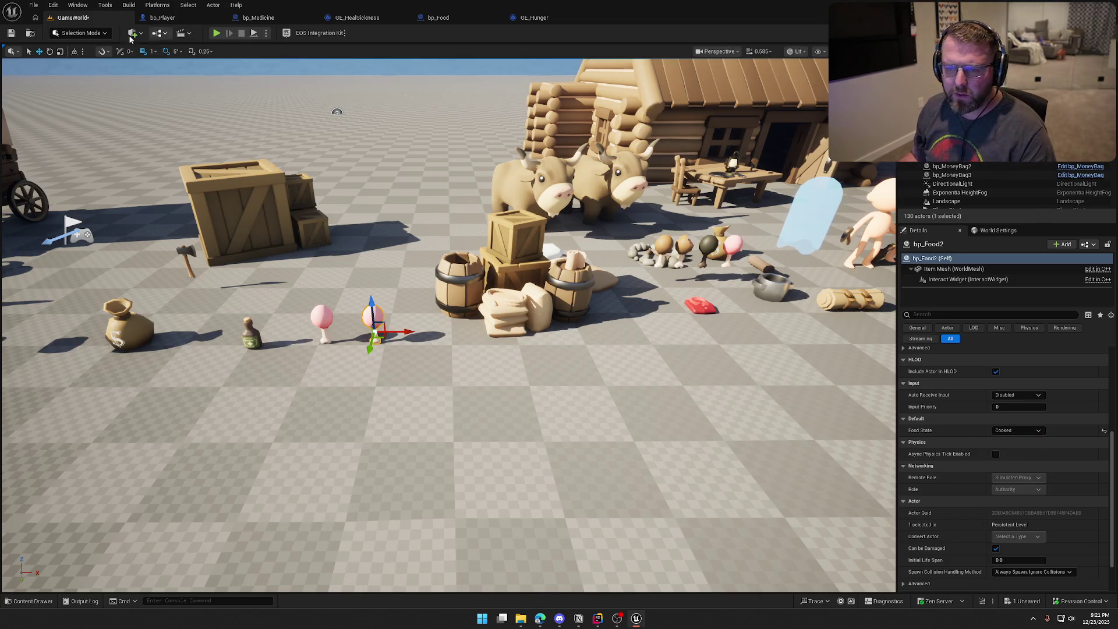
Step: Save the level, run a short play test, then go back to bp_Food's Construction Script
left_click(12, 34)
left_click(217, 33)
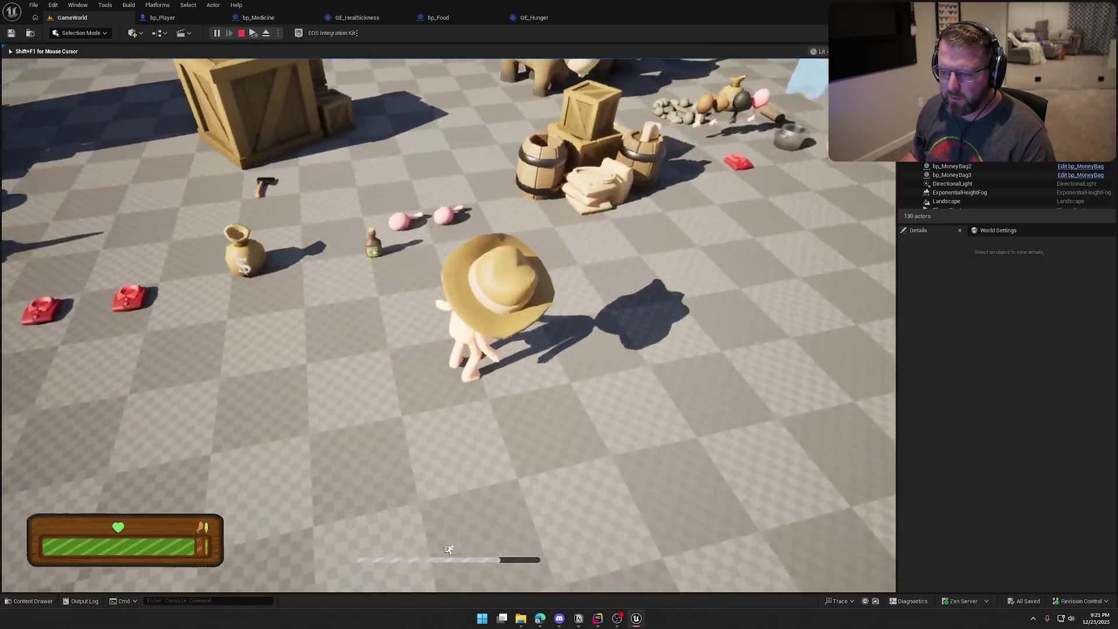
key("Escape")
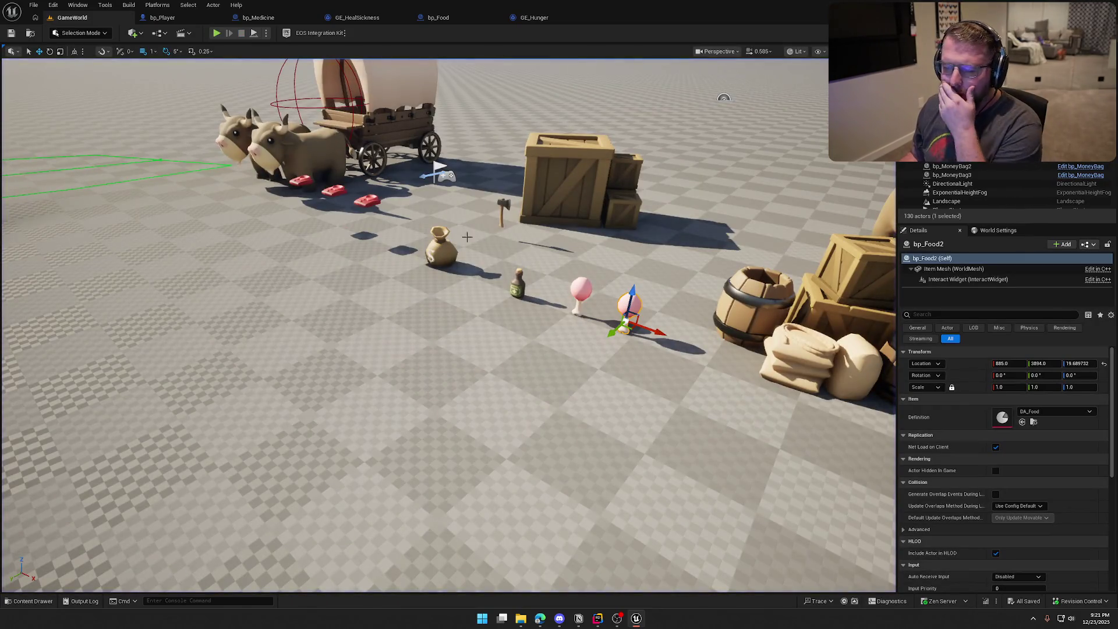
left_click(442, 18)
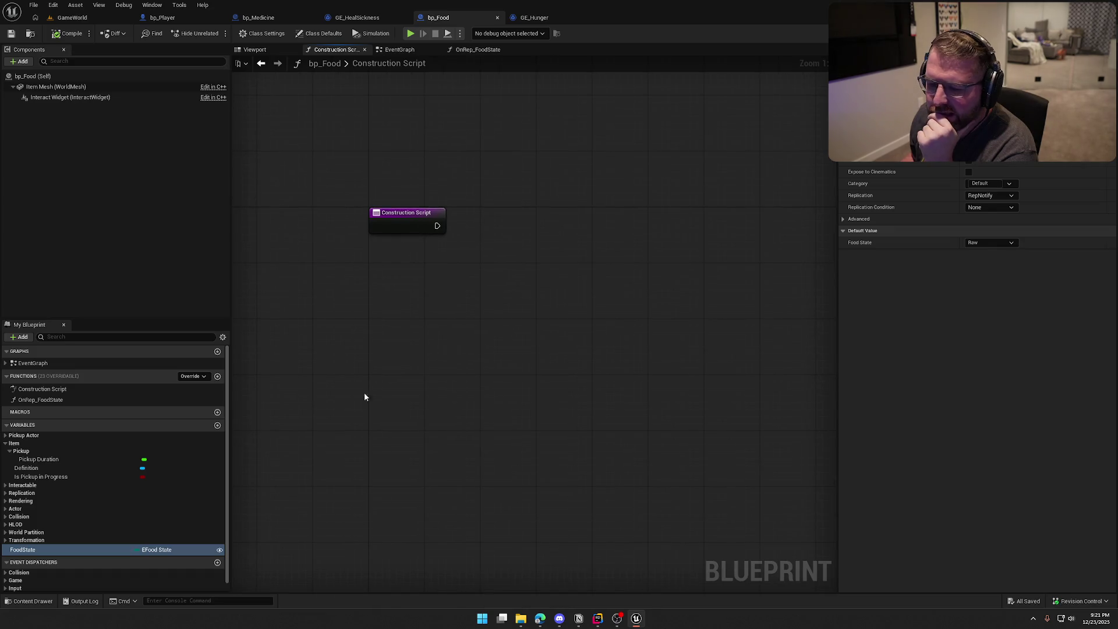
Step: Copy the Select, Set Static Mesh, Item Mesh and Food State nodes from OnRep_FoodState
left_click(88, 399)
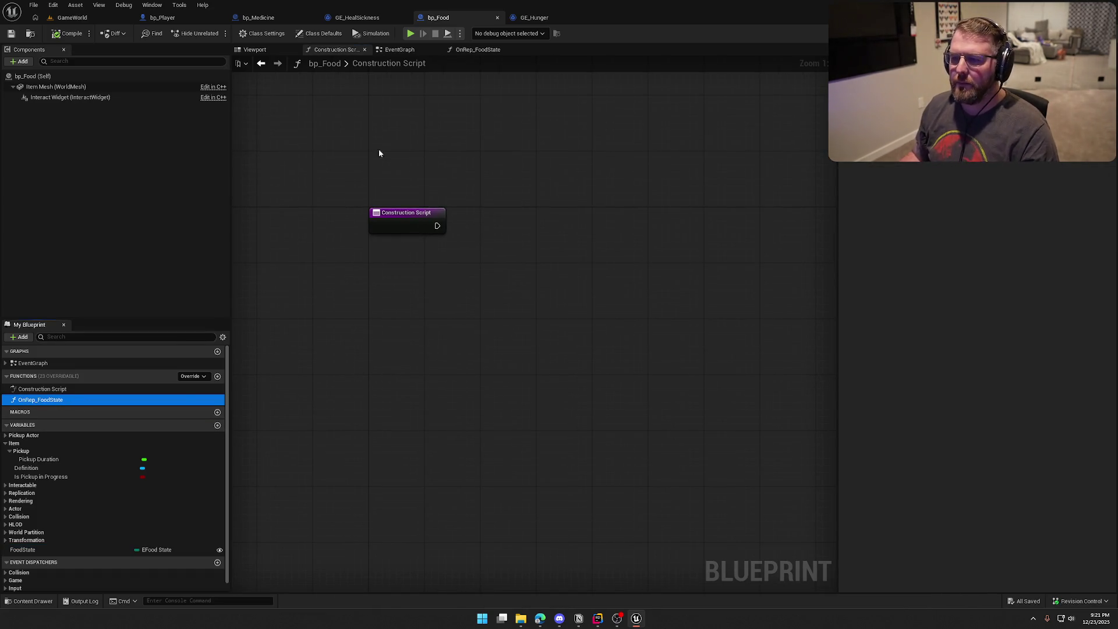
left_click(479, 50)
left_click_drag(442, 217, 606, 392)
left_click_drag(547, 386, 364, 489, "shift")
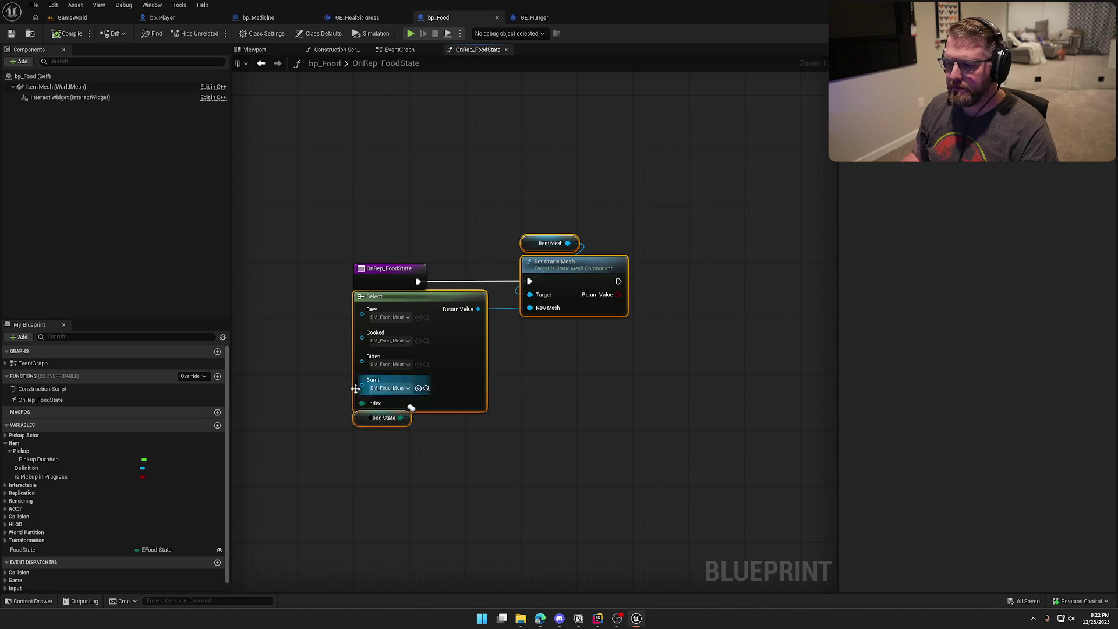
key("ctrl+c")
Step: Paste the nodes into the Construction Script, wire its exec into Set Static Mesh, and return to GameWorld
left_click(338, 50)
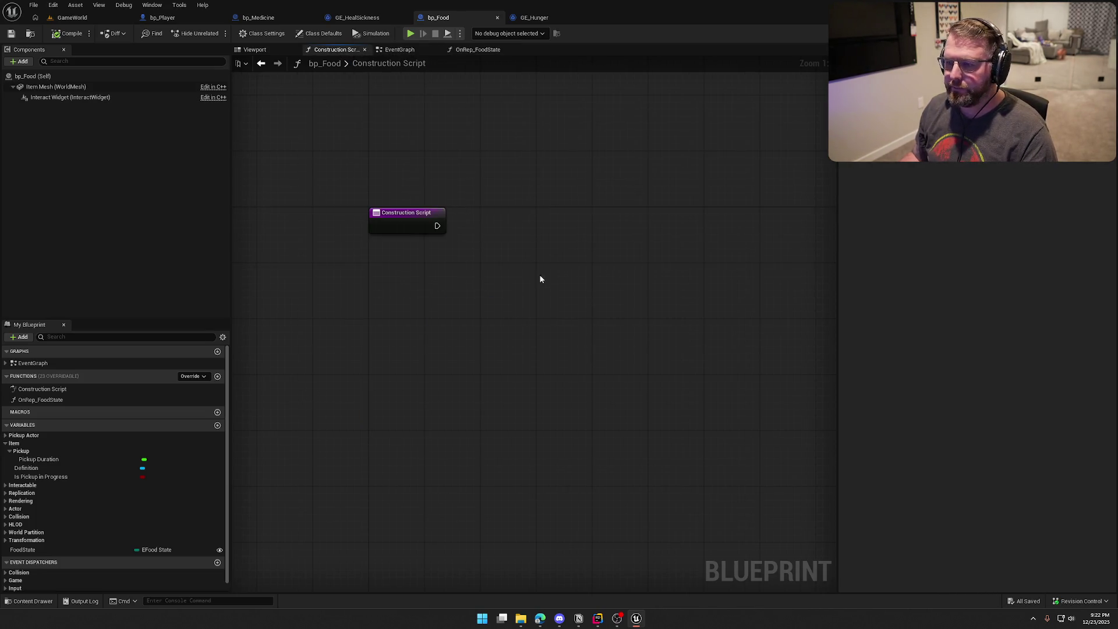
key("ctrl+v")
left_click_drag(598, 239, 407, 211)
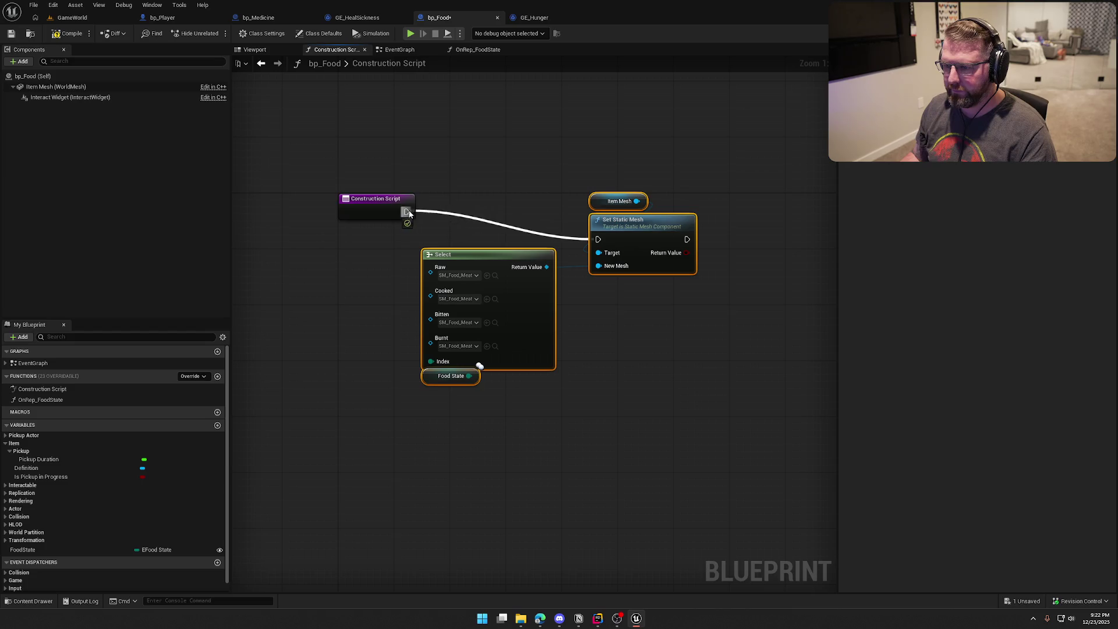
left_click_drag(647, 237, 565, 211)
left_click(408, 156)
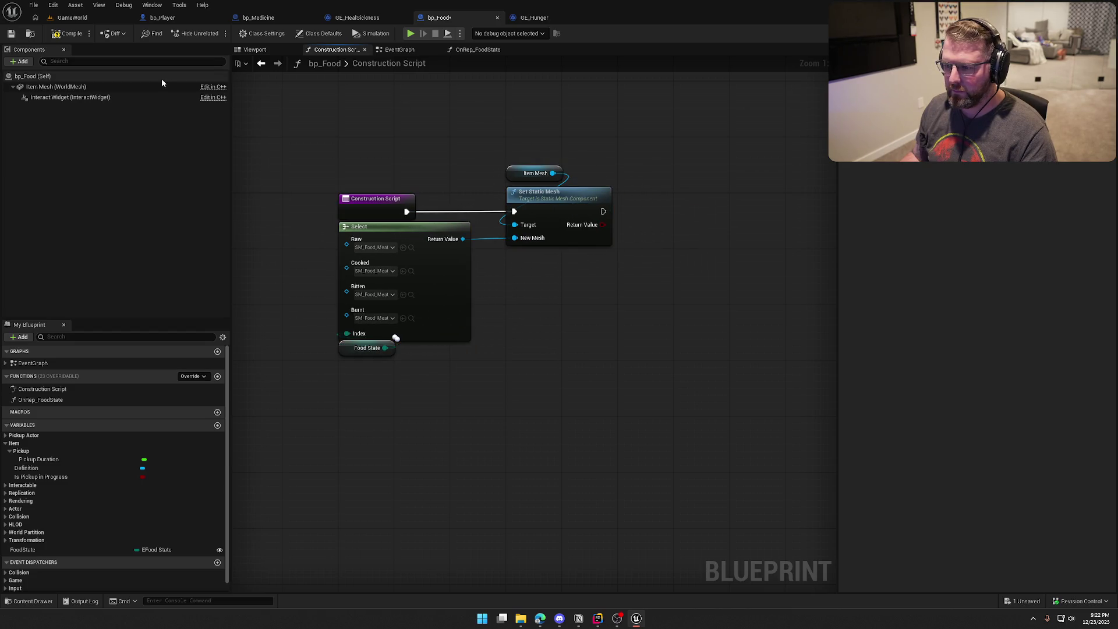
left_click(73, 19)
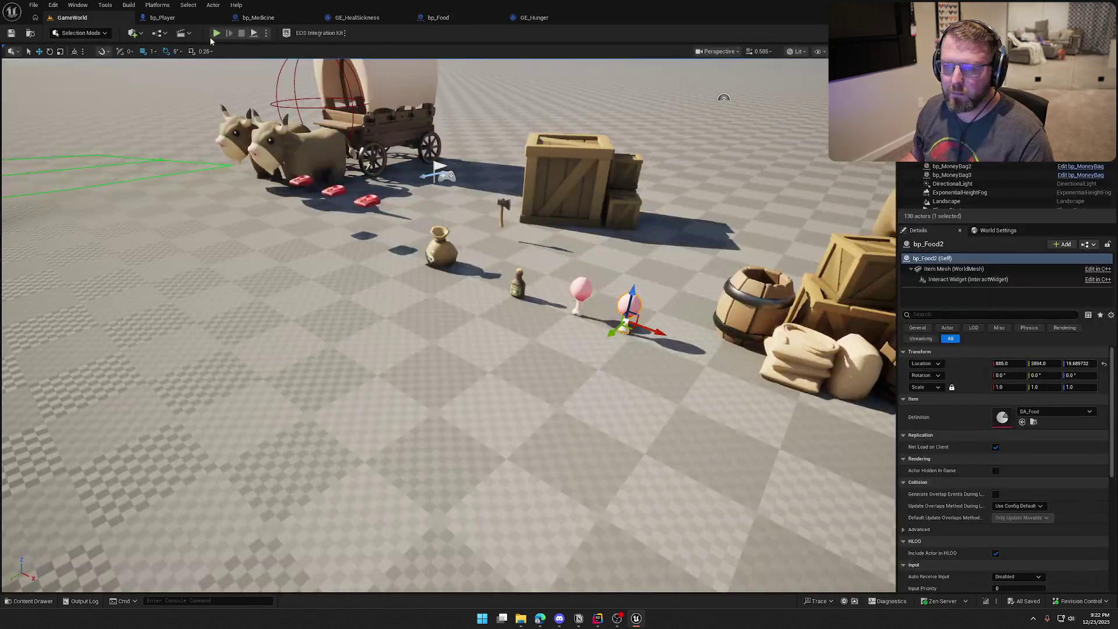
Step: Play-test the level with the gameplay debugger overlay, running toward the food items
left_click(216, 33)
key("apostrophe")
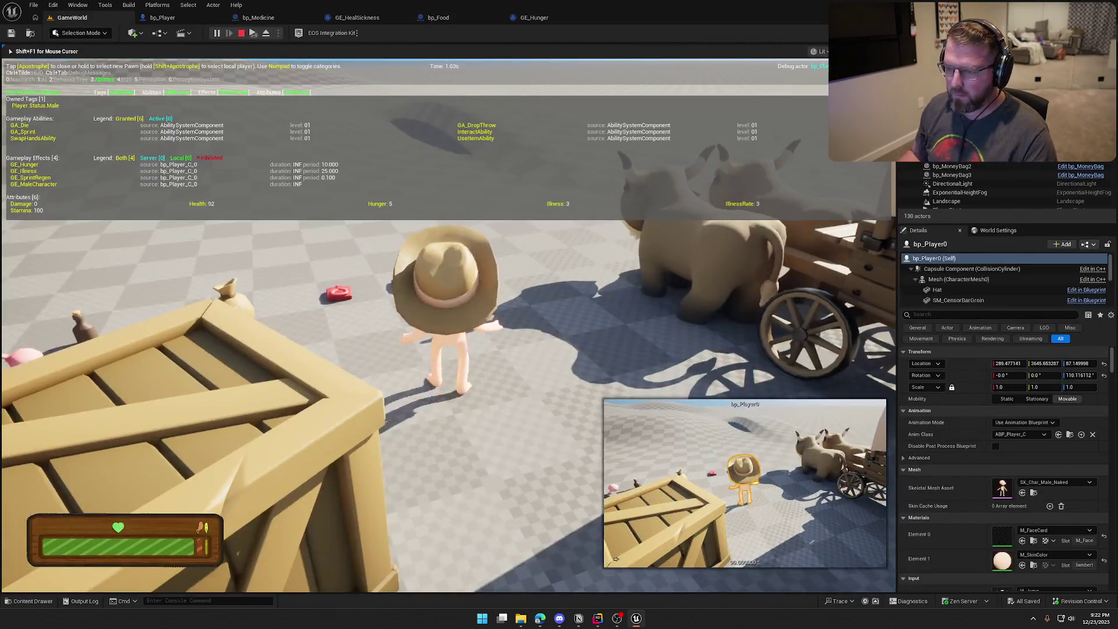
key("w")
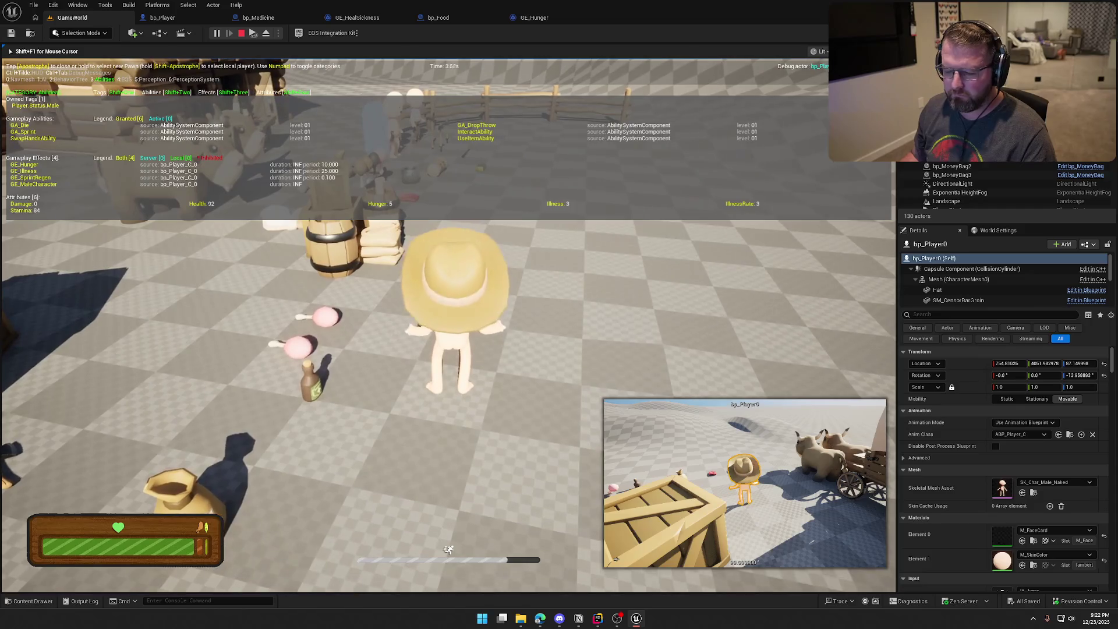
key("Escape")
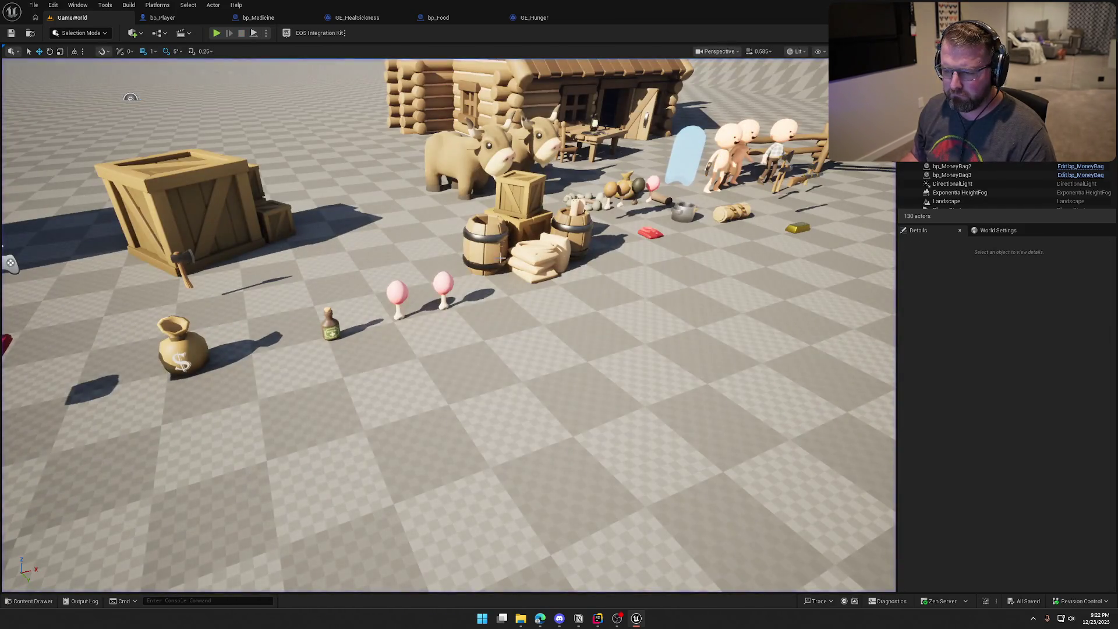
Step: Nudge bp_Food2 to the right, save the level, then delete the bp_Food2 copy
left_click(440, 284)
left_click_drag(440, 284, 485, 298)
scroll(972, 481, "down", 5)
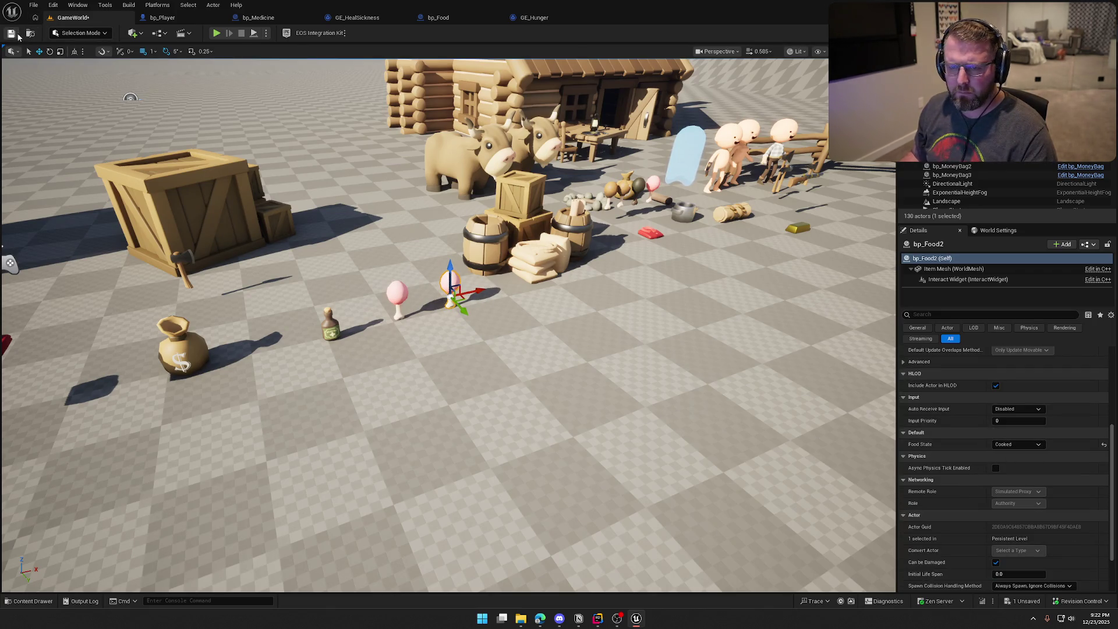
key("ctrl+s")
key("Delete")
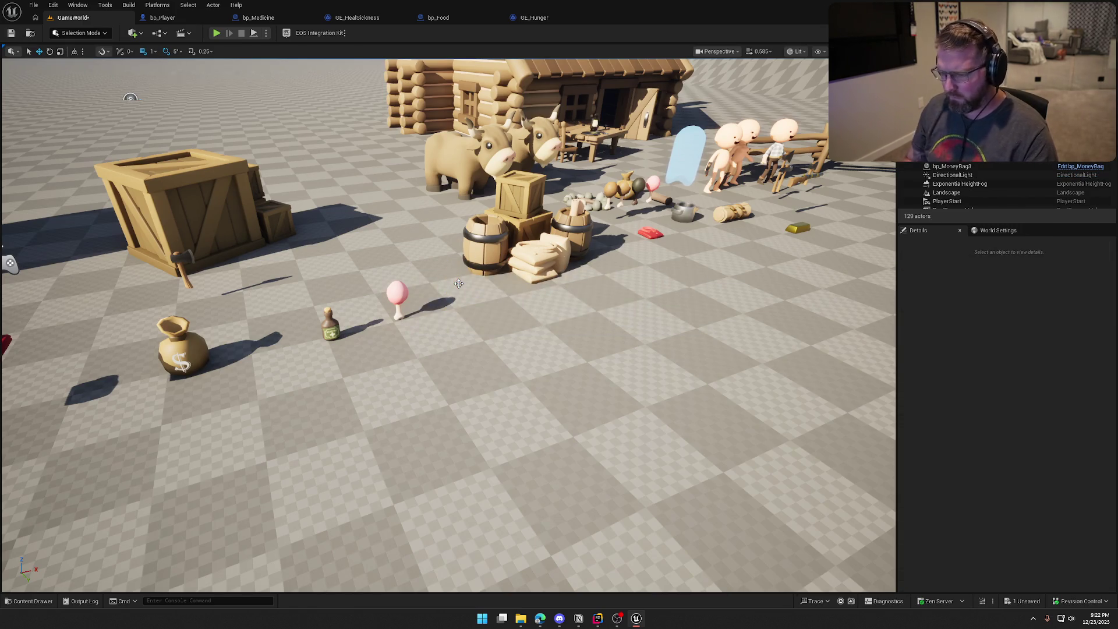
Step: Duplicate the lollipop food item, set the copy's Food State to Cooked, and save GameWorld
key("ctrl+space")
left_click(397, 294)
key("ctrl+b")
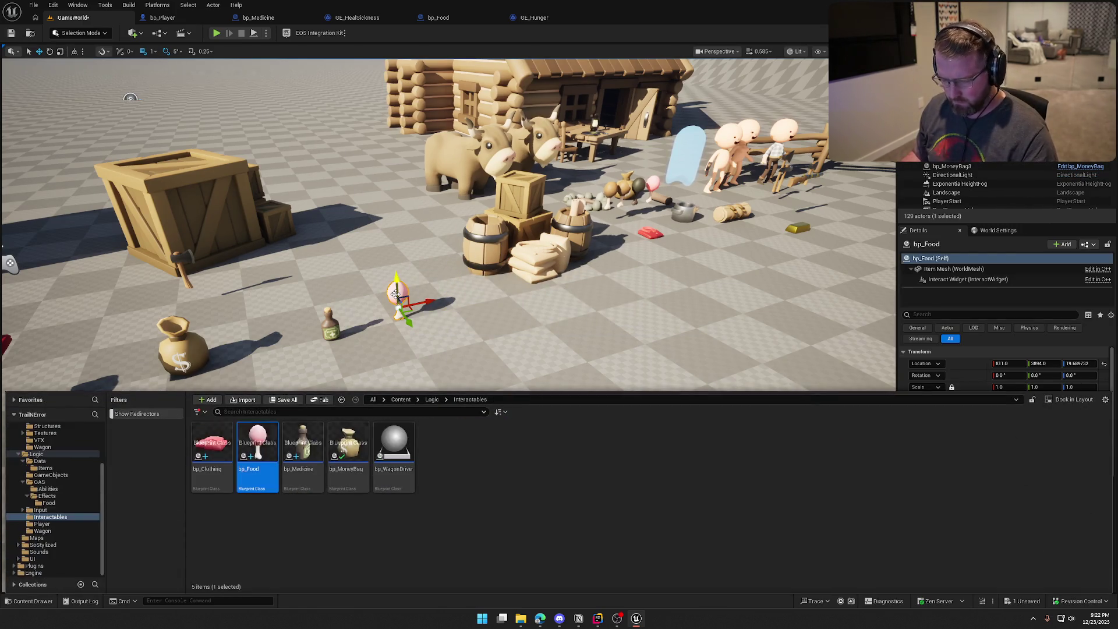
mouse_move(406, 315)
left_mouse_down()
mouse_move(464, 310)
mouse_move(459, 320)
mouse_move(460, 301)
left_mouse_up()
scroll(1018, 435, "down", 3)
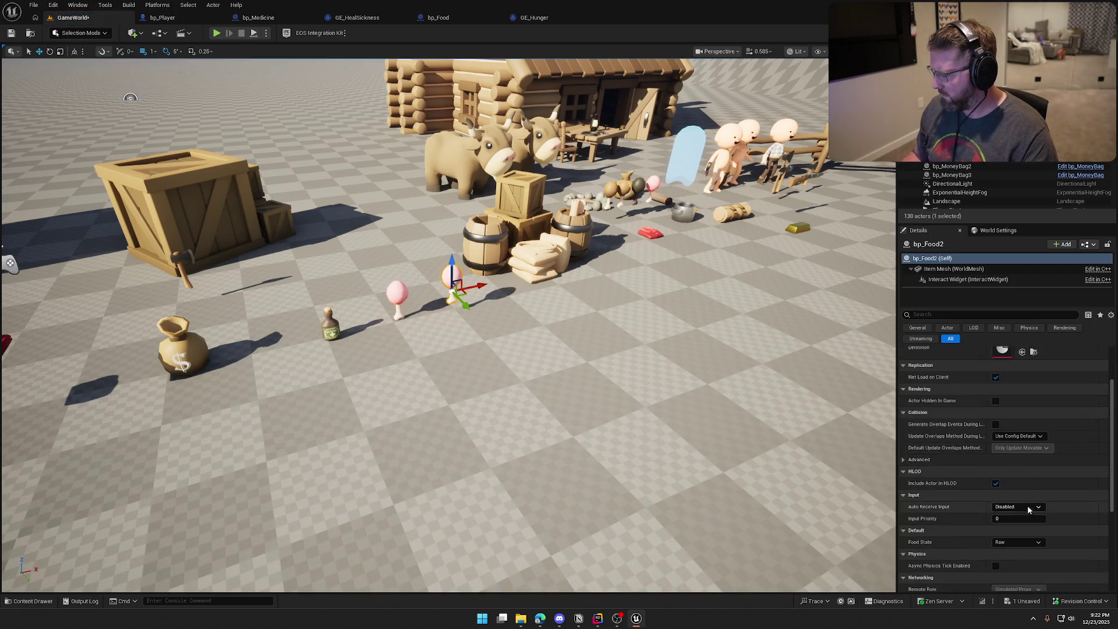
left_click(1017, 541)
left_click(1013, 559)
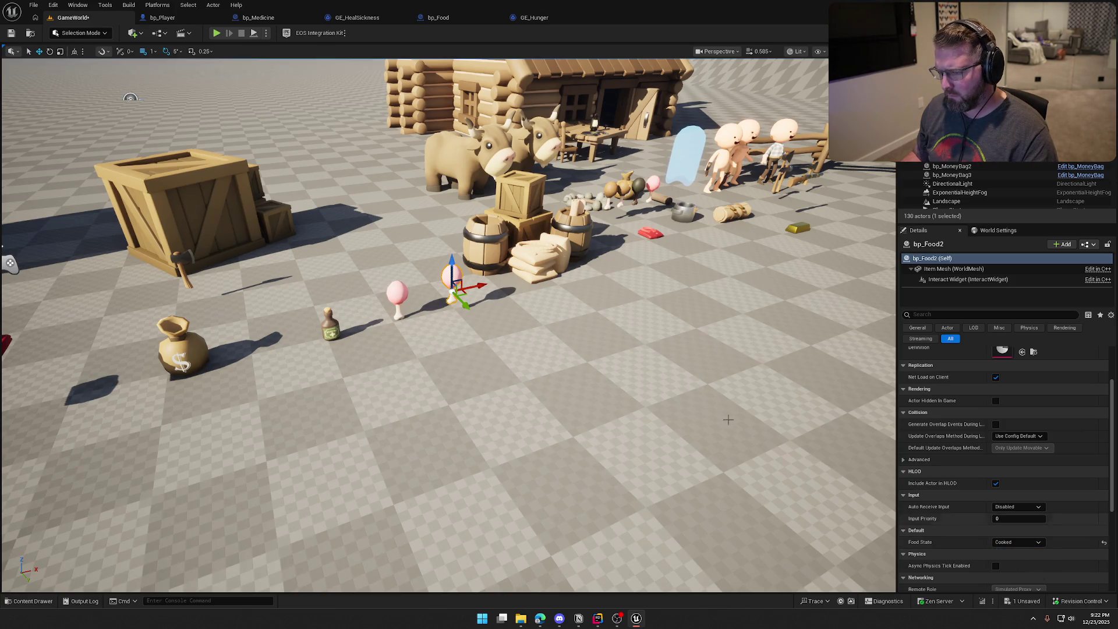
left_click(12, 33)
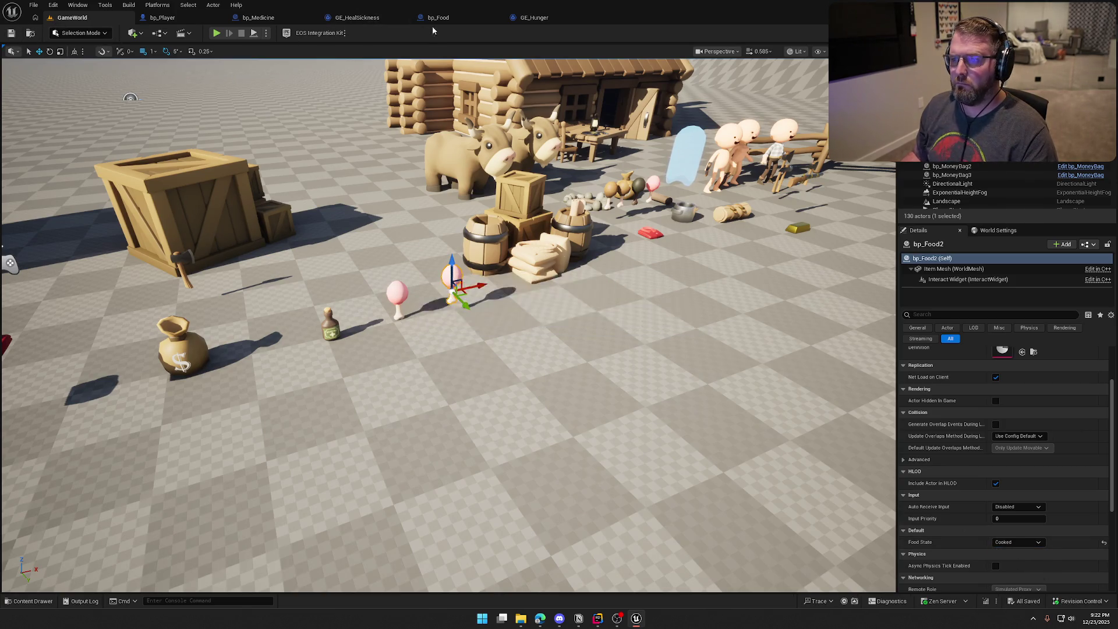
left_click(440, 17)
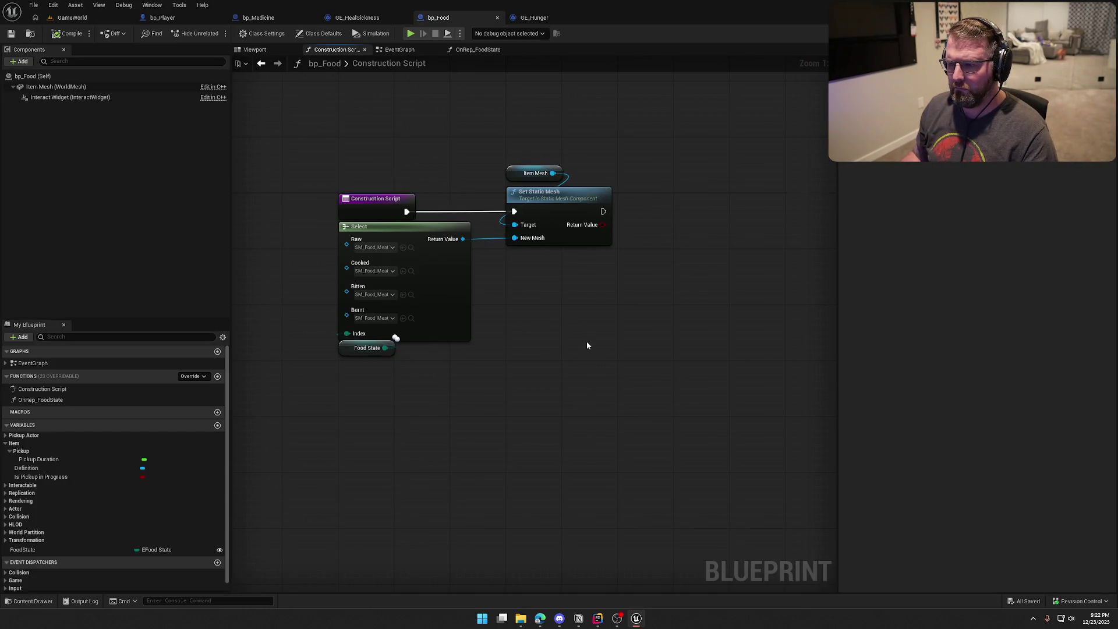
Step: Align the Food State and Item Mesh nodes in the Construction Script and OnRep_FoodState graphs
left_click_drag(346, 354, 347, 360)
left_click(514, 325)
left_click_drag(520, 173, 519, 180)
left_click(519, 150)
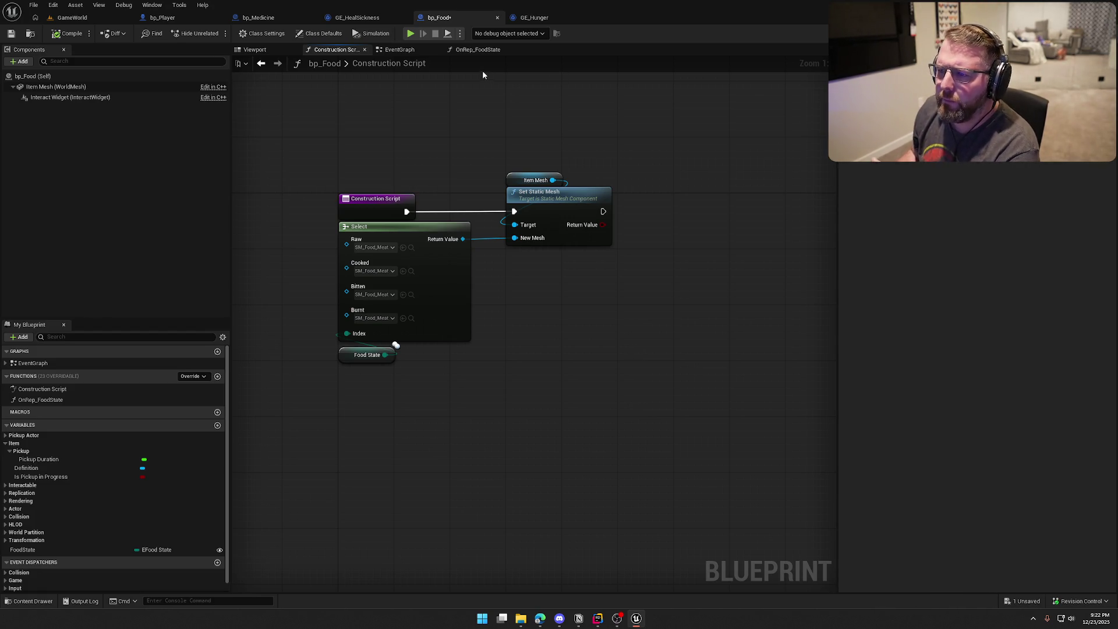
left_click(477, 49)
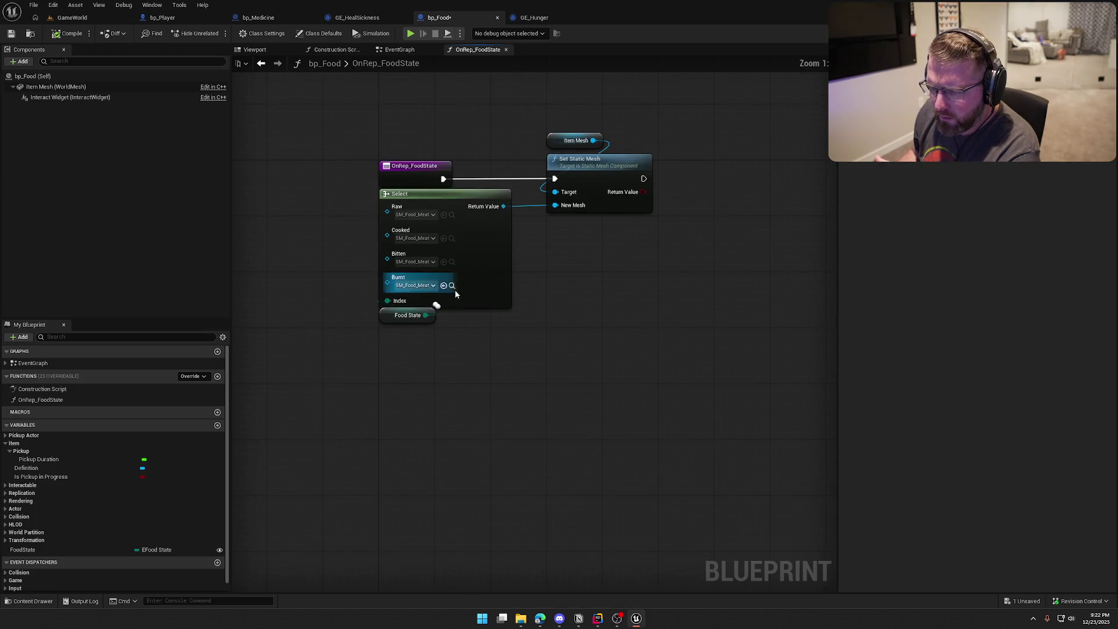
left_click_drag(392, 315, 392, 322)
left_click(456, 337)
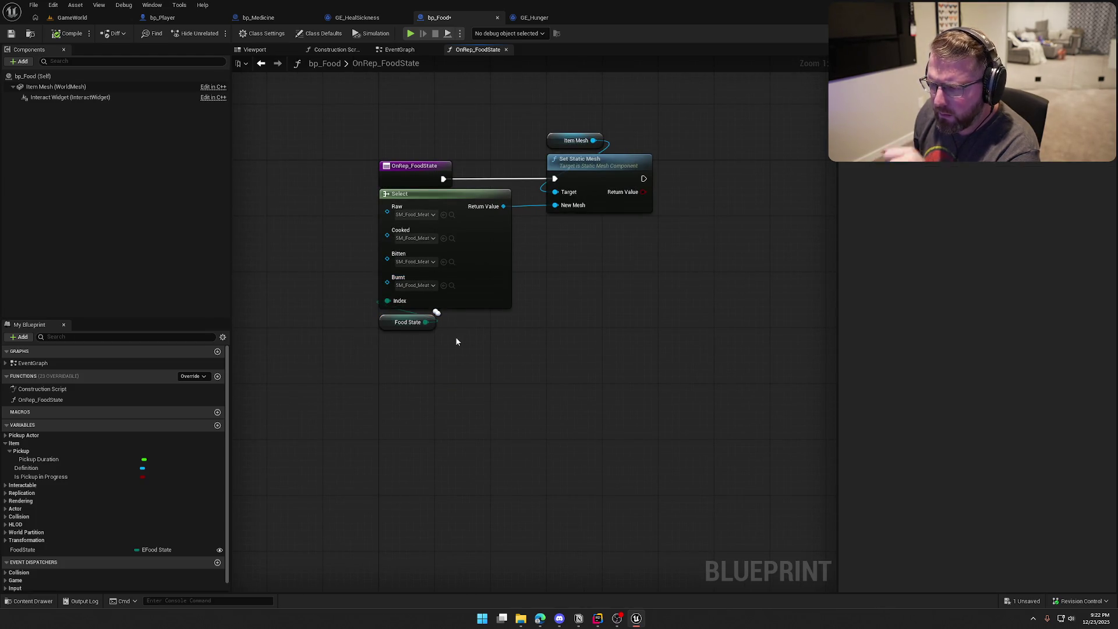
key("ctrl+space")
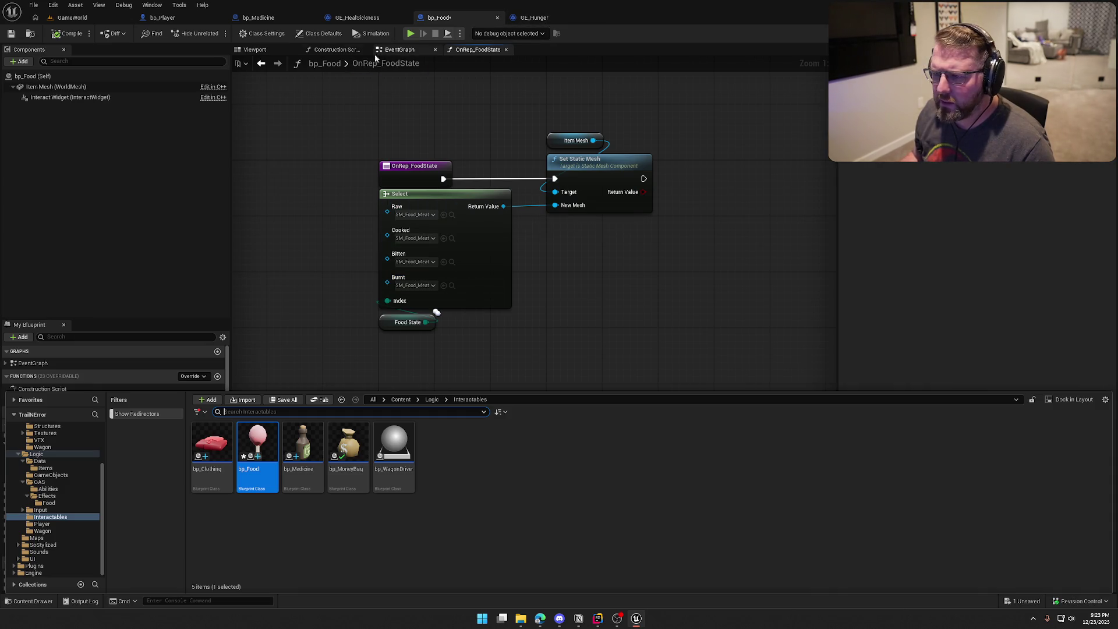
Step: Review bp_Food's Class Defaults and Class Settings, then inspect the Item Mesh component, defaulting to SM_Clothes
left_click(336, 50)
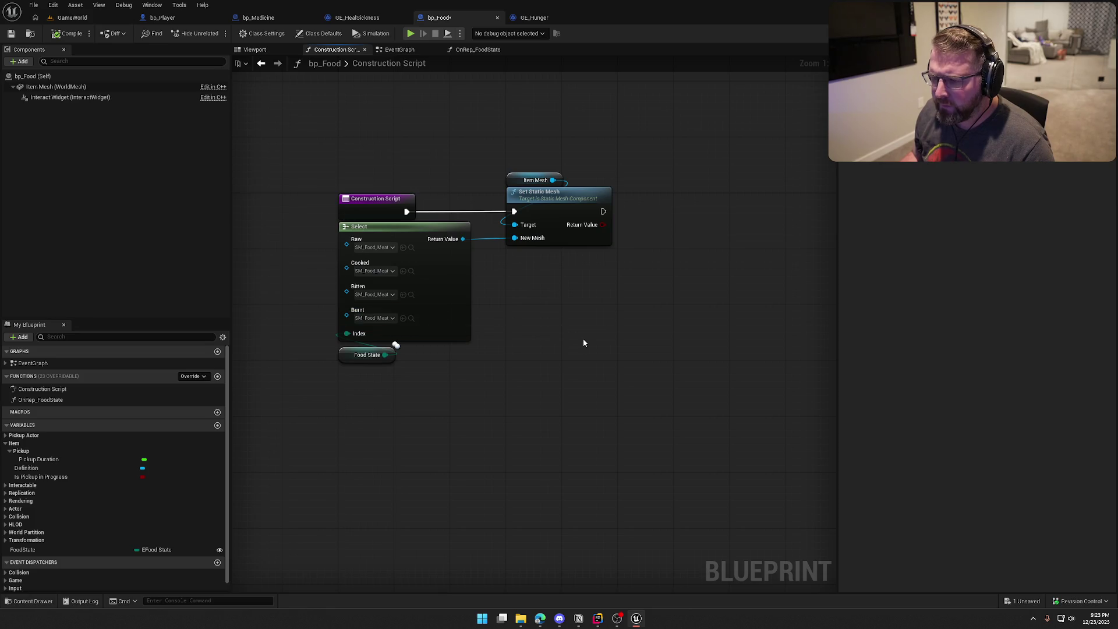
left_click_drag(582, 338, 574, 367)
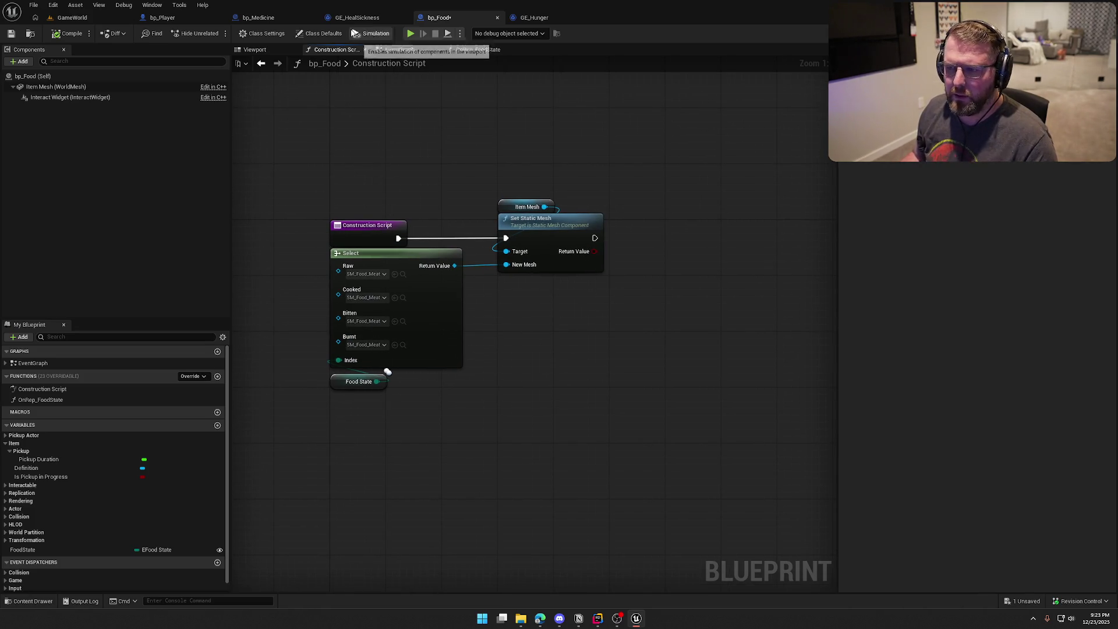
left_click(319, 34)
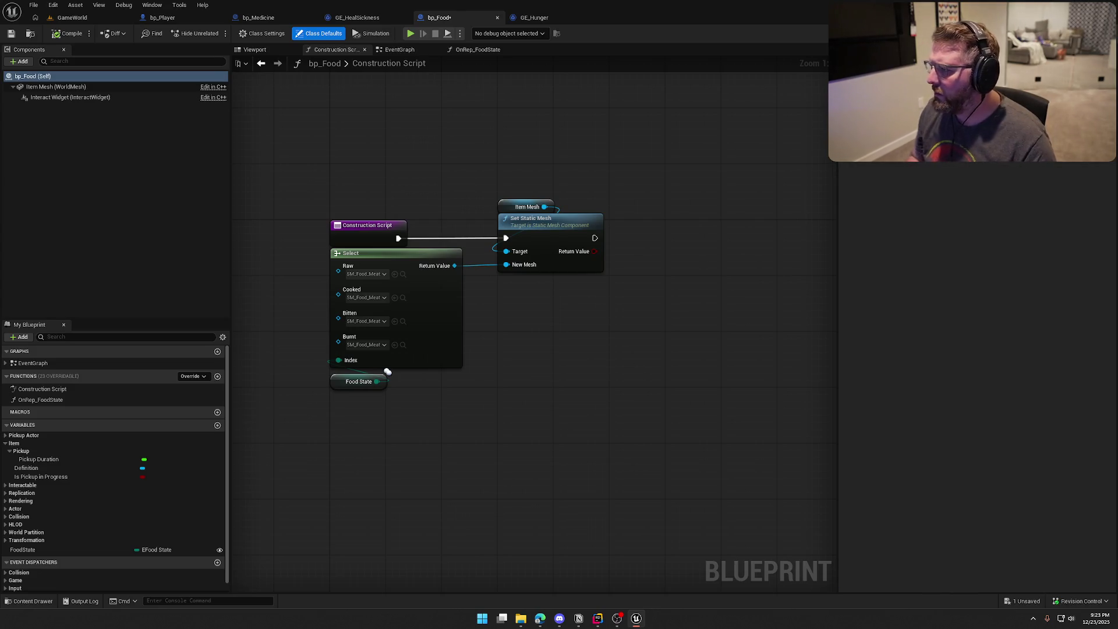
left_click(261, 34)
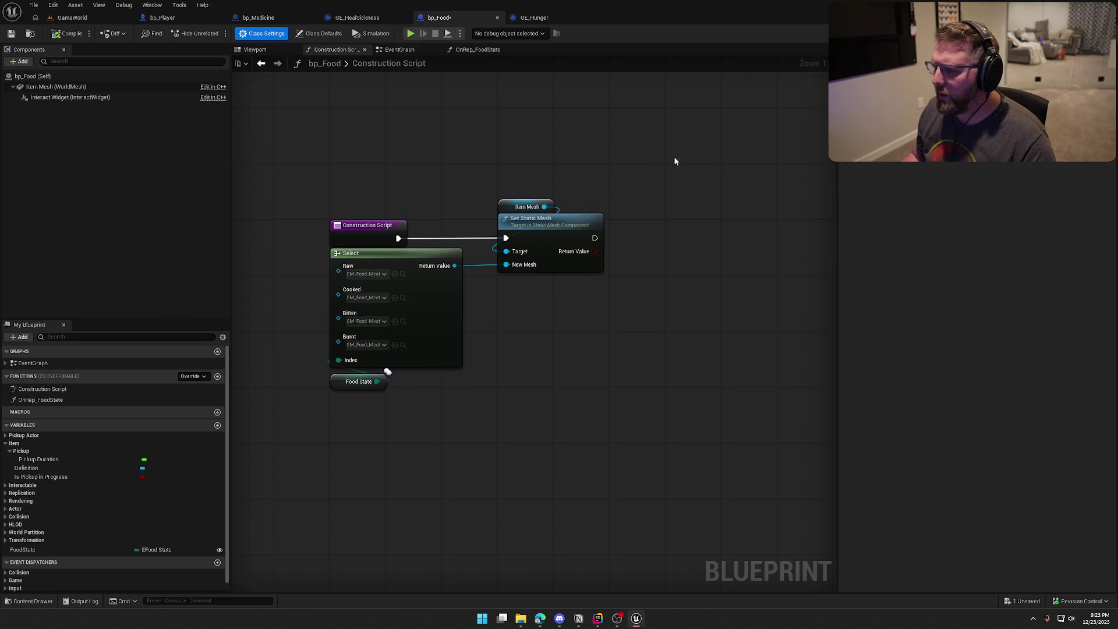
left_click(56, 87)
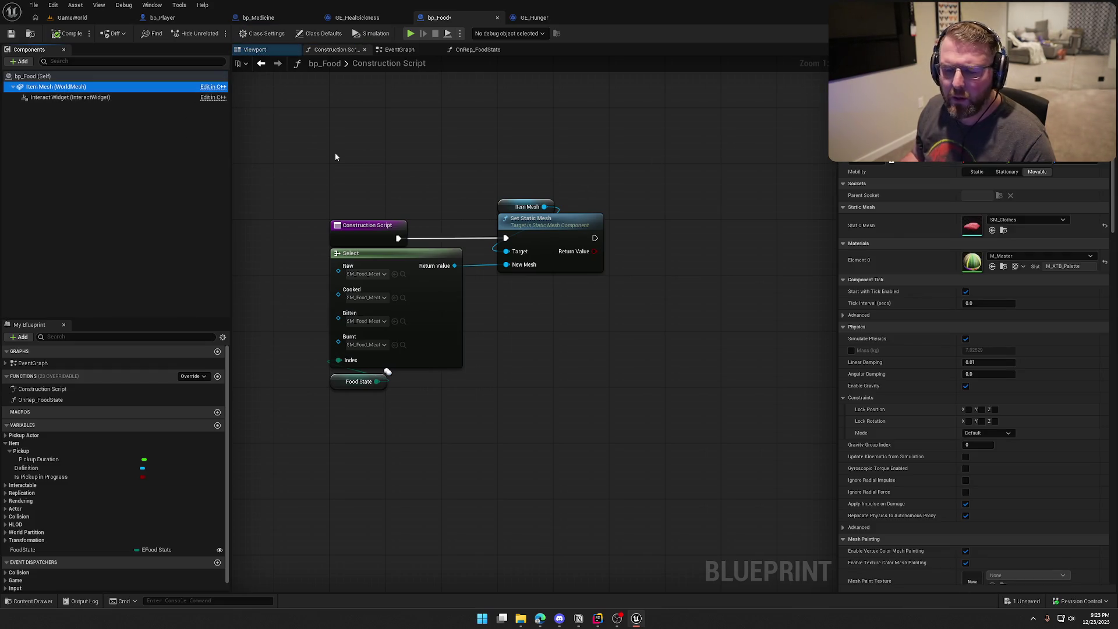
Step: Save bp_Food and switch to Rider to view the C++ code
key("ctrl+s")
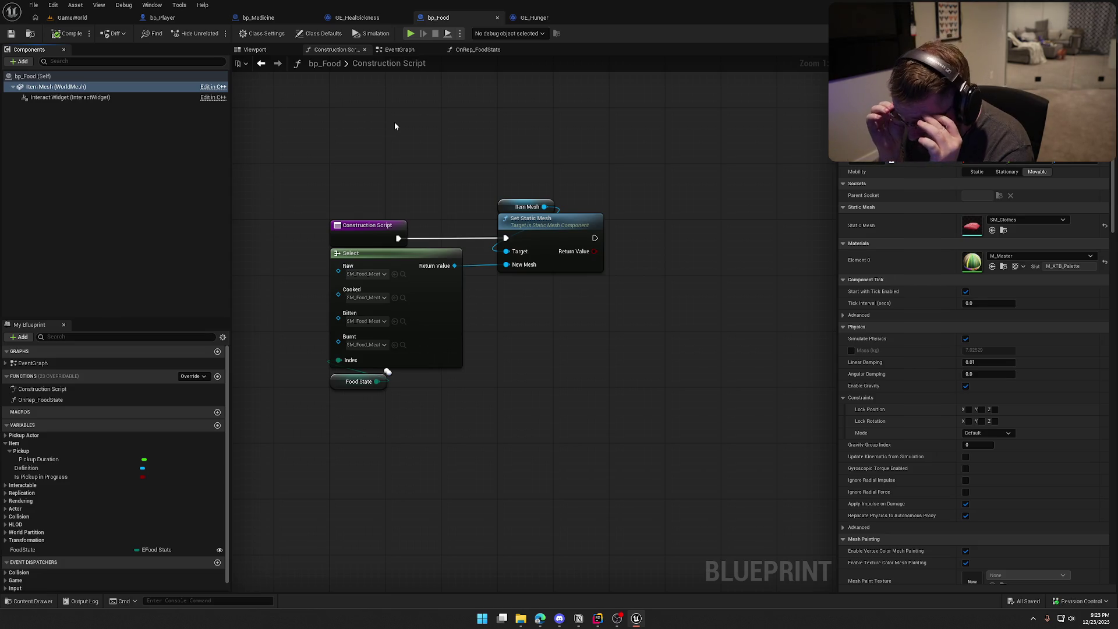
left_click(597, 618)
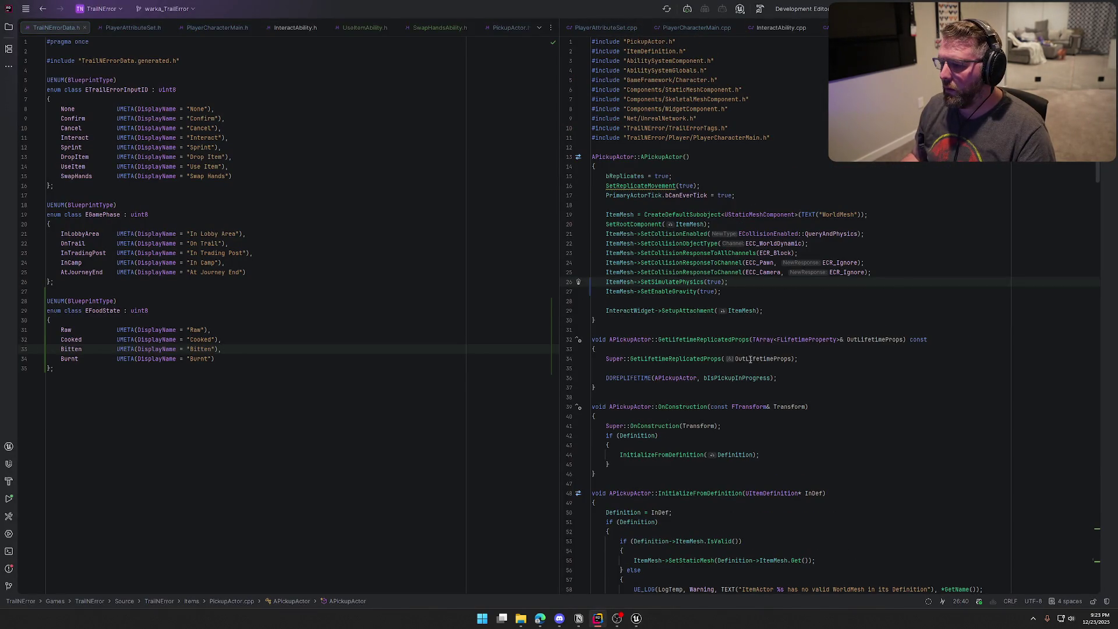
Step: Scroll PickupActor.cpp down to OnConstruction, then go back to bp_Food in Unreal
scroll(750, 359, "down", 5)
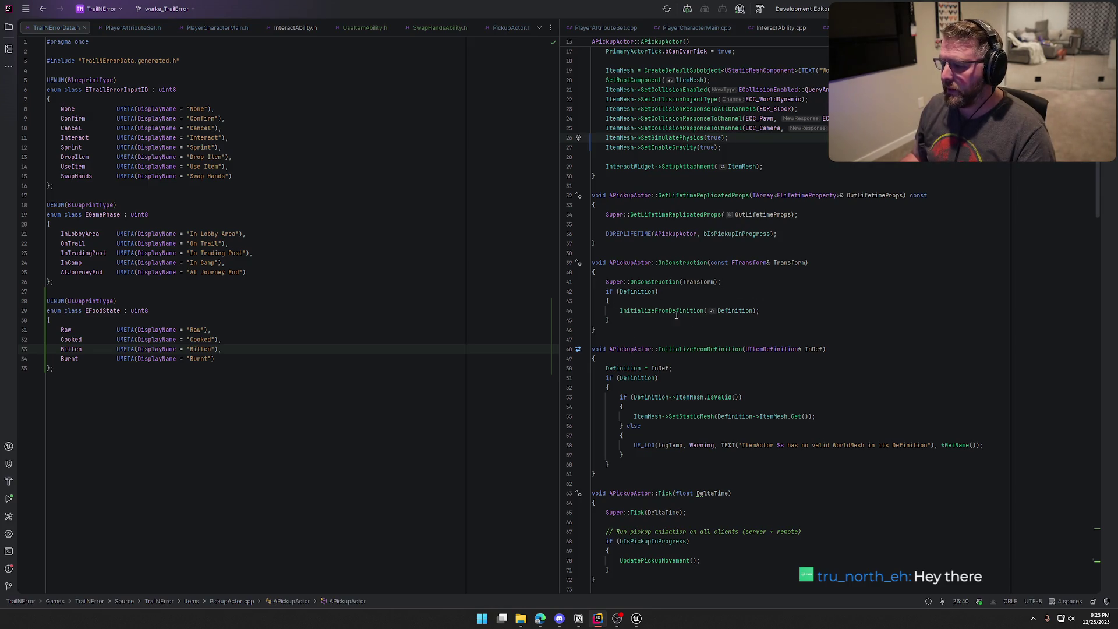
left_click(640, 622)
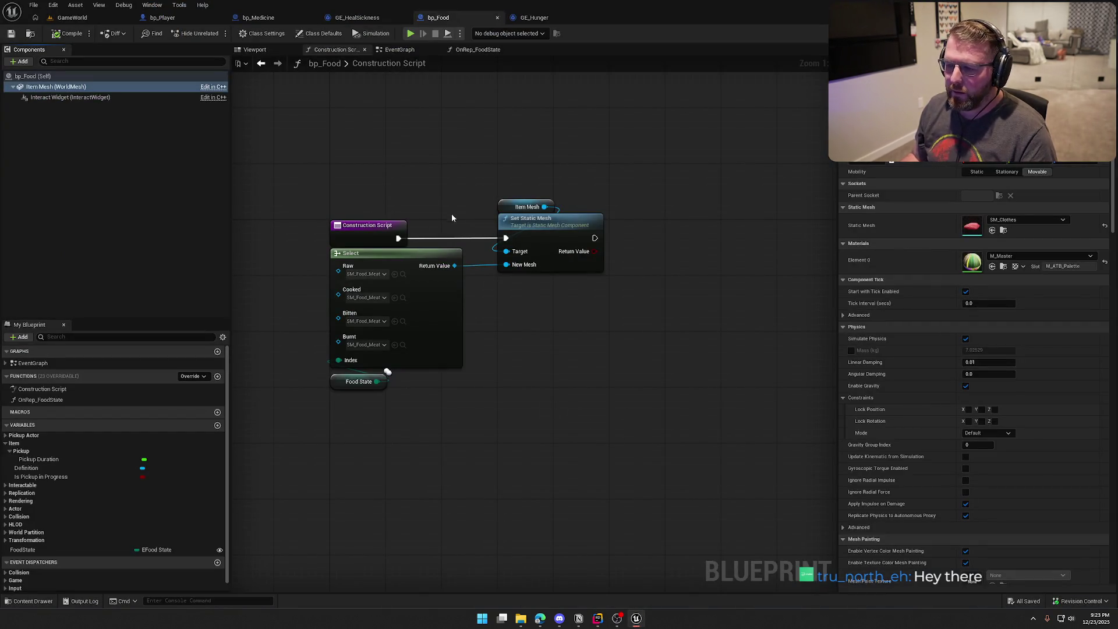
Step: Cut the Food State Select and Set Static Mesh nodes from bp_Food's Construction Script, then save
left_click_drag(434, 173, 603, 325)
left_click_drag(517, 428, 378, 384)
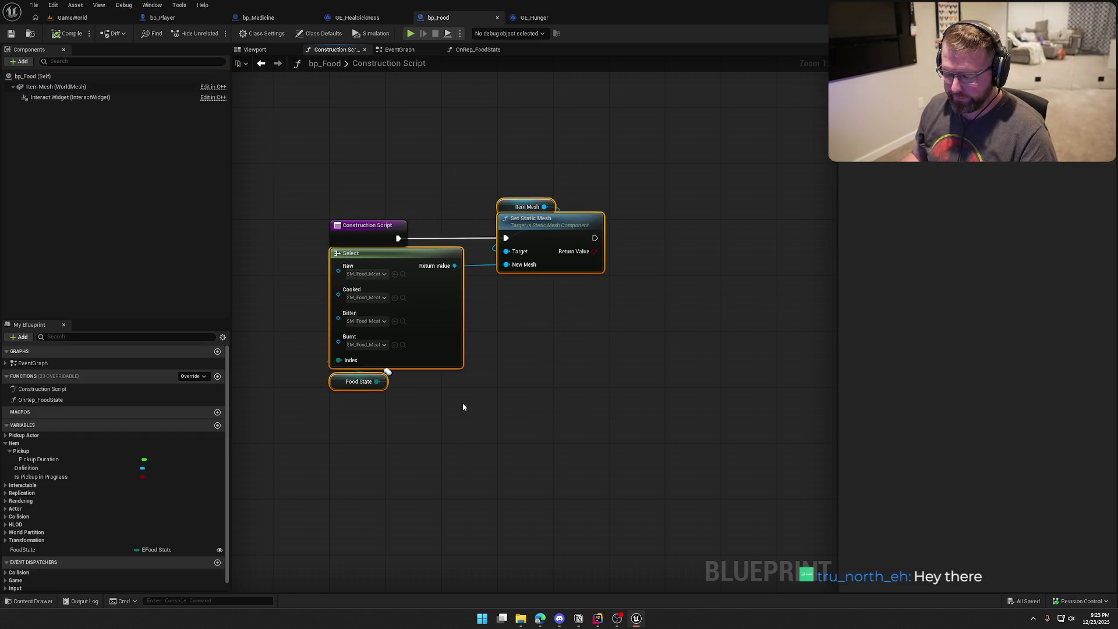
key("Delete")
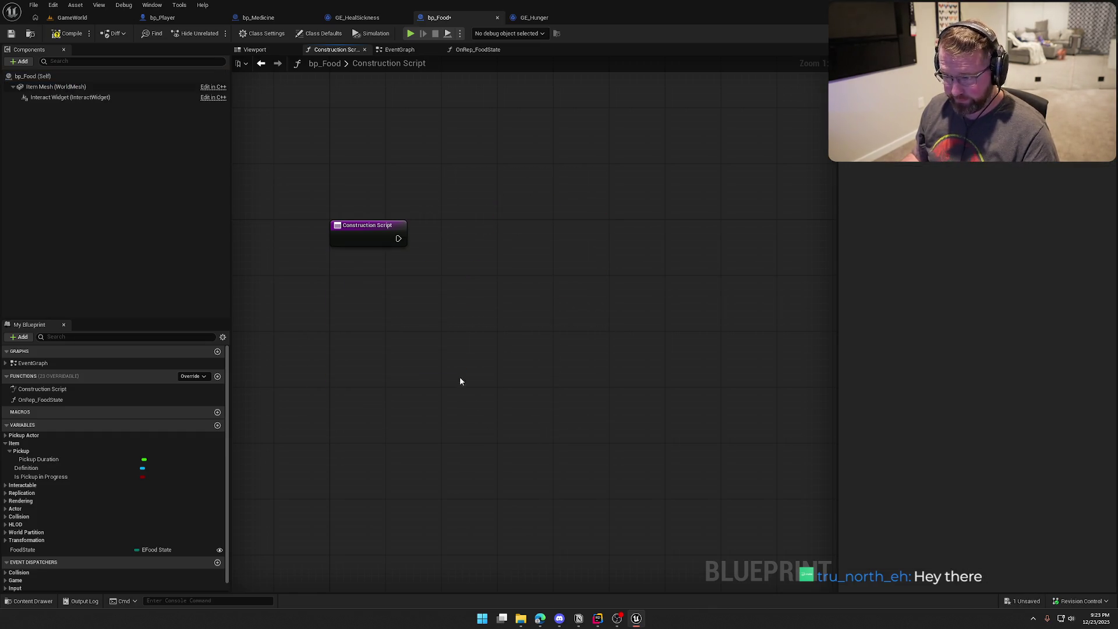
left_click(67, 34)
Step: Add Event BeginPlay in the EventGraph, paste the mesh-swap nodes, and wire BeginPlay to Set Static Mesh
left_click(399, 50)
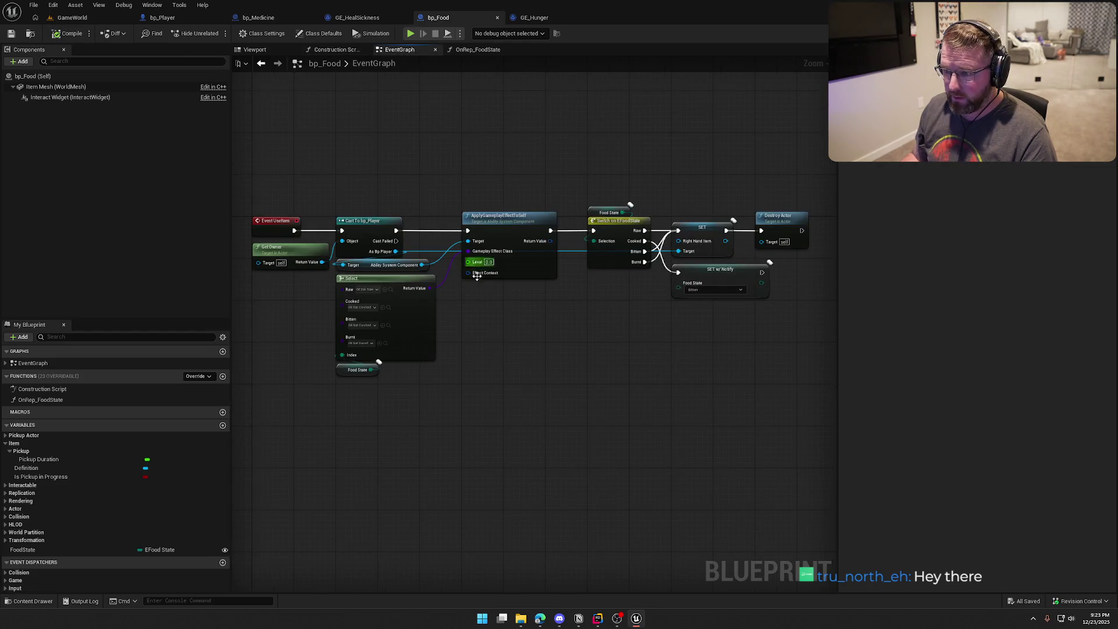
right_click(345, 163)
type("event b")
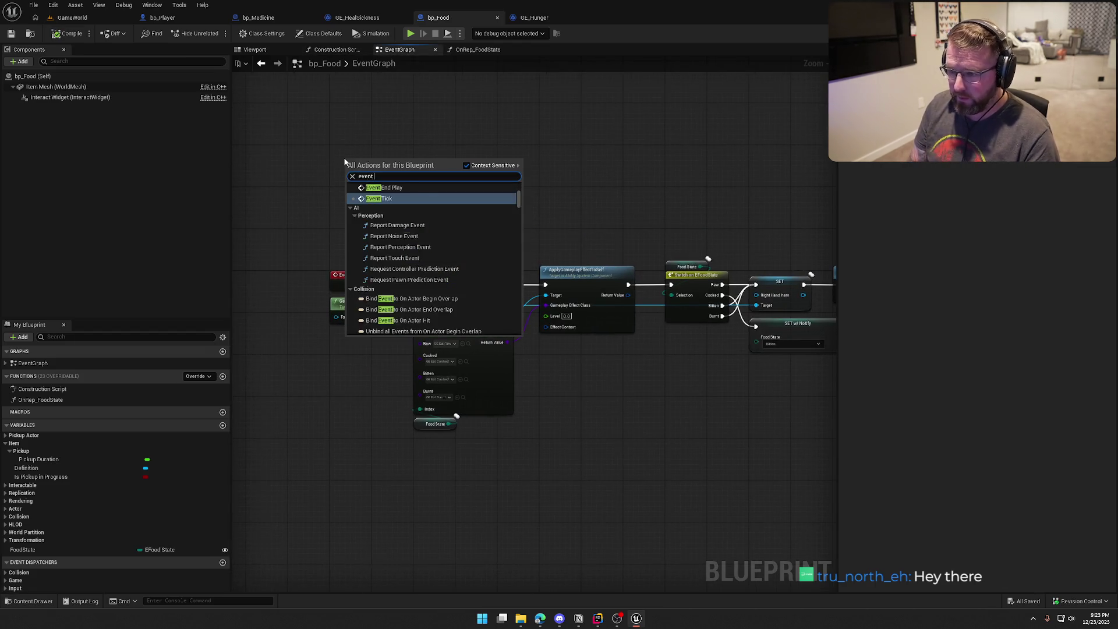
key("Return")
scroll(271, 155, "up", 2)
left_click_drag(388, 162, 371, 149)
key("ctrl+v")
left_click_drag(518, 188, 401, 161)
left_click_drag(570, 195, 571, 167)
Step: Move the BeginPlay mesh-swap group higher in the graph and return to the GameWorld level
left_click(546, 257)
mouse_move(318, 117)
left_mouse_down()
mouse_move(410, 192)
mouse_move(611, 291)
mouse_move(614, 307)
left_mouse_up()
left_click_drag(363, 150, 363, 94)
left_click(489, 139)
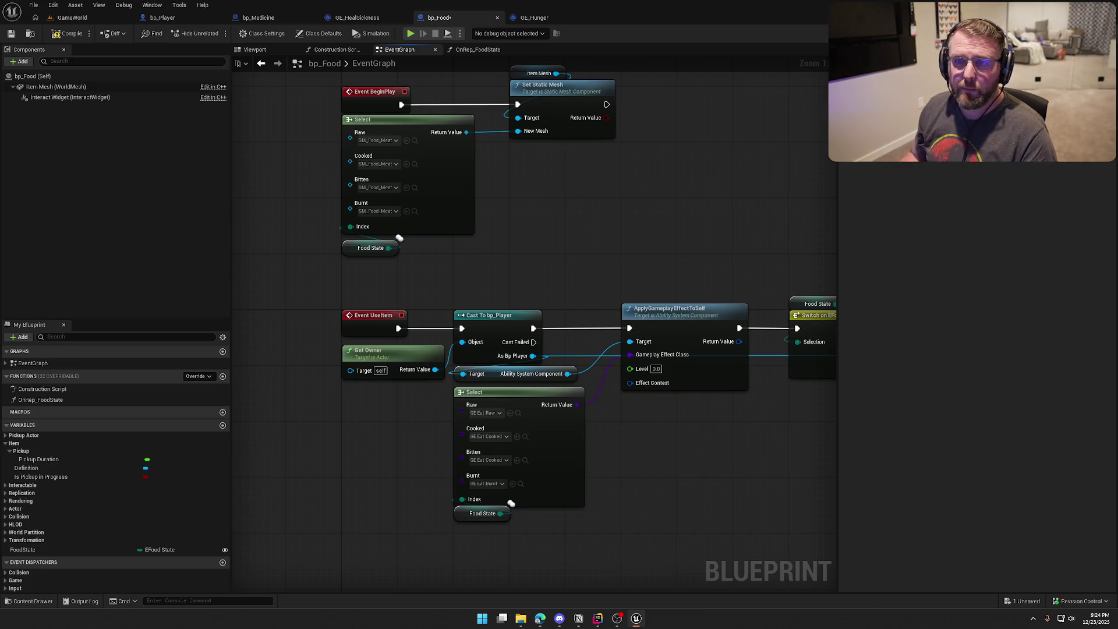
left_click(71, 18)
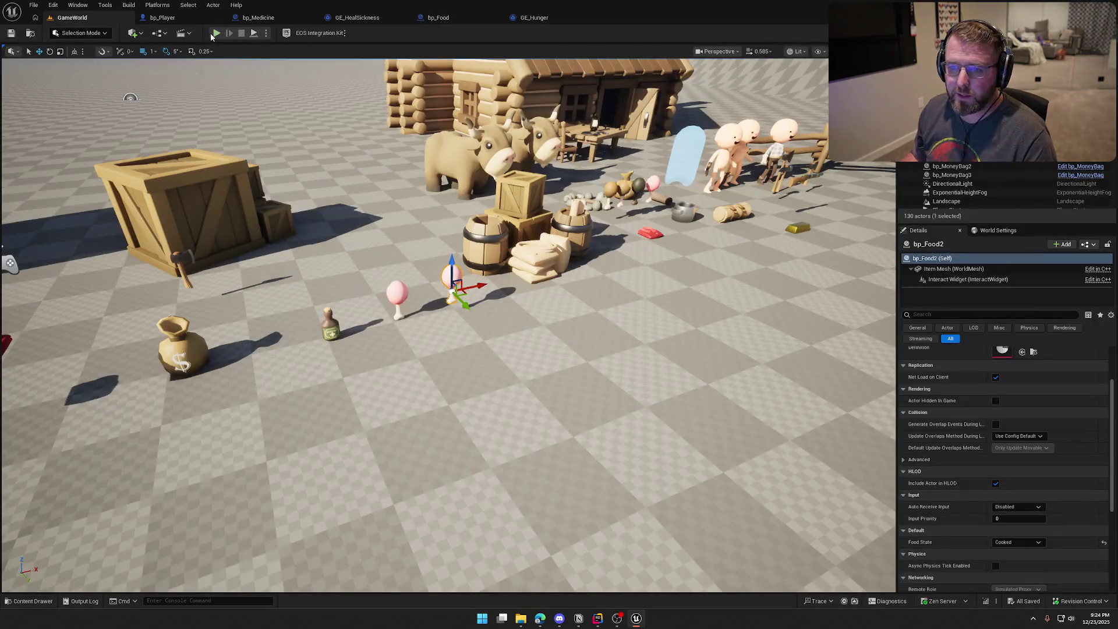
Step: In a play-test, walk the character to the food, pick it up with E, then end the session
key("shift+w")
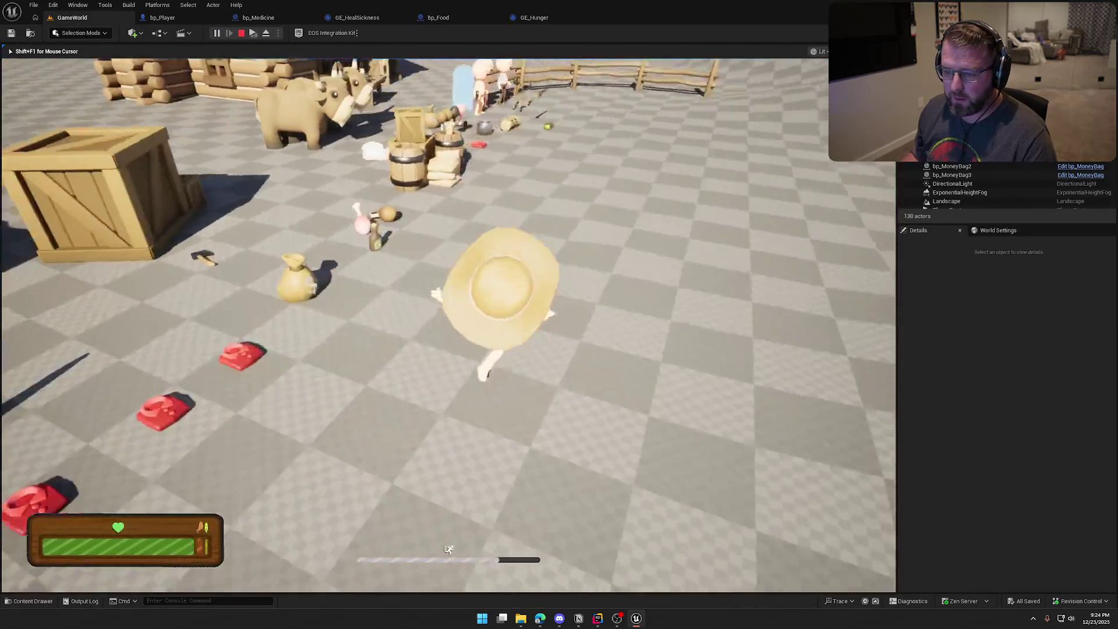
key("e")
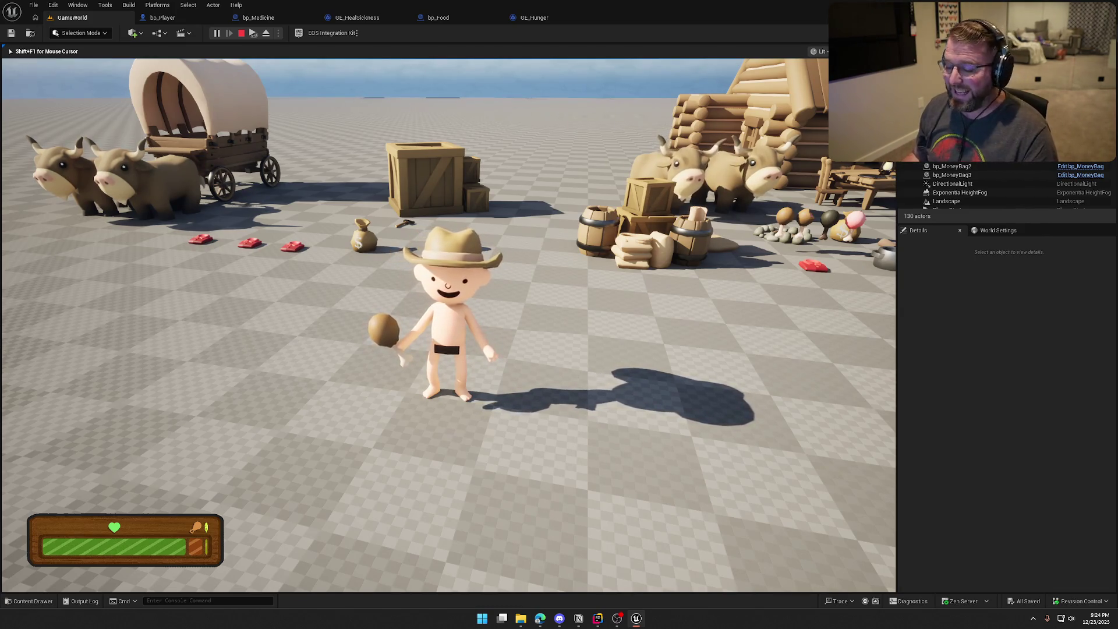
mouse_move(558, 314)
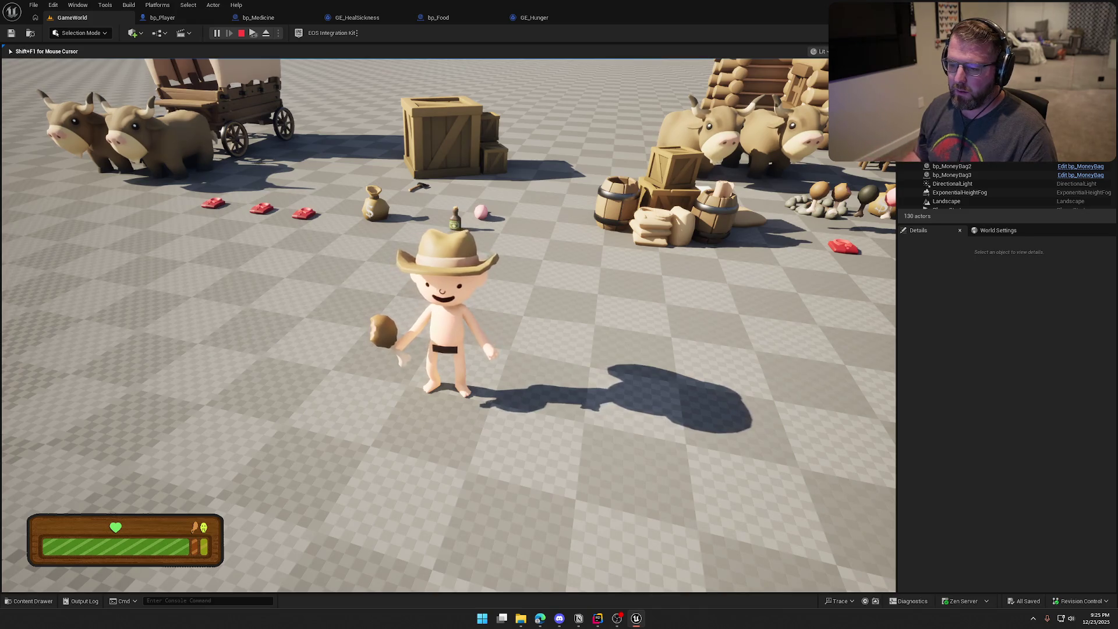
key("Escape")
key("ctrl+space")
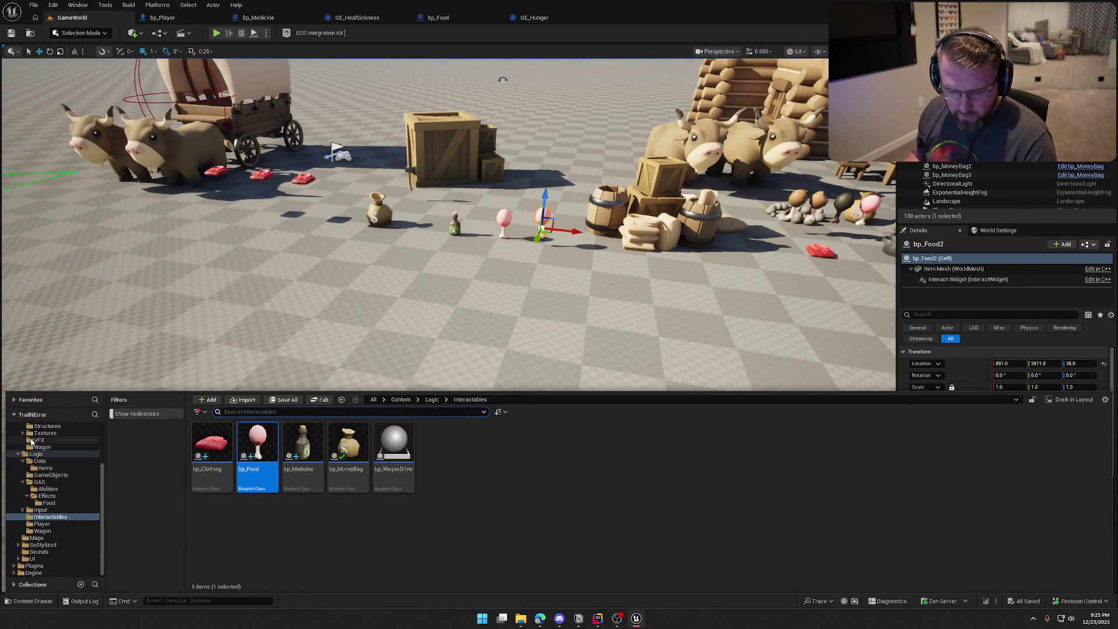
Step: Place an SM_Food_Meat_Bite drumstick from Art > Props in the level, frame it, and run a quick play-test
left_click(41, 483)
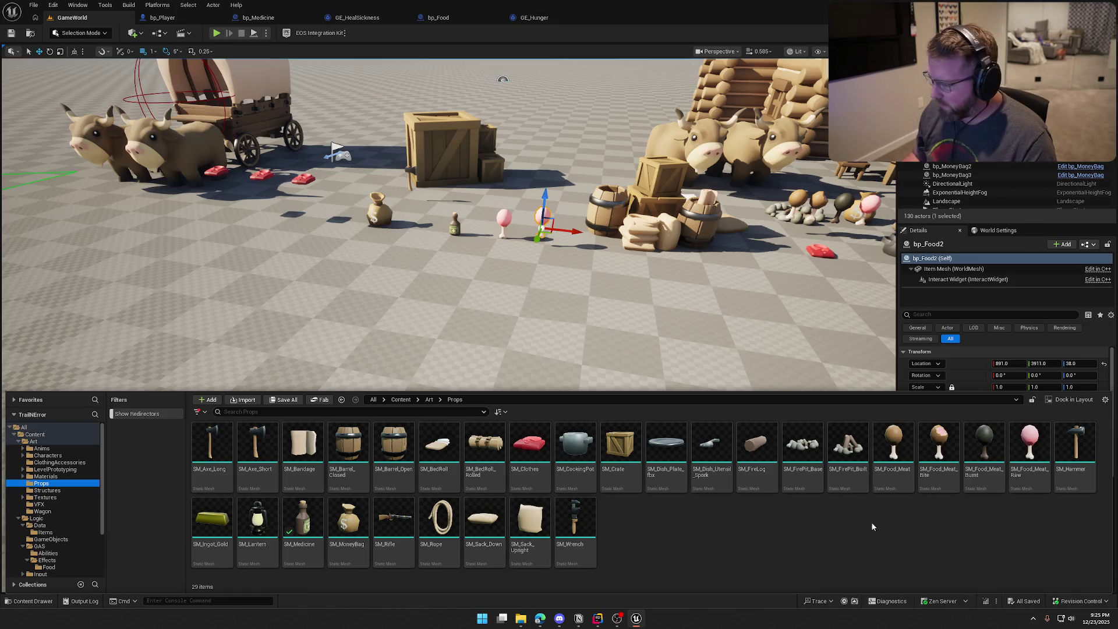
mouse_move(873, 398)
left_mouse_down()
mouse_move(504, 291)
mouse_move(503, 259)
left_mouse_up()
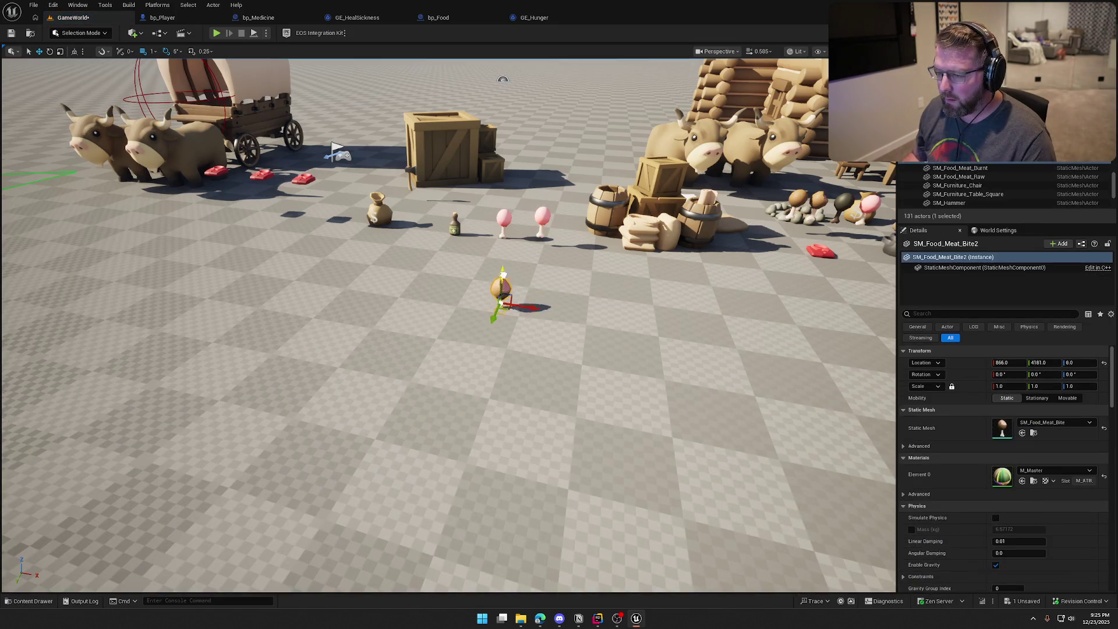
key("f")
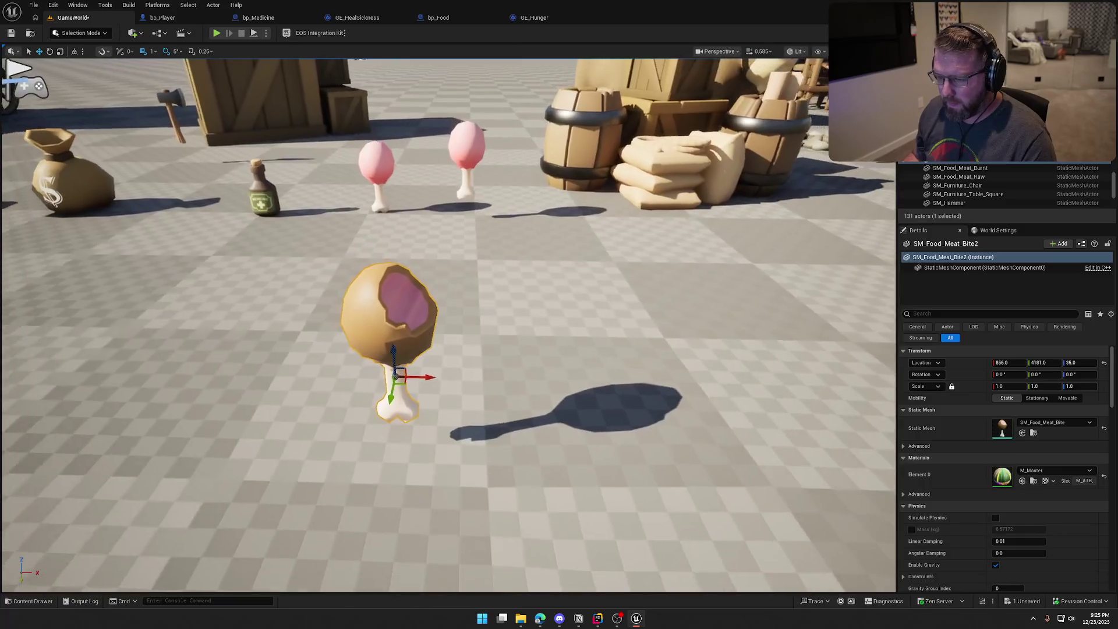
key("alt+p")
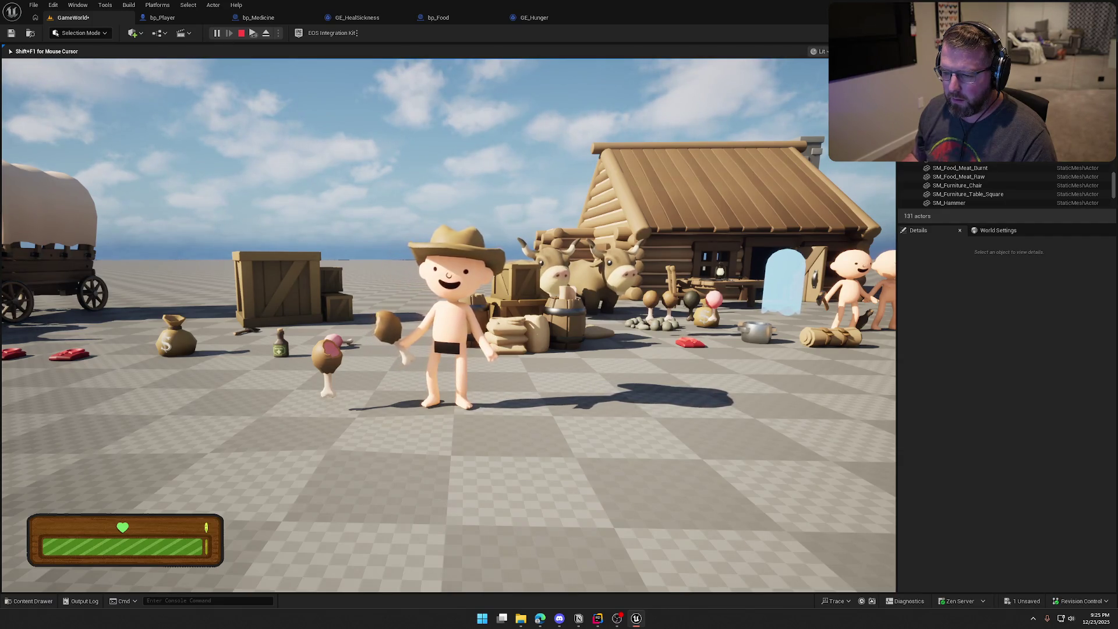
key("Escape")
left_click(104, 33)
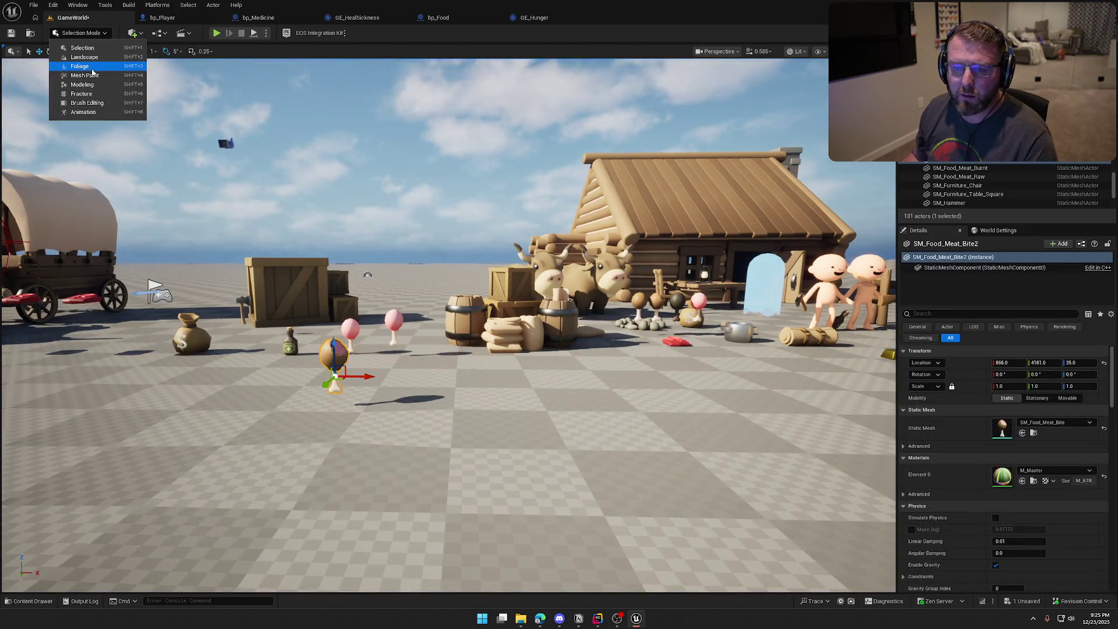
Step: Rotate the drumstick's pivot -180° around Z with Modeling Mode's Edit Pivot, then return to Selection Mode
left_click(73, 82)
key("f")
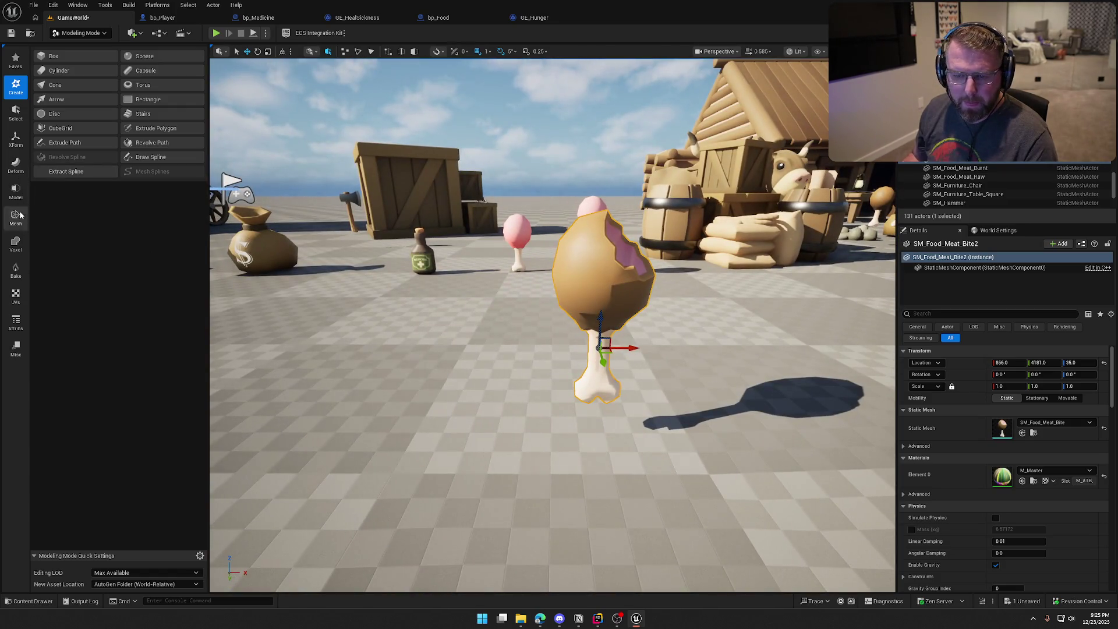
left_click(16, 139)
left_click(64, 84)
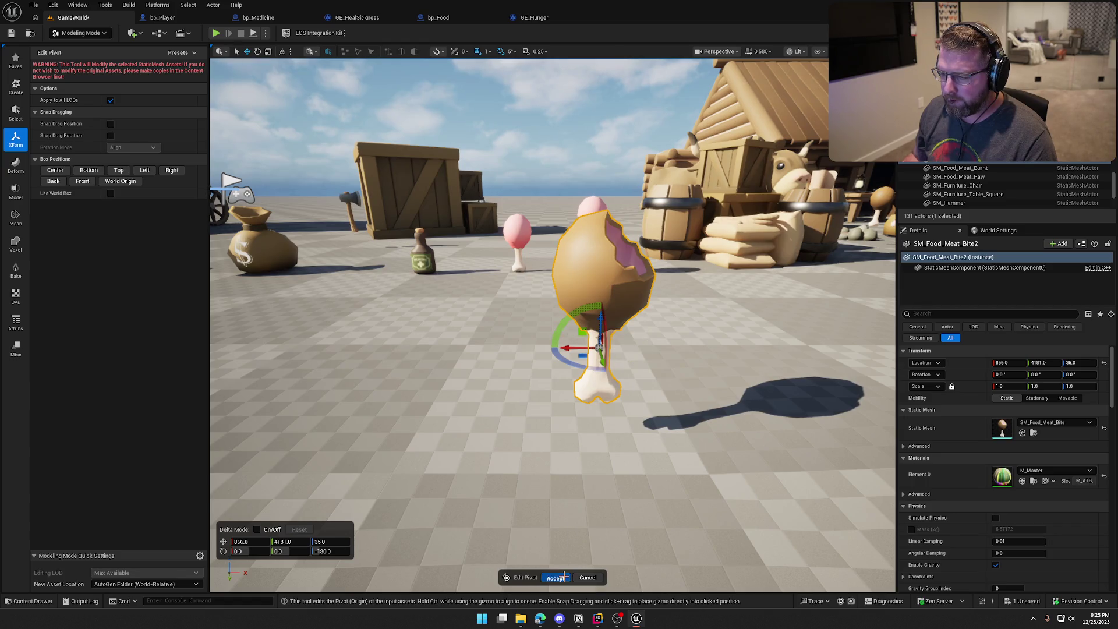
left_click(556, 576)
left_click(80, 33)
left_click(82, 47)
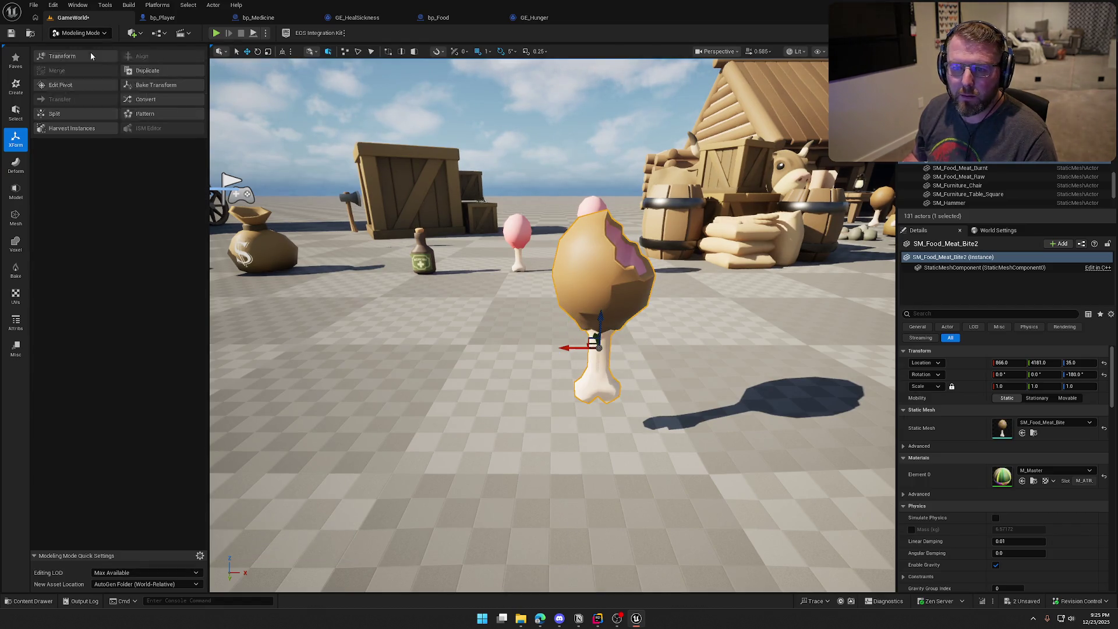
scroll(448, 315, "down", 5)
left_click(216, 33)
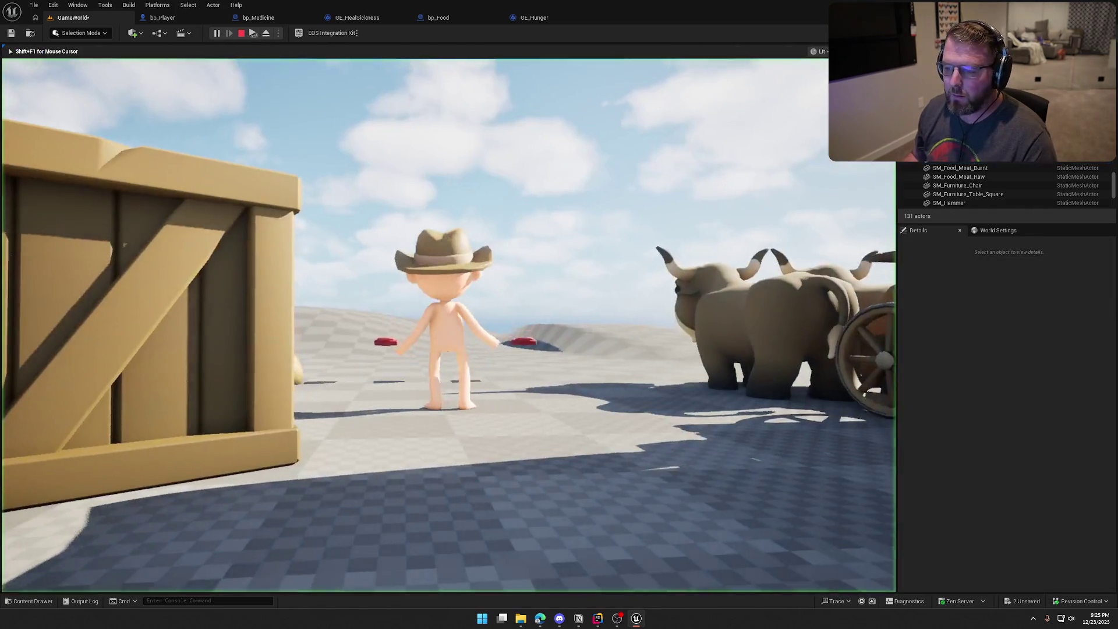
Step: Pick up the bitten drumstick with E, walk into the open area, and stop the play-test
key("e")
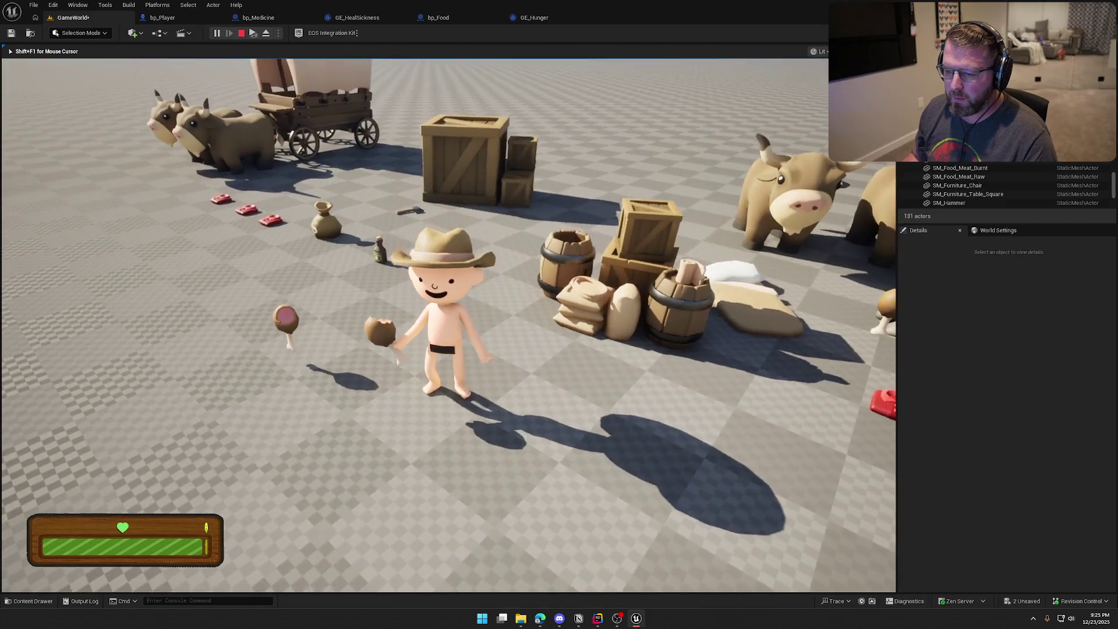
key("w")
key("w")
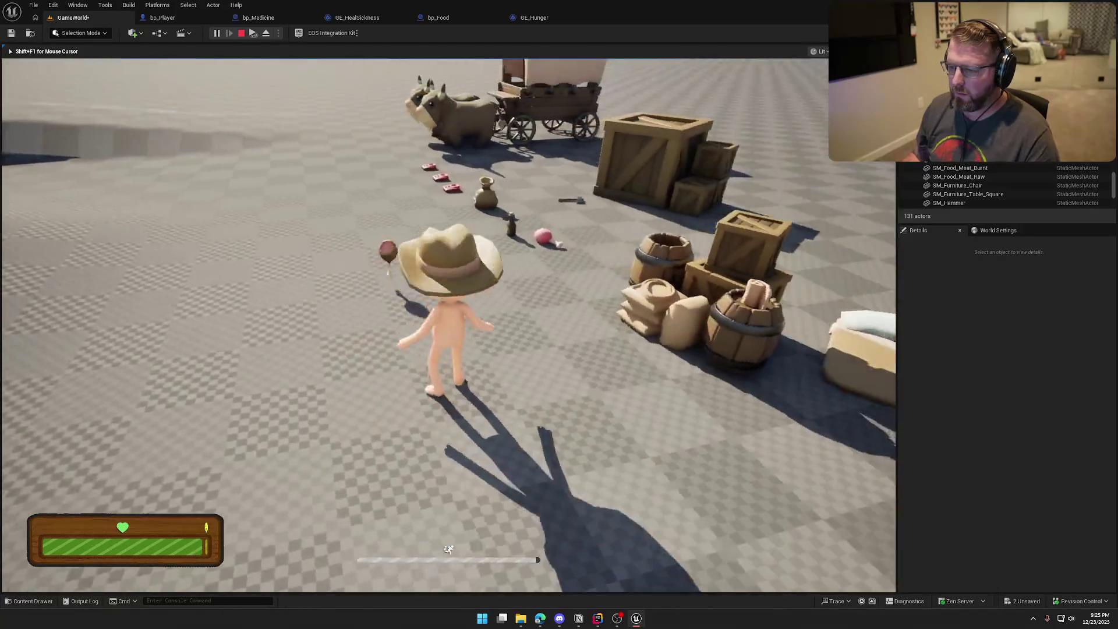
key("Escape")
Step: Play again, run onto the drumstick and toward the wagon and cows, then stop the session
key("alt+p")
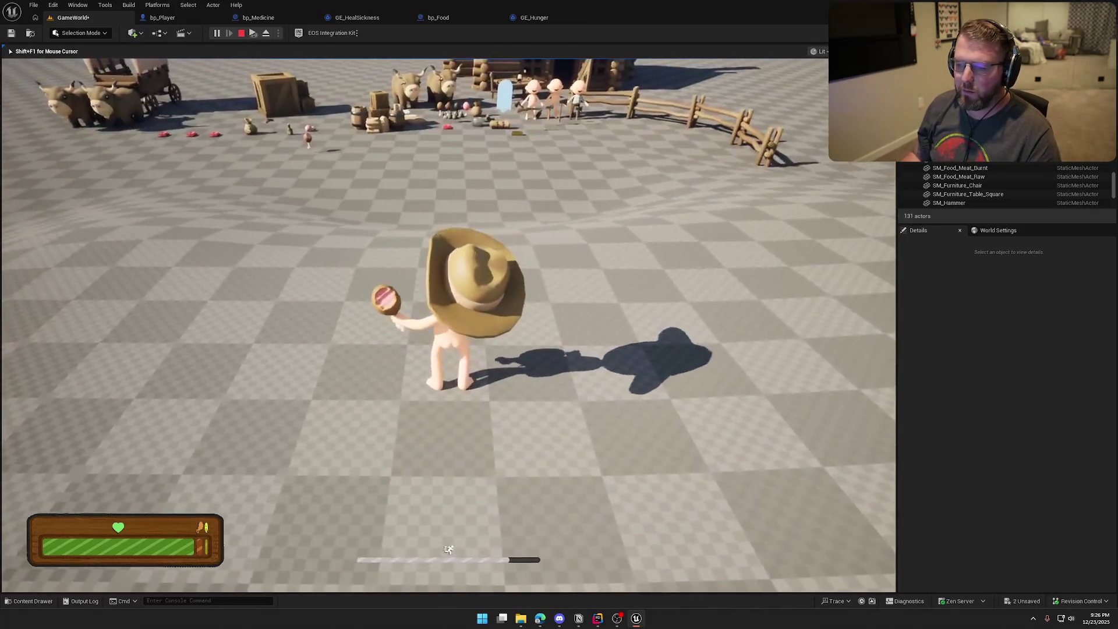
key("shift+w")
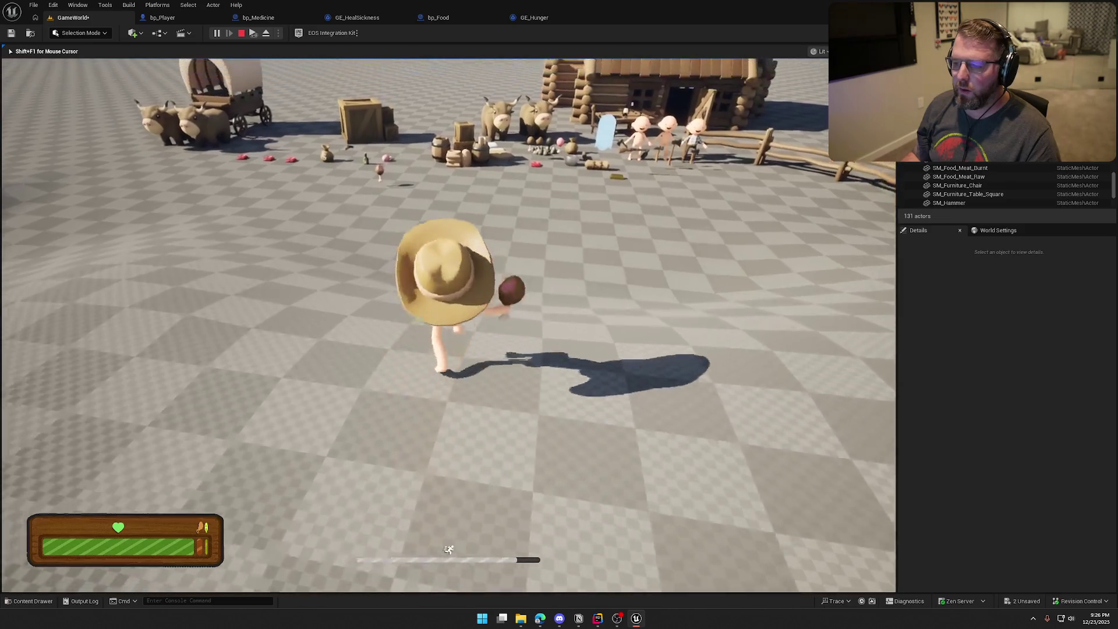
key("d")
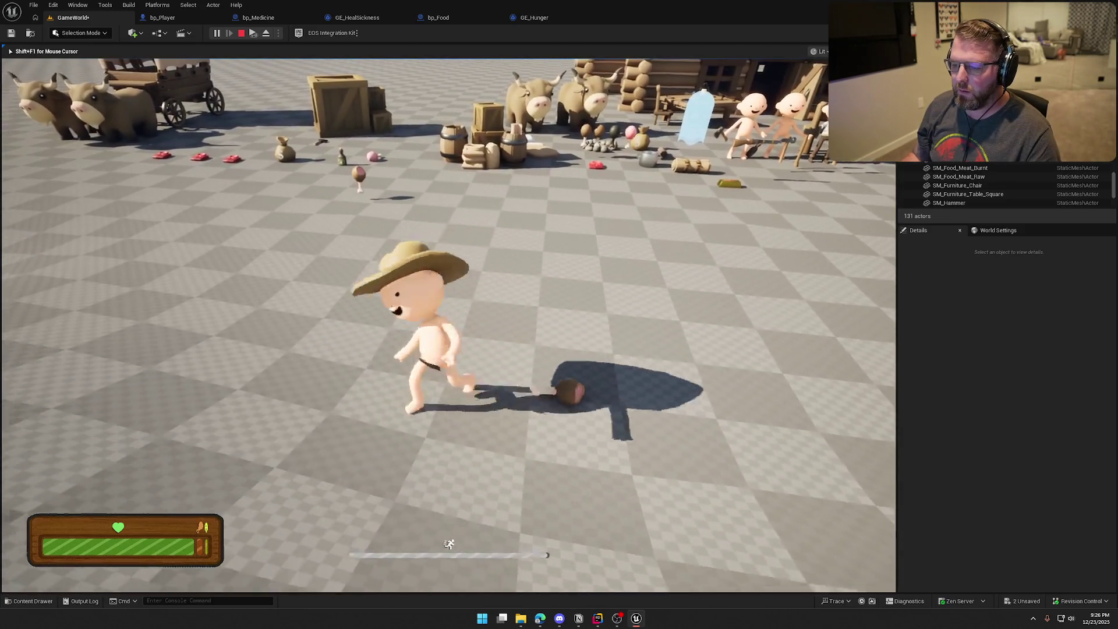
key("w")
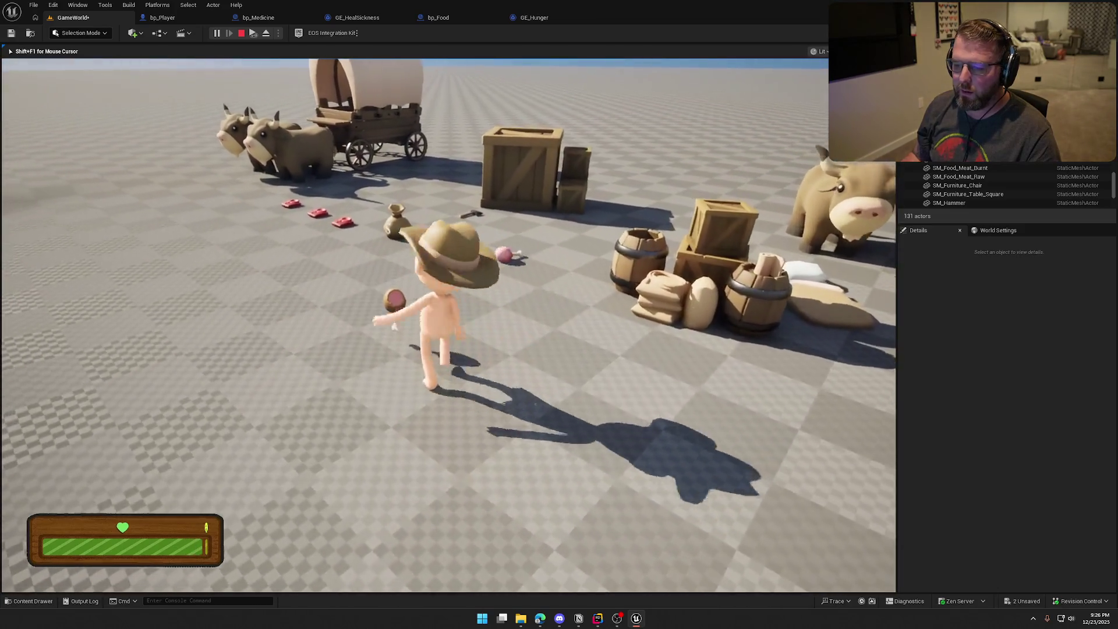
key("Escape")
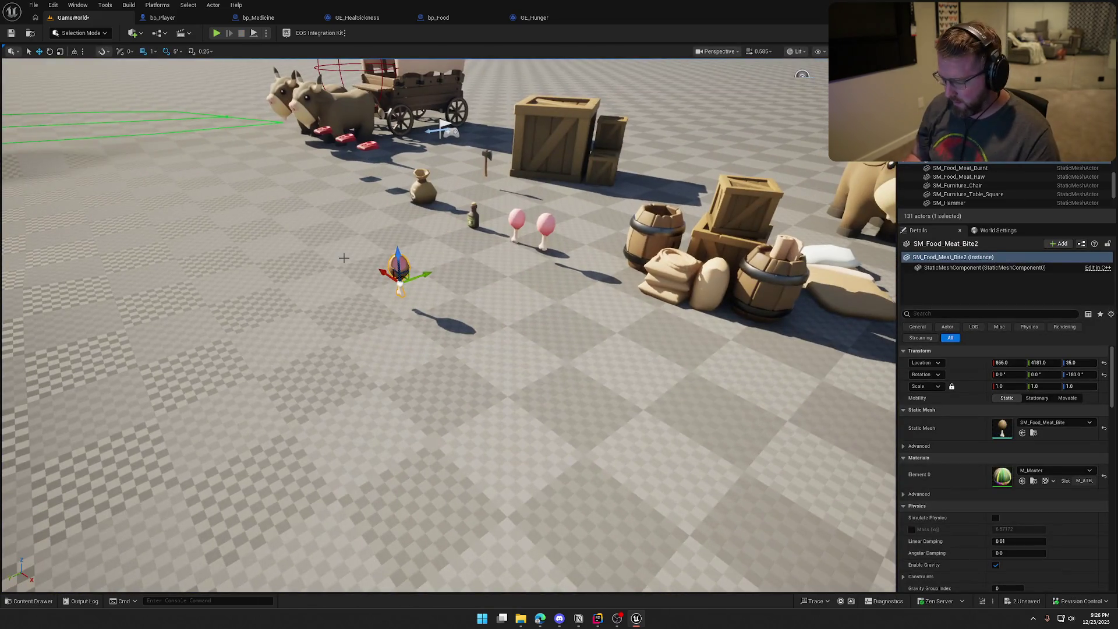
Step: Delete SM_Food_Meat_Bite2, set bp_Food3's Food State to Burnt, and save the level
key("Delete")
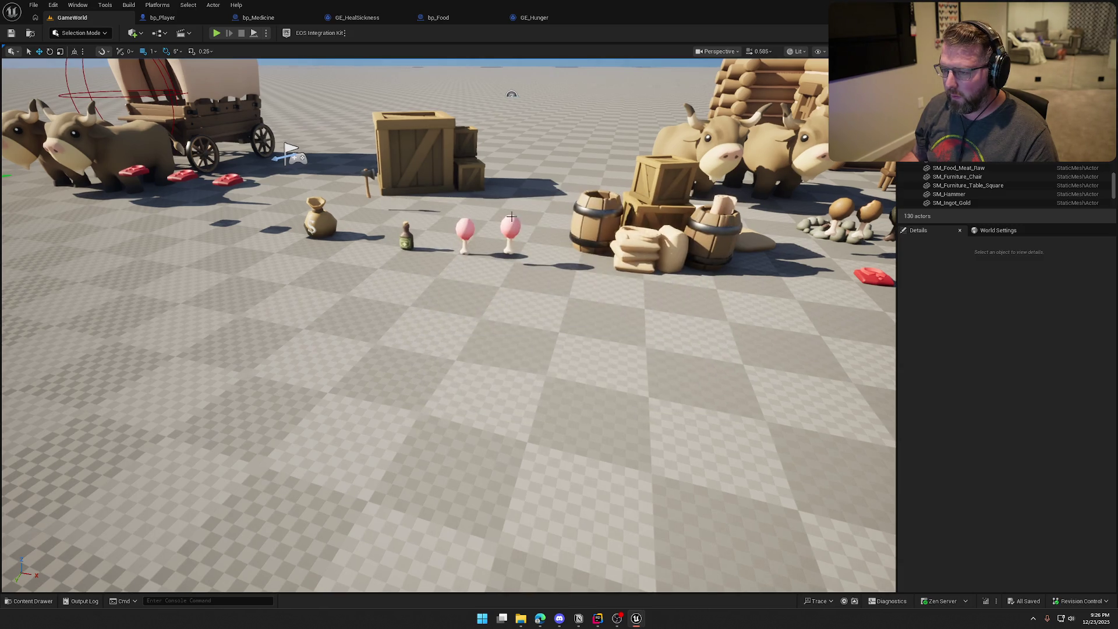
left_click(516, 233)
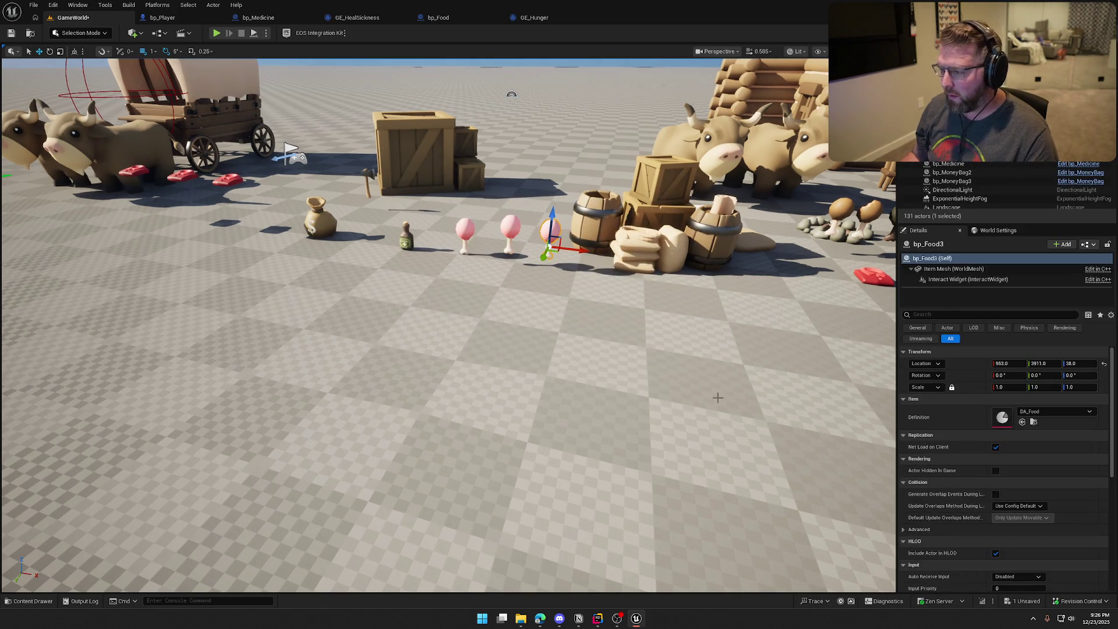
scroll(968, 524, "down", 5)
left_click(1015, 472)
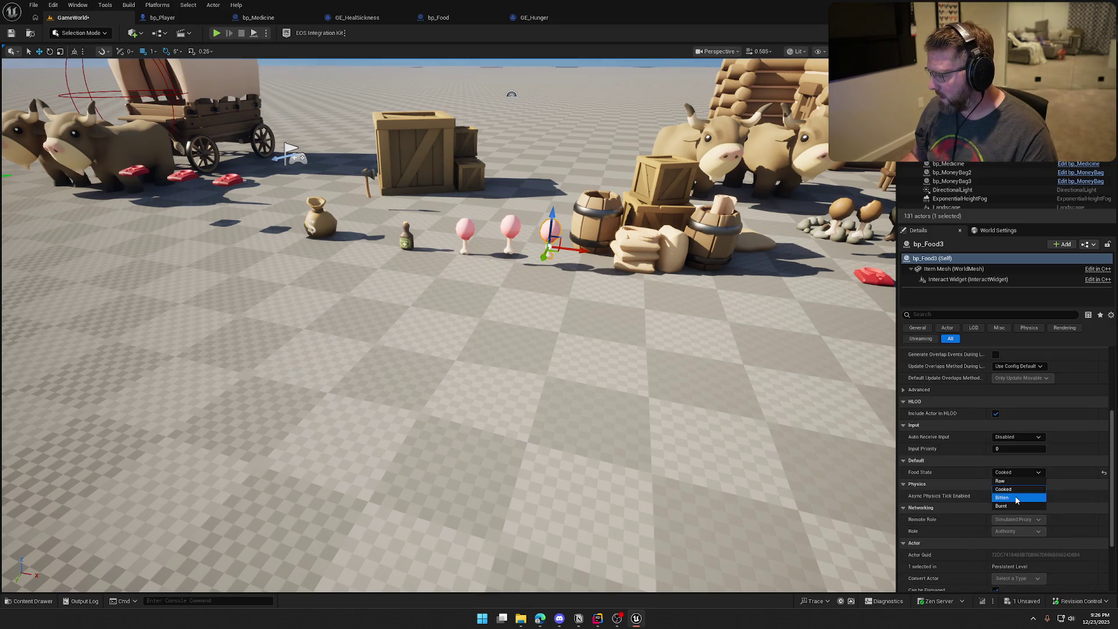
left_click(1015, 506)
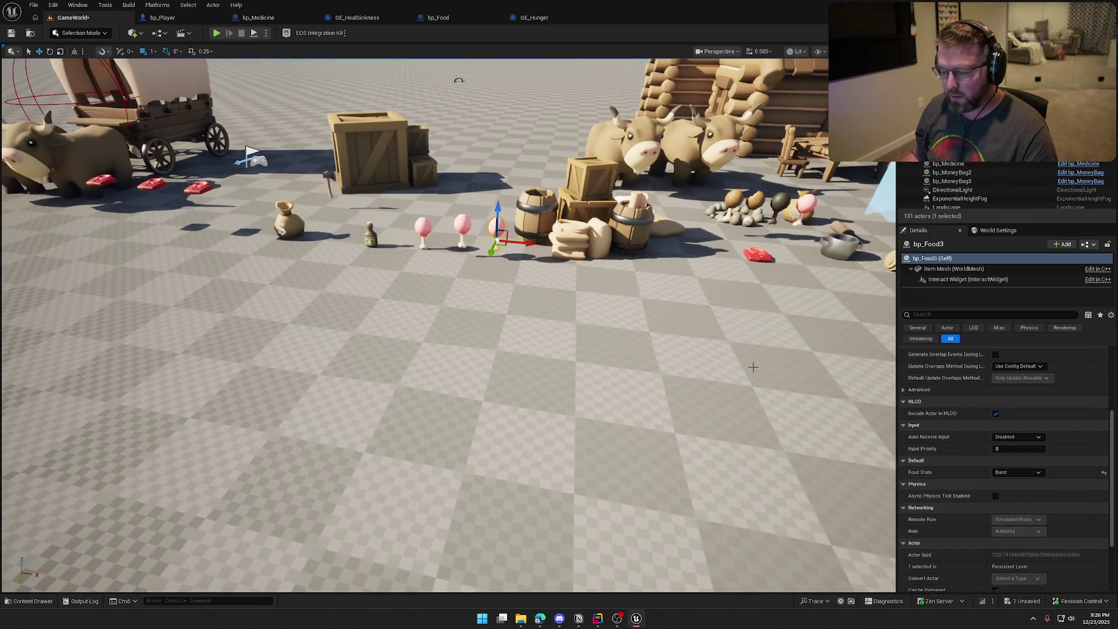
key("ctrl+s")
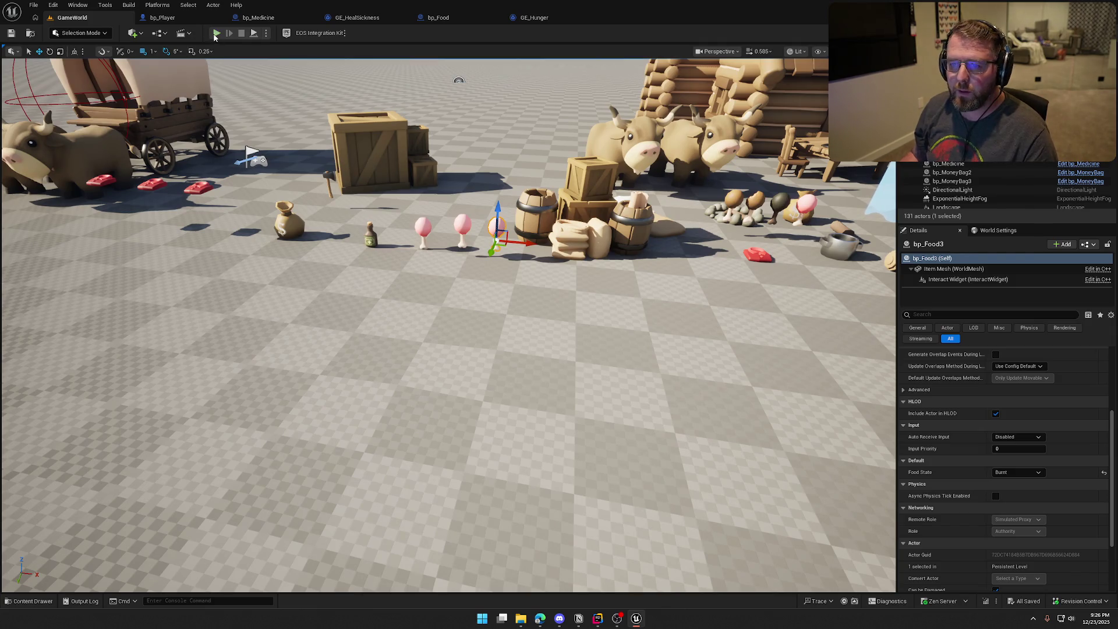
left_click(216, 33)
Step: Show the gameplay debugger stats, sprint to the burnt food, and pick it up with E
key("apostrophe")
key("shift+w")
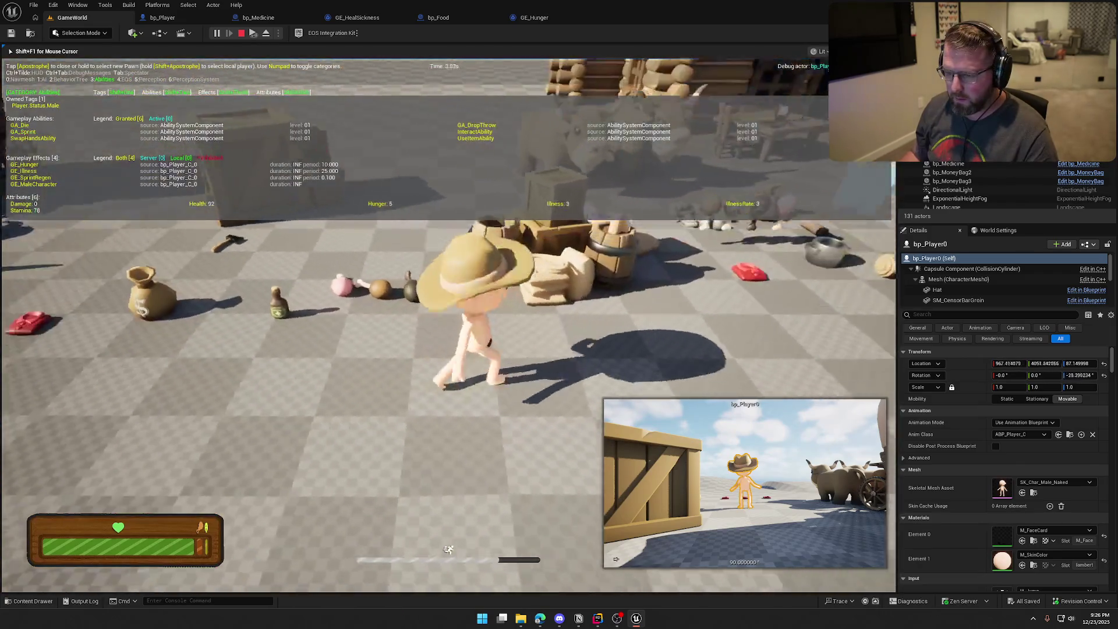
key("e")
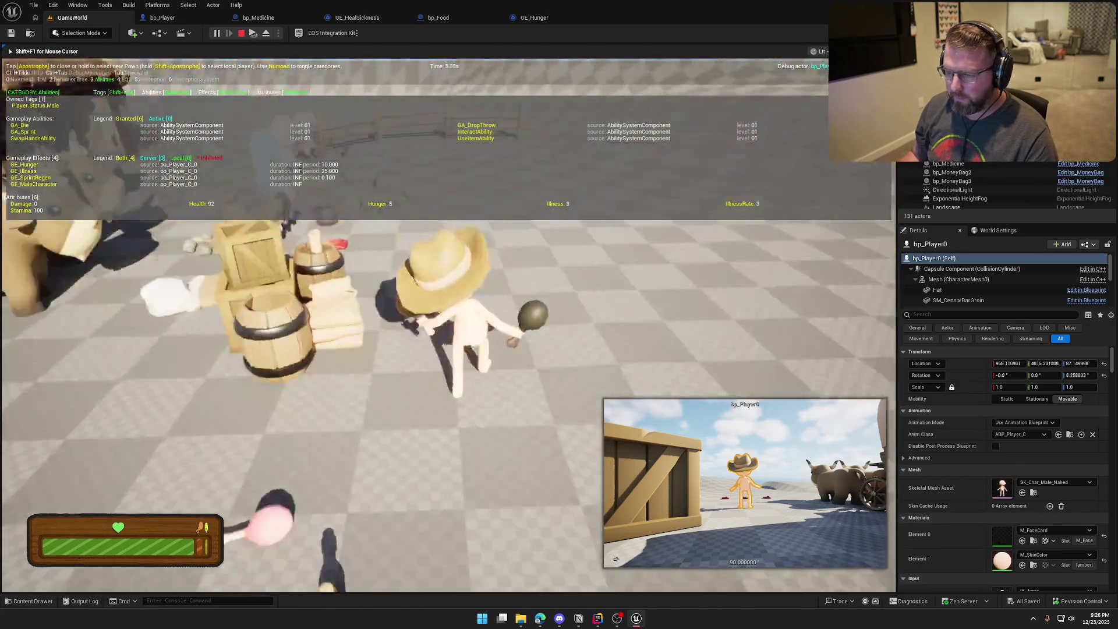
key("shift+w")
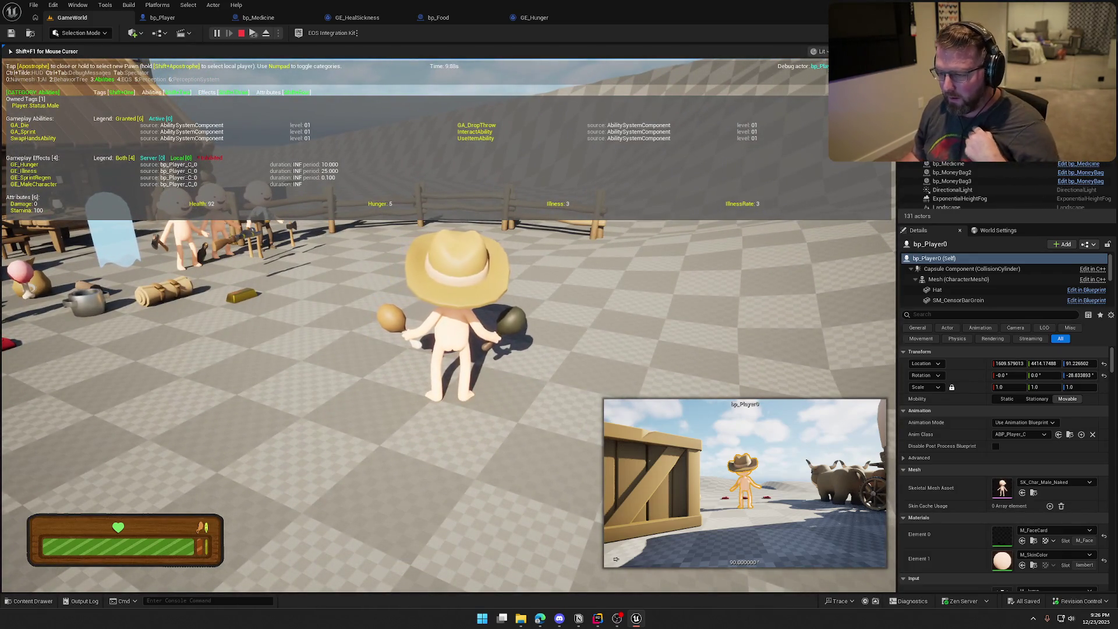
key("s")
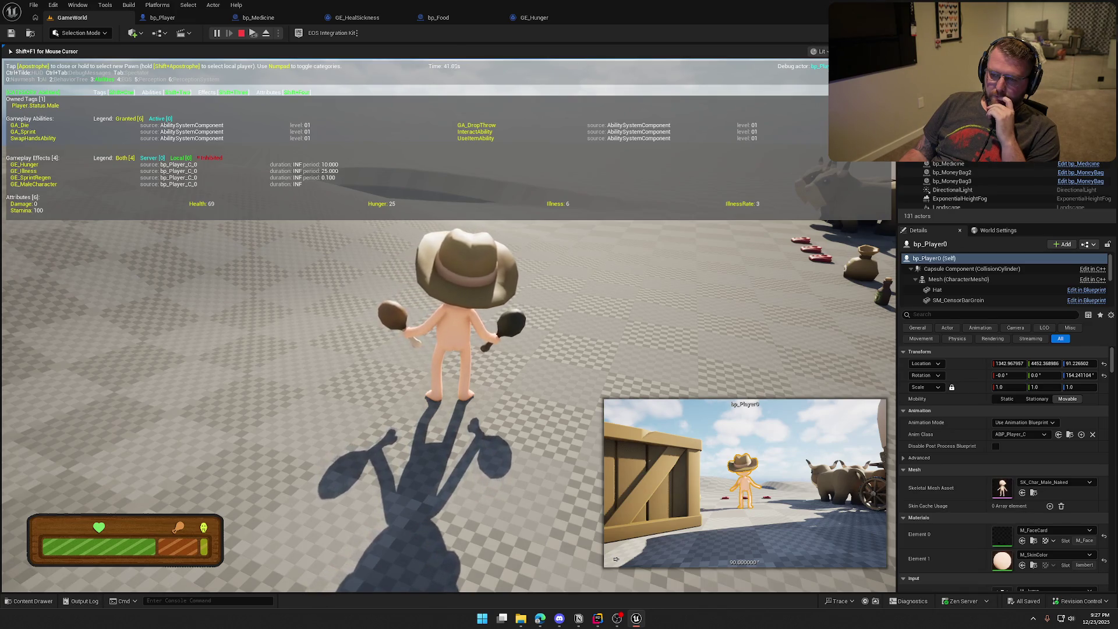
Step: Eat the burnt food and bite the held drumstick until Hunger reaches 0, then end the play session
key("e")
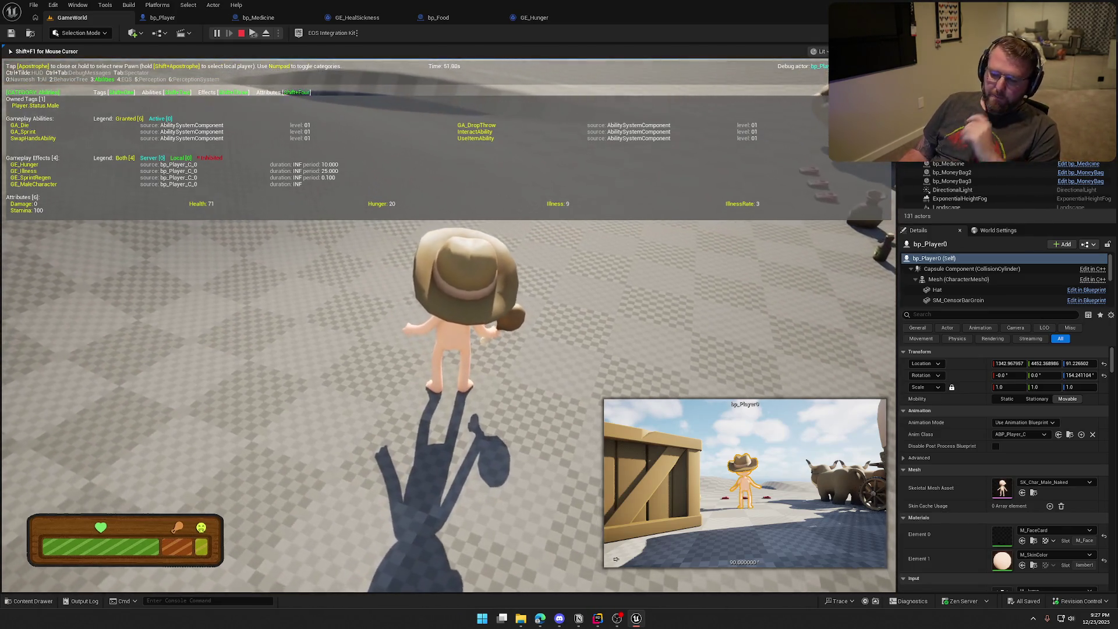
key("shift+w")
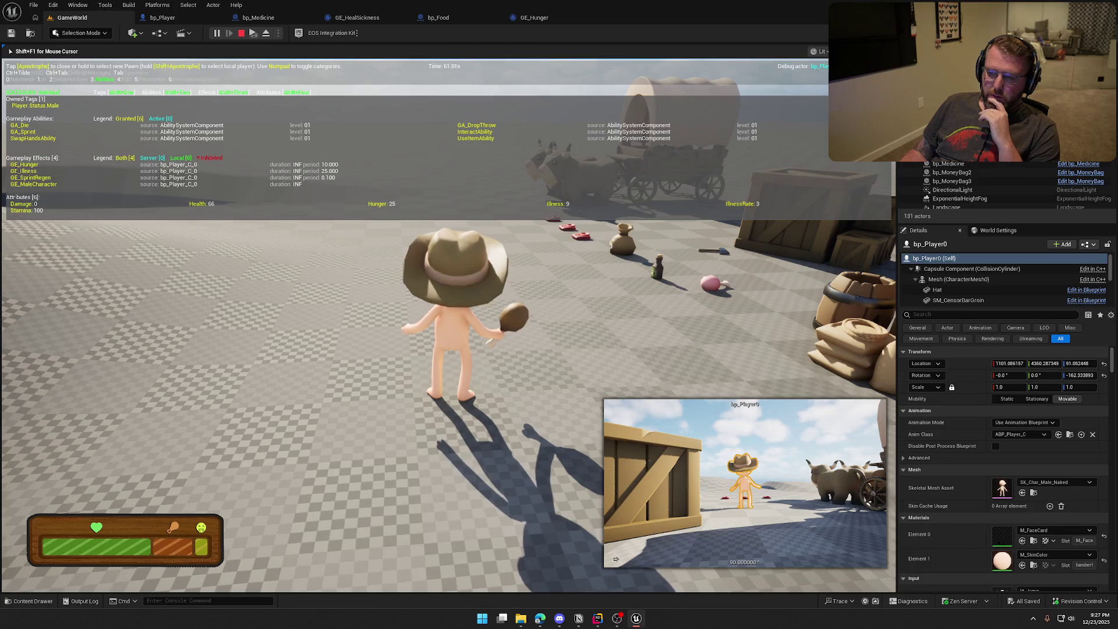
key("e")
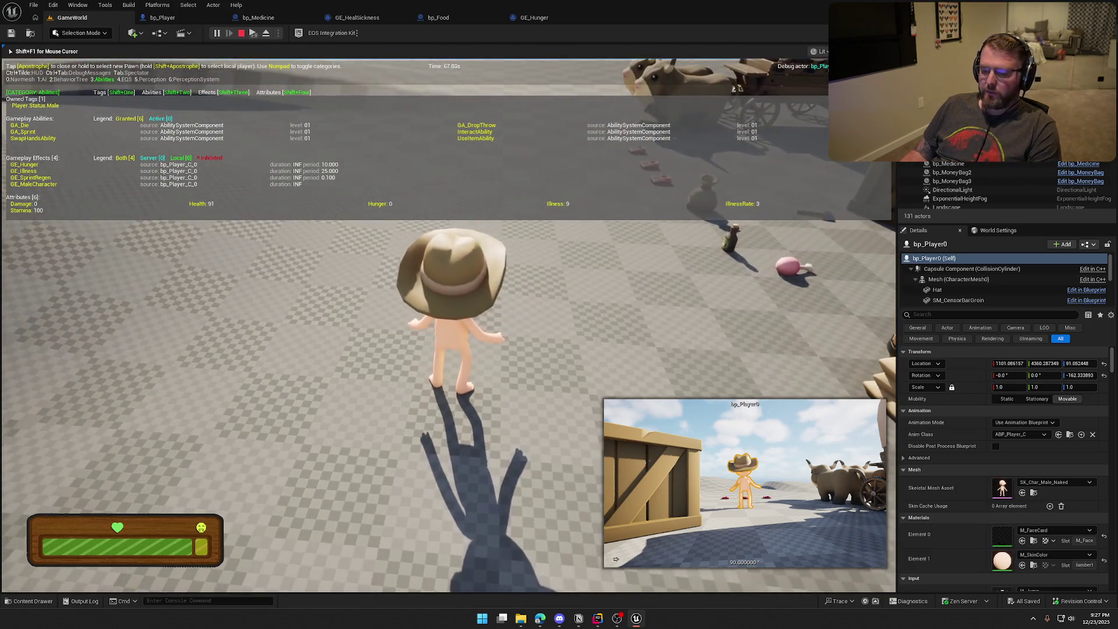
key("shift+w")
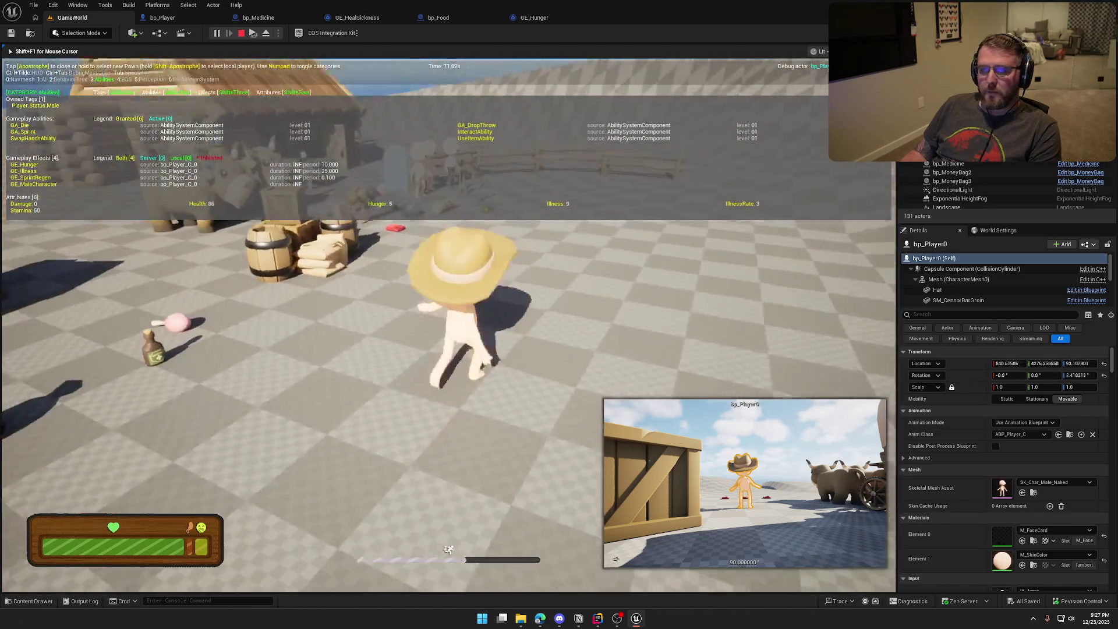
key("s")
key("Escape")
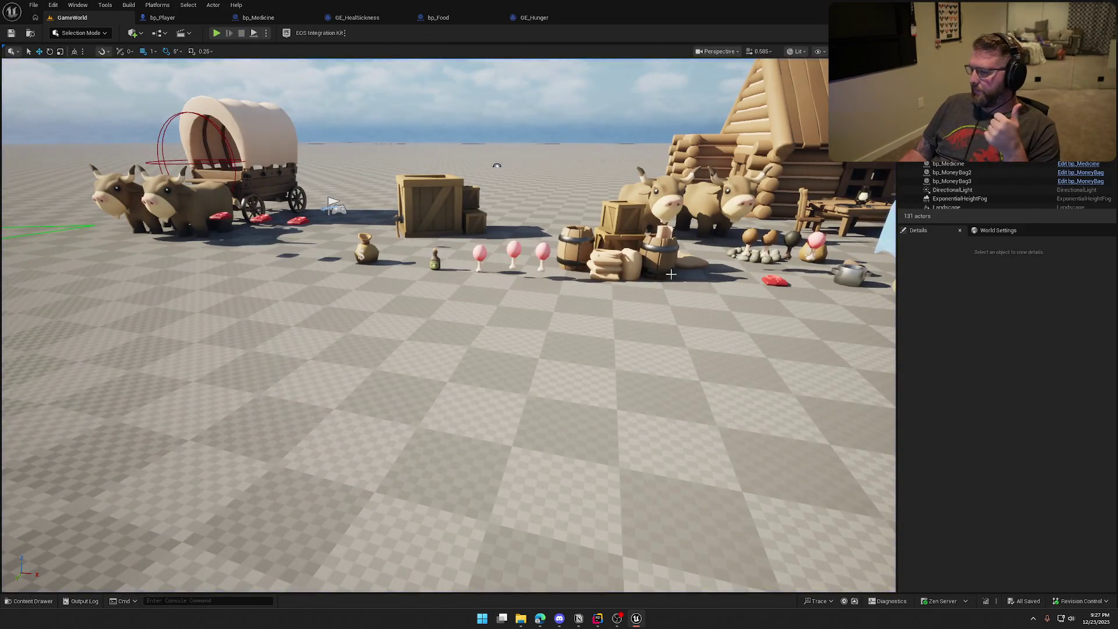
Step: Return to bp_Food's EventGraph, review the BeginPlay mesh swap and Destroy Actor logic, and compile
left_click(438, 18)
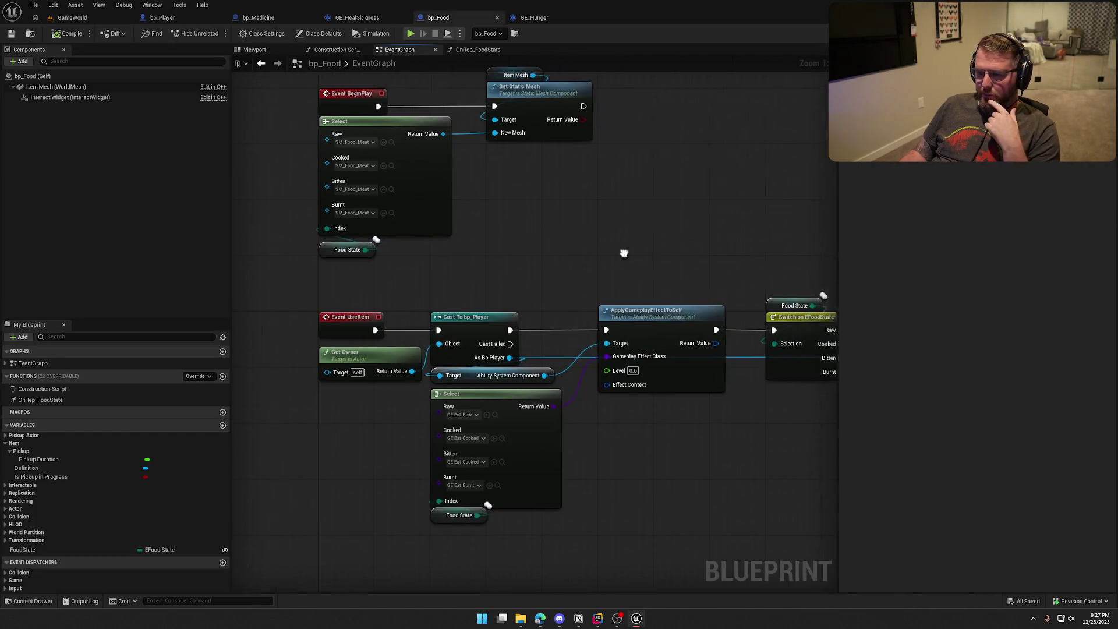
scroll(514, 235, "down", 2)
left_click_drag(483, 270, 491, 271)
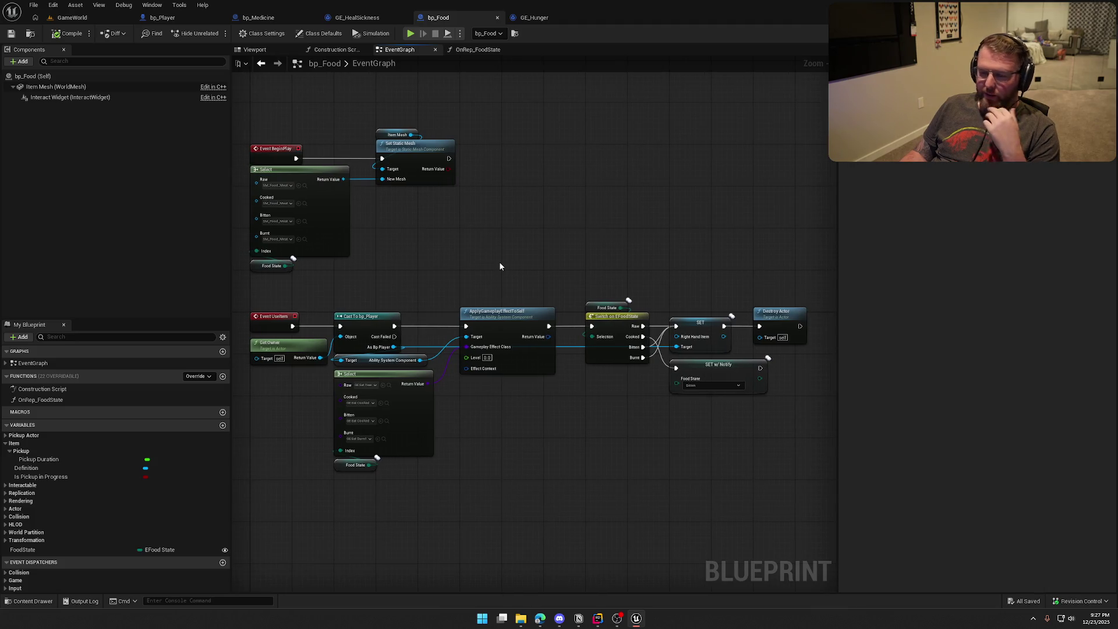
left_click_drag(539, 225, 556, 227)
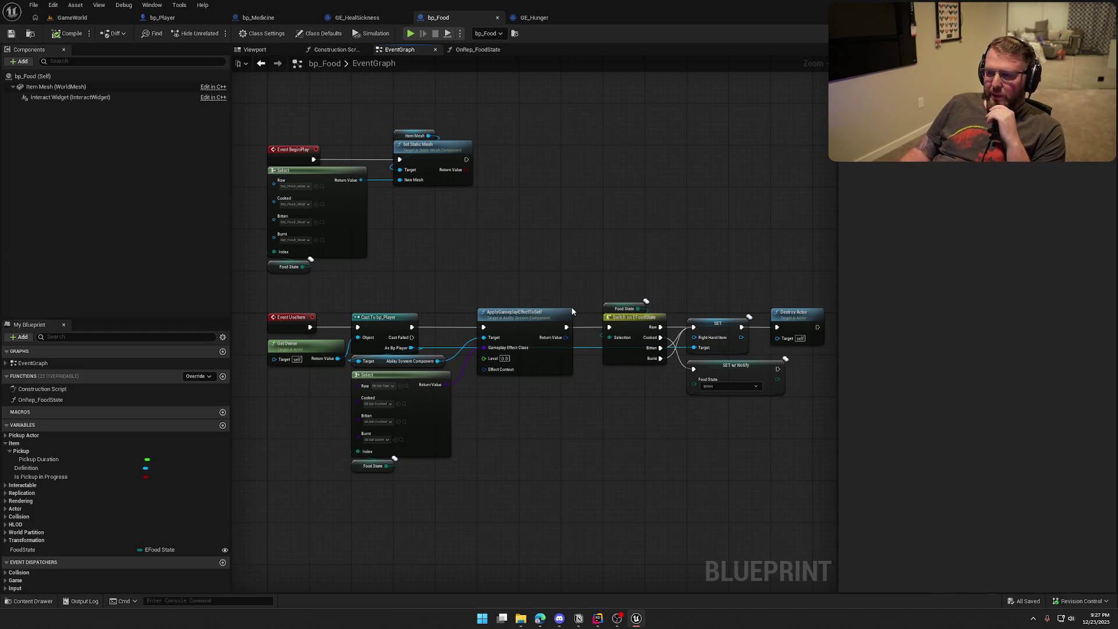
mouse_move(270, 120)
left_mouse_down()
mouse_move(469, 277)
mouse_move(495, 252)
mouse_move(558, 277)
left_mouse_up()
left_click(494, 249)
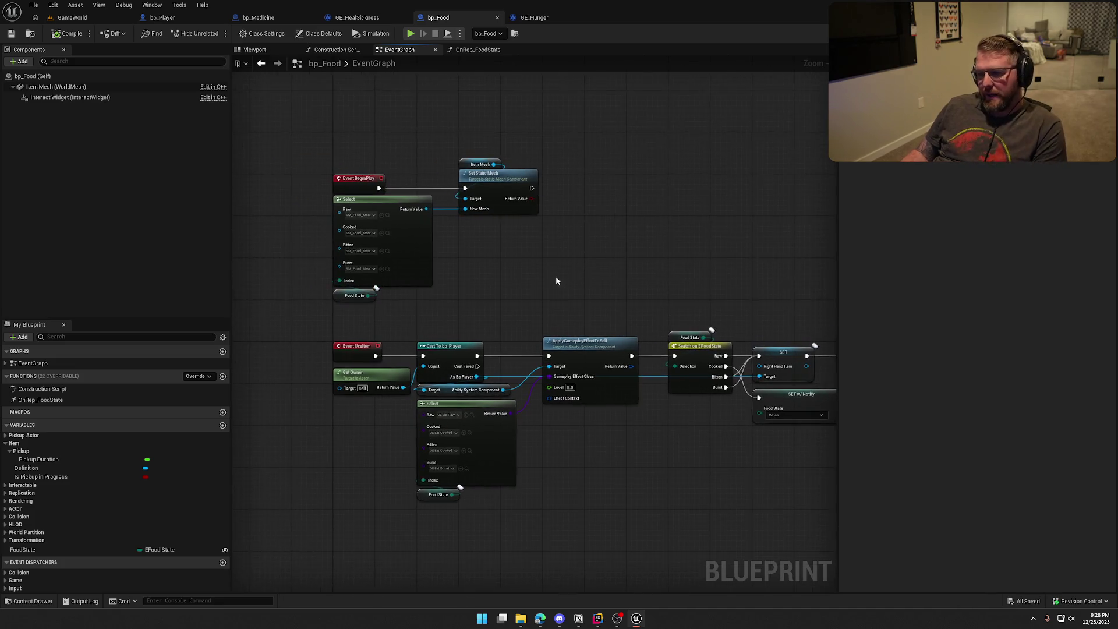
left_click_drag(312, 142, 566, 308)
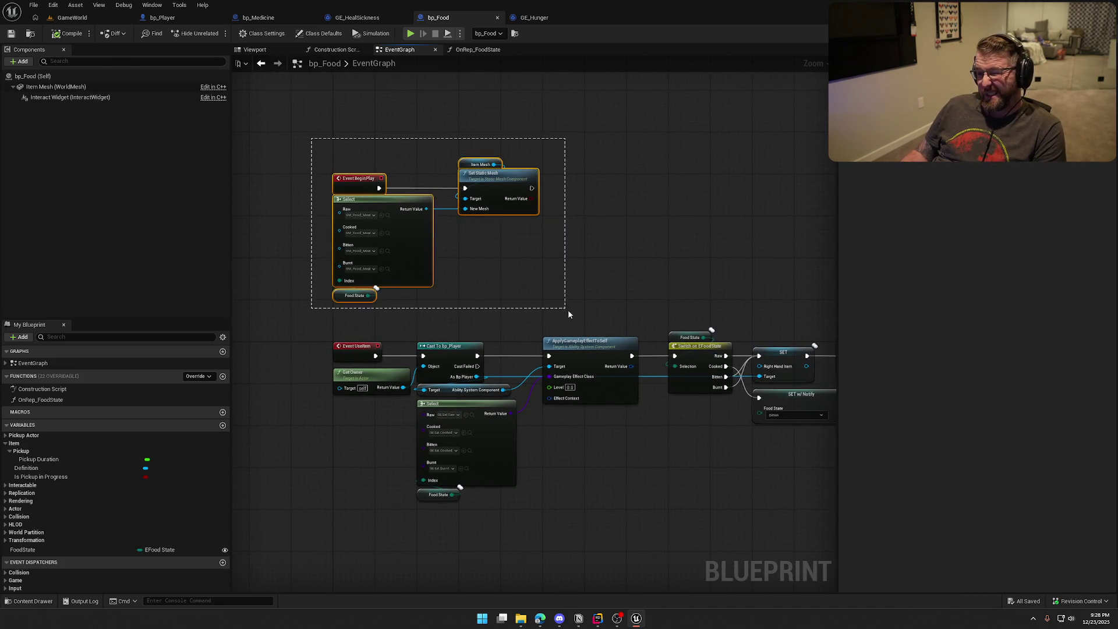
left_click(555, 270)
mouse_move(546, 264)
left_mouse_down()
mouse_move(493, 249)
mouse_move(521, 249)
left_mouse_up()
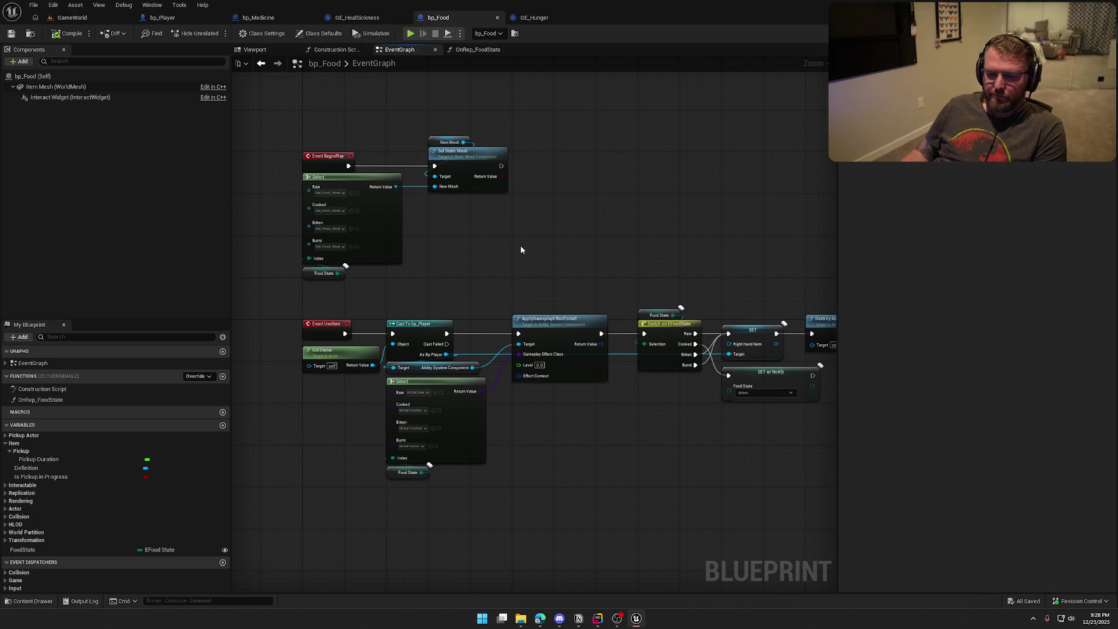
left_click(61, 35)
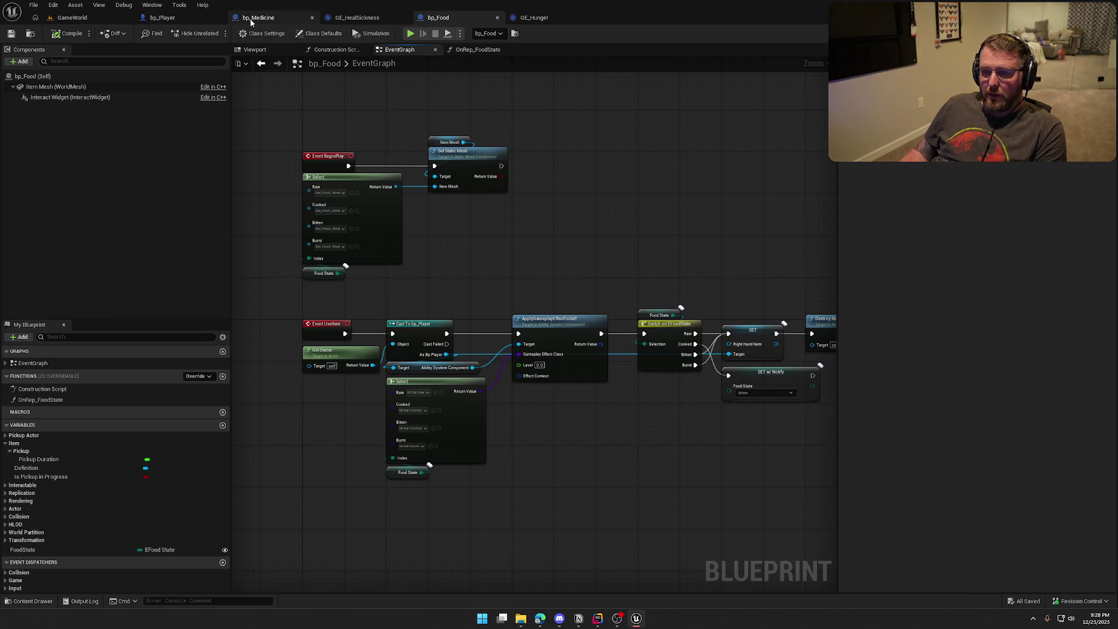
Step: Switch to Notion's To Do board and bring up the EOS Integration card, marked Not started
key("alt+Tab")
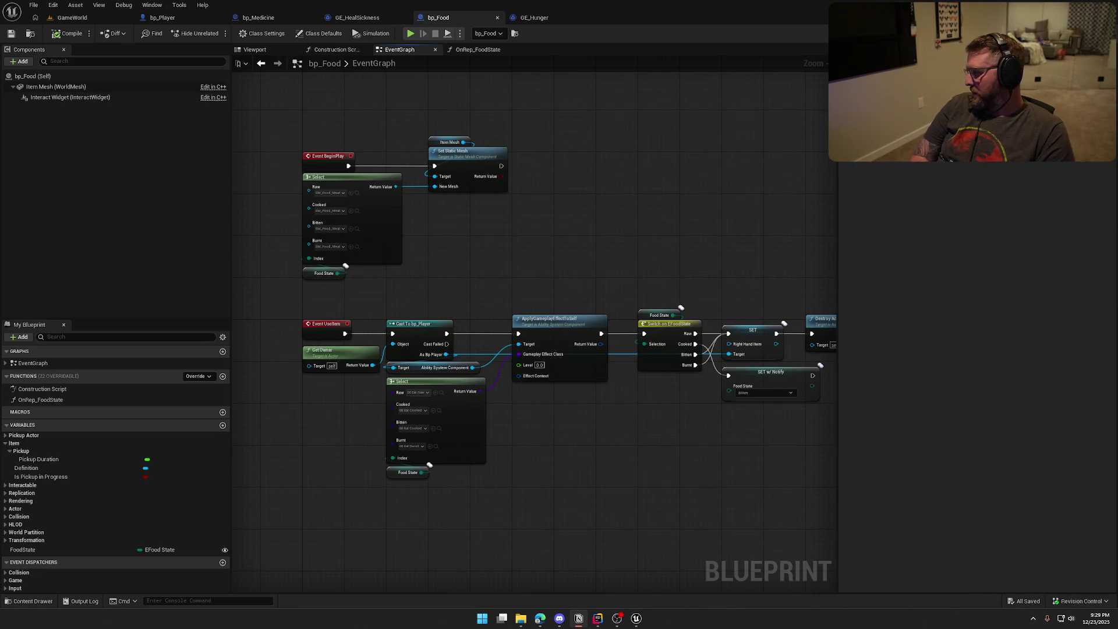
key("alt+Tab")
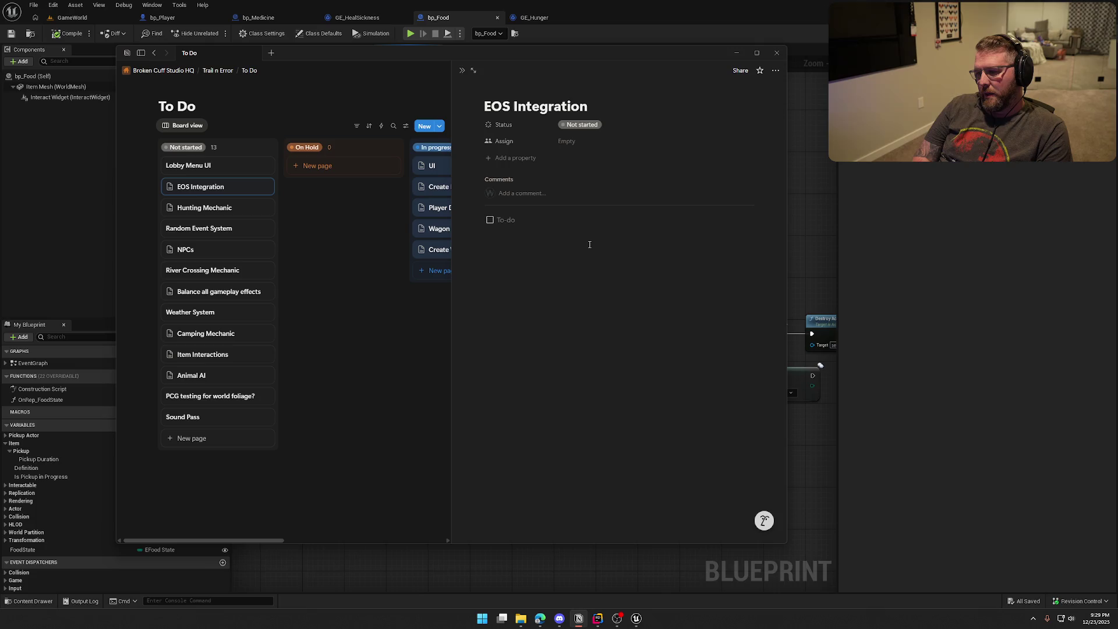
Step: Add to-dos 'Cloud saves (if we decide to do checkpoints)', 'Login with steam', 'Proximity VOIP', 'Session Management', then nest a sub-item
type("Cloud")
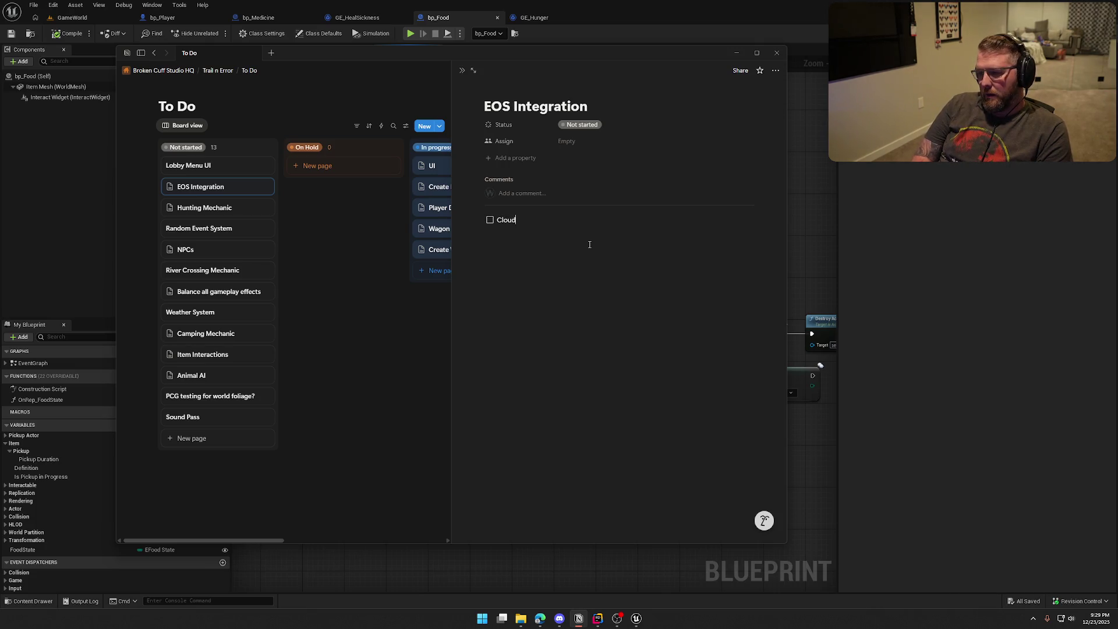
type(" saves (if")
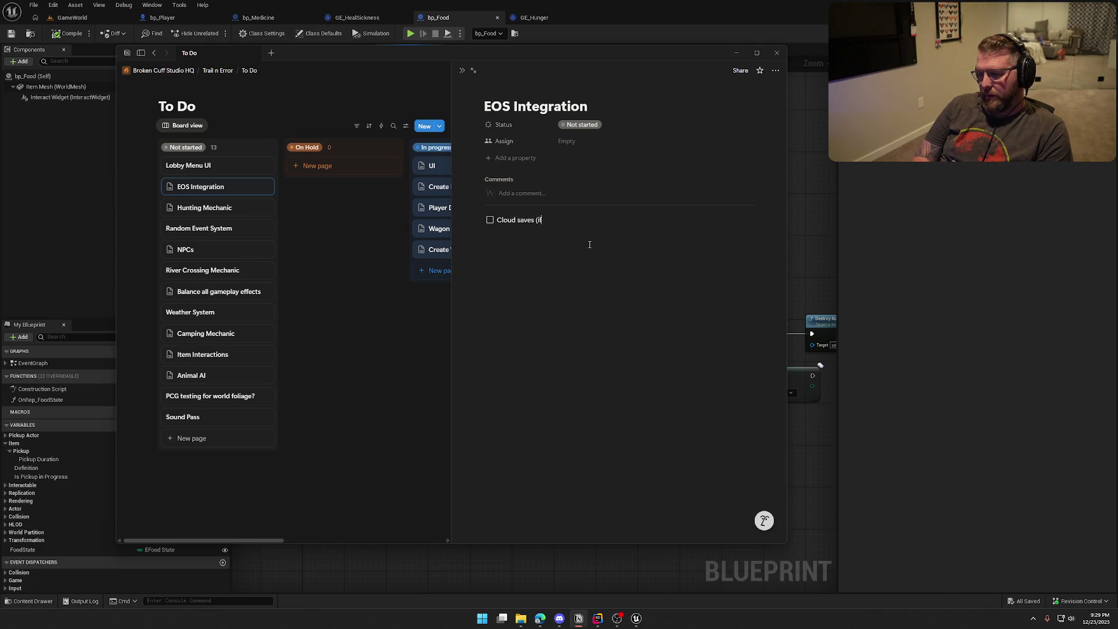
type(" we decide to ")
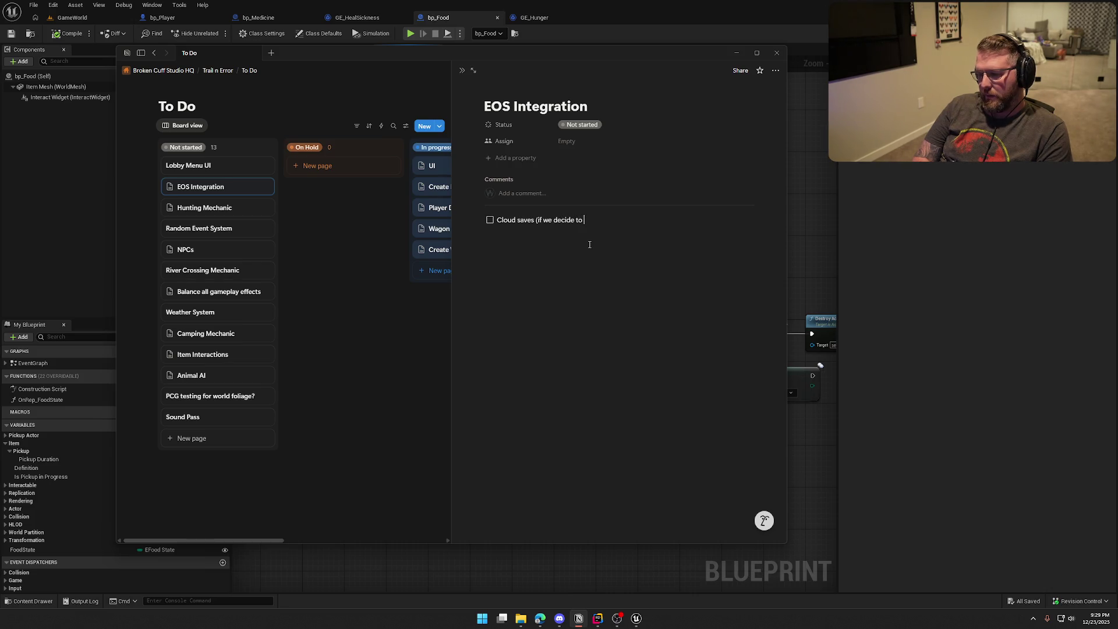
type("do checkpoints)")
key("Return")
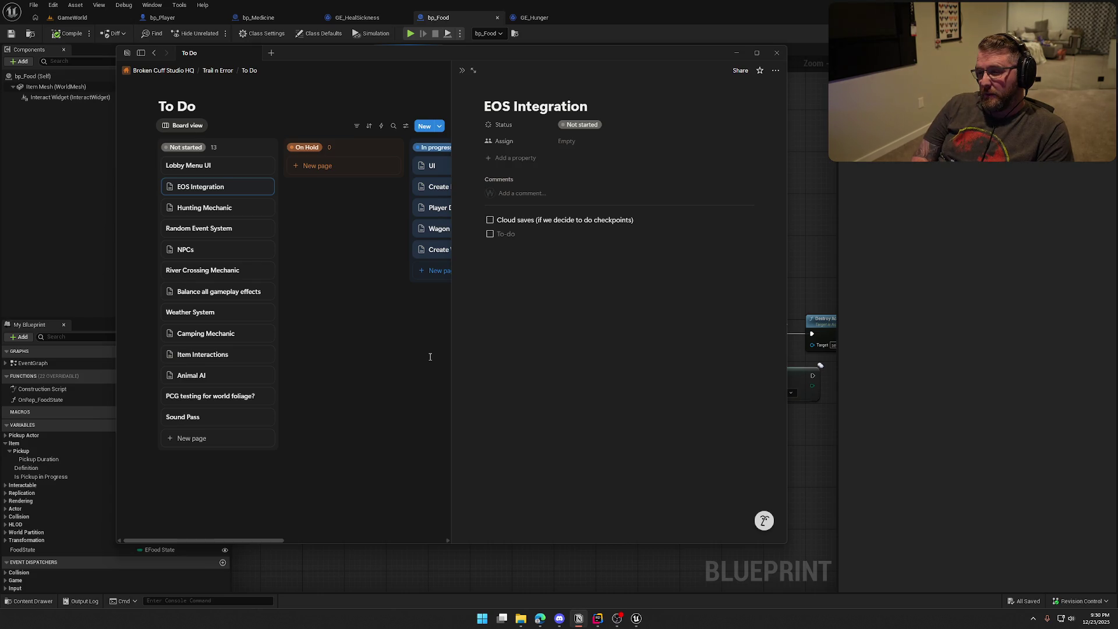
type("Login with ")
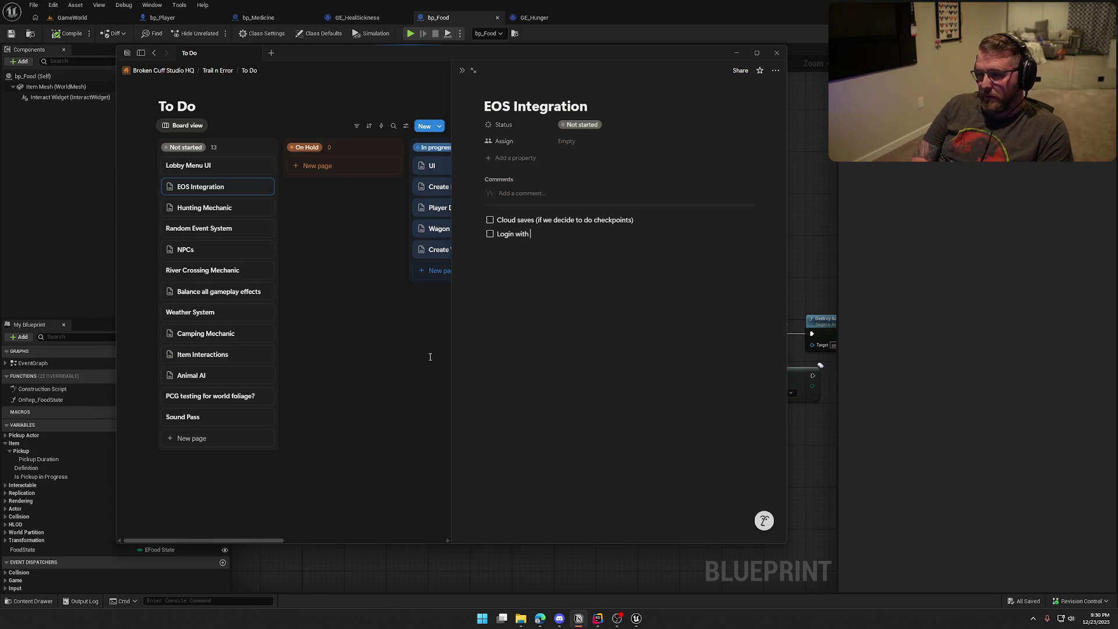
type("steam")
key("Return")
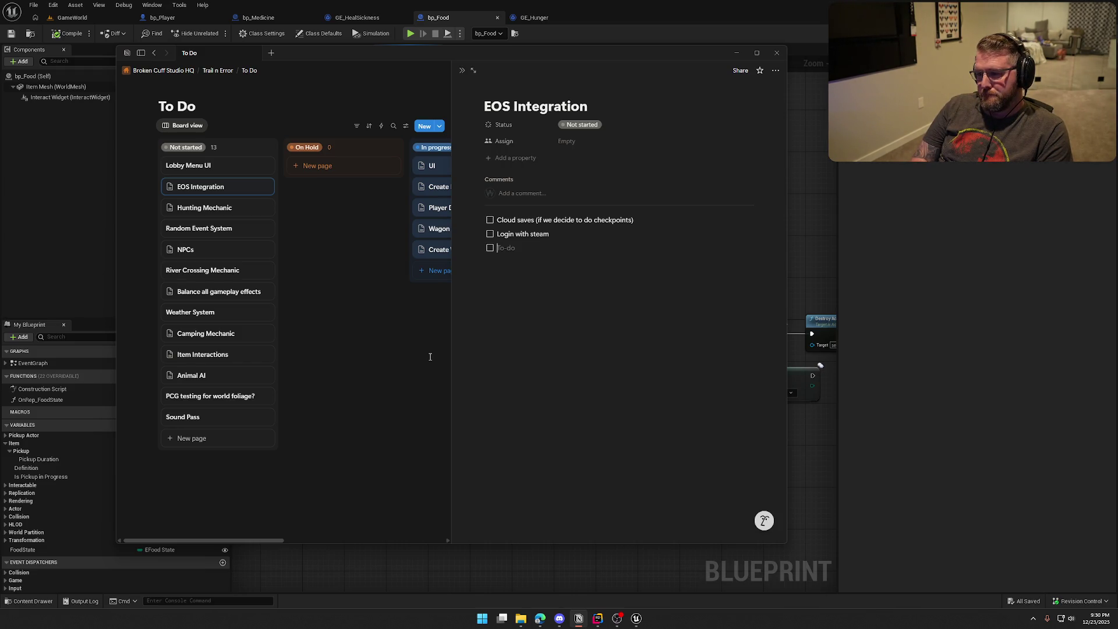
type("VOIP")
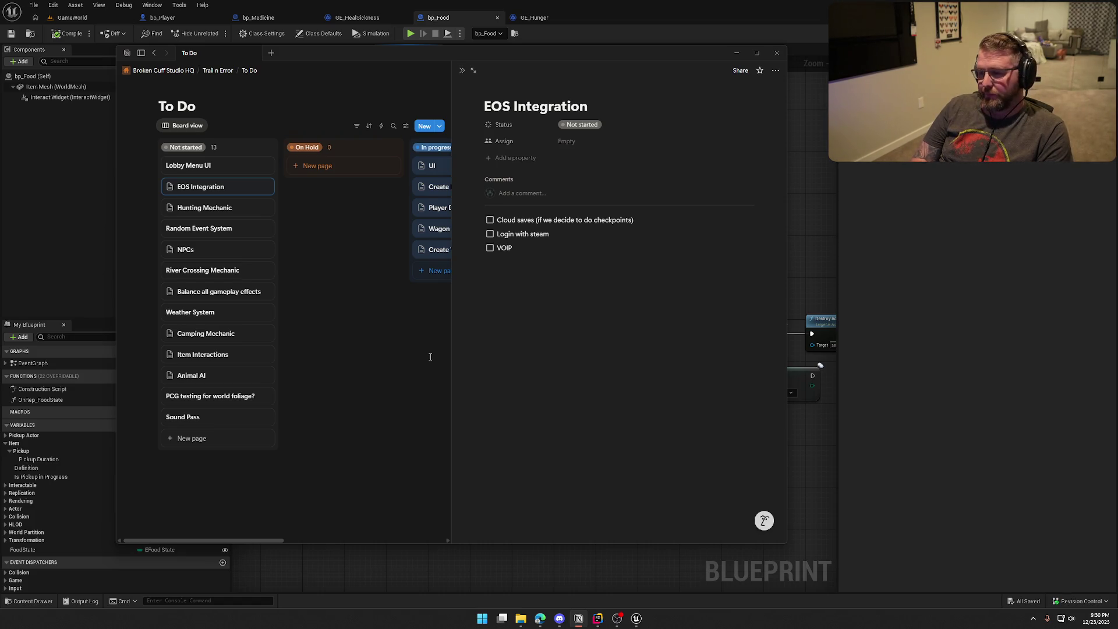
key("BackSpace")
key("BackSpace")
key("BackSpace")
type("Pr")
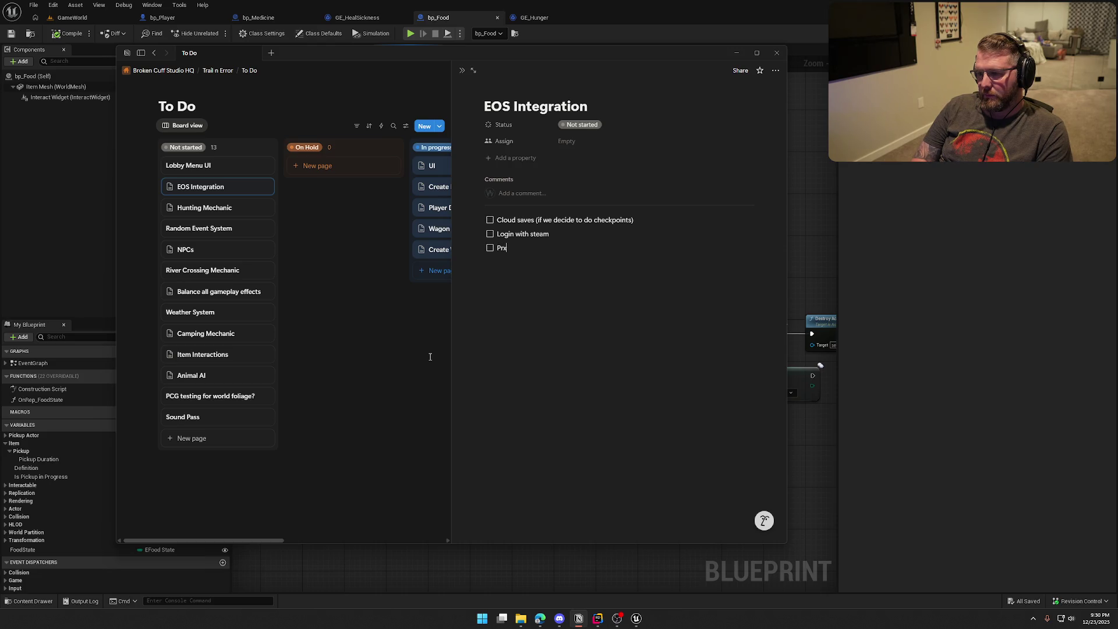
type("oximity VOIP")
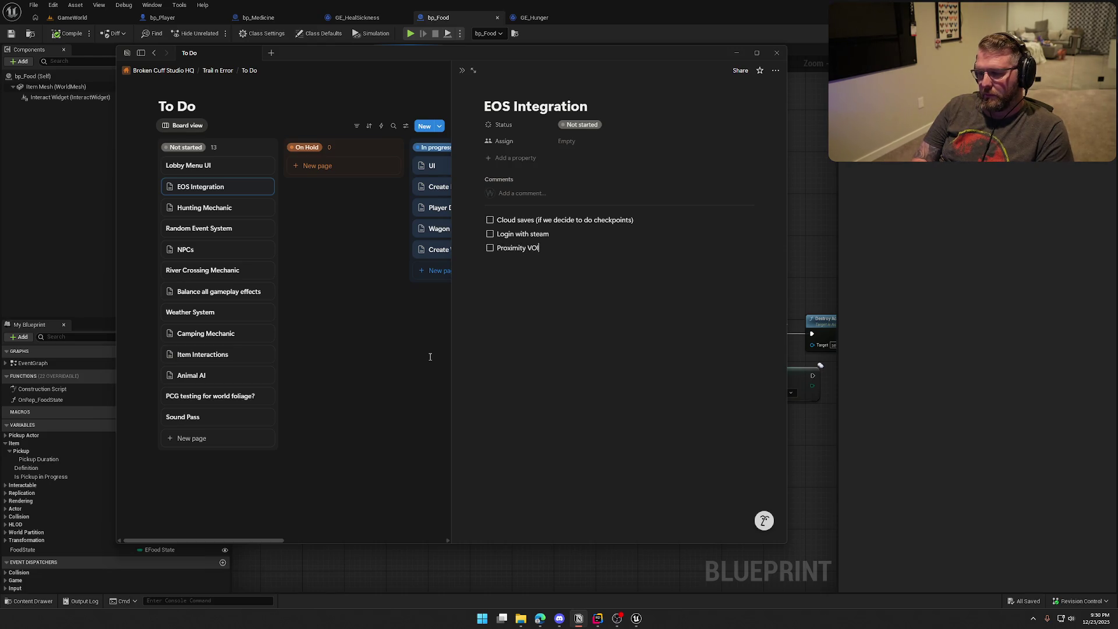
key("Return")
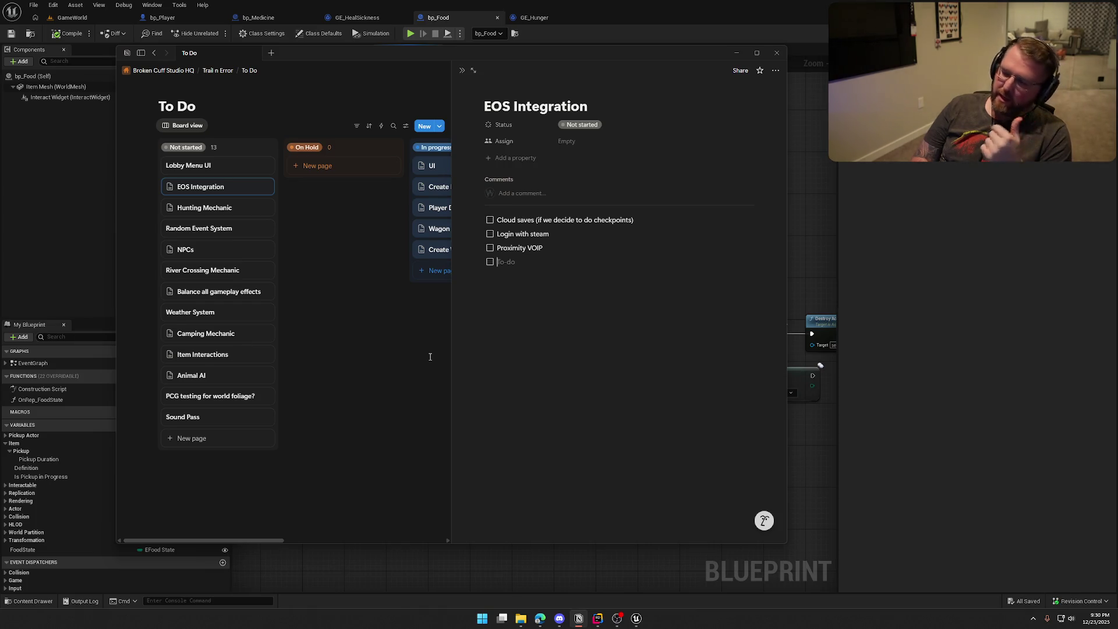
type("Session Management")
key("Return")
key("Tab")
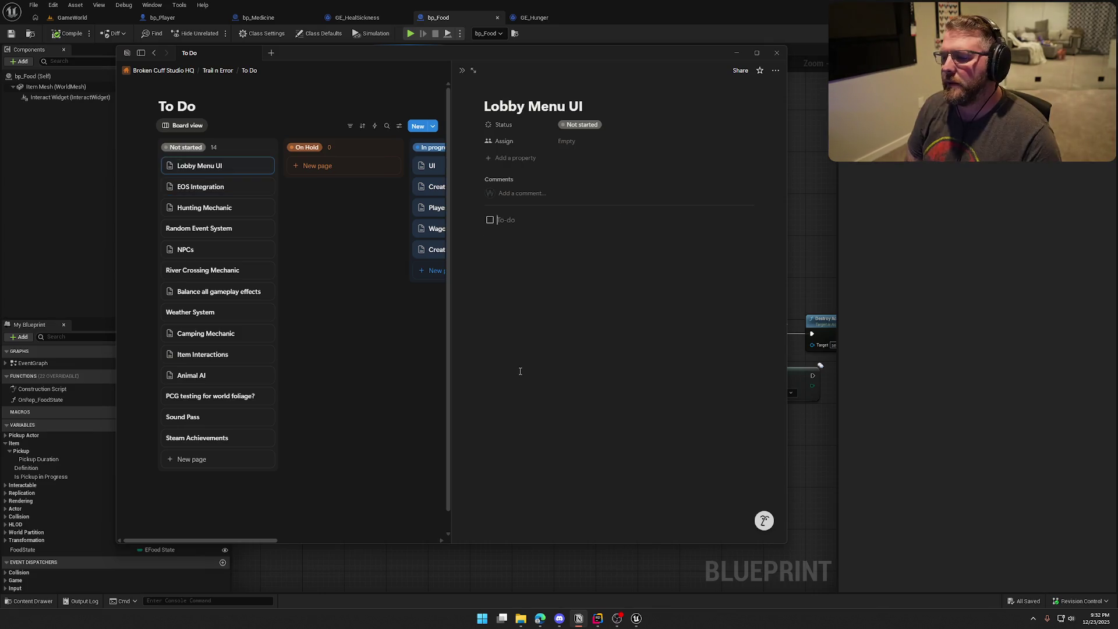
Step: Add an 'In starting area' to-do on the Lobby Menu UI page, correcting its spelling
type("In a")
type("tarting area")
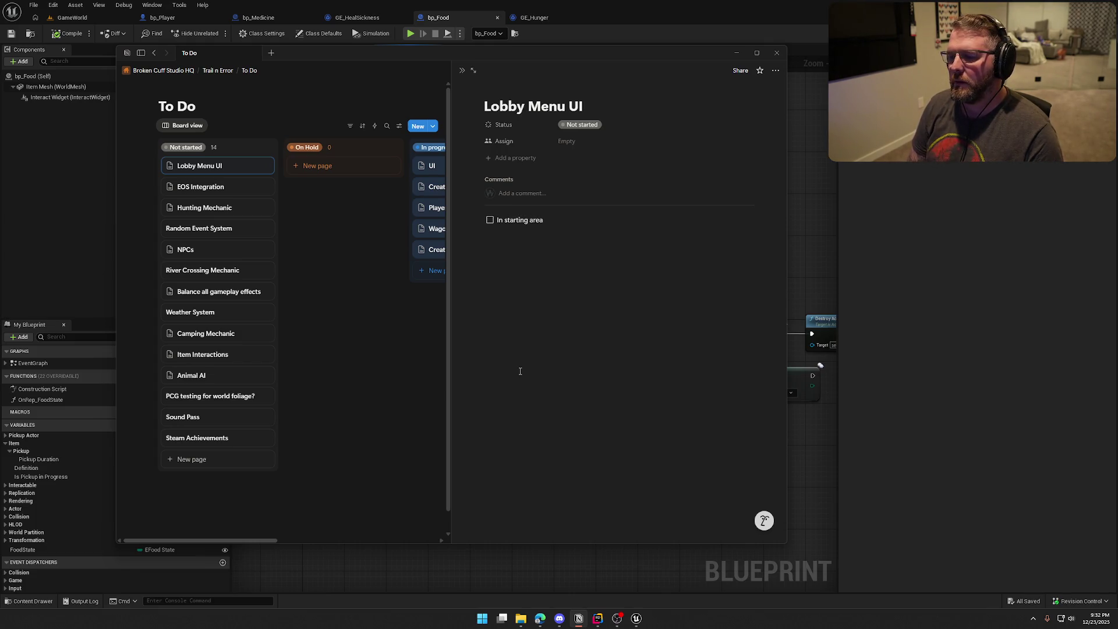
type(" (ass")
type("essible ")
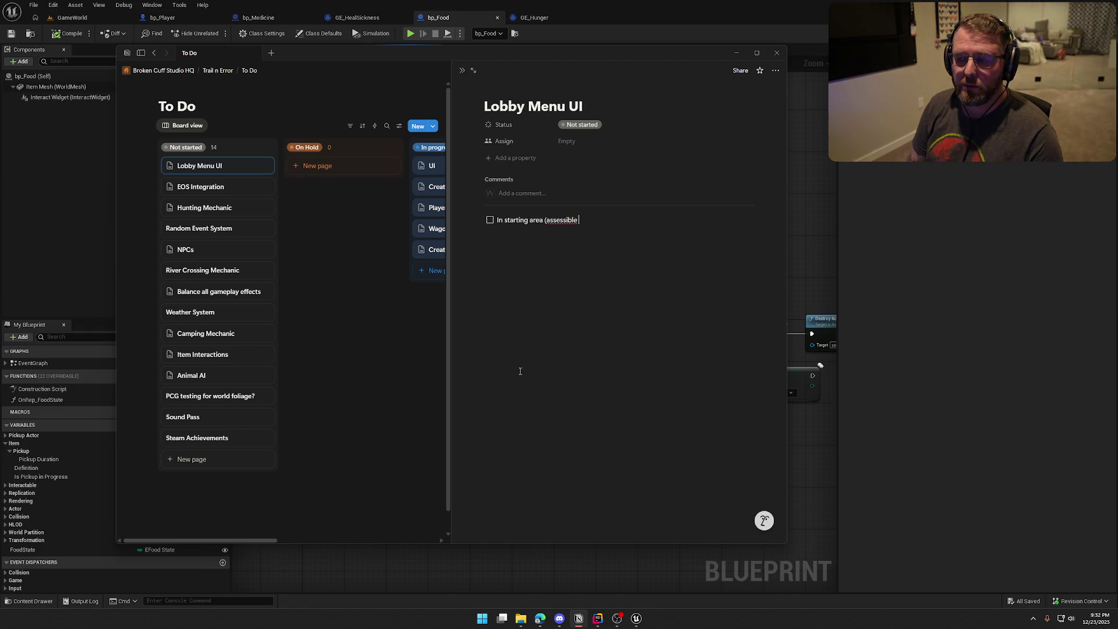
type("from ")
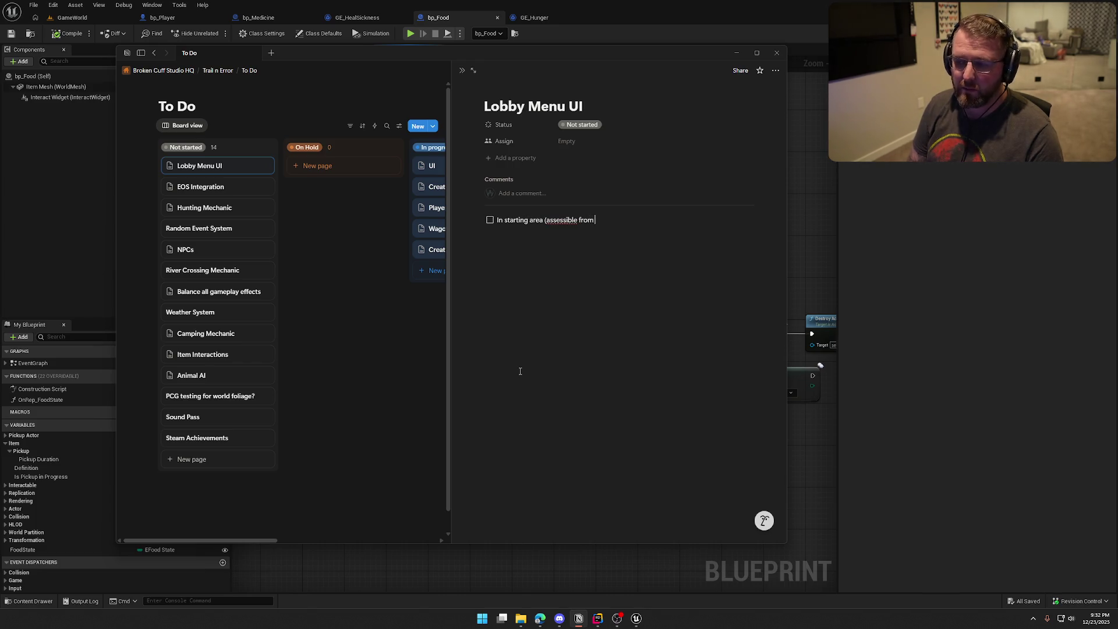
type("NPC?")
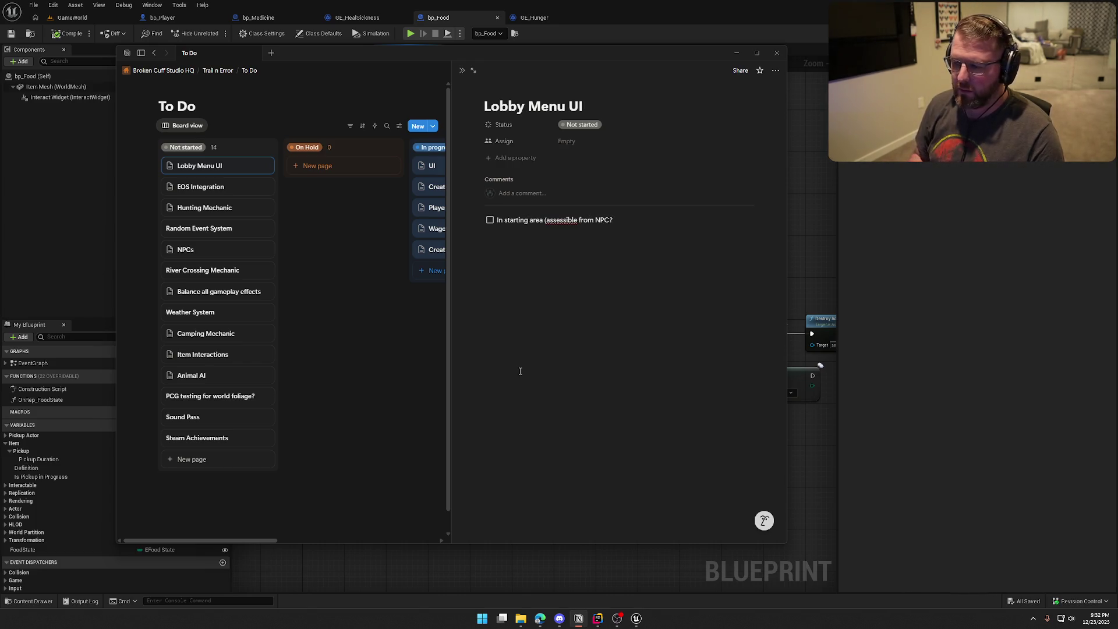
right_click(561, 220)
left_click(566, 232)
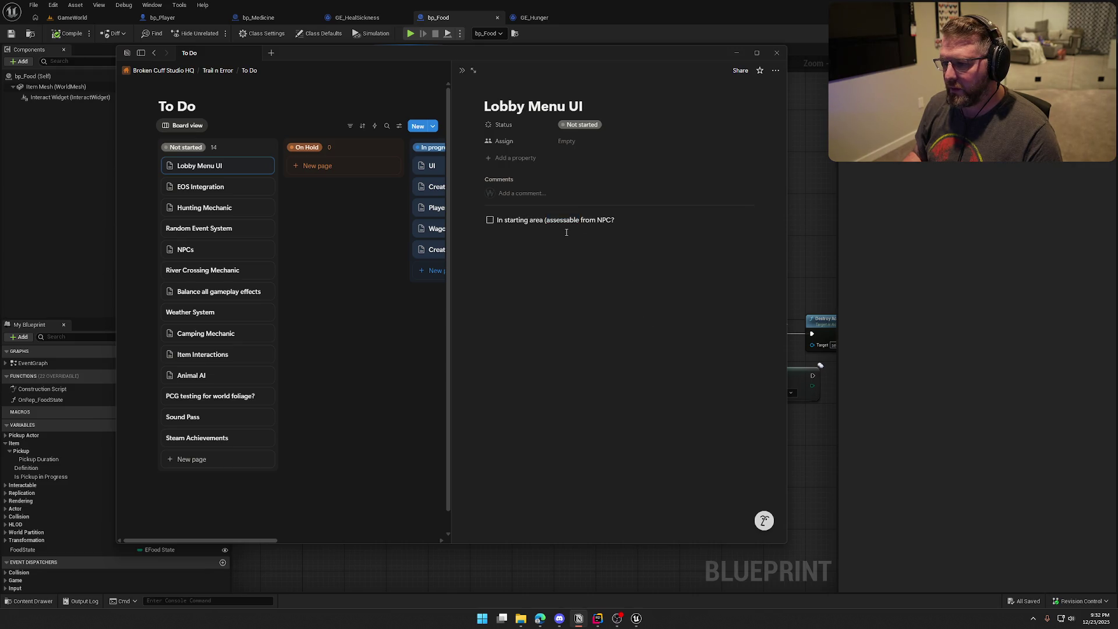
key("BackSpace")
key("BackSpace")
key("BackSpace")
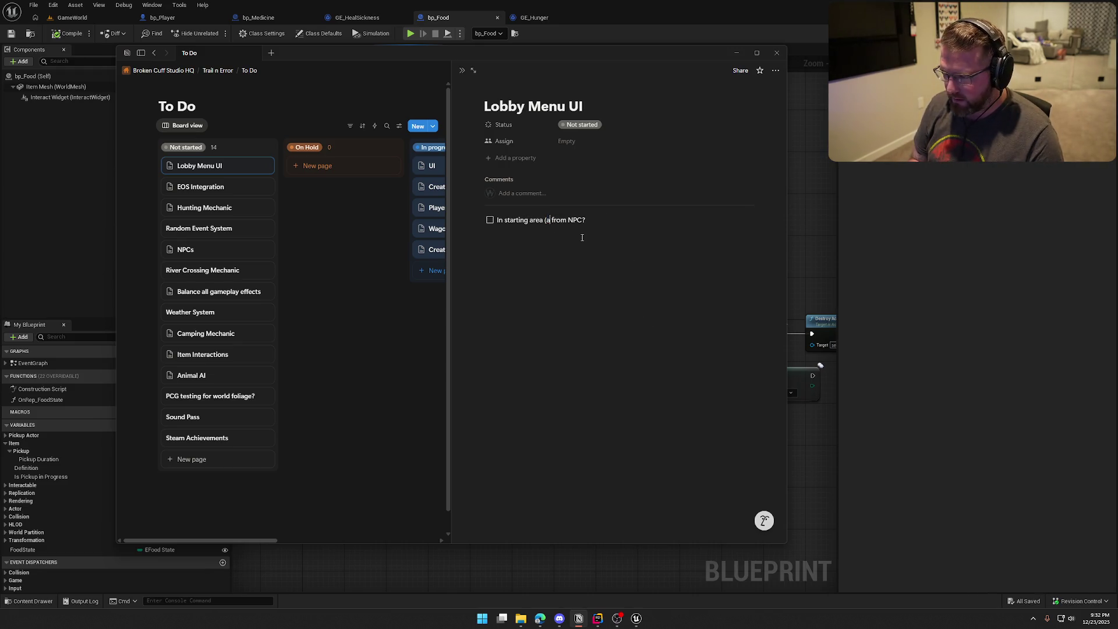
type("cc")
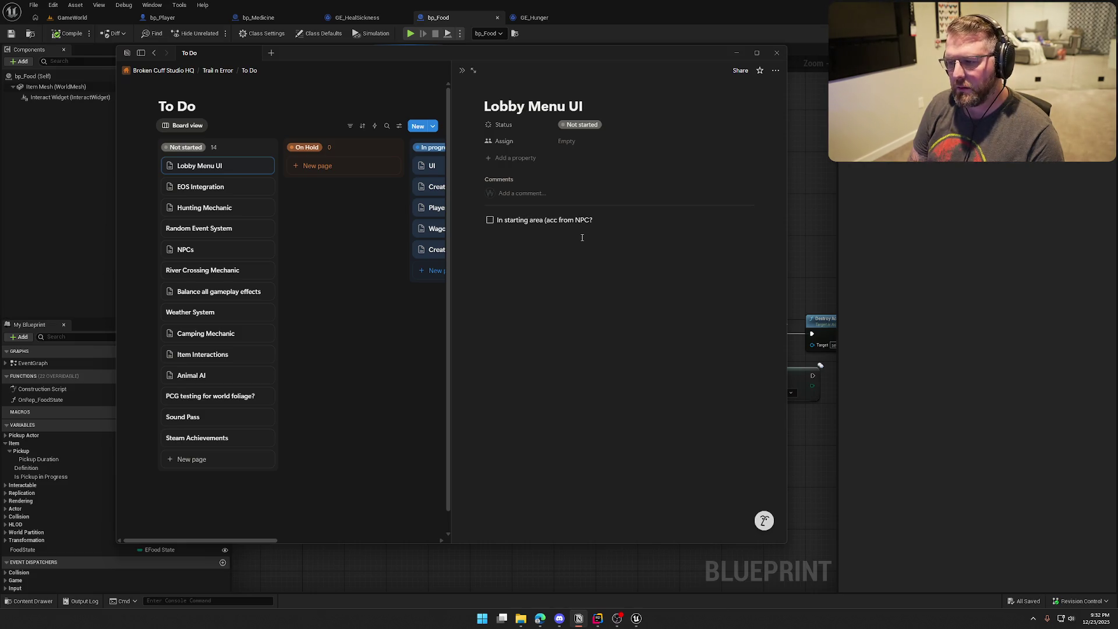
type("essible")
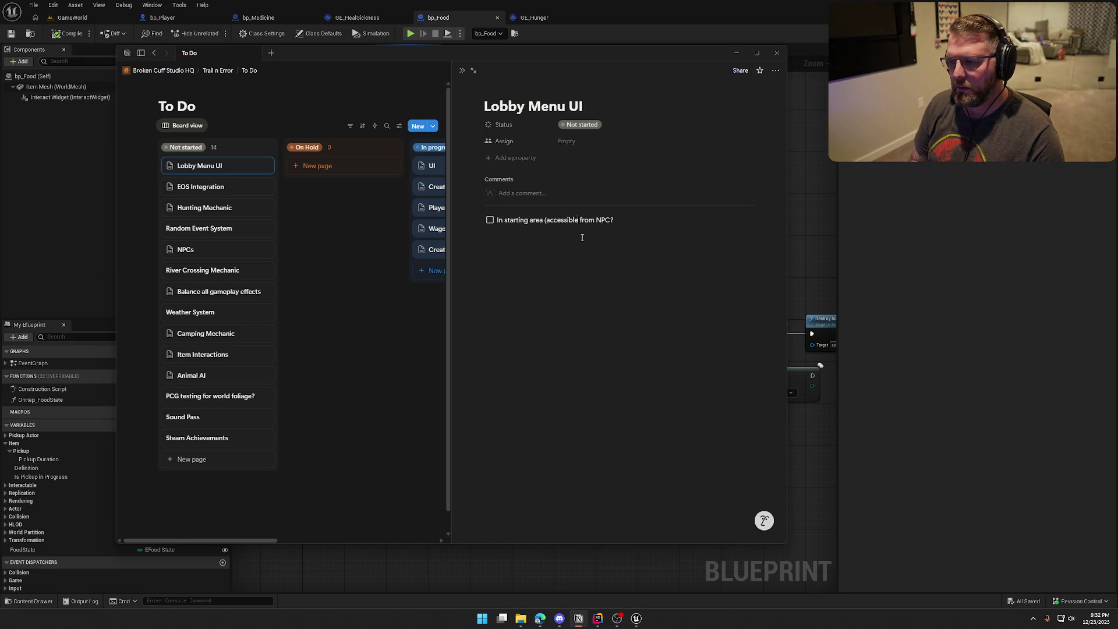
key("End")
type(")")
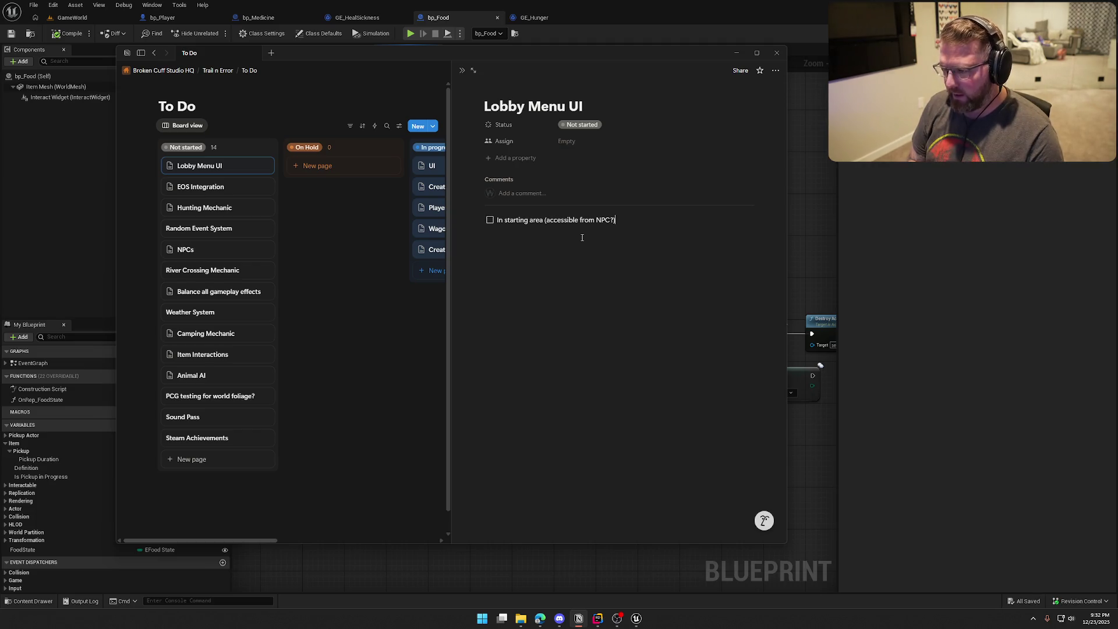
key("BackSpace")
key("BackSpace")
key("BackSpace")
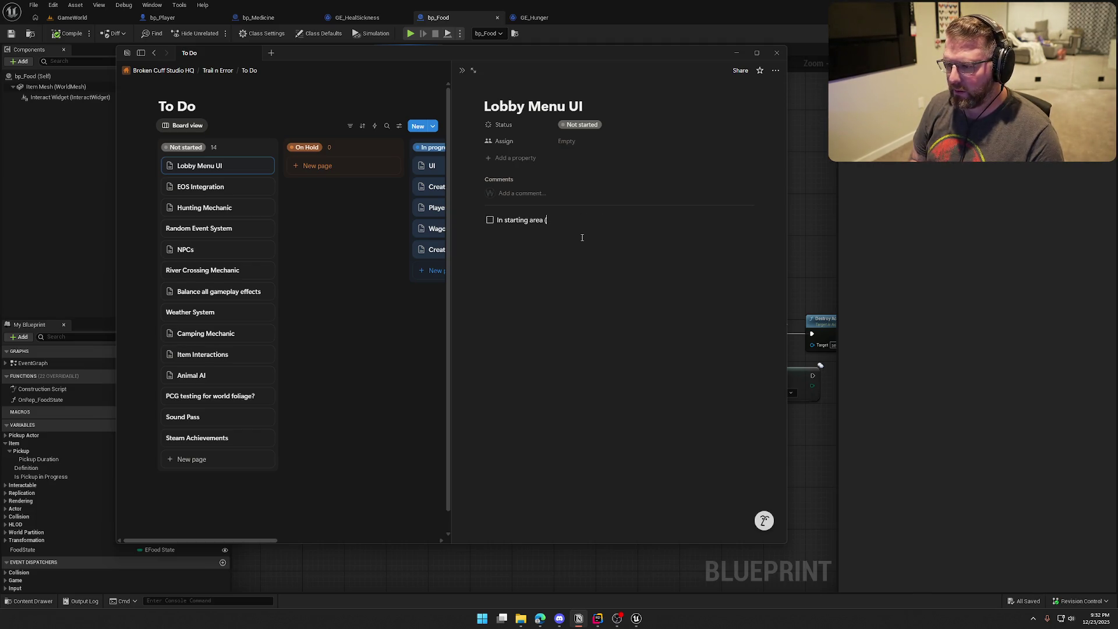
Step: Add a nested 'Accessible from NPC' sub-to-do beneath 'In starting area'
key("Return")
key("Tab")
type("Ac")
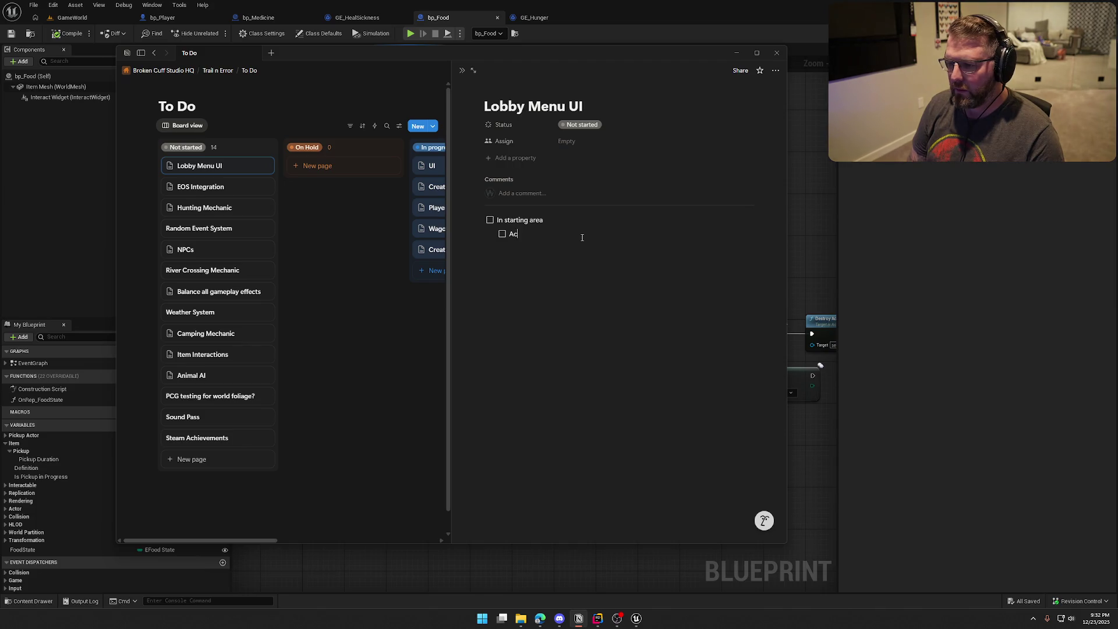
type("cessible from NPC")
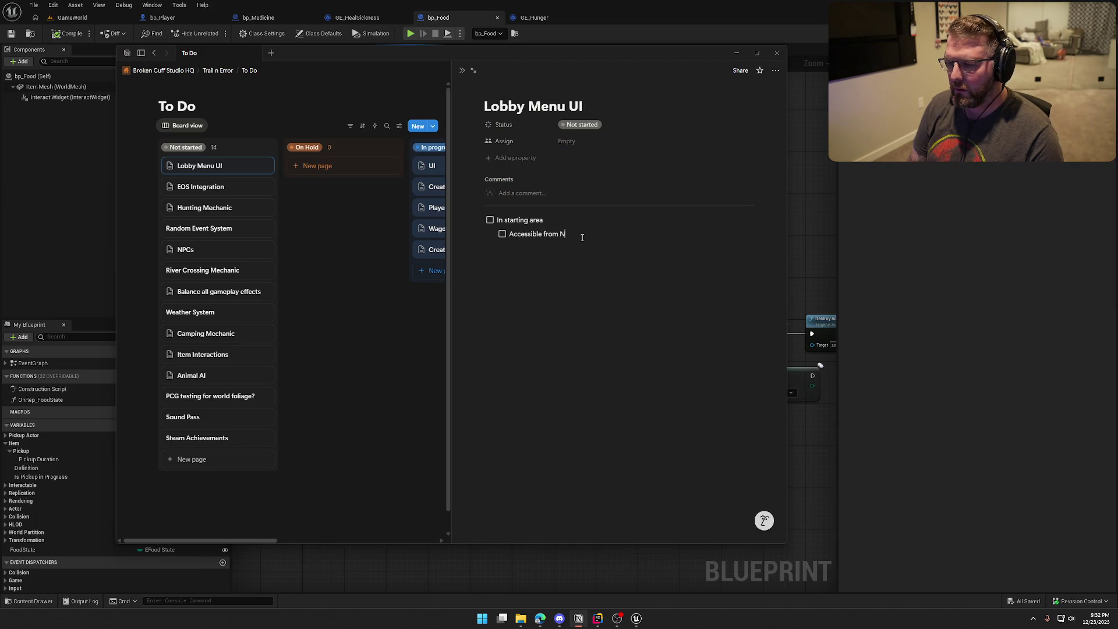
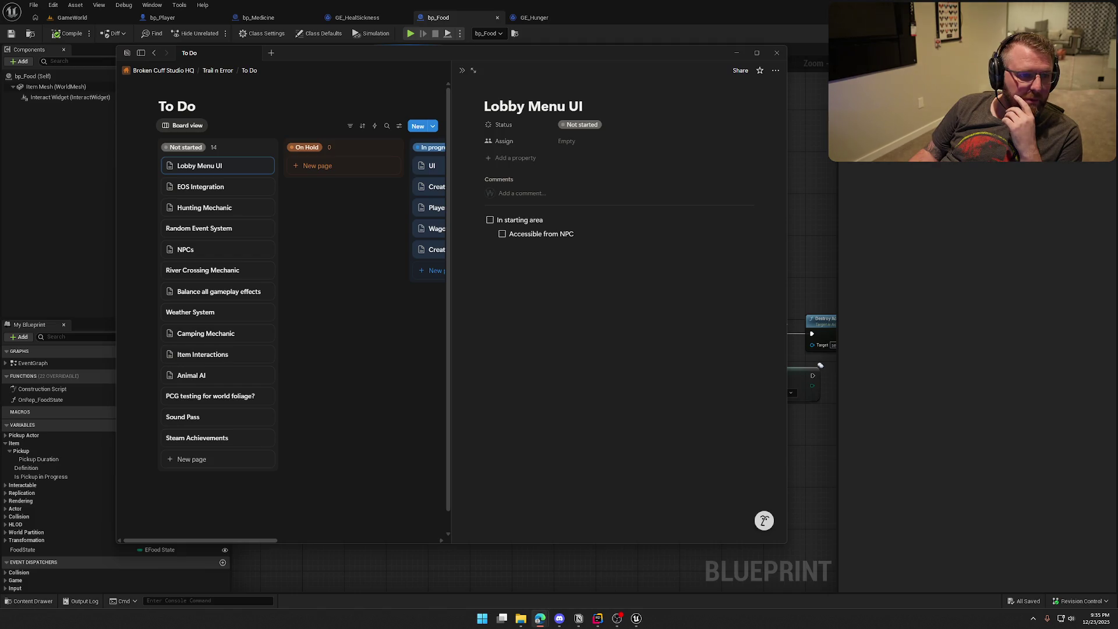
Step: Bring the EOS Integration Kit documentation window forward so it fills the screen
key("super+shift+Left")
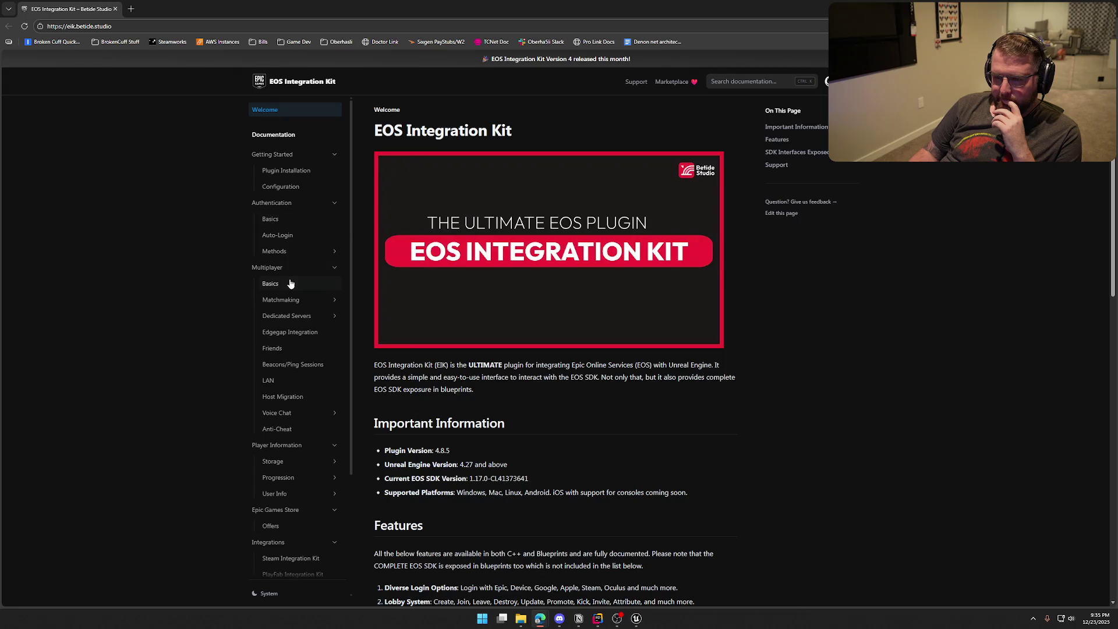
Step: Open Multiplayer > Basics and read its explanation of lobbies versus sessions
left_click(271, 283)
scroll(218, 340, "down", 1)
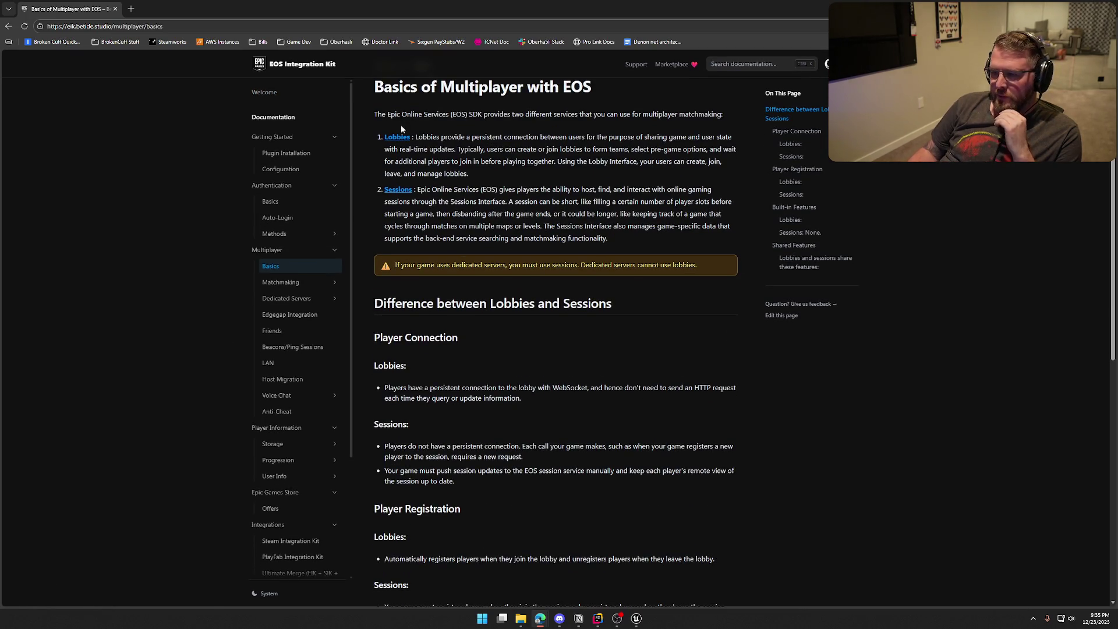
scroll(194, 327, "down", 3)
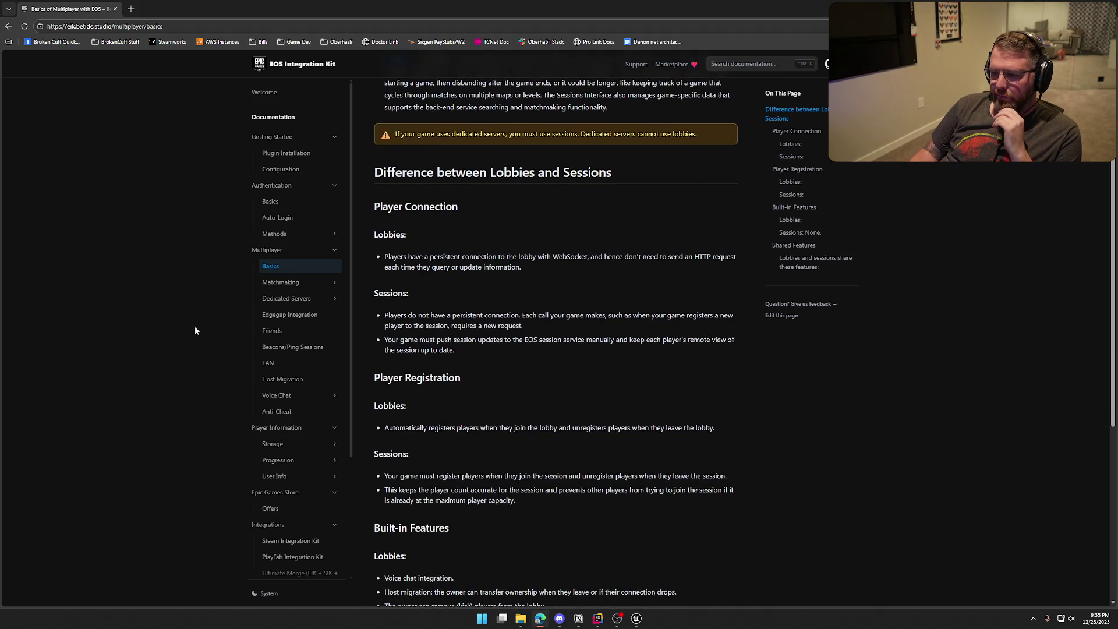
scroll(197, 326, "down", 3)
scroll(197, 329, "down", 3)
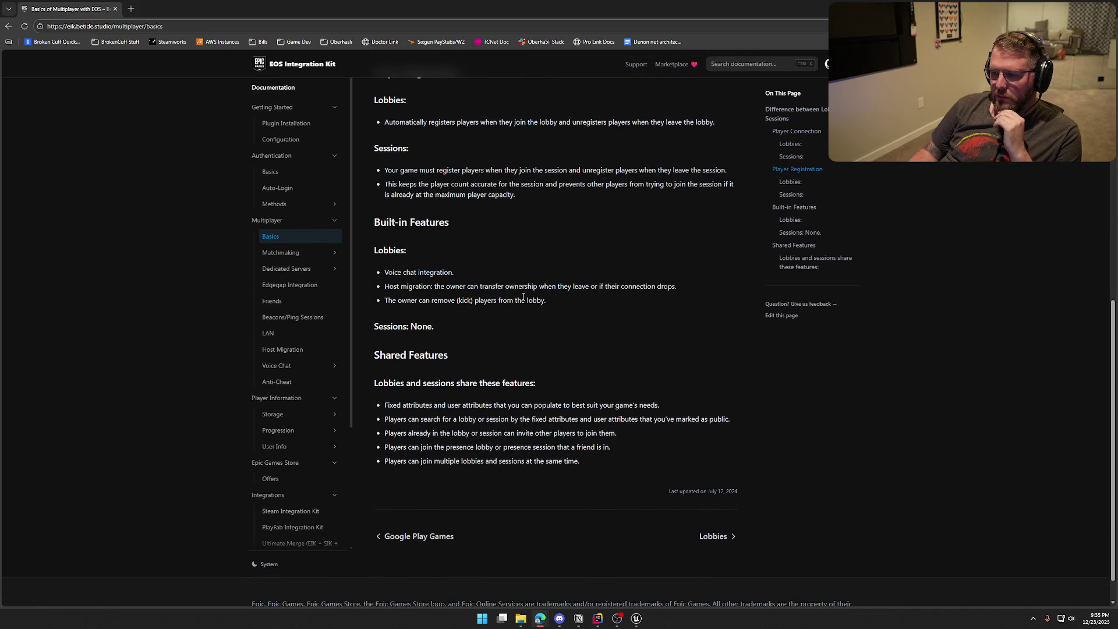
Step: Highlight the line about kicking lobby players, then open Matchmaking > Lobbies
left_click_drag(384, 300, 564, 307)
left_click(513, 353)
left_click(294, 252)
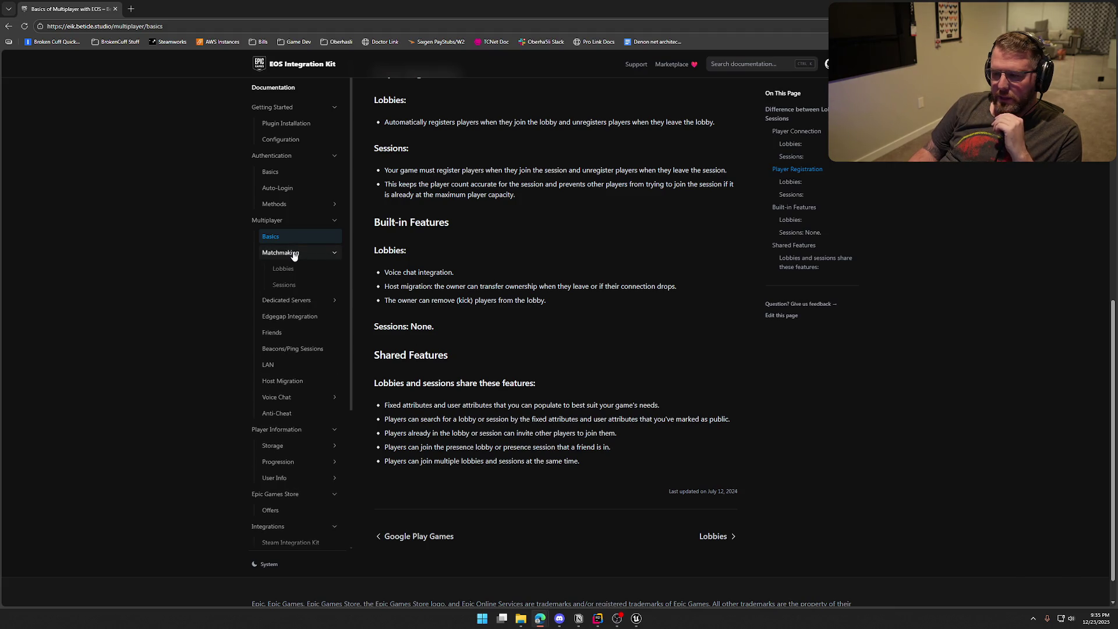
left_click(299, 269)
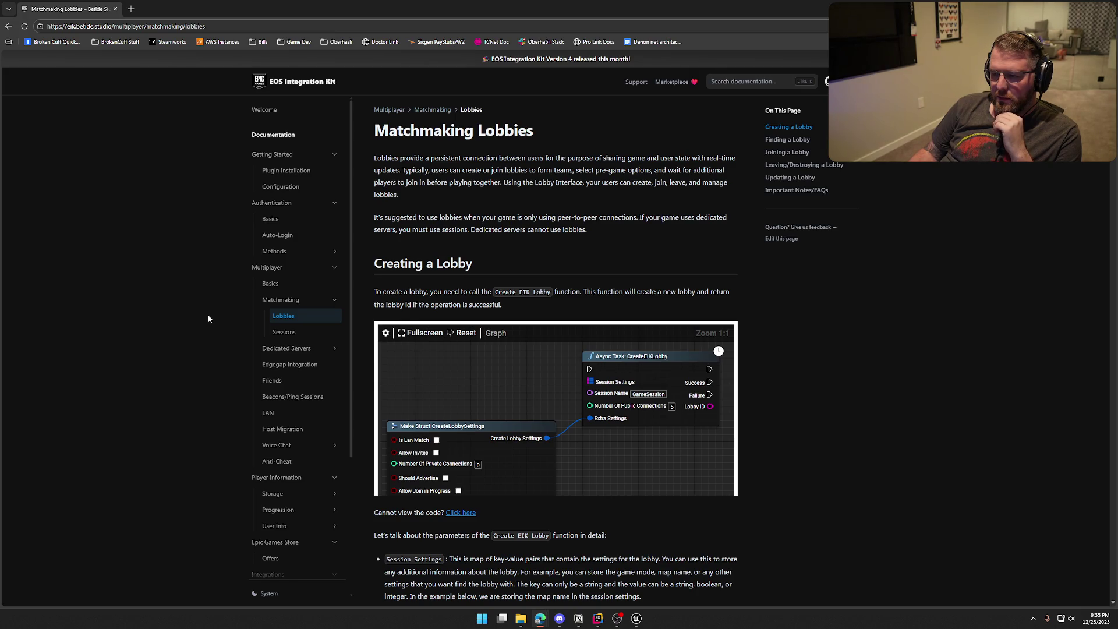
Step: Read through the first half of the Matchmaking Lobbies page
scroll(208, 319, "down", 2)
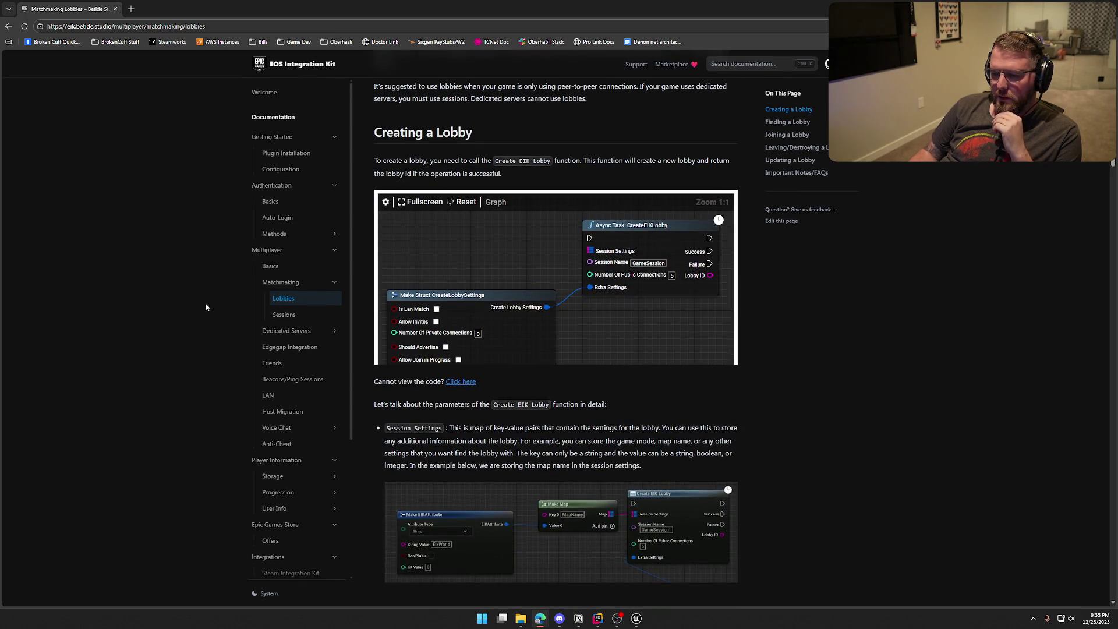
scroll(205, 306, "down", 2)
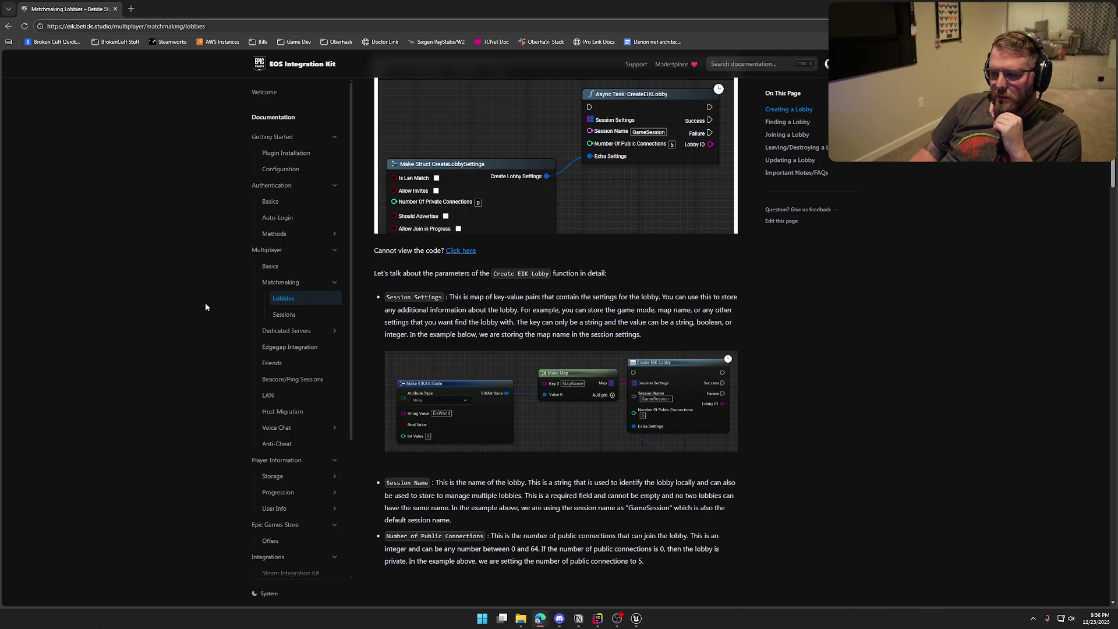
scroll(205, 307, "down", 7)
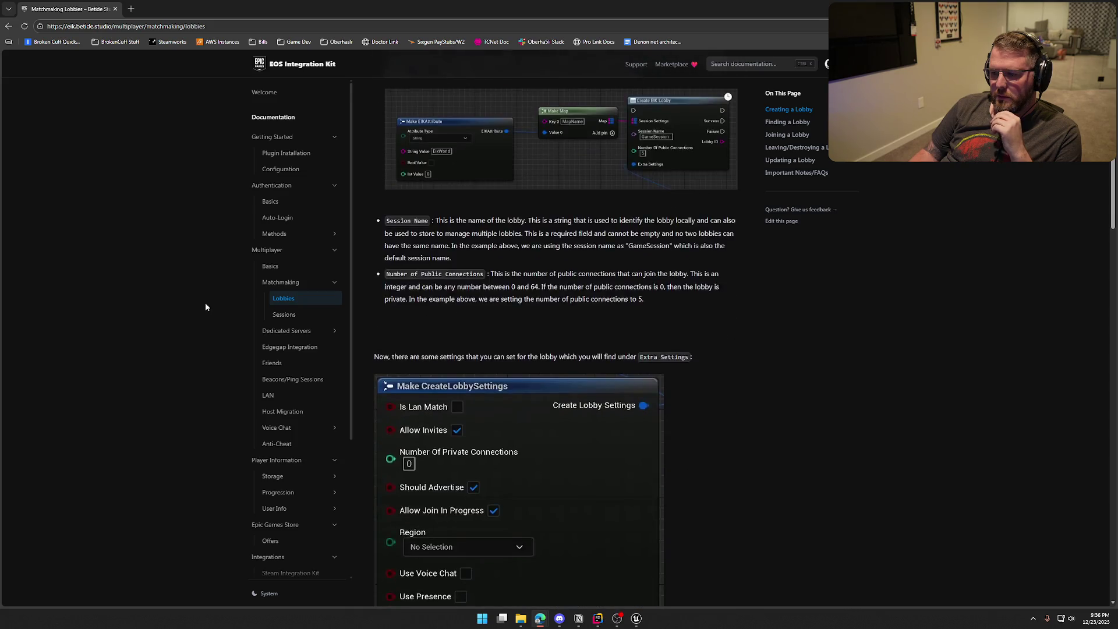
scroll(205, 307, "down", 2)
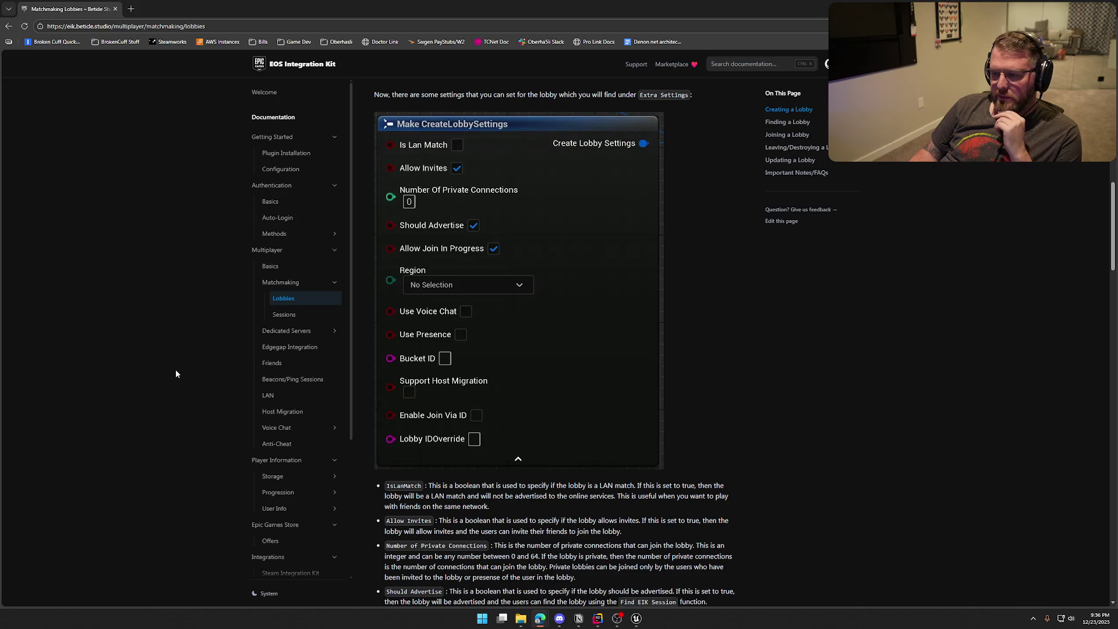
scroll(177, 373, "down", 2)
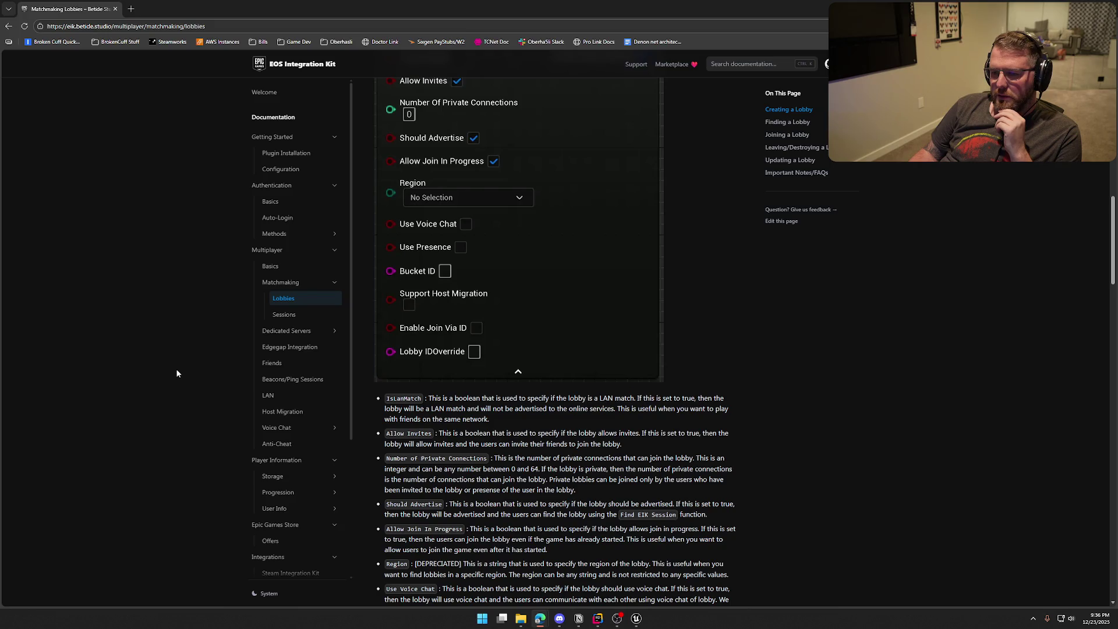
scroll(177, 373, "down", 12)
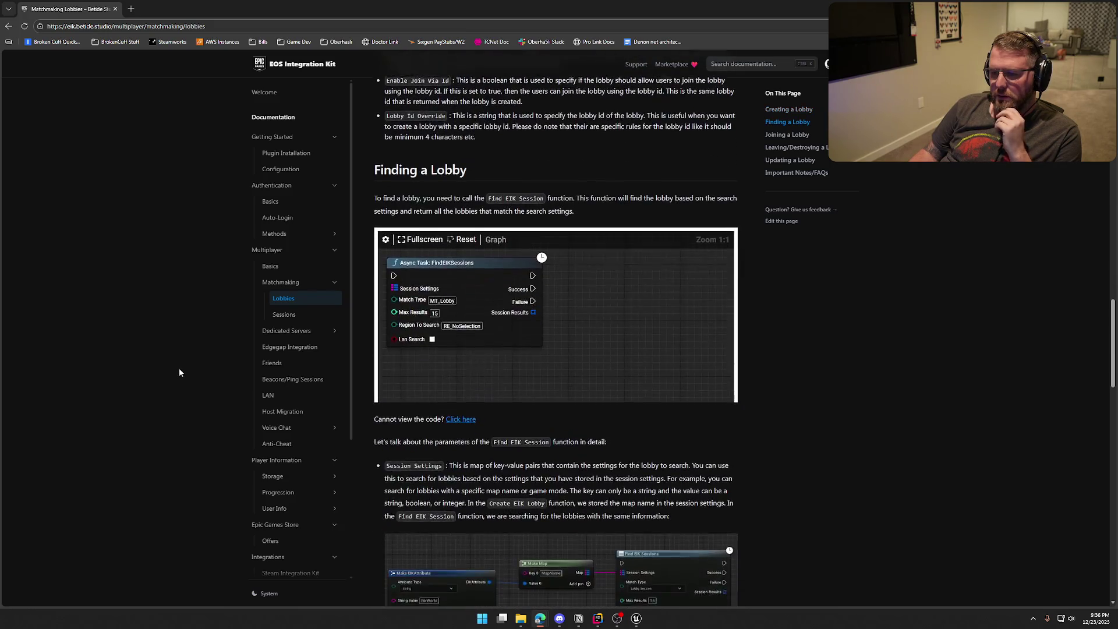
scroll(179, 372, "down", 10)
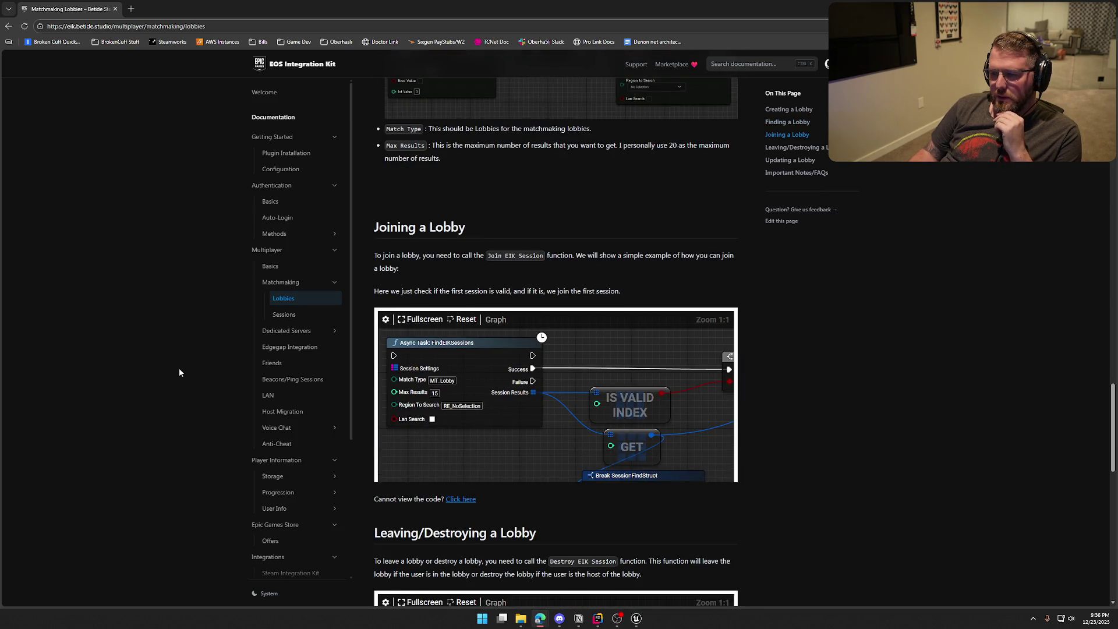
Step: Read on to the Important Notes/FAQs, then open the Edgegap Integration page
scroll(179, 373, "down", 3)
scroll(179, 373, "down", 9)
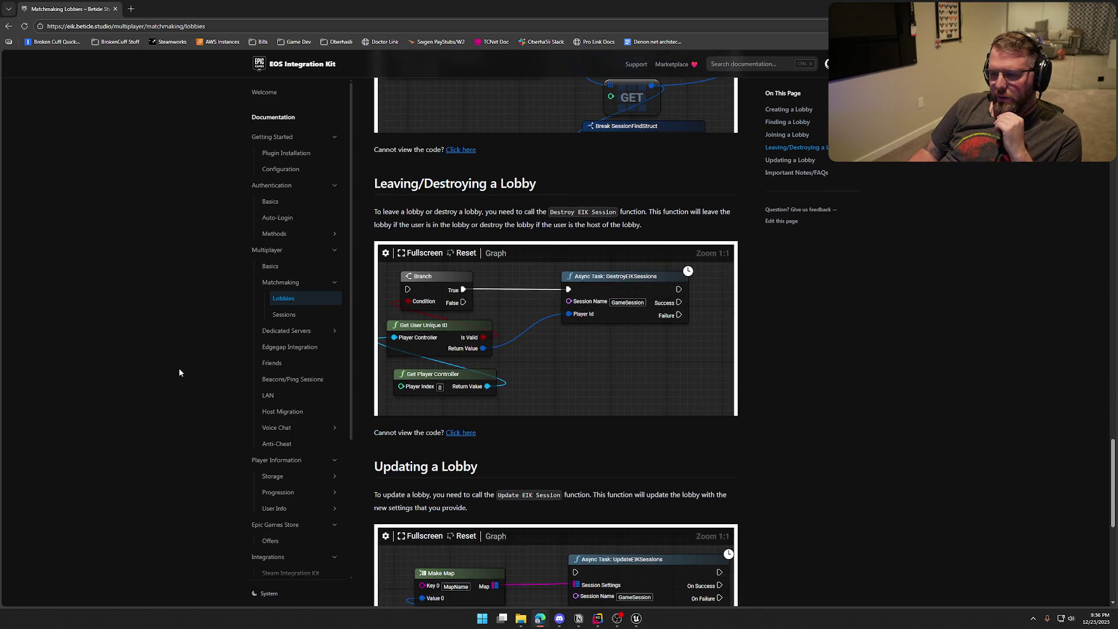
scroll(179, 372, "down", 2)
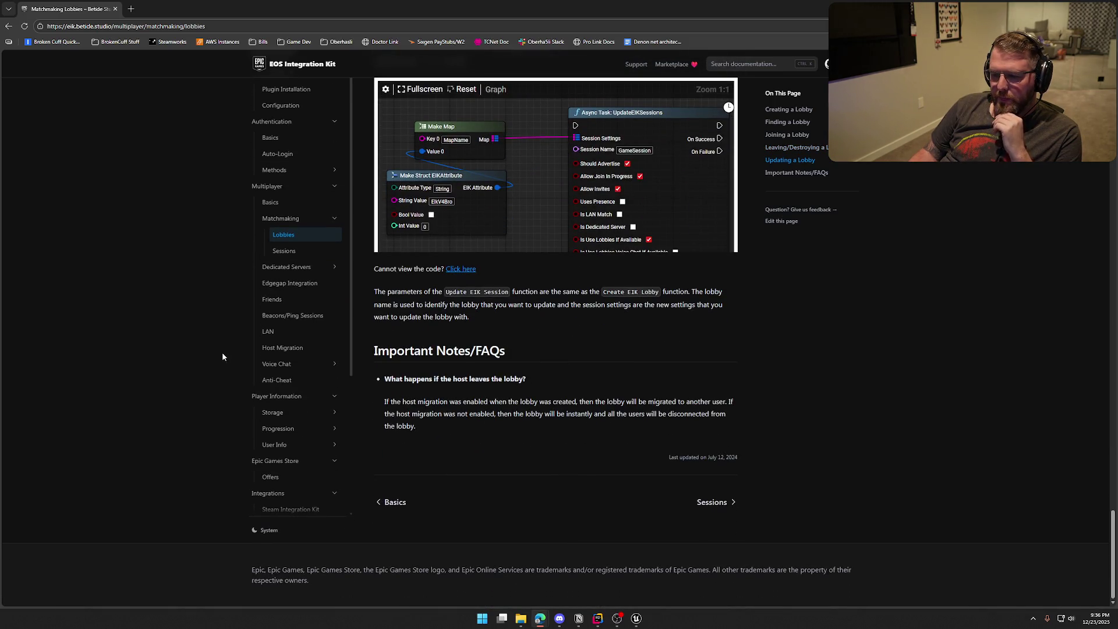
scroll(271, 356, "down", 2)
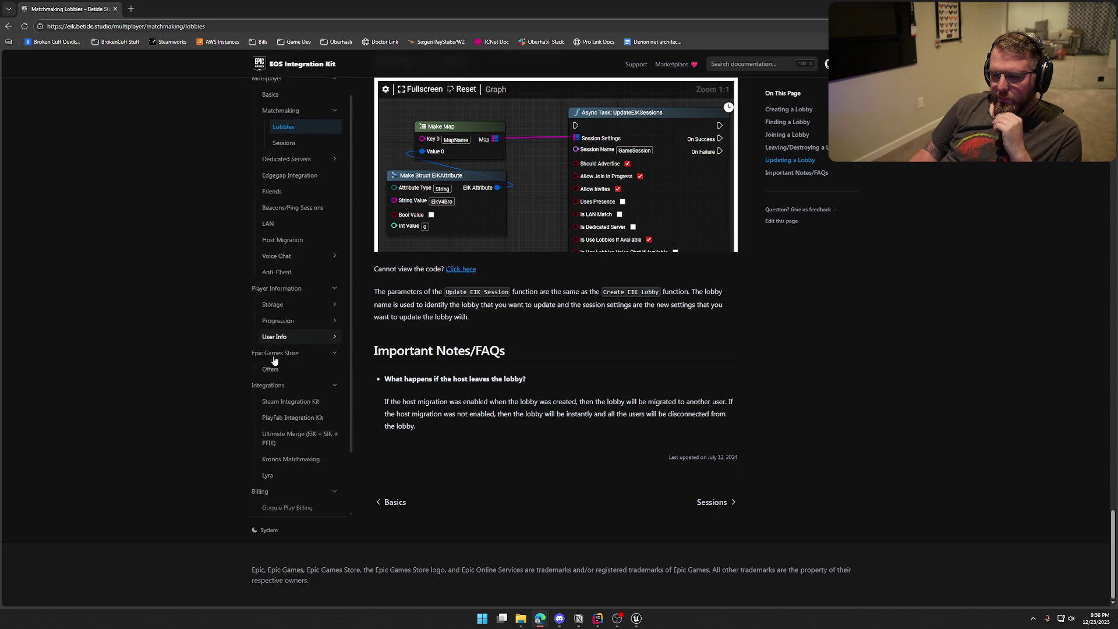
scroll(274, 360, "down", 1)
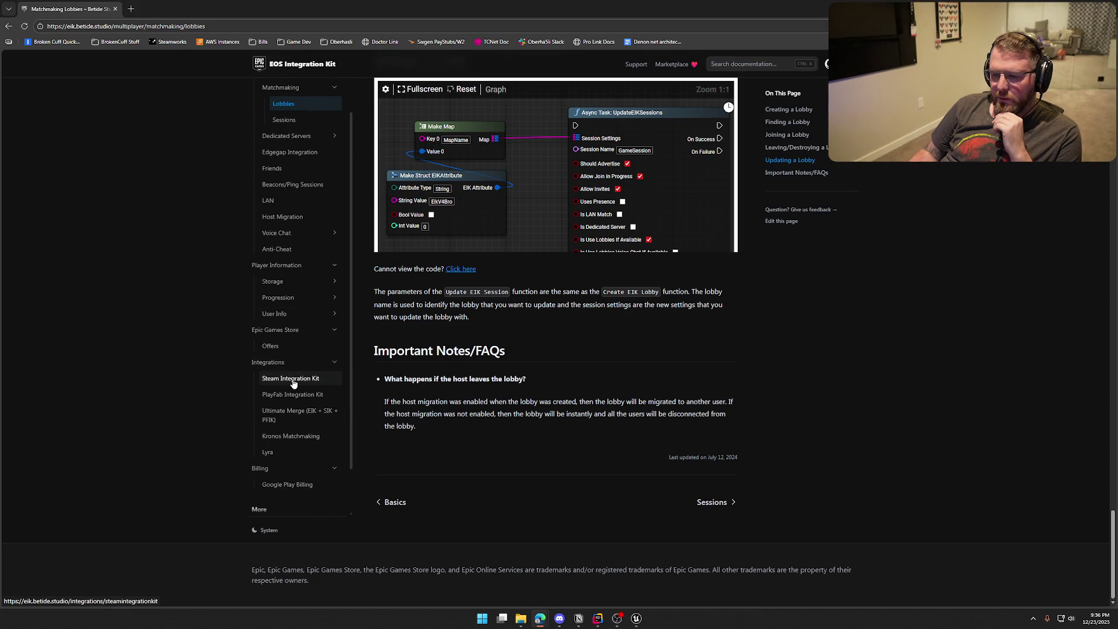
scroll(294, 383, "up", 3)
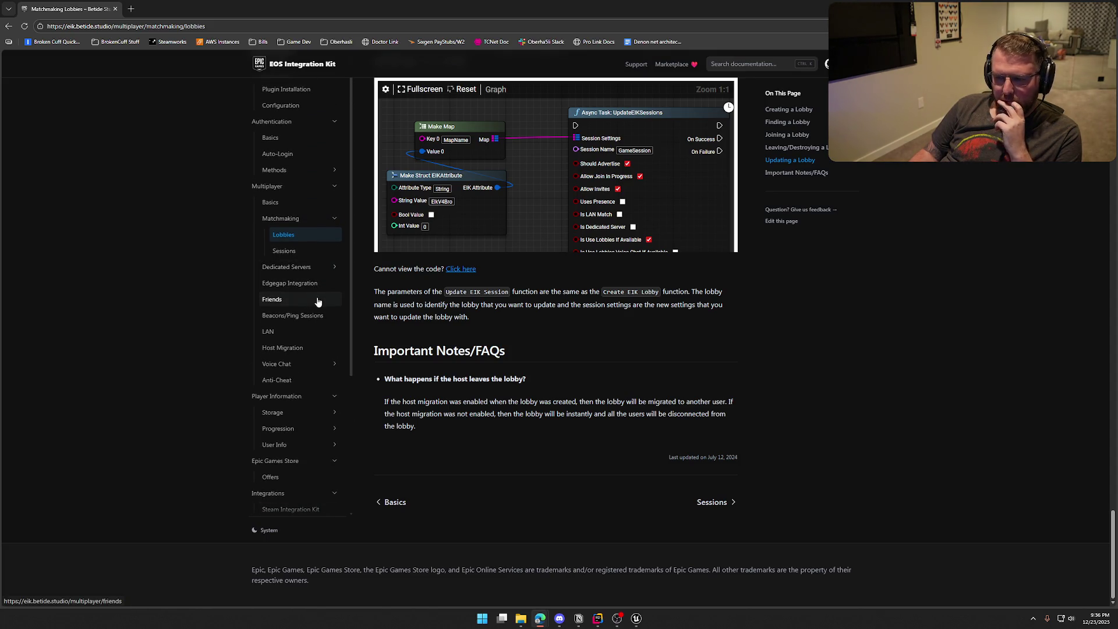
left_click(299, 285)
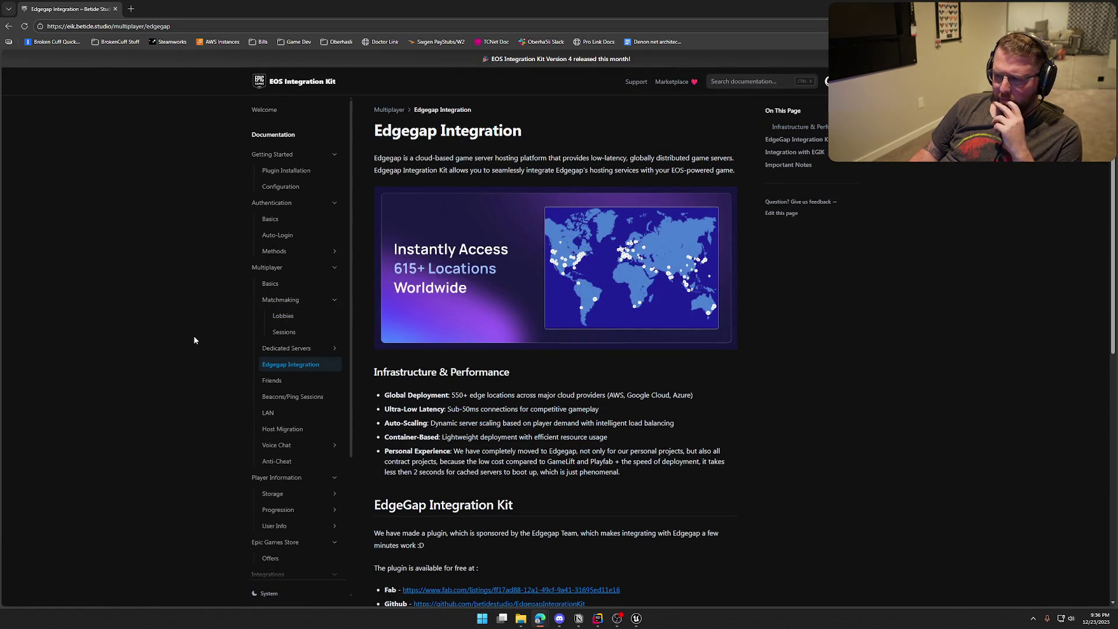
Step: Open the Friends documentation page and start reading it
scroll(194, 340, "down", 5)
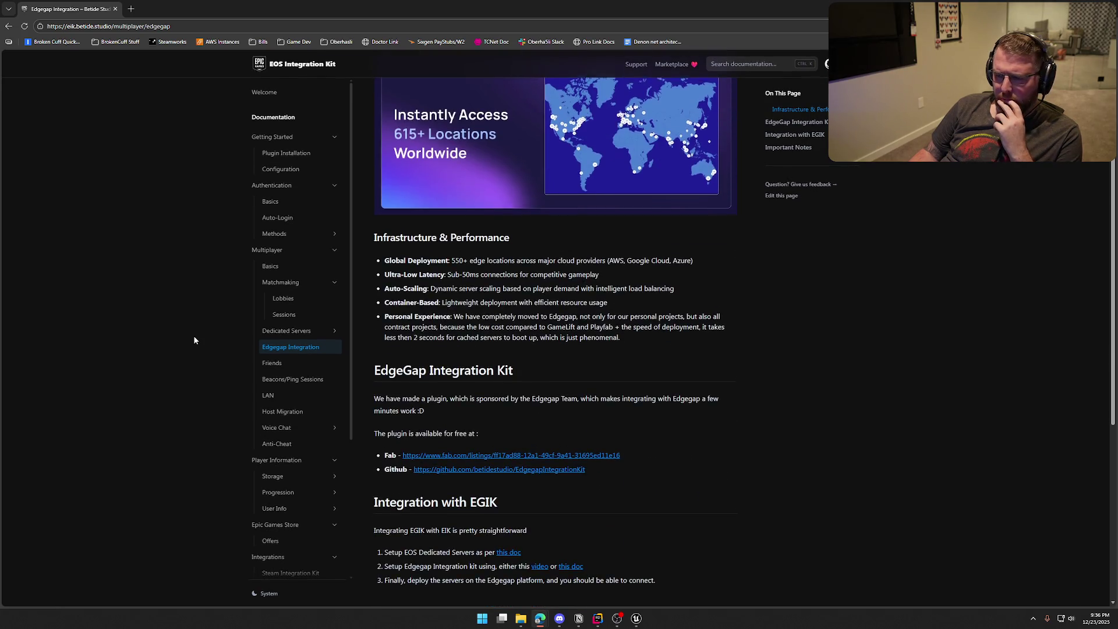
scroll(195, 340, "down", 2)
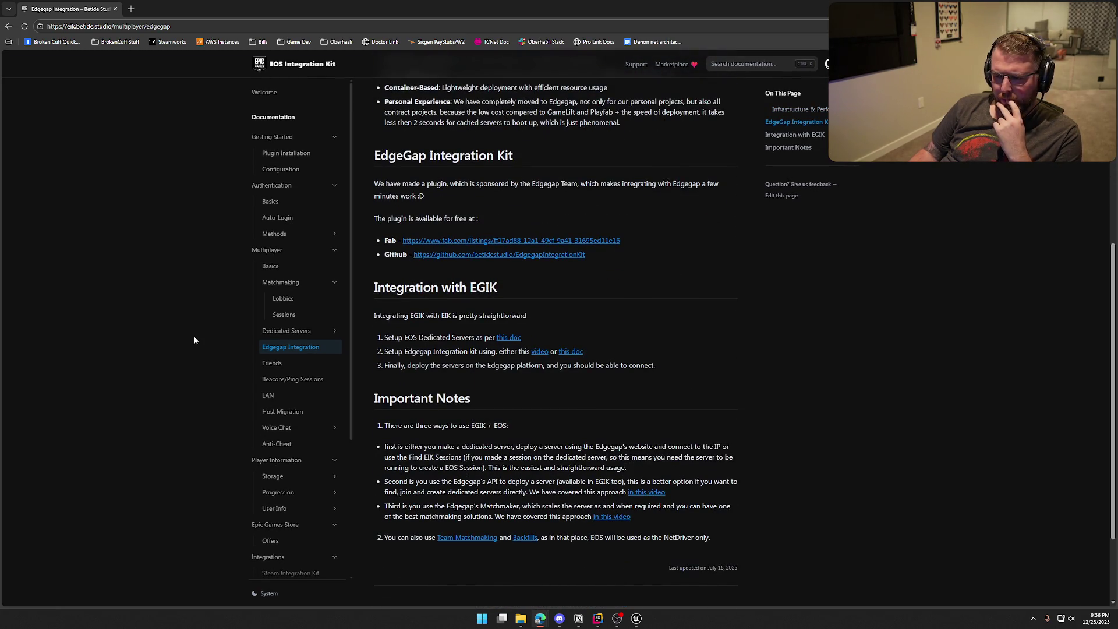
left_click(272, 363)
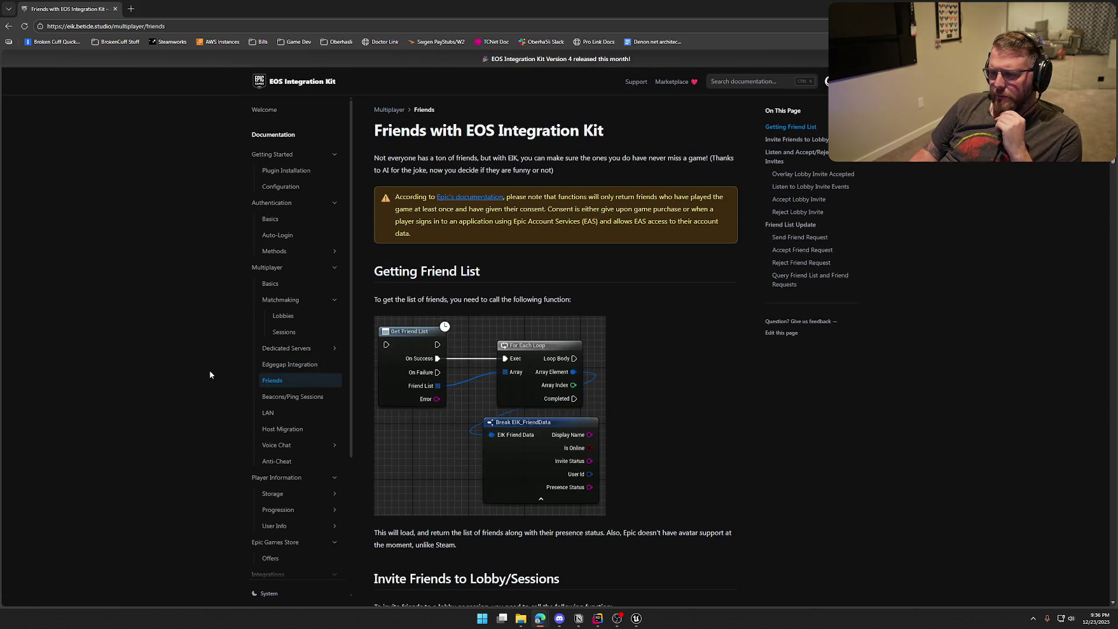
scroll(210, 375, "down", 5)
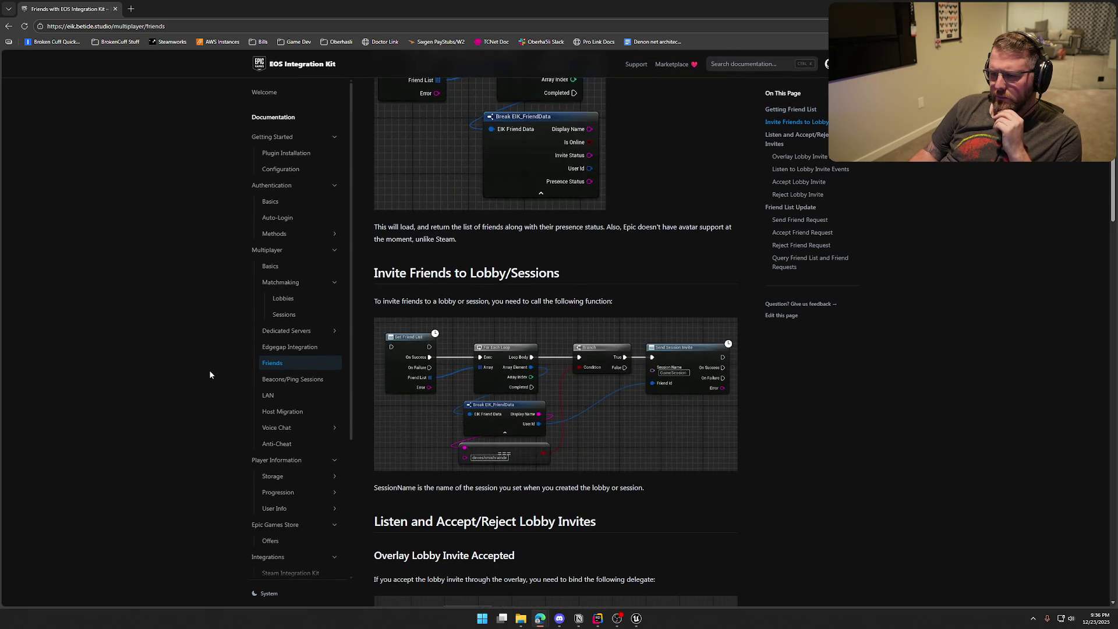
scroll(210, 374, "down", 10)
Step: Read down to the Query Friend List example, then expand Authentication Methods
scroll(210, 375, "down", 10)
scroll(210, 374, "down", 10)
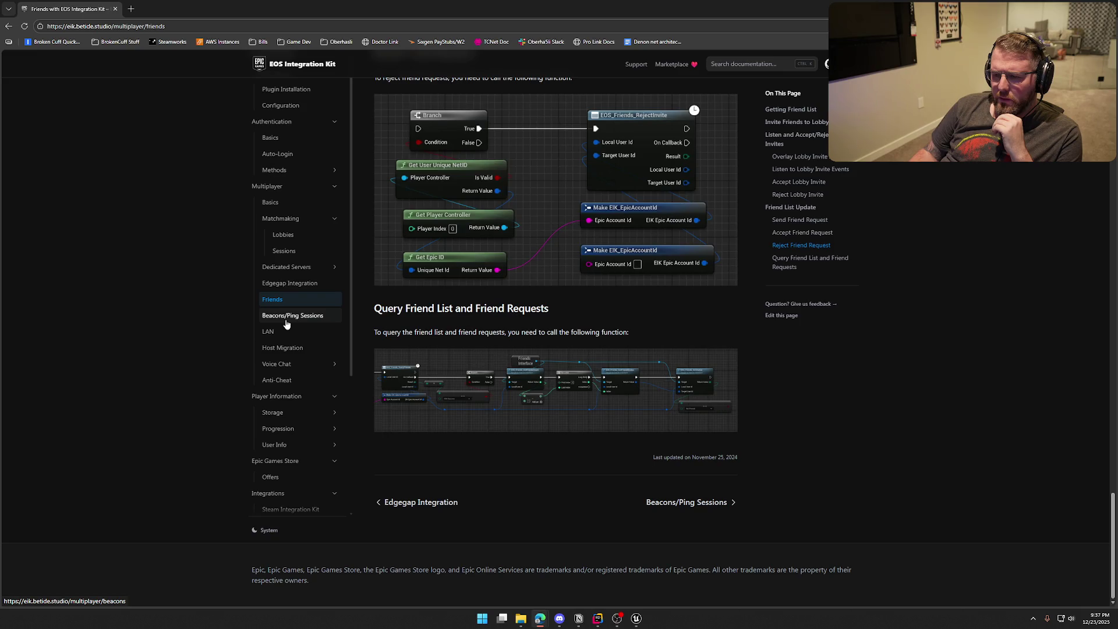
scroll(286, 337, "up", 1)
left_click(291, 214)
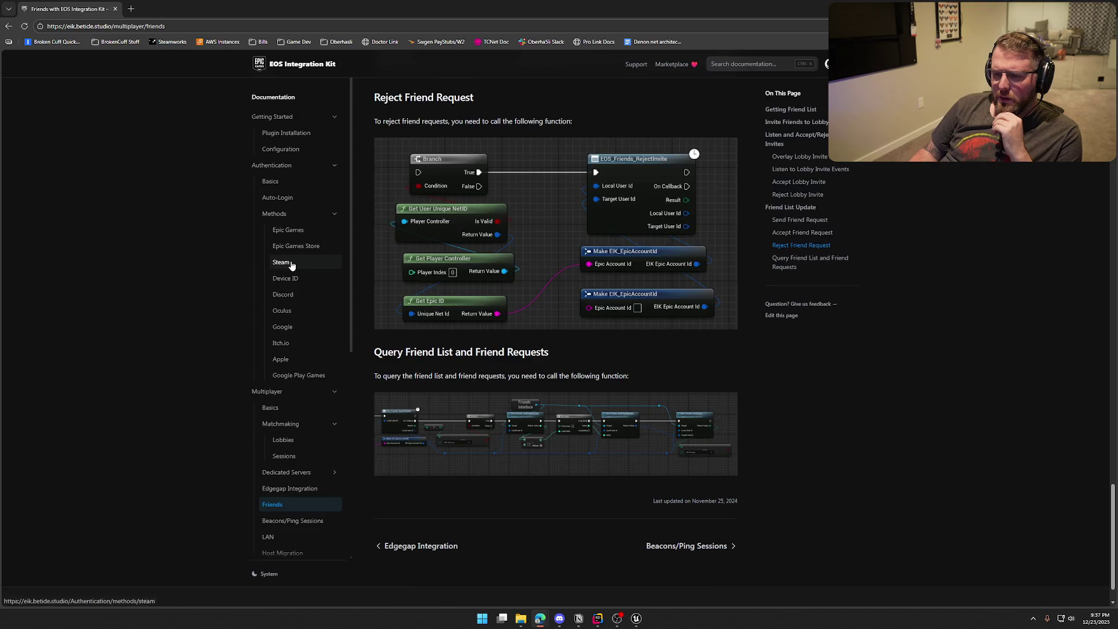
Step: Read the Steam authentication guide down to its C++ source file
left_click(290, 263)
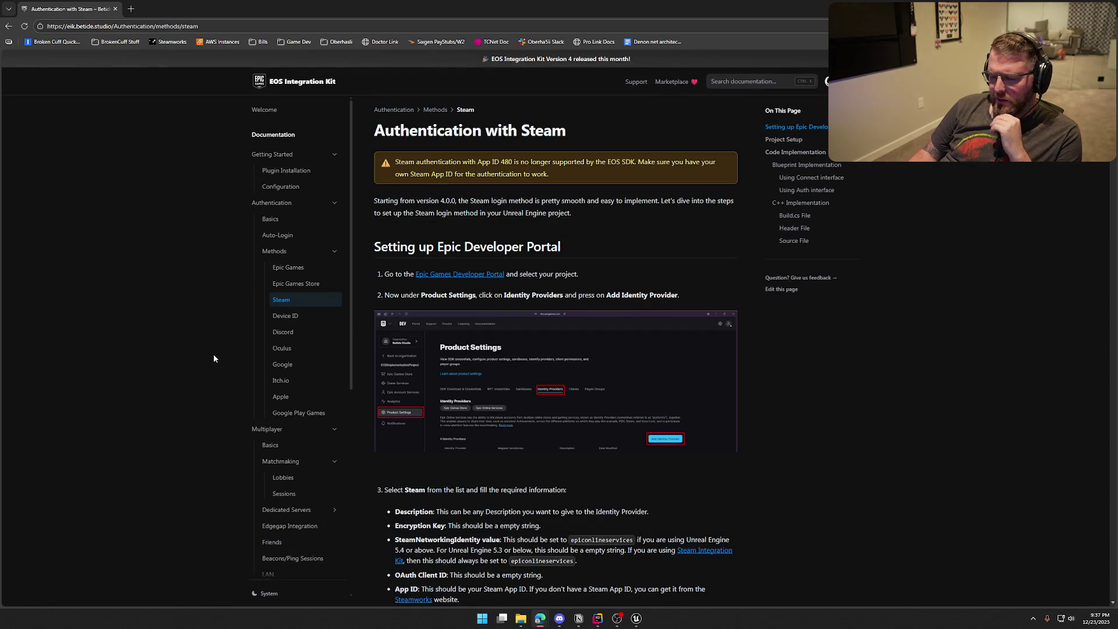
scroll(207, 351, "down", 3)
scroll(210, 355, "down", 10)
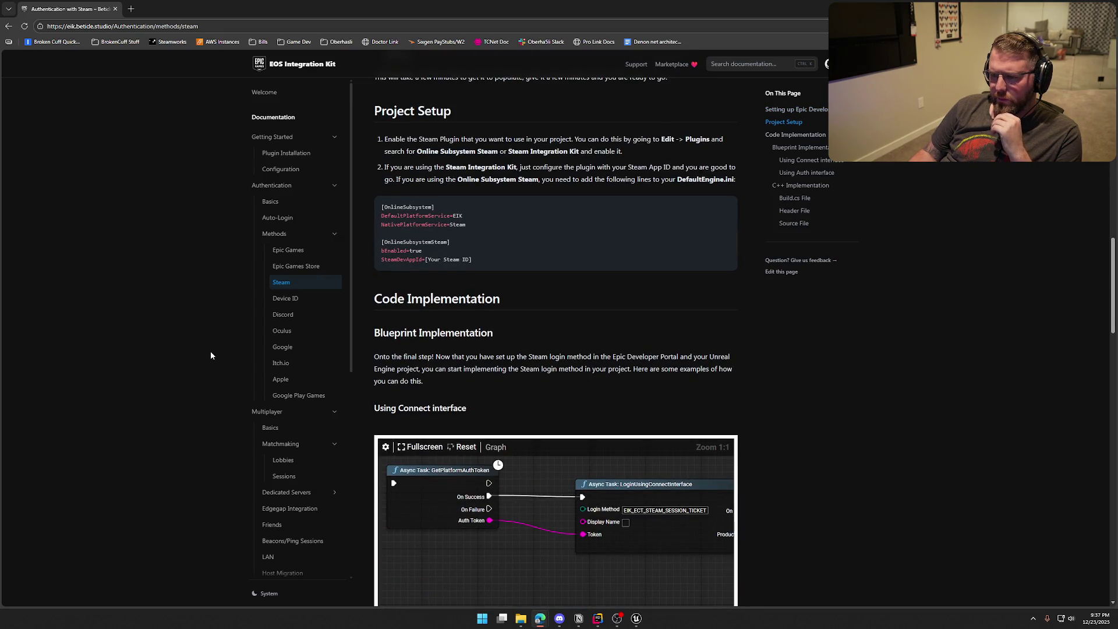
scroll(211, 355, "down", 3)
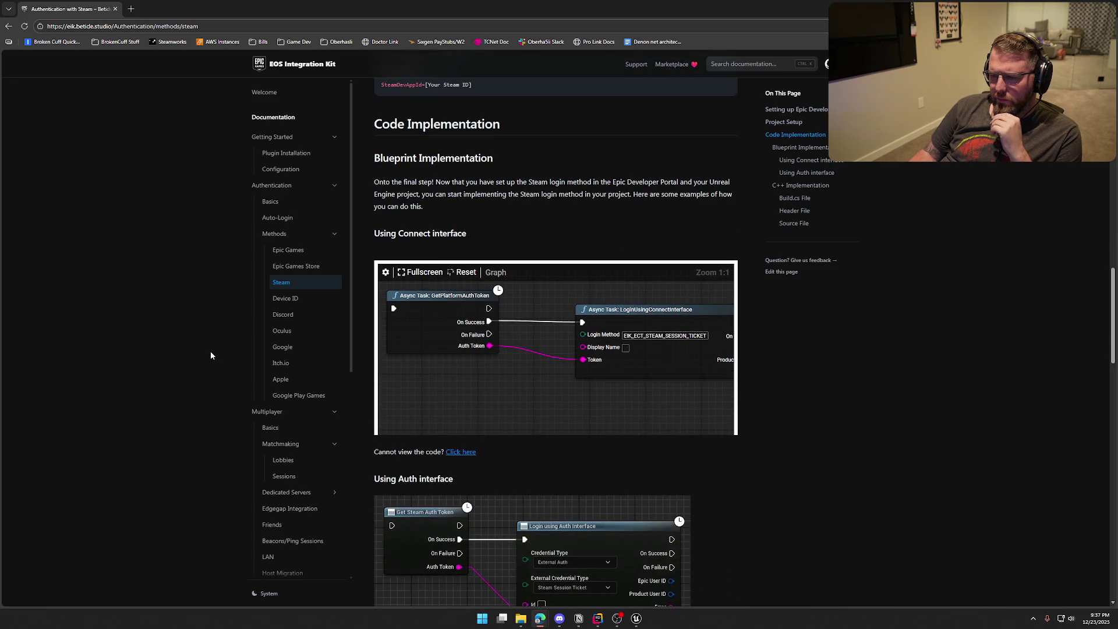
scroll(210, 355, "down", 9)
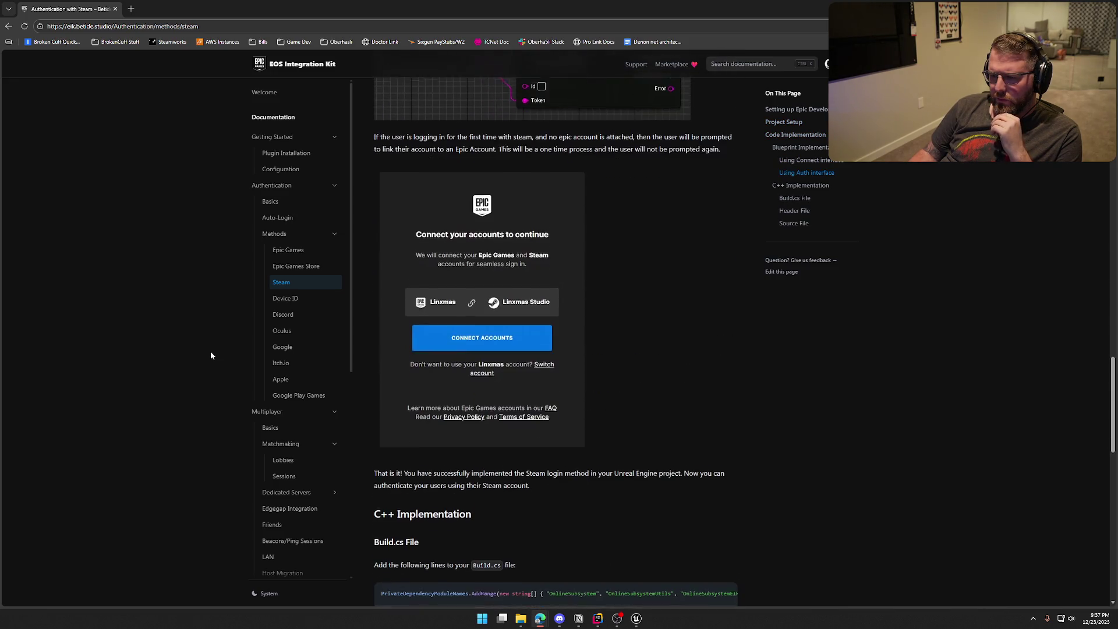
scroll(211, 355, "down", 20)
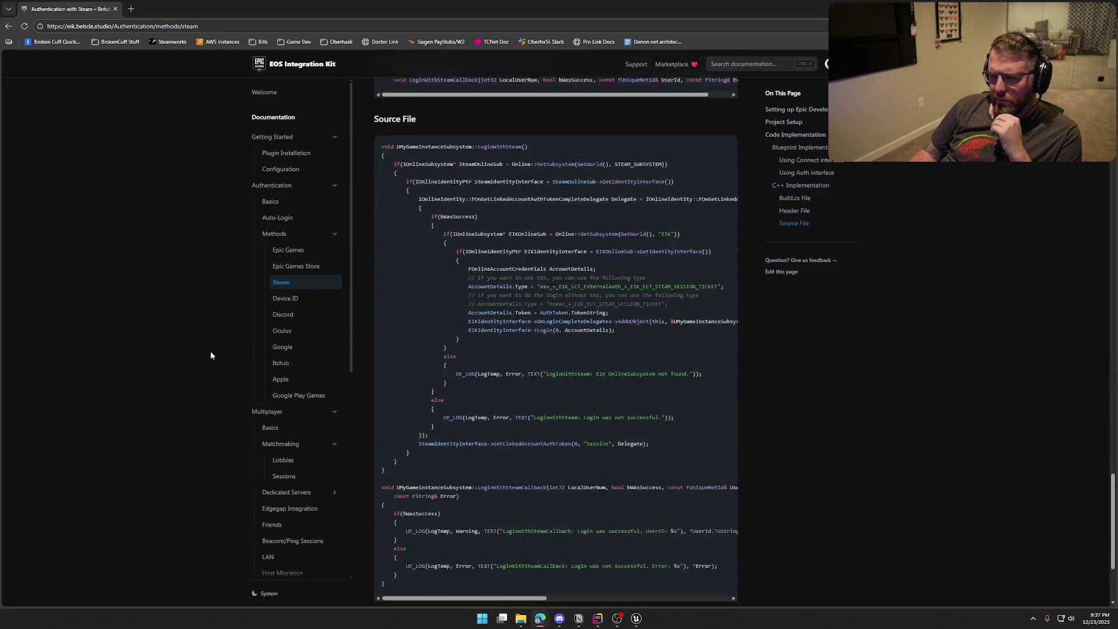
Step: Collapse the login Methods list and return to the Friends page
scroll(213, 352, "up", 4)
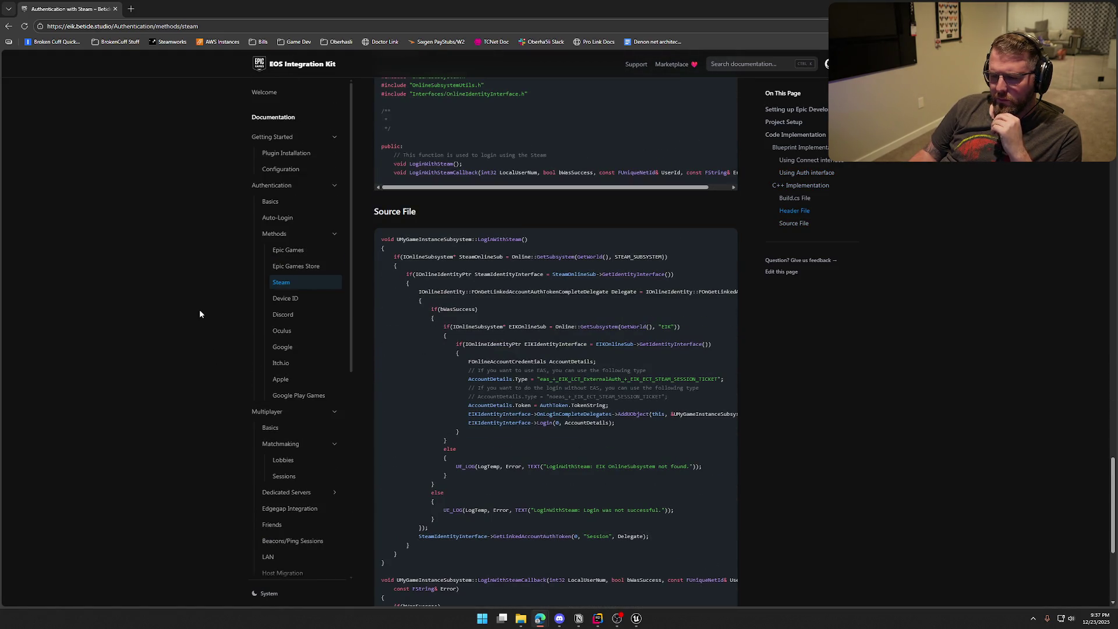
left_click(284, 234)
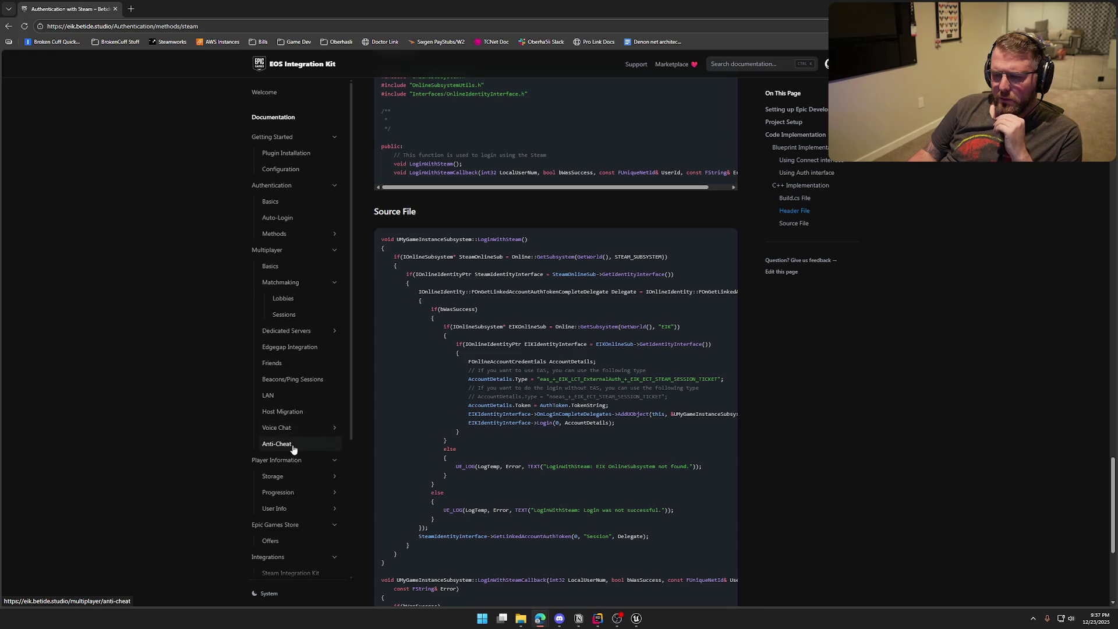
left_click(272, 363)
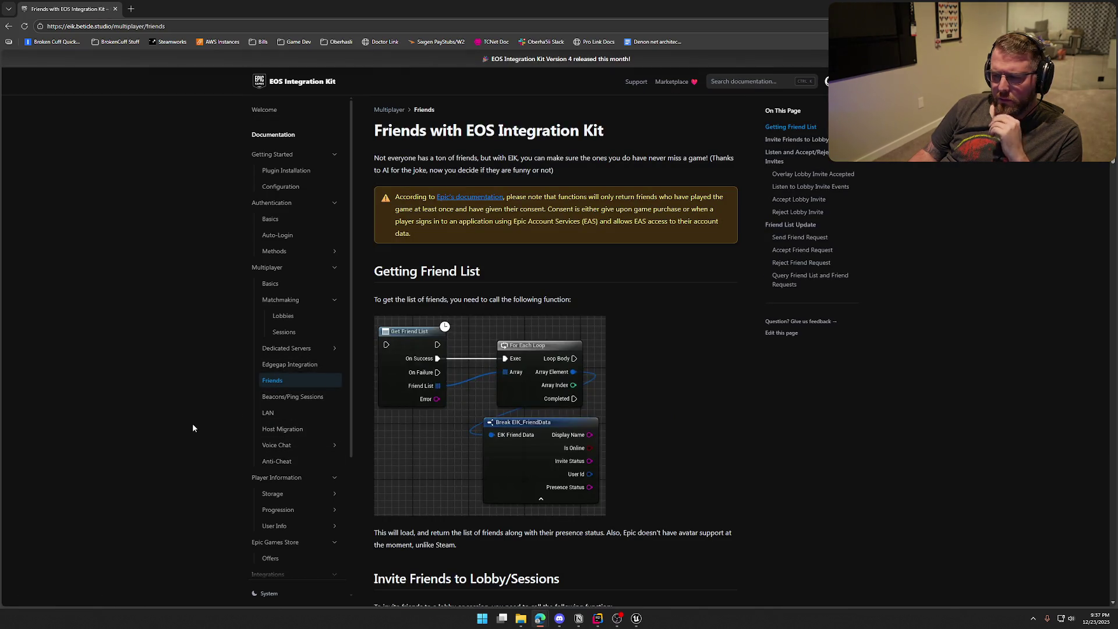
Step: Jump to Overlay Lobby Invite Accepted and show its delegate-binding blueprint example
left_click(809, 174)
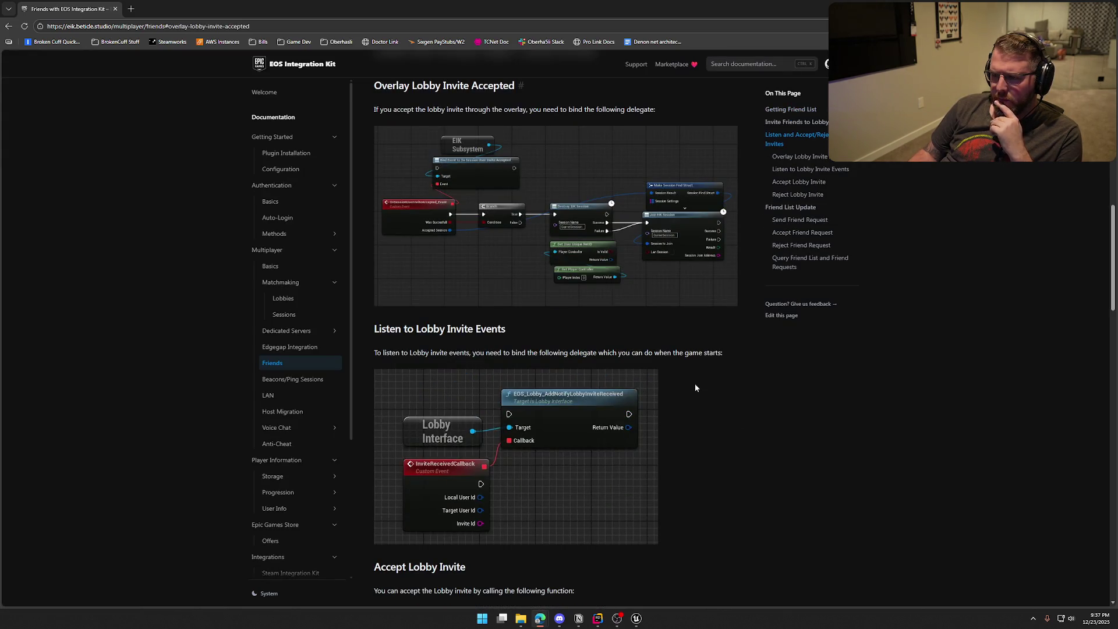
scroll(695, 386, "up", 2)
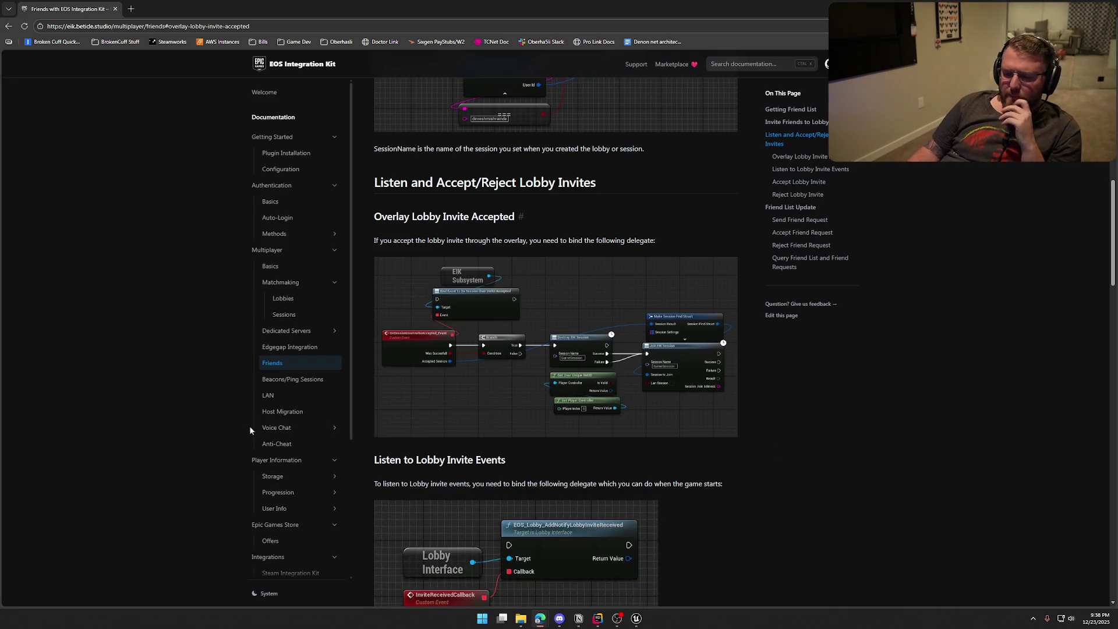
Step: Move through LAN, Beacons/Ping Sessions and Lobby Based voice chat to Positional Voice
left_click(280, 398)
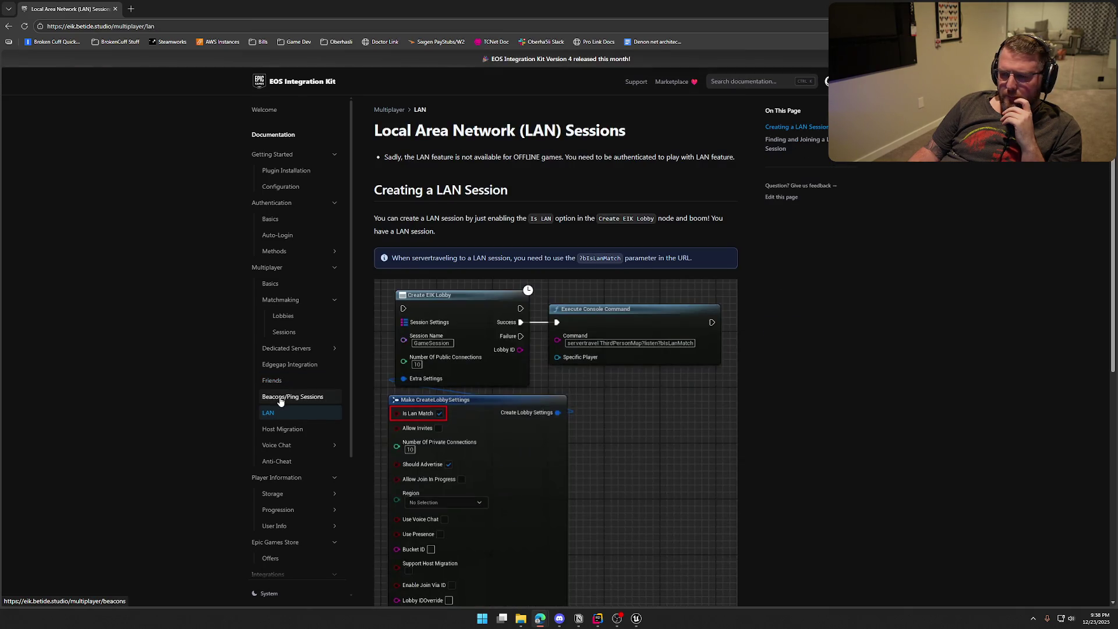
left_click(280, 397)
scroll(283, 400, "down", 2)
left_click(299, 314)
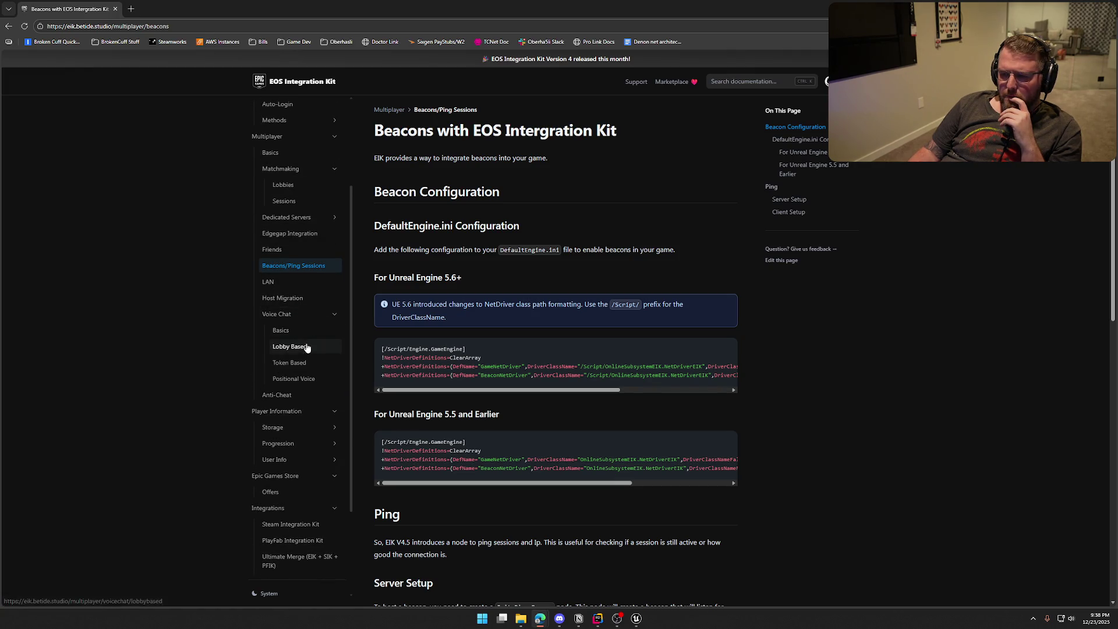
left_click(290, 346)
left_click(282, 385)
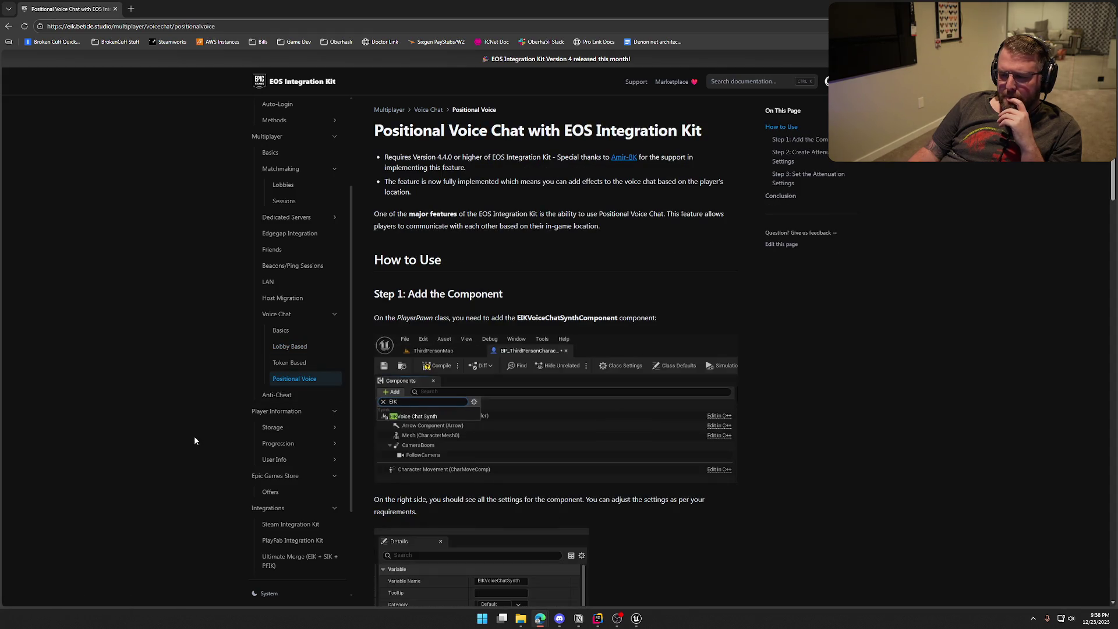
Step: Read the Positional Voice Chat page to its conclusion, then return to Friends
scroll(193, 437, "down", 4)
scroll(194, 440, "down", 12)
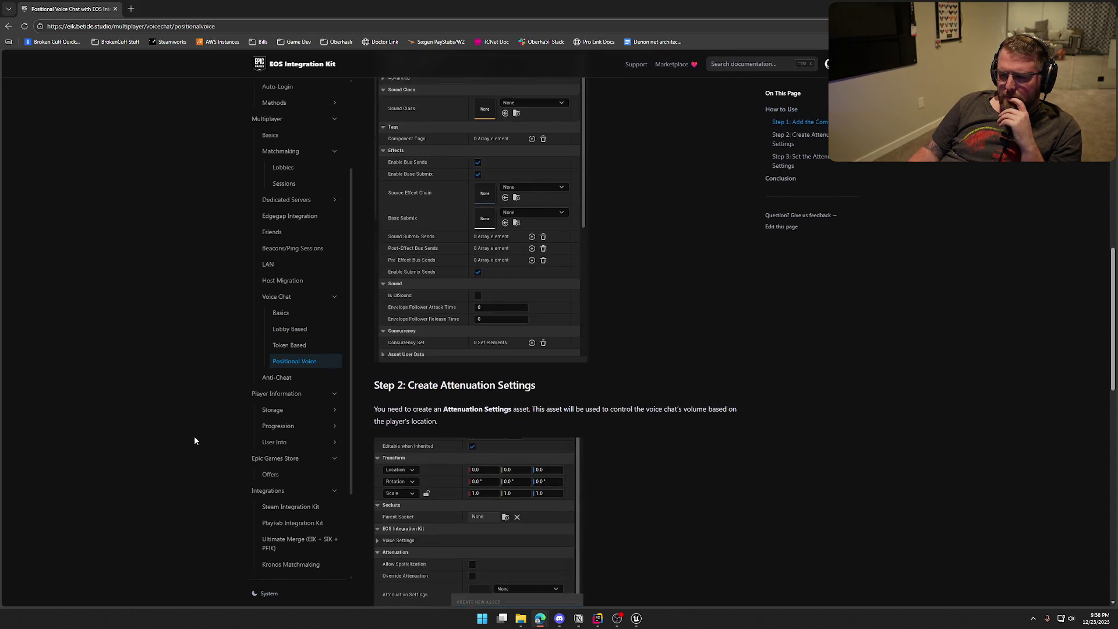
scroll(203, 438, "up", 10)
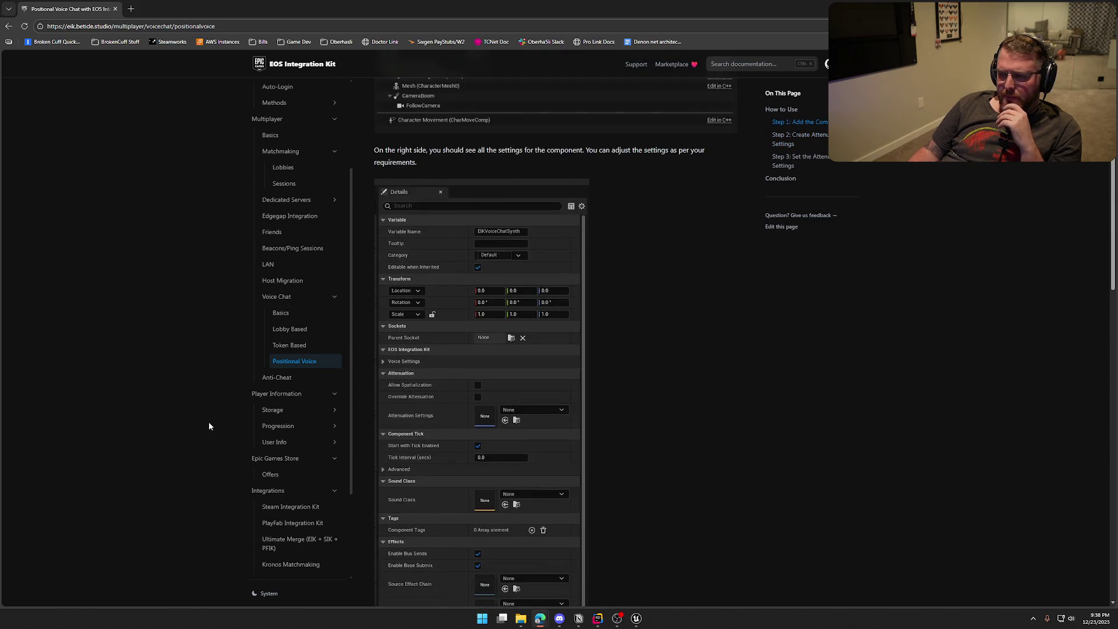
scroll(209, 423, "up", 5)
scroll(208, 426, "up", 2)
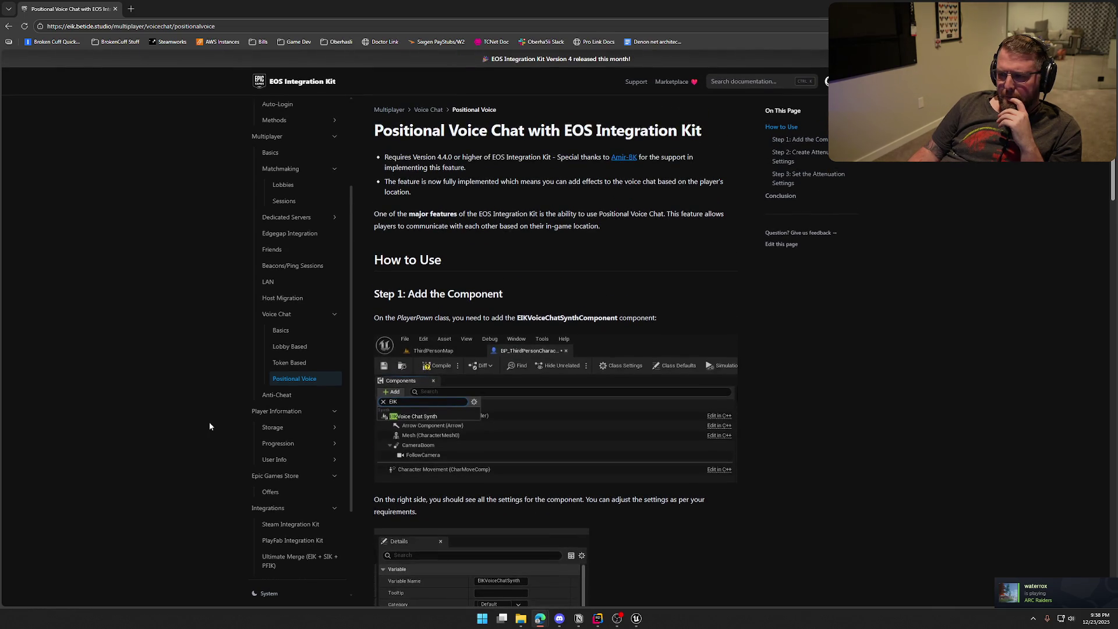
scroll(210, 427, "down", 20)
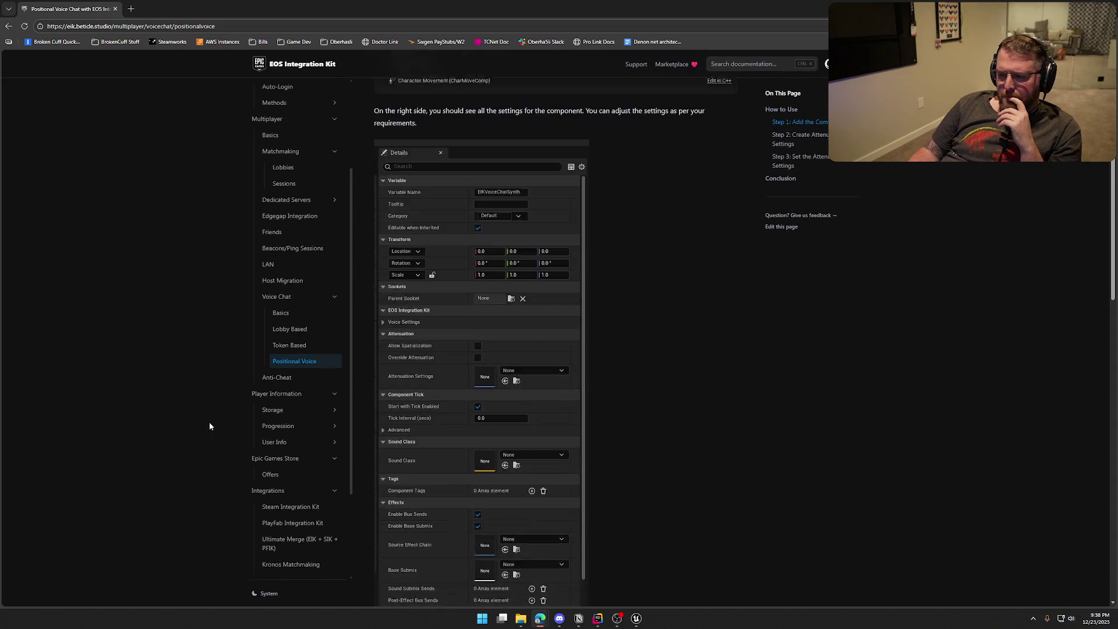
scroll(213, 426, "down", 2)
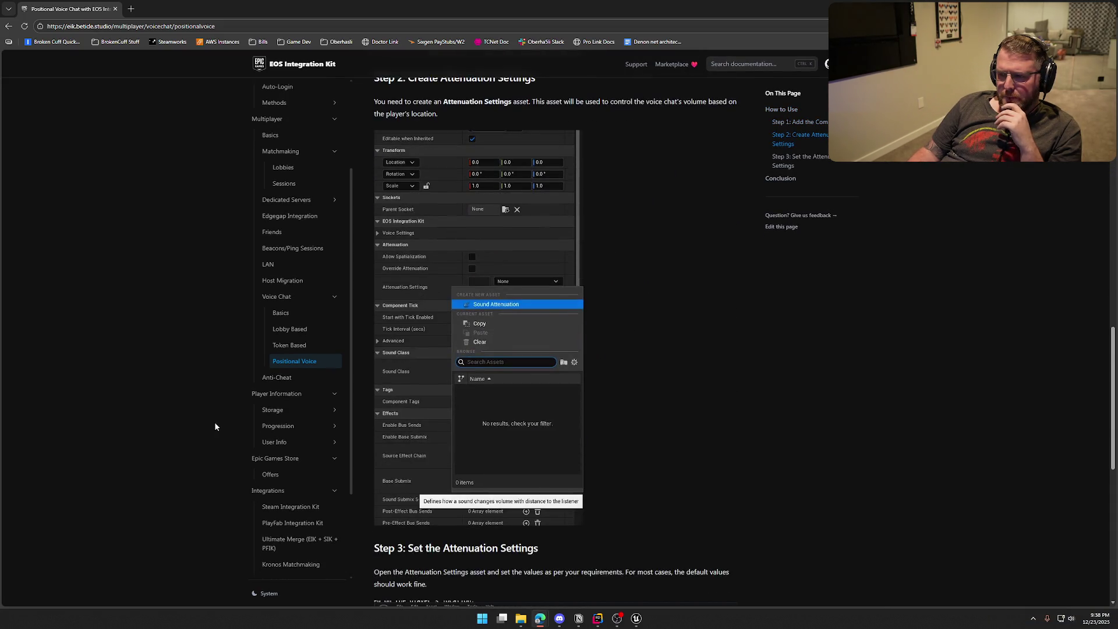
scroll(214, 423, "down", 6)
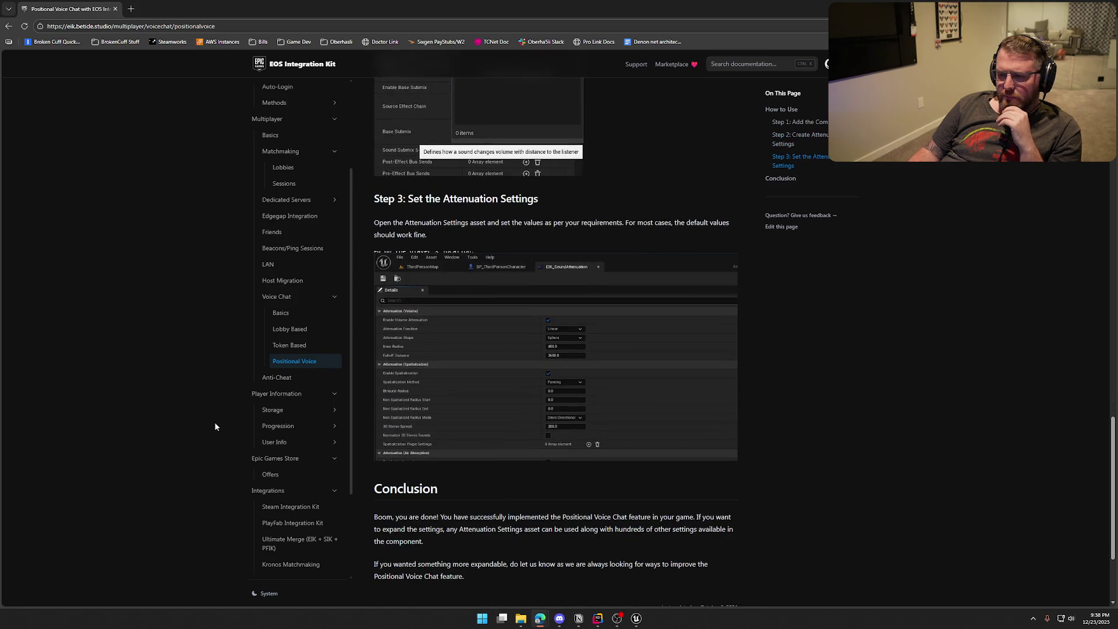
scroll(214, 427, "down", 3)
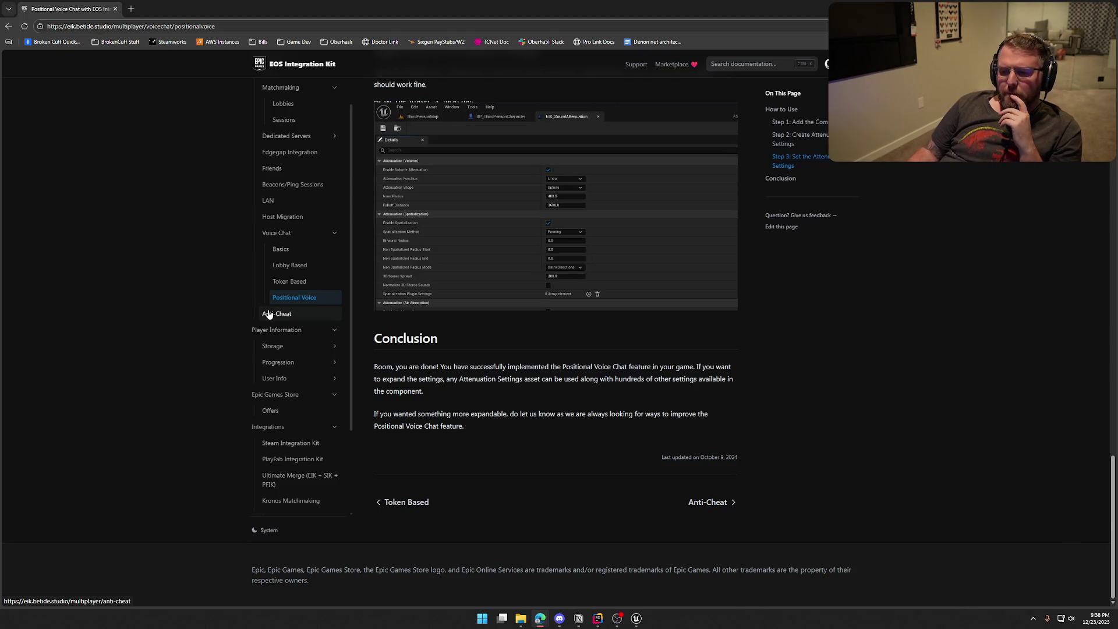
left_click(273, 169)
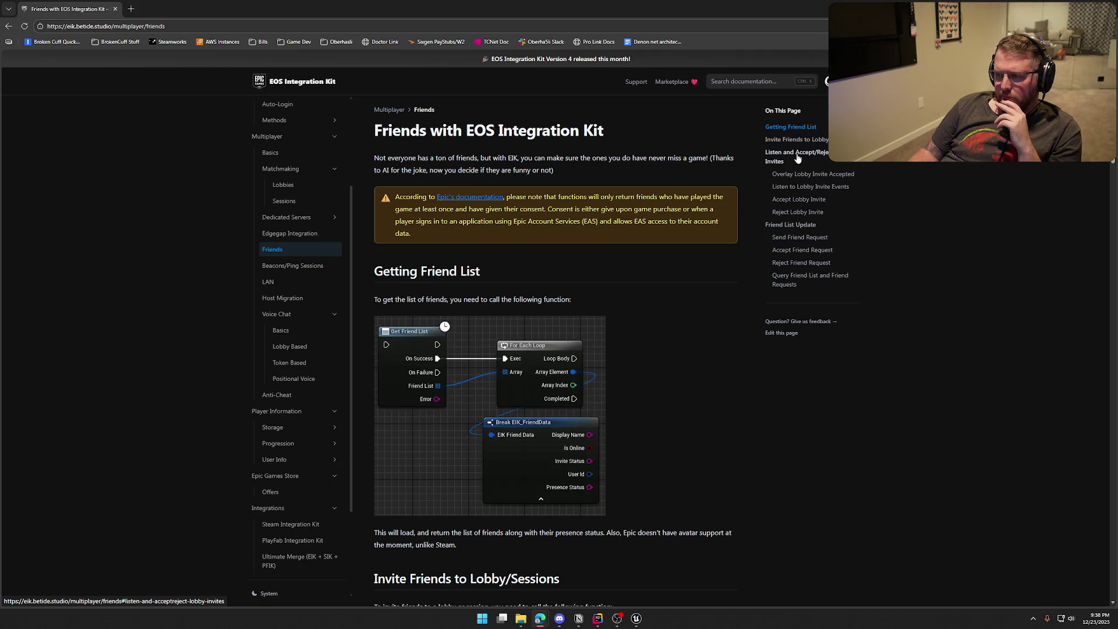
Step: Read the Listen to Lobby Invite Events and Accept Lobby Invite sections, then switch to Notion
scroll(655, 362, "down", 5)
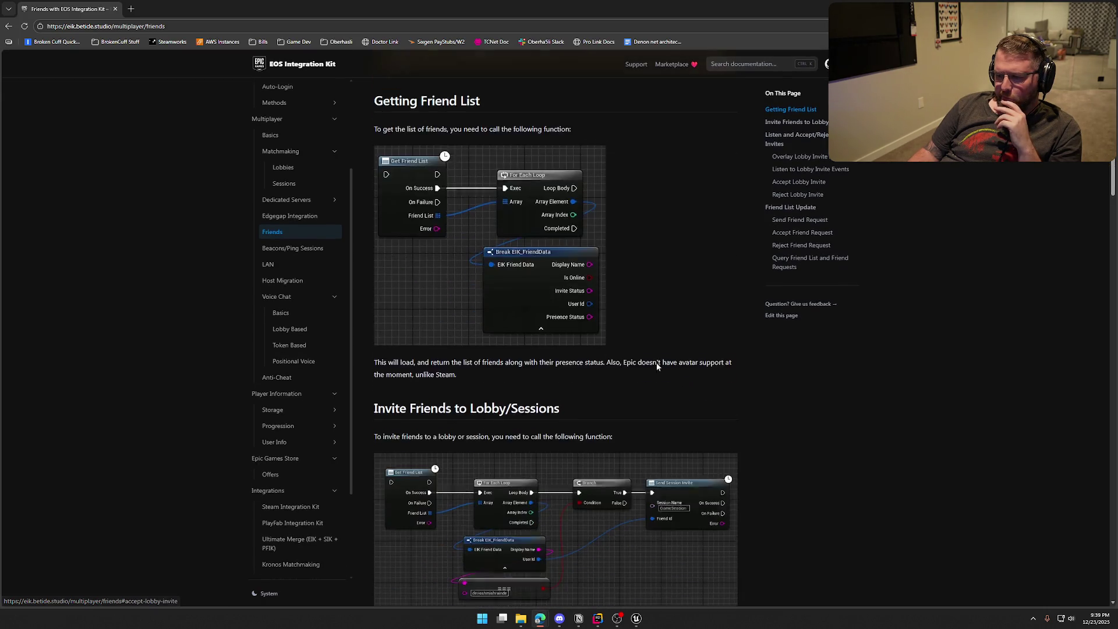
scroll(737, 409, "down", 2)
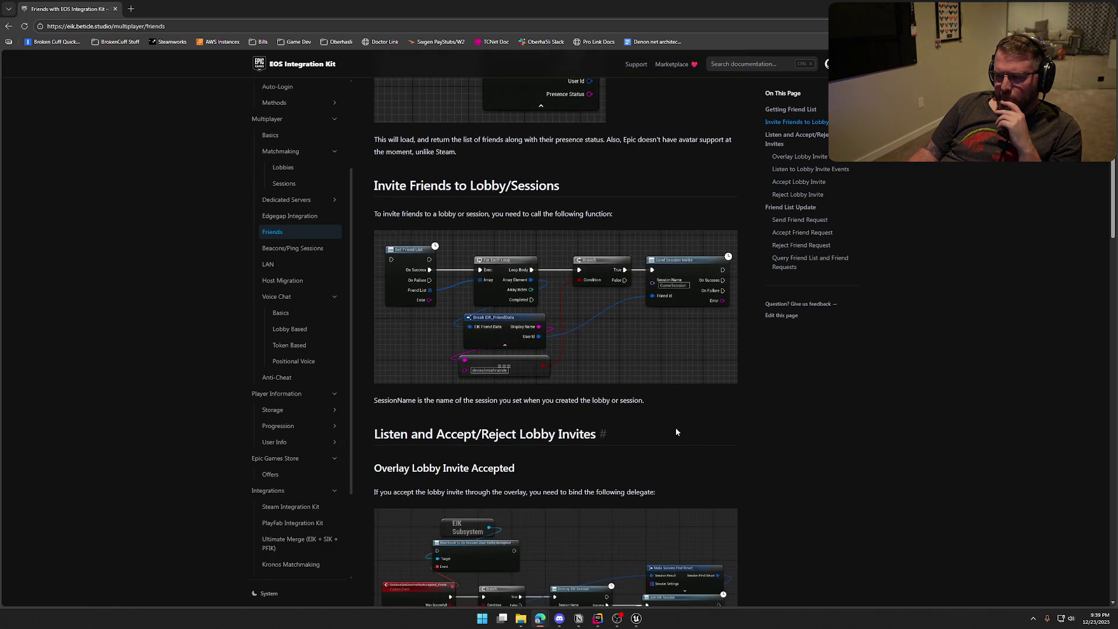
scroll(675, 431, "down", 5)
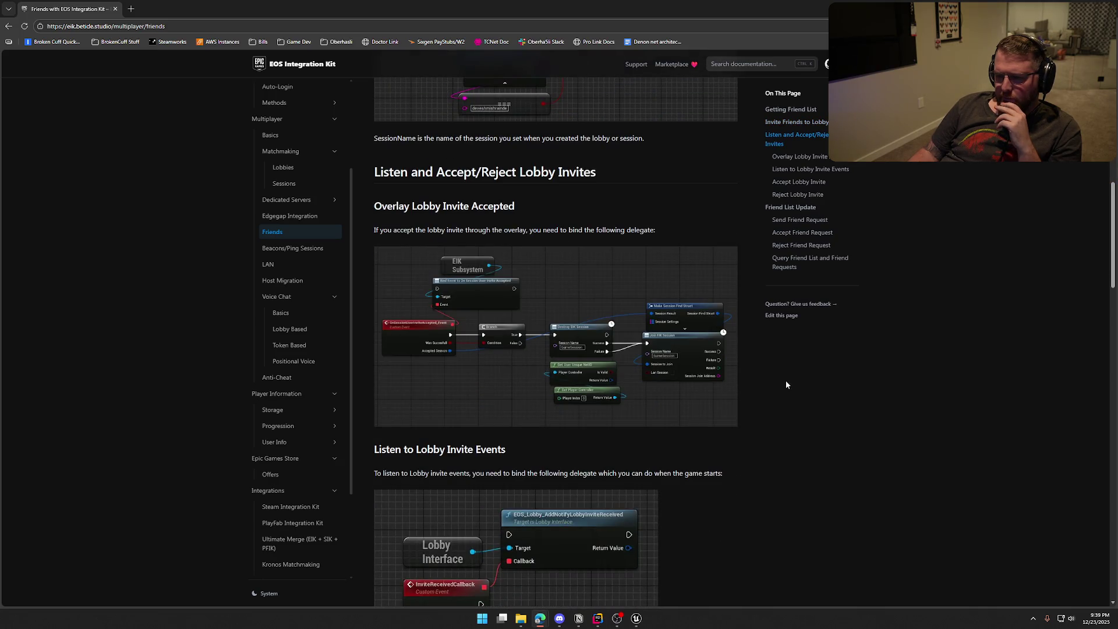
scroll(786, 384, "down", 2)
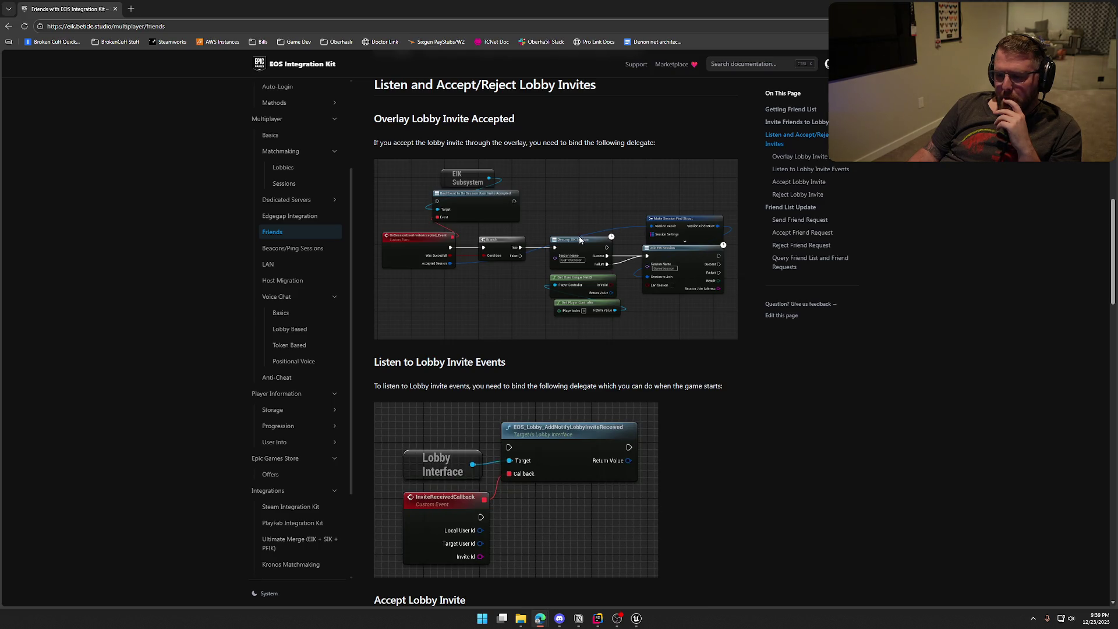
scroll(702, 364, "down", 3)
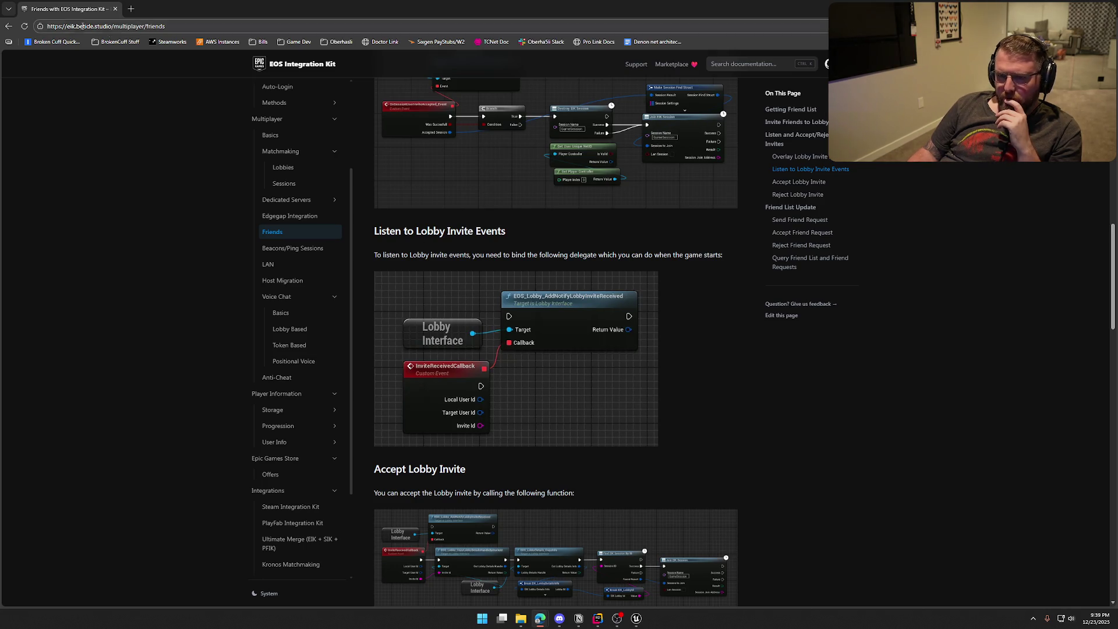
key("alt+Tab")
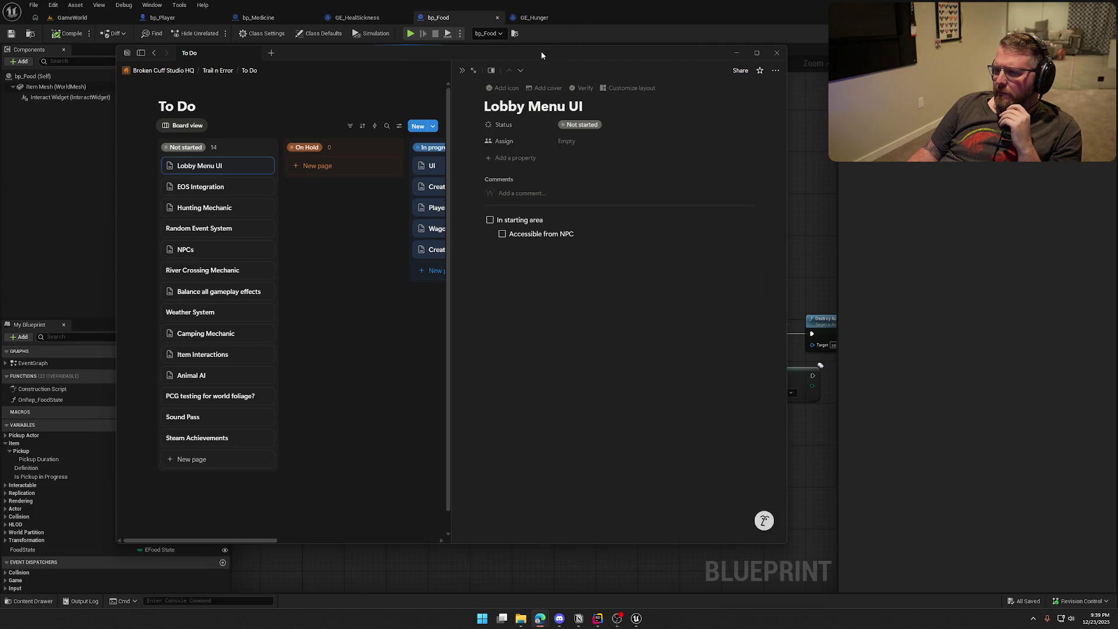
Step: Minimise the Notion To Do board and close the Unreal Editor
left_click(578, 618)
left_click(1109, 7)
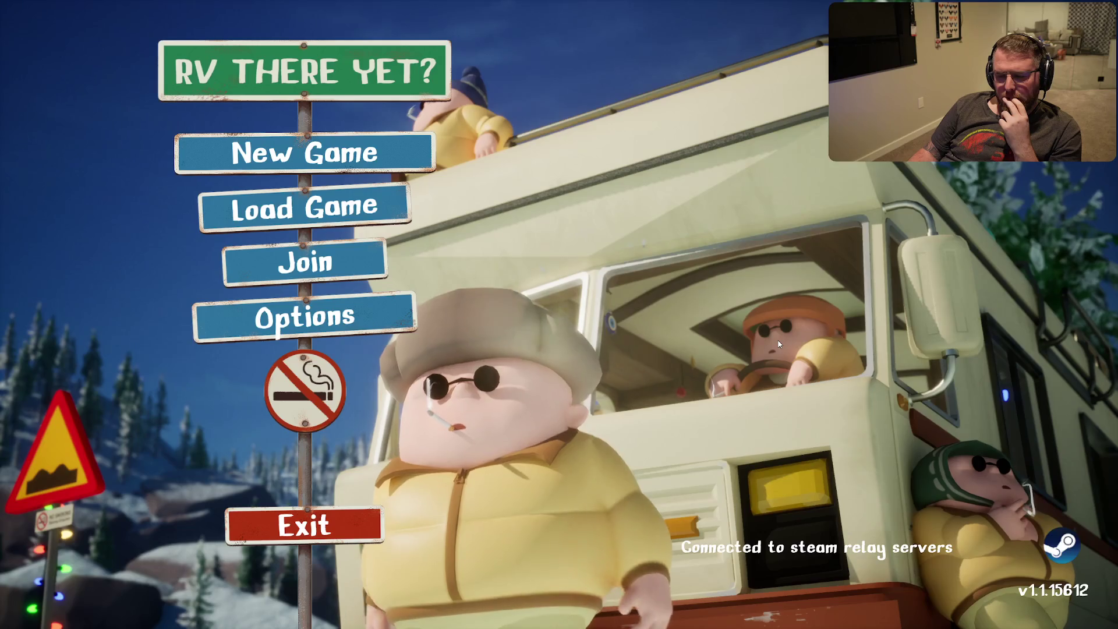
key("shift+Tab")
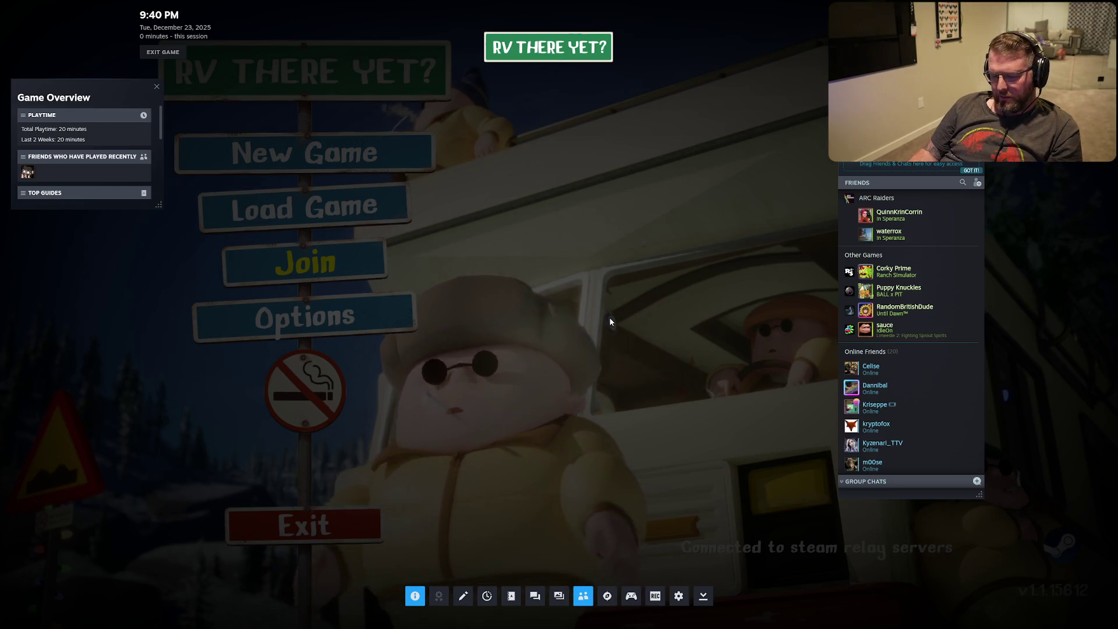
key("shift+Tab")
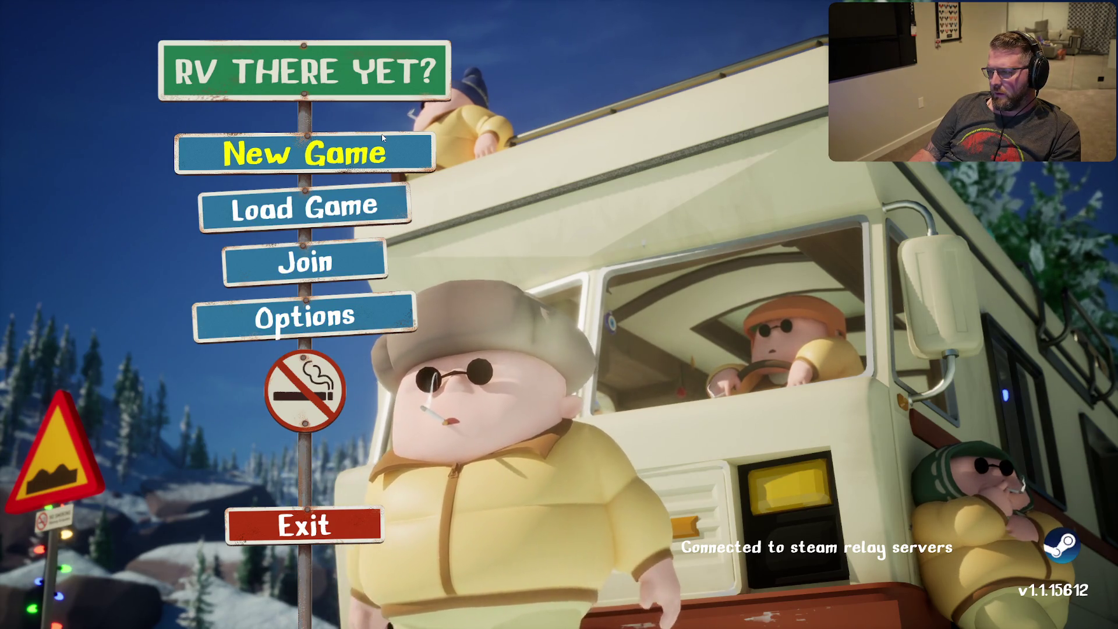
key("shift+Tab")
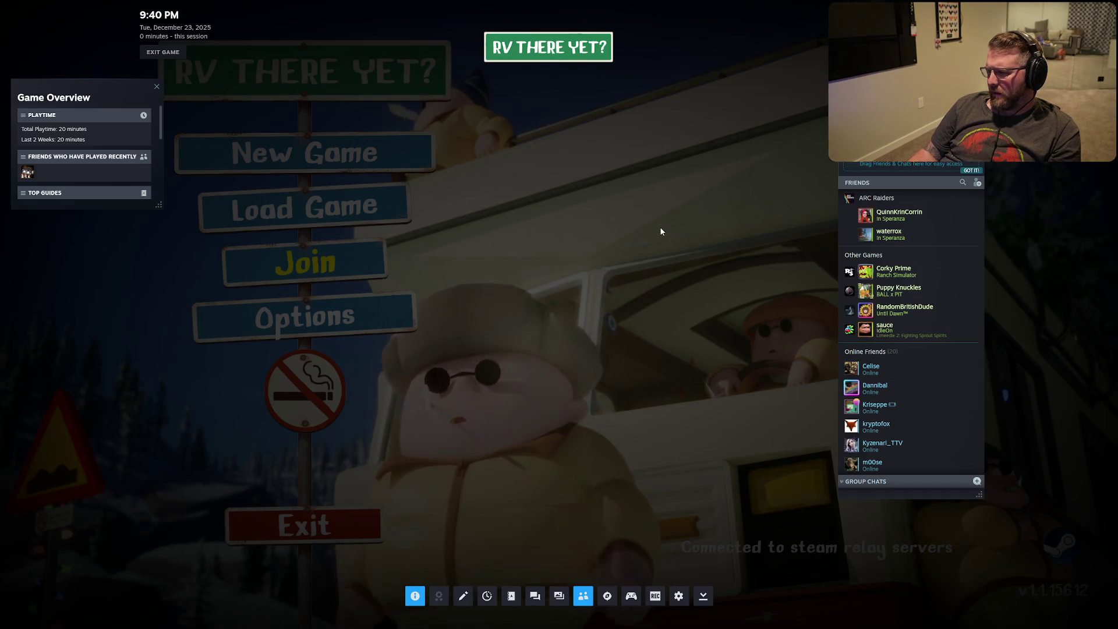
key("shift+Tab")
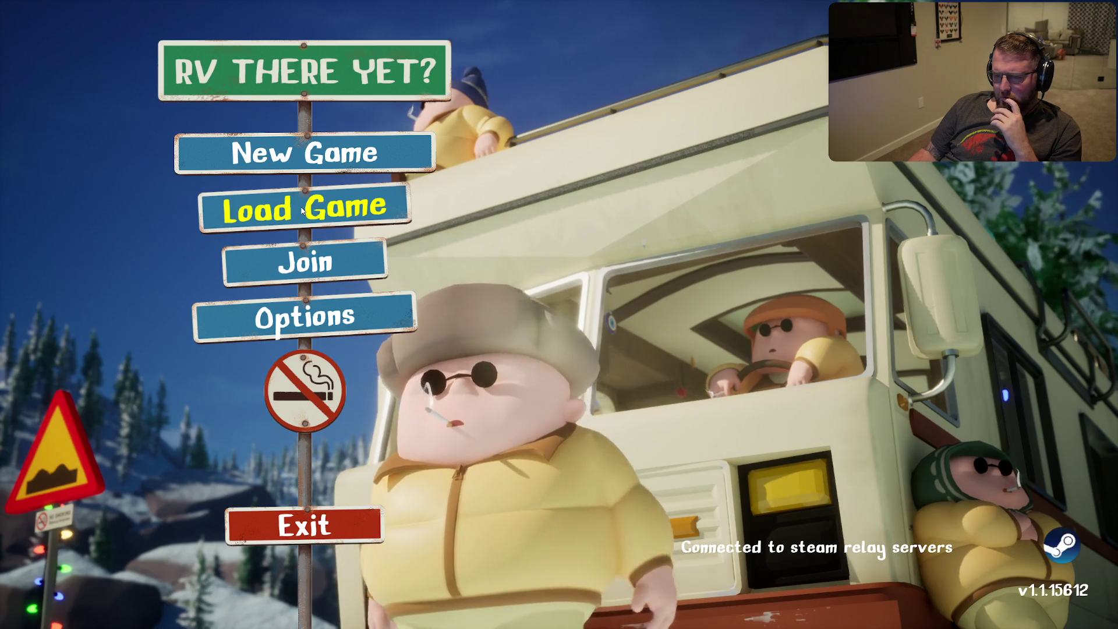
left_click(343, 316)
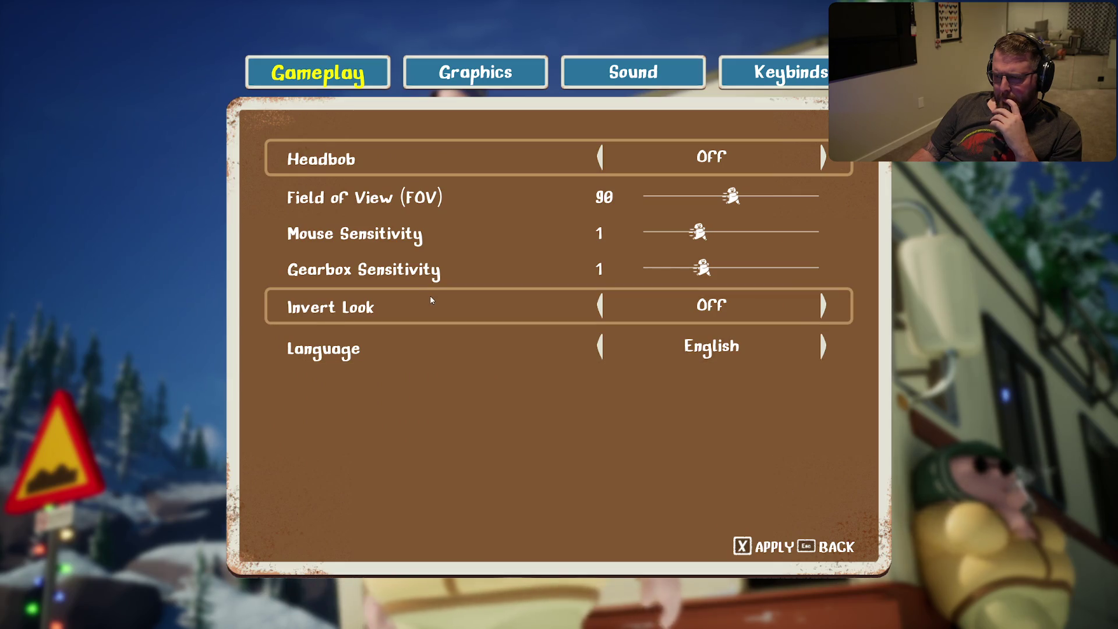
left_click(509, 83)
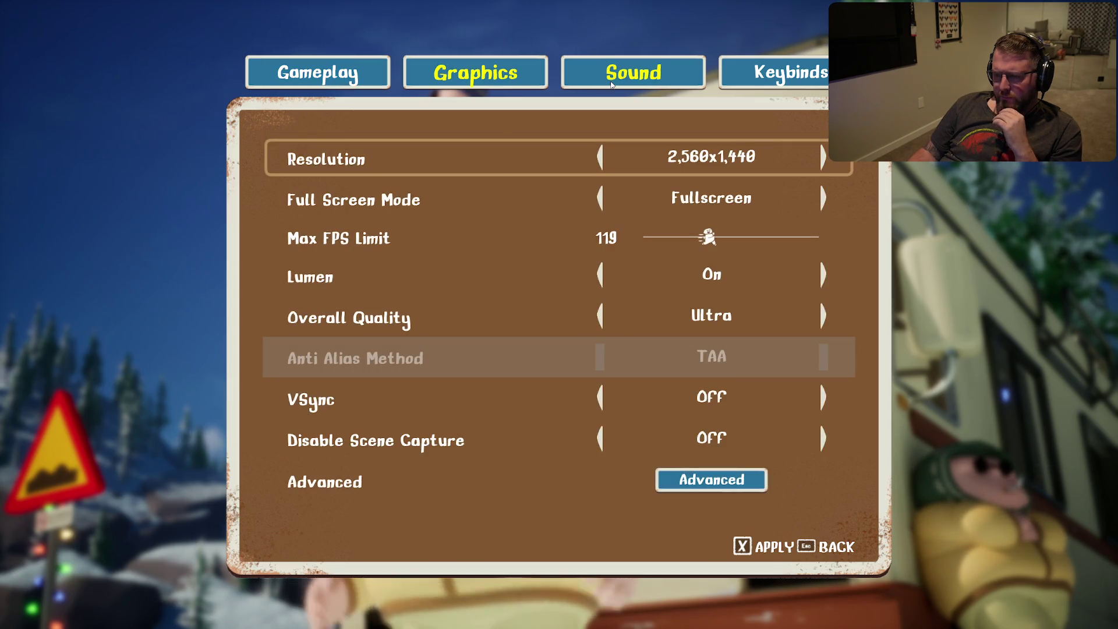
left_click(652, 84)
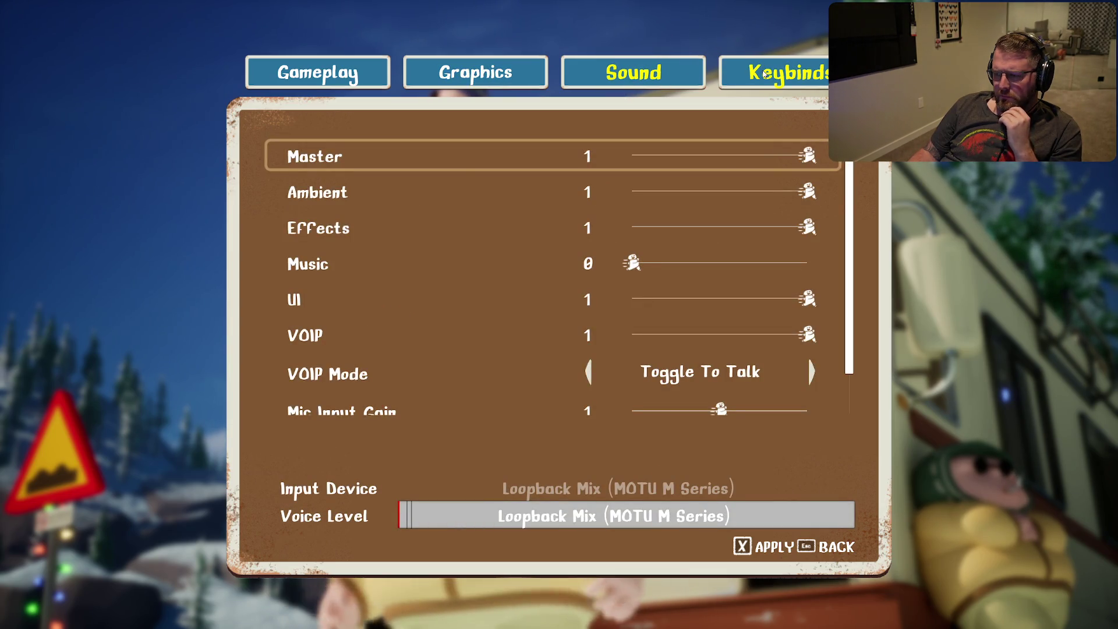
left_click(764, 72)
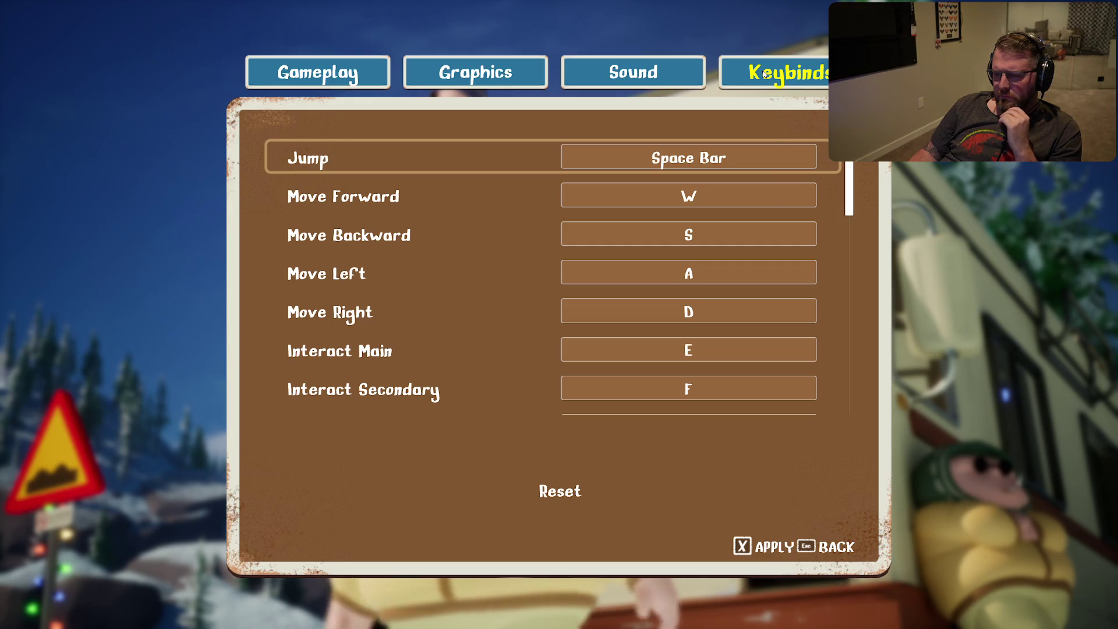
scroll(510, 253, "down", 8)
scroll(509, 253, "down", 10)
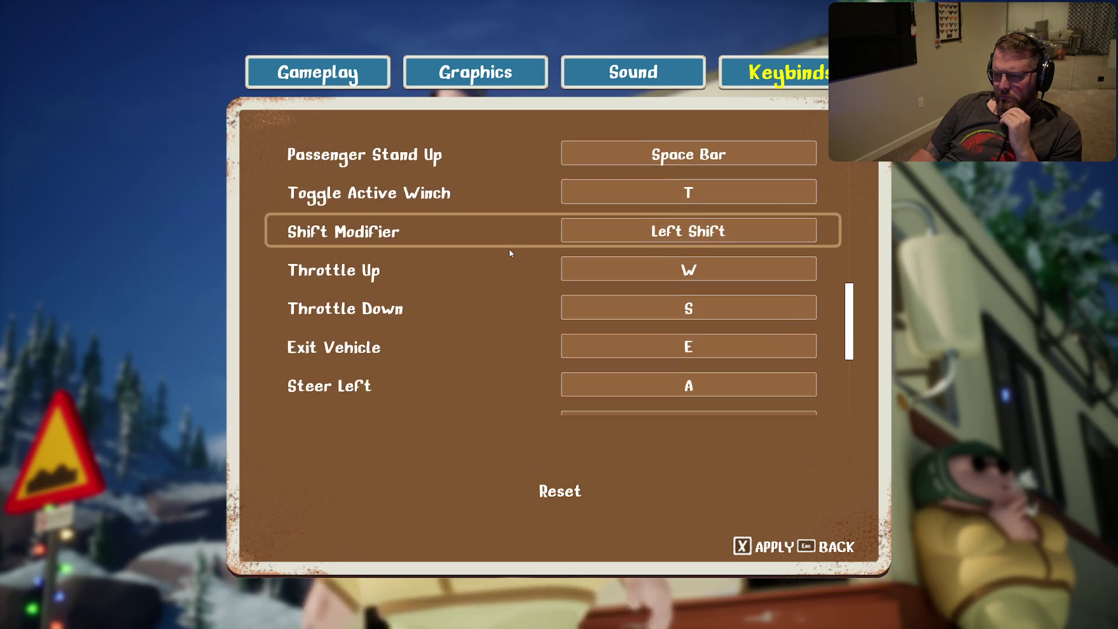
scroll(510, 252, "down", 7)
scroll(510, 253, "up", 1)
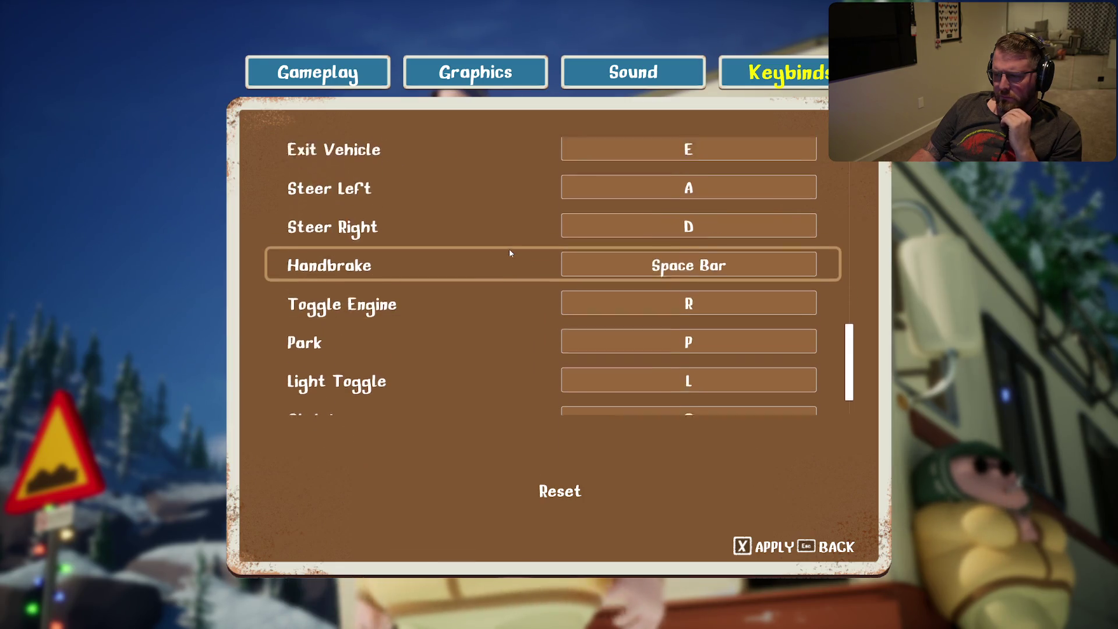
scroll(508, 249, "up", 7)
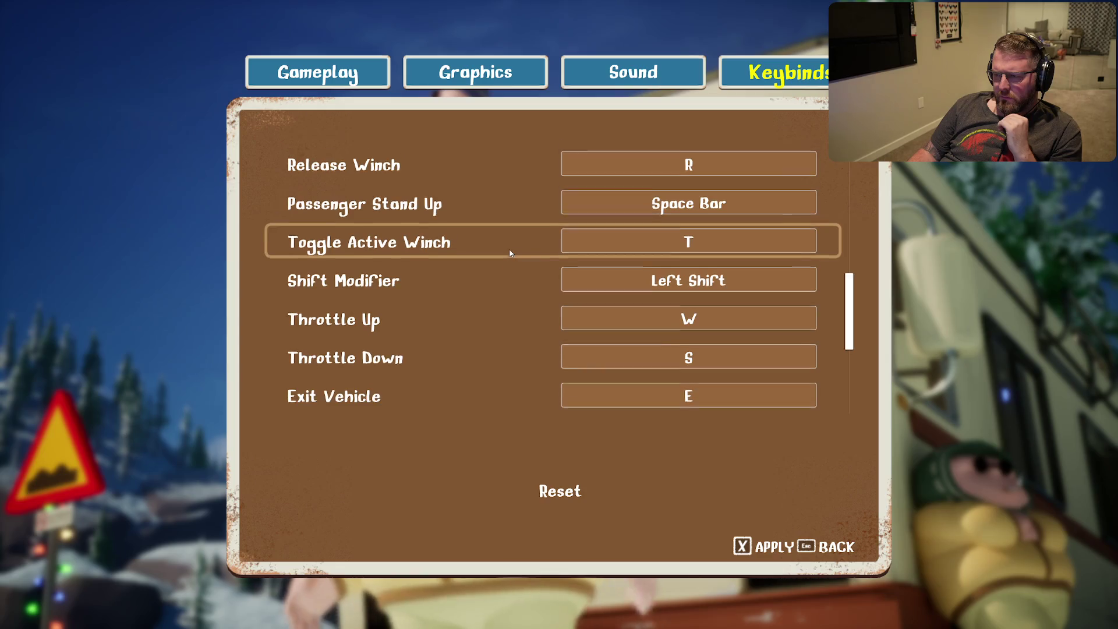
scroll(509, 248, "up", 2)
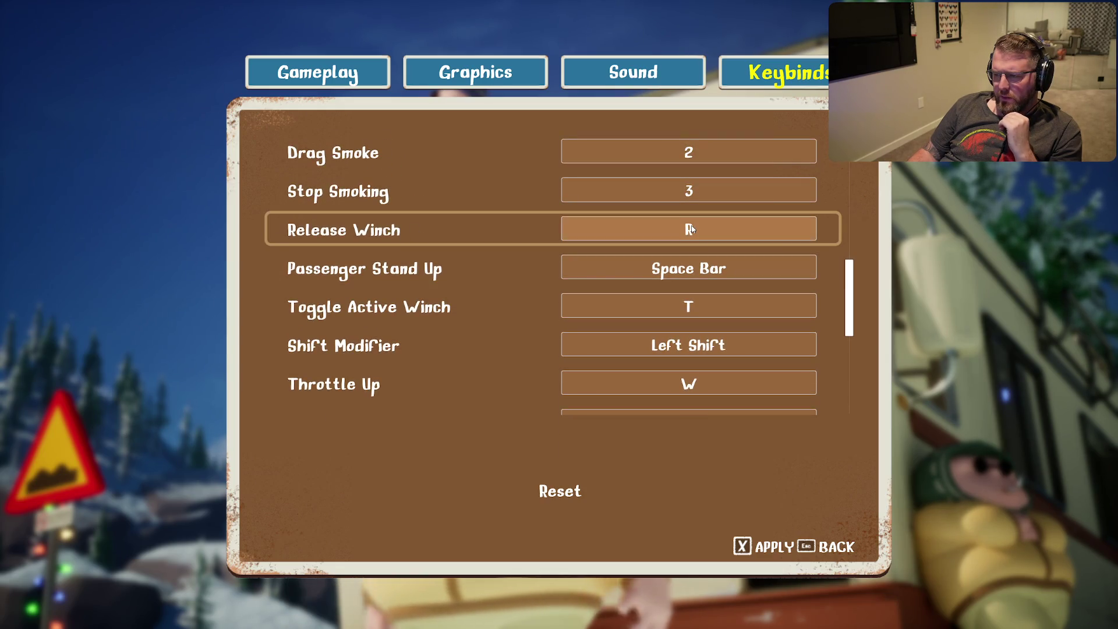
key("Escape")
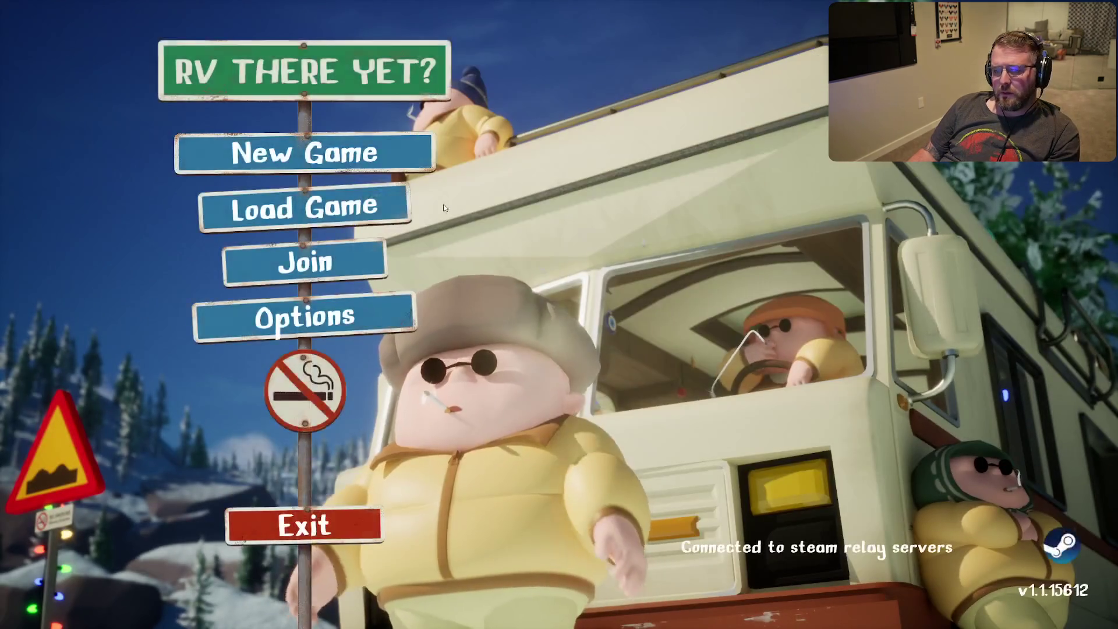
Step: Toggle the Steam overlay on and off, then choose Exit to quit RV There Yet?
key("shift+Tab")
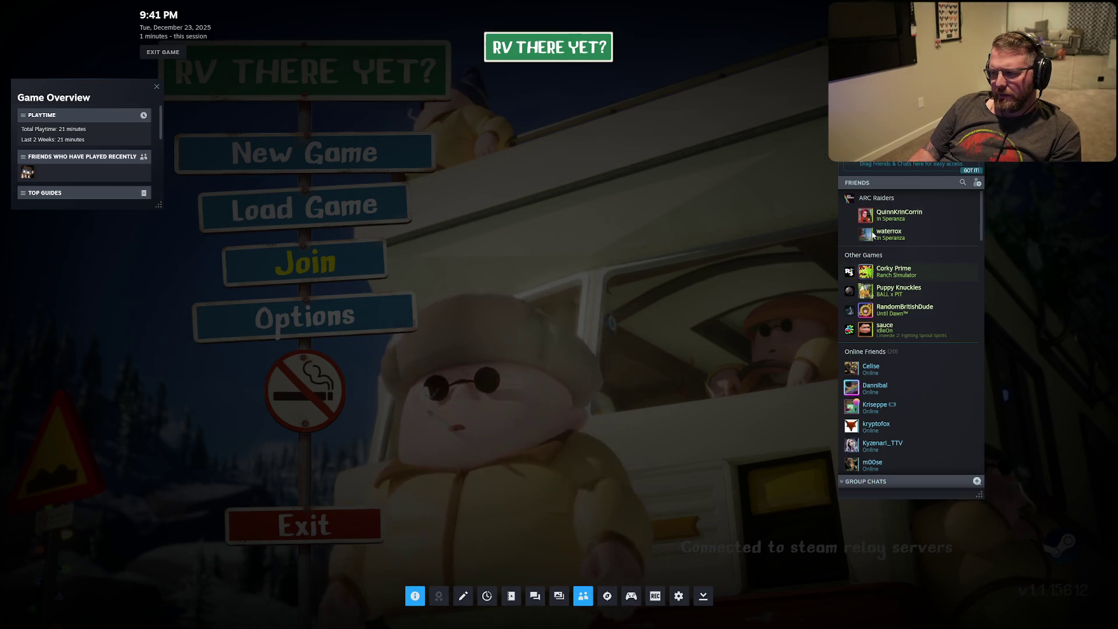
key("shift+Tab")
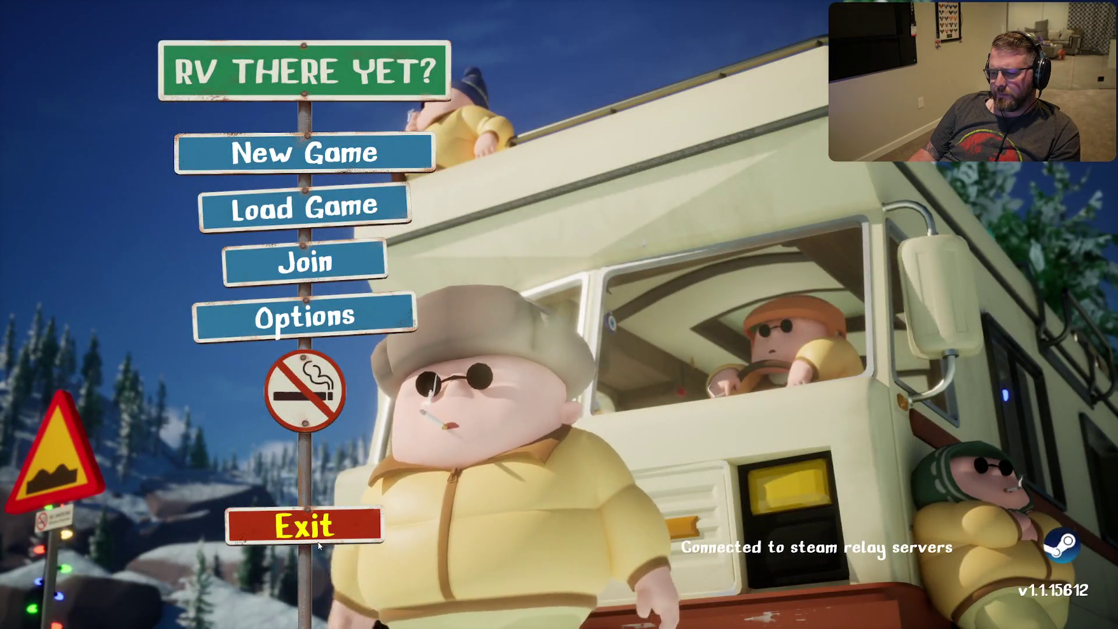
left_click(319, 542)
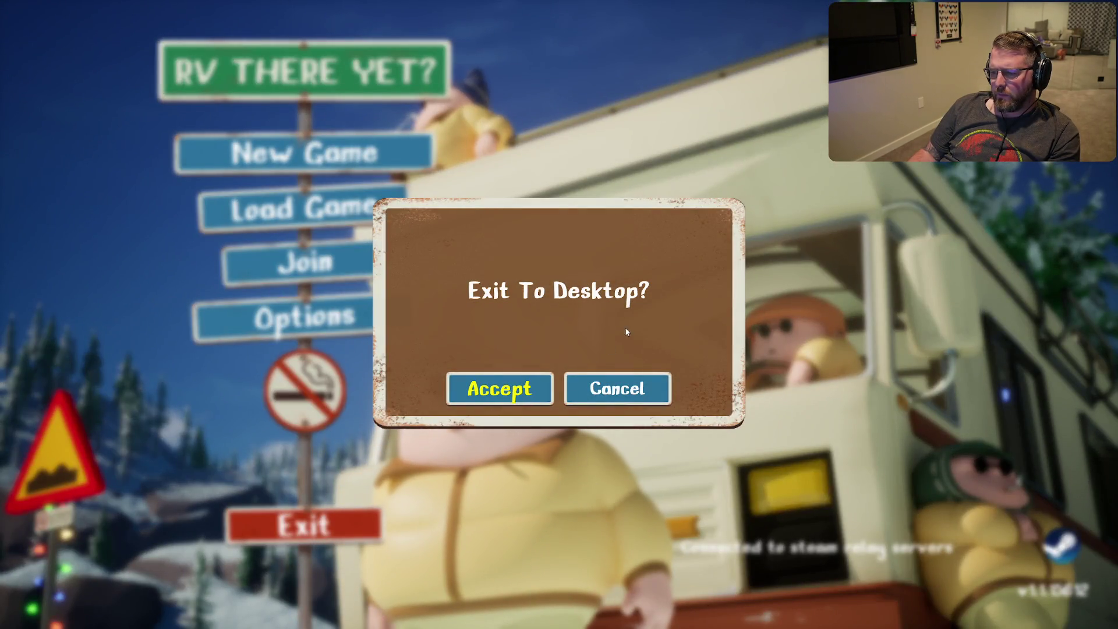